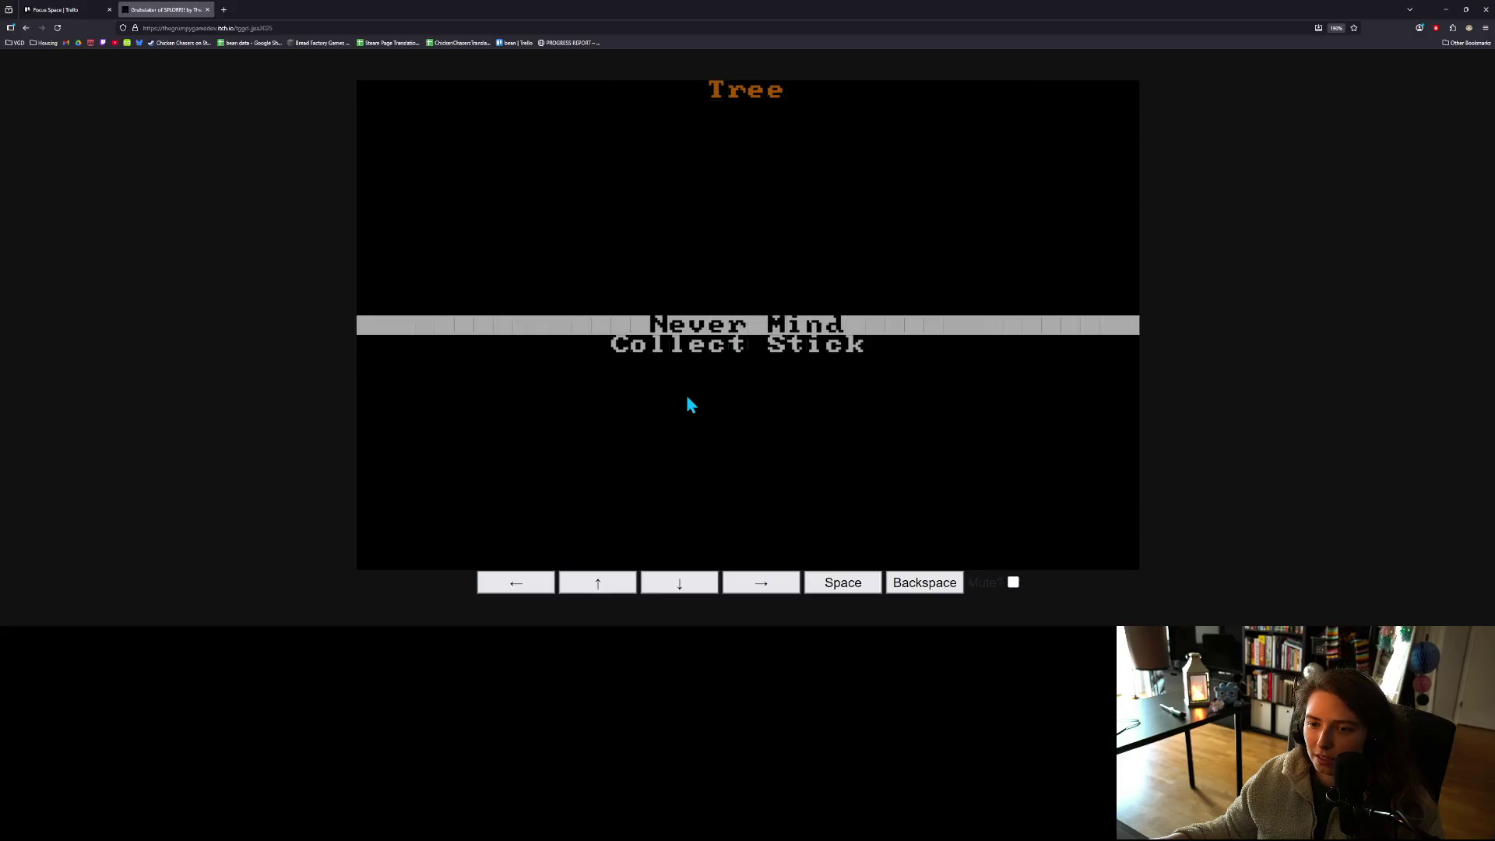
- Collect sticks from the tree until holding 11, then return to the map
key(Down)
key(space)
key(Down)
key(space)
key(Down)
key(space)
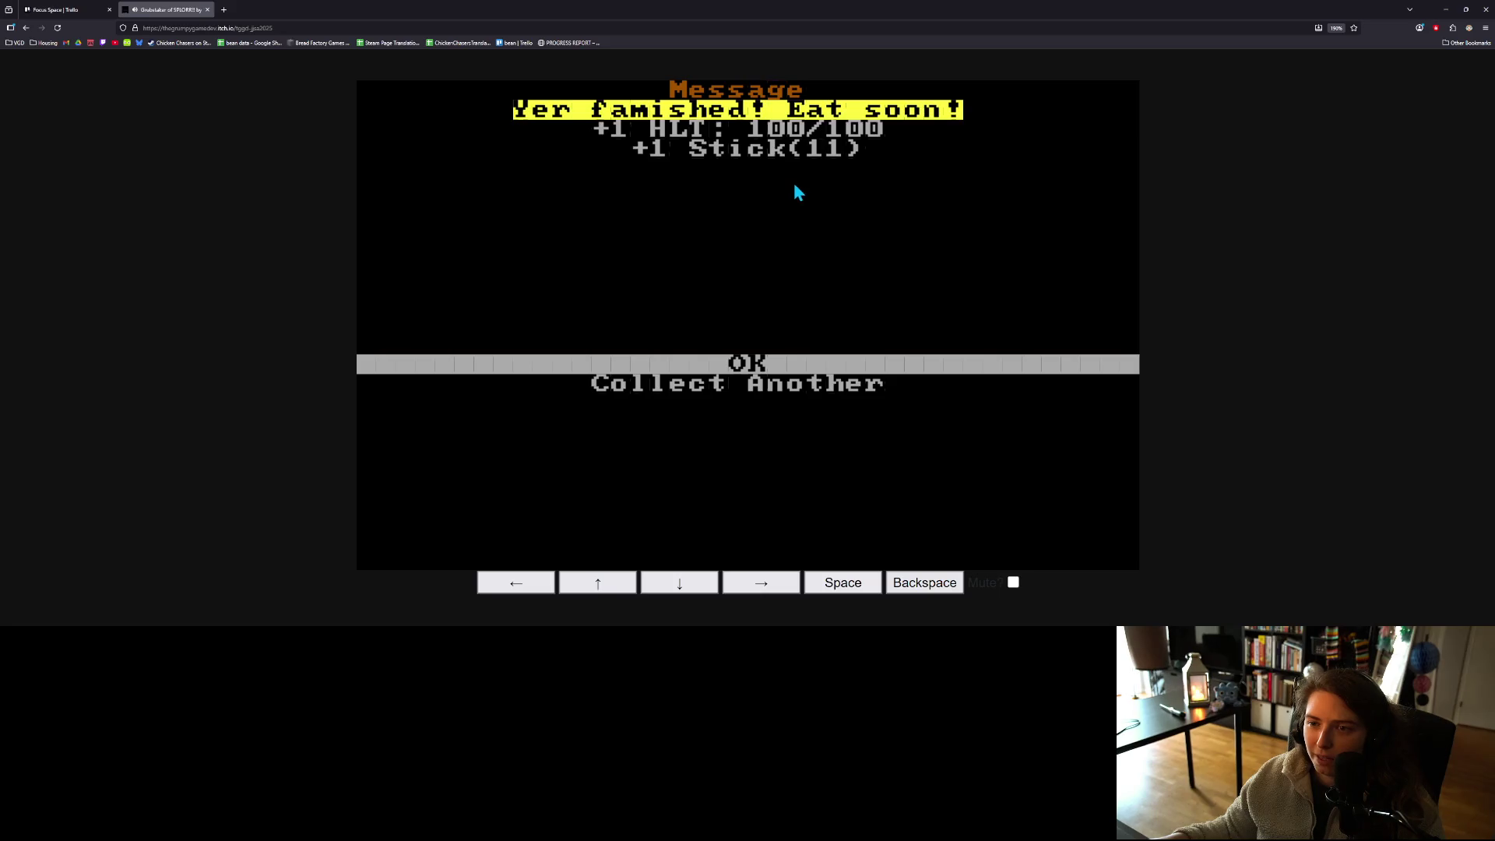
key(space)
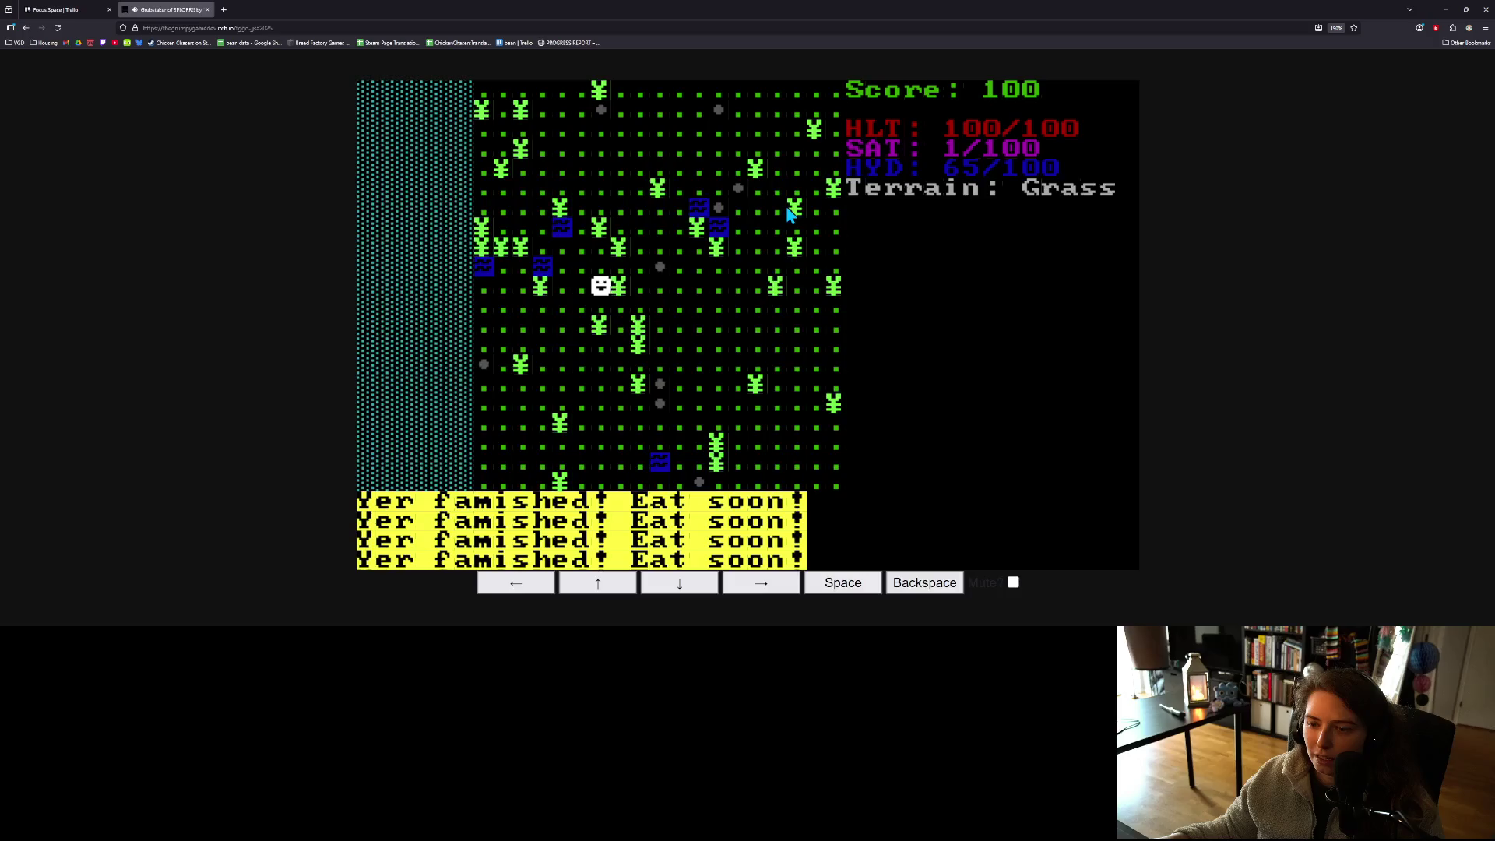
- Walk the character up and right across the grassland
key(Up)
key(Up)
key(Left)
key(Up)
key(Up)
key(Up)
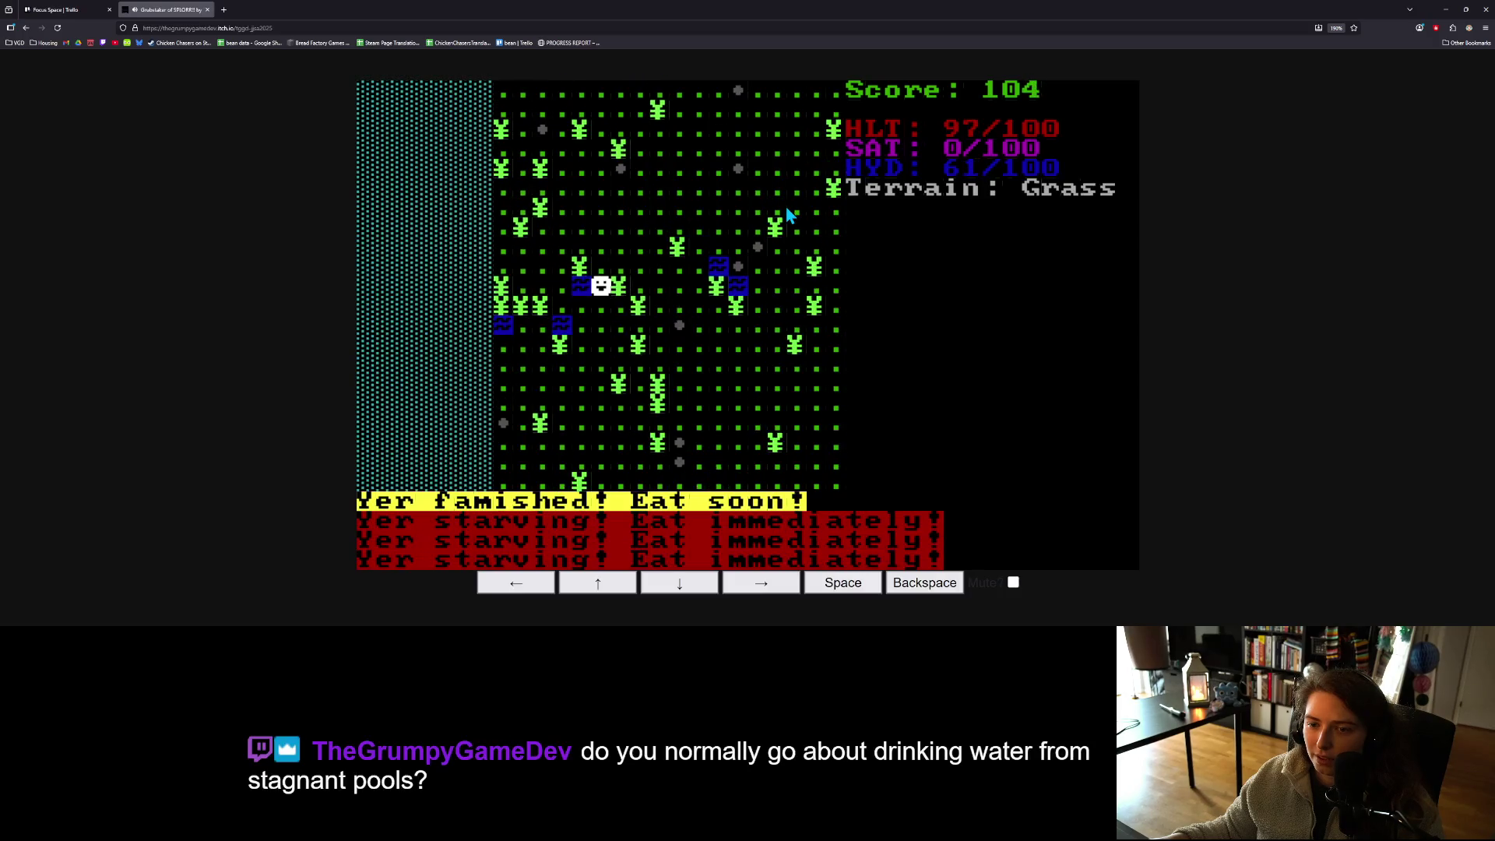
key(Right)
key(Right)
key(Right)
key(Up)
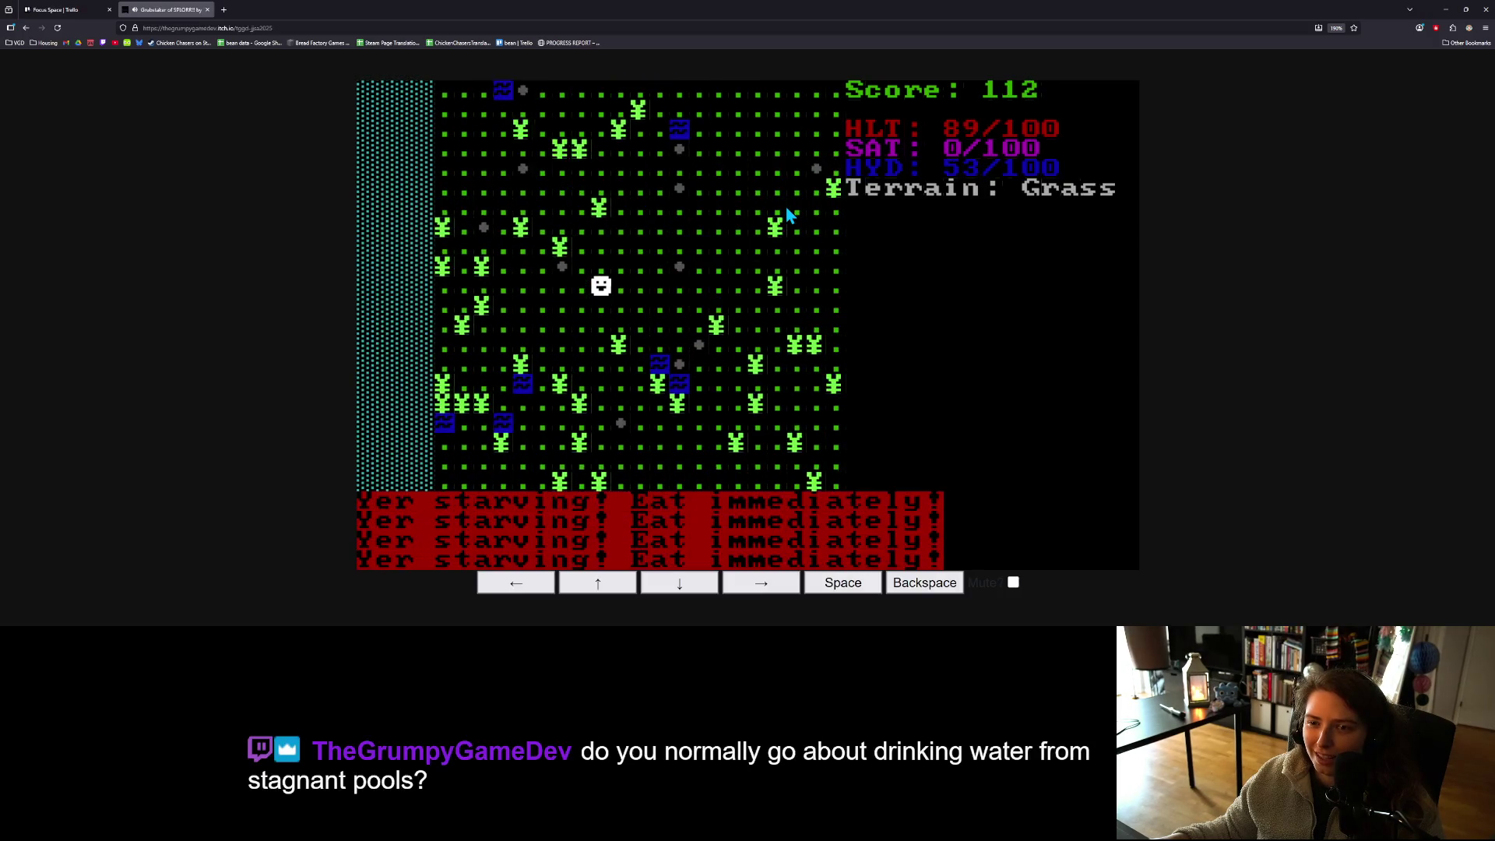
key(Right)
key(Right)
key(Up)
key(Up)
key(Right)
key(Up)
key(Up)
key(Right)
key(Right)
key(Right)
key(Up)
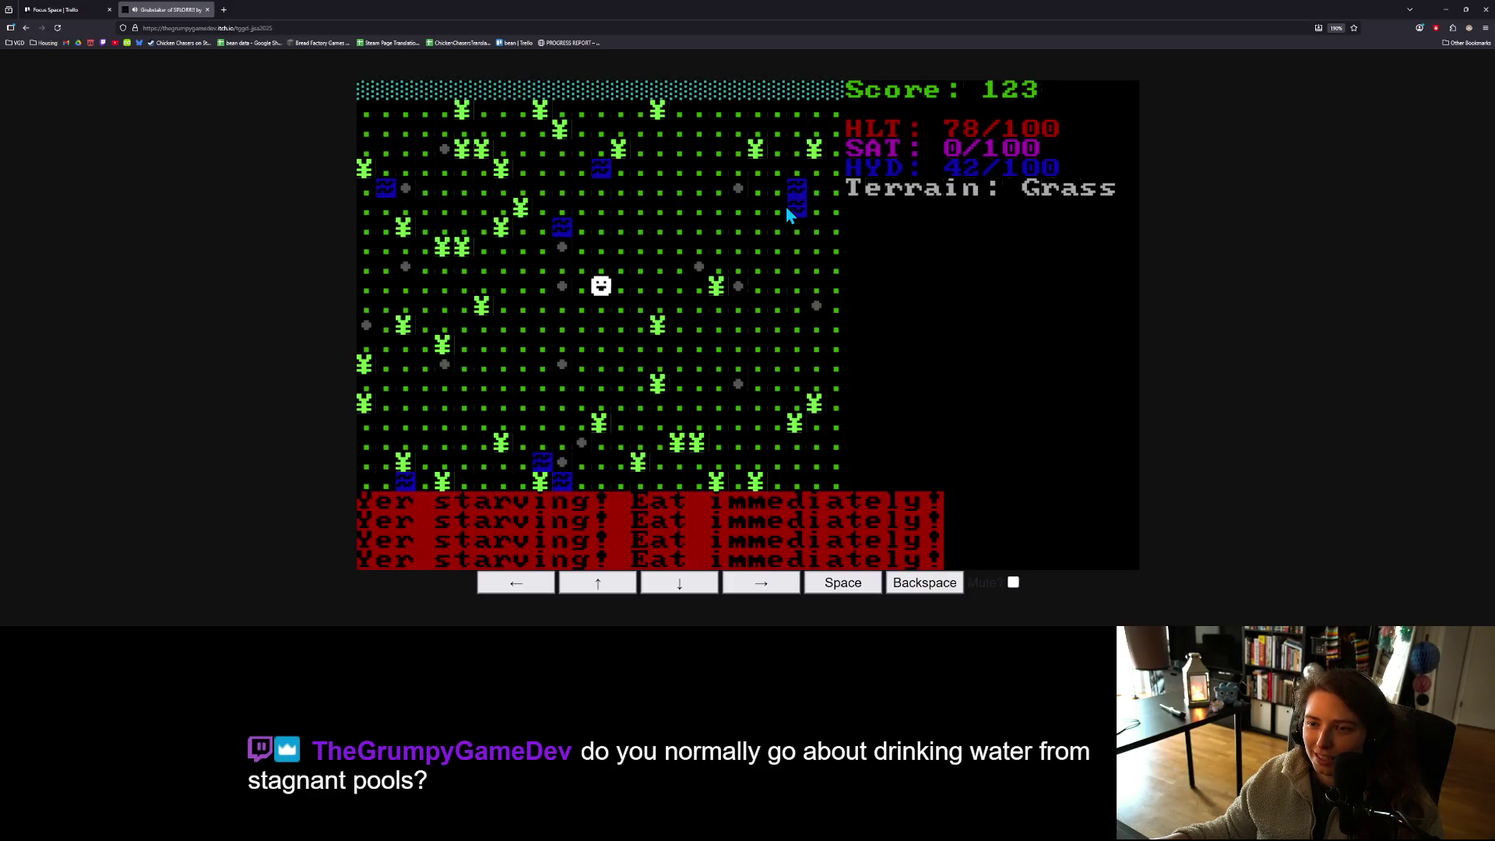
key(Up)
key(Up)
key(Right)
key(Right)
key(Right)
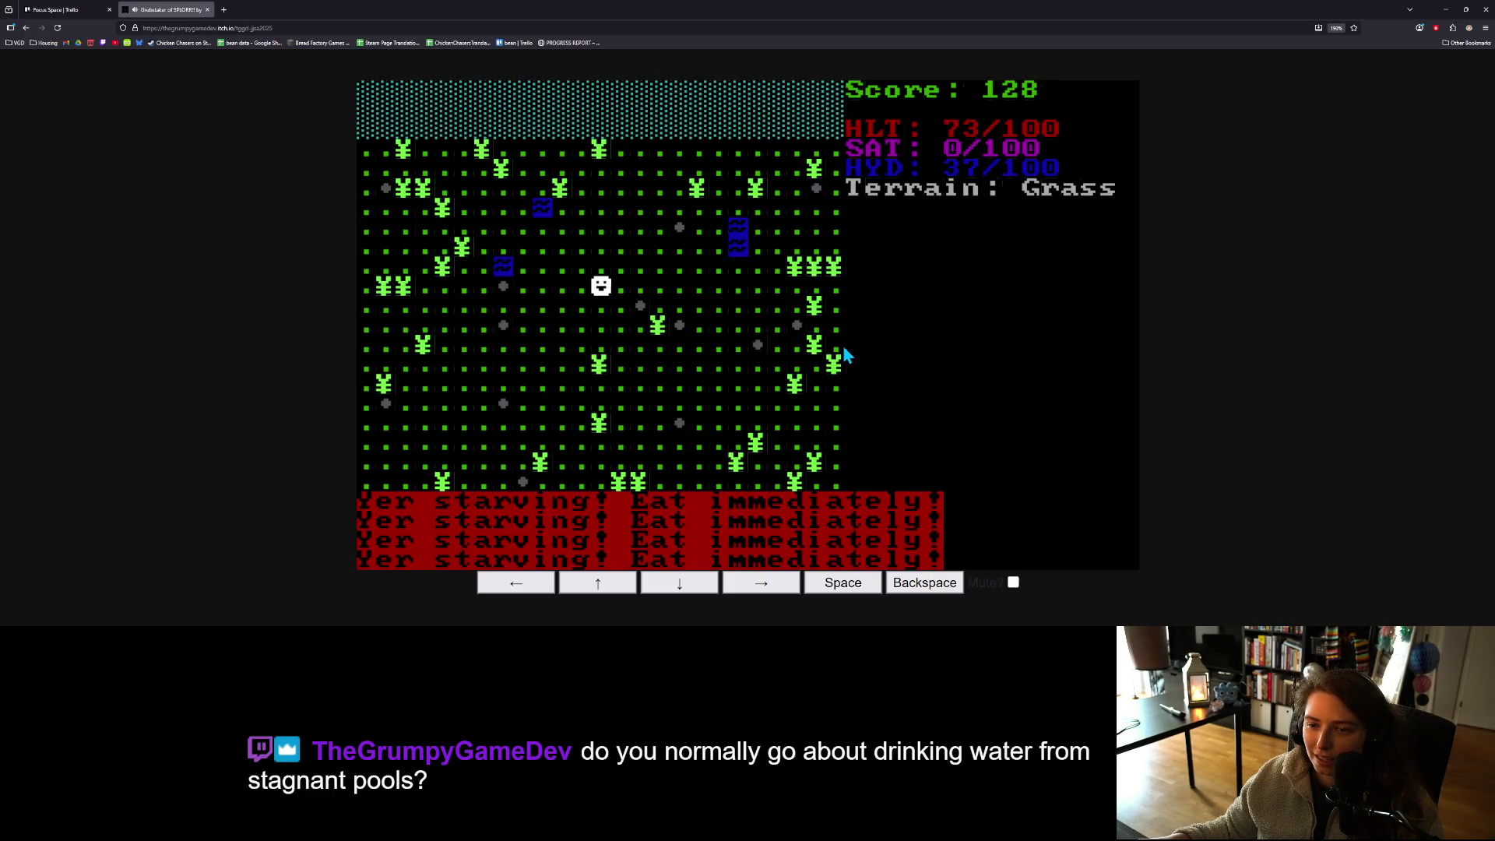
key(Right)
key(Right)
key(Right)
key(Right)
- Collect sticks from a second tree until holding 14, then return to the map
key(Left)
key(Down)
key(space)
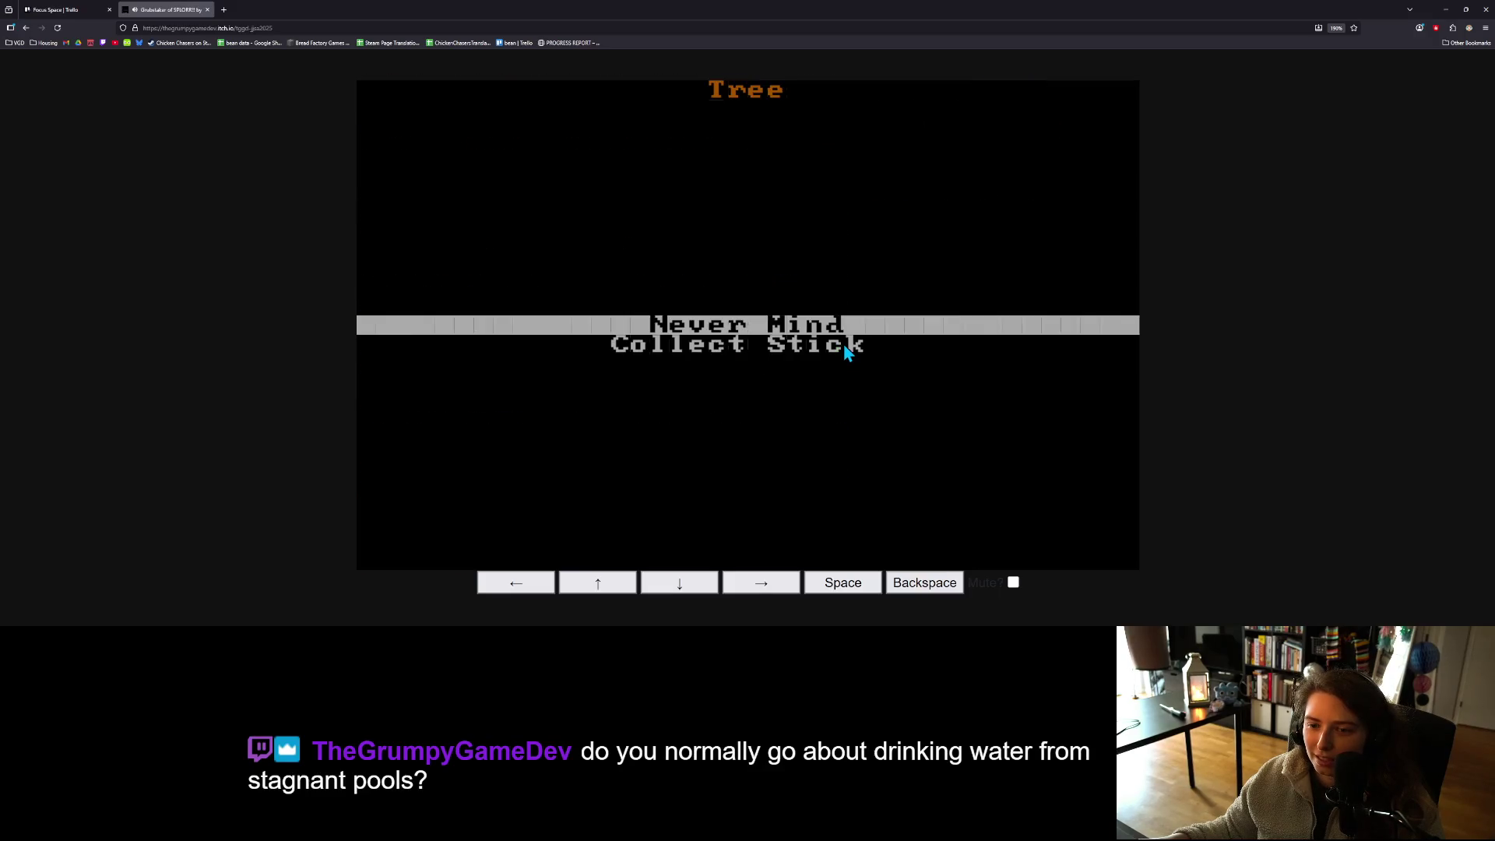
key(Down)
key(space)
key(Down)
key(space)
key(Down)
key(space)
key(Down)
key(Up)
key(space)
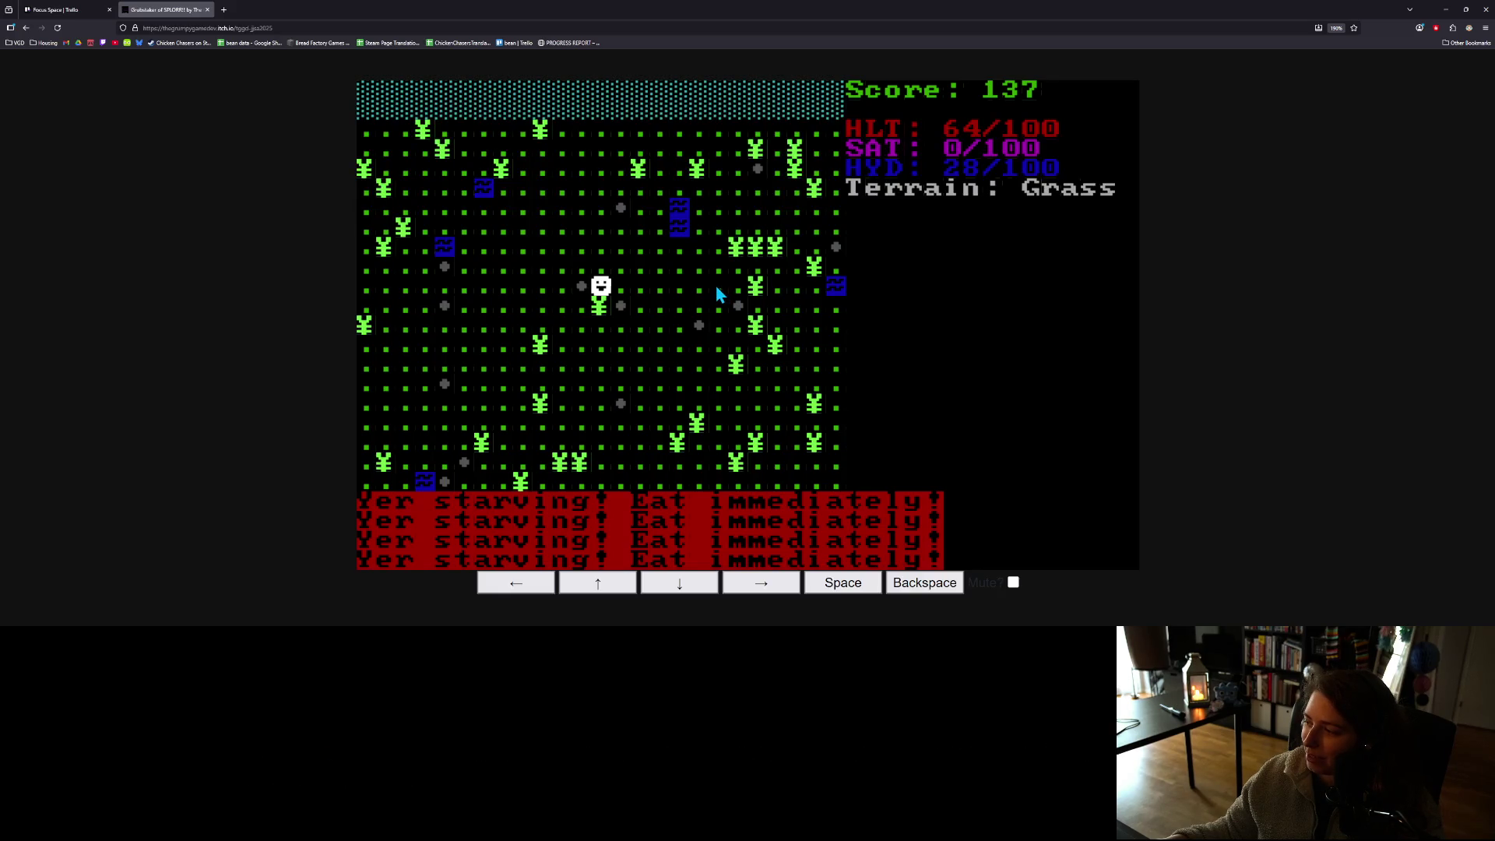
- Walk right over the rock tile toward the water, then bring up the Actions menu
key(Right)
key(Right)
key(Right)
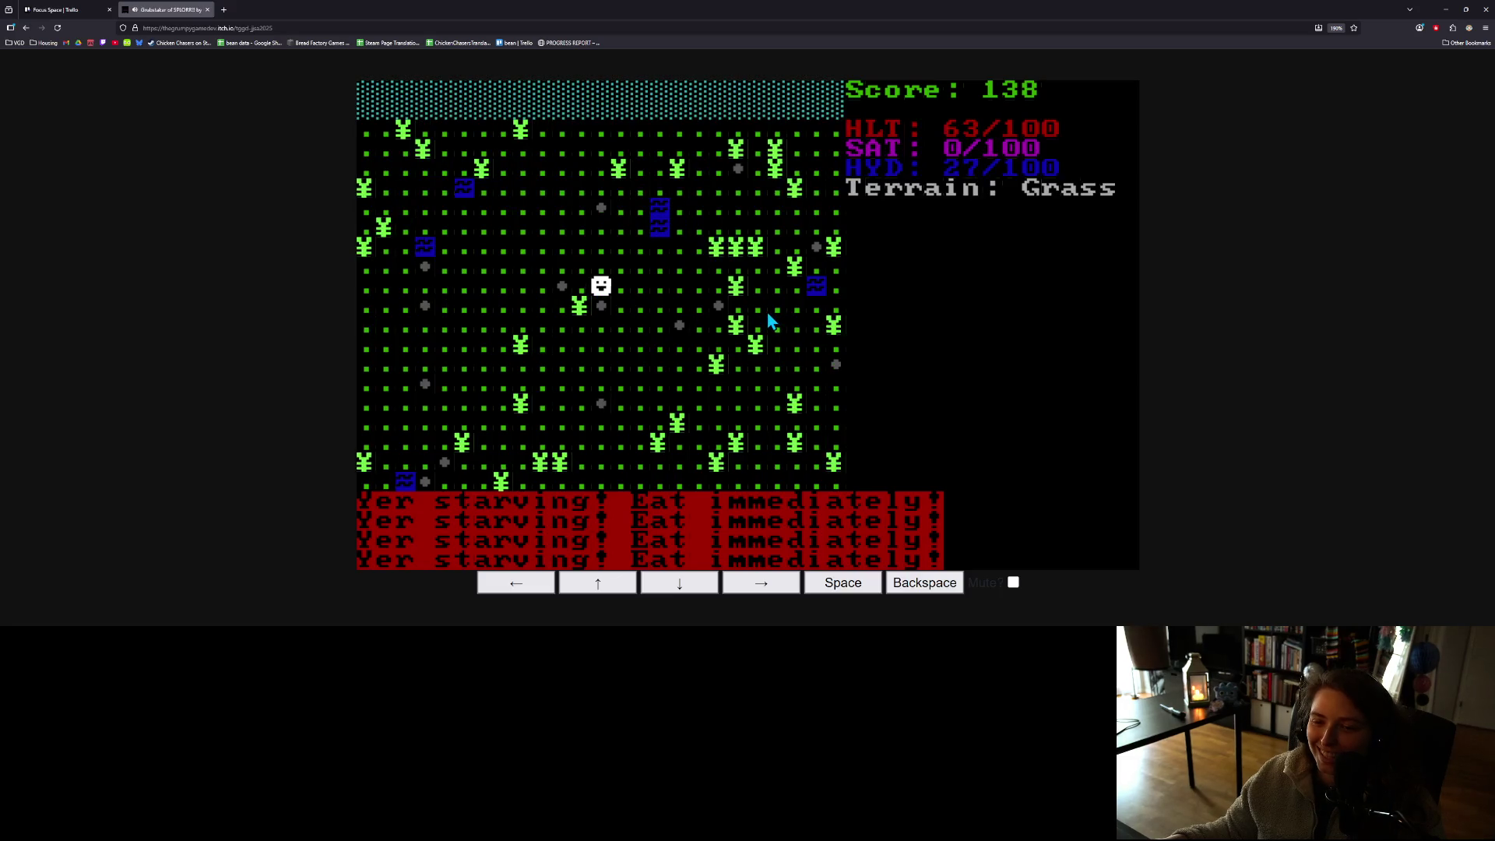
key(Down)
key(Right)
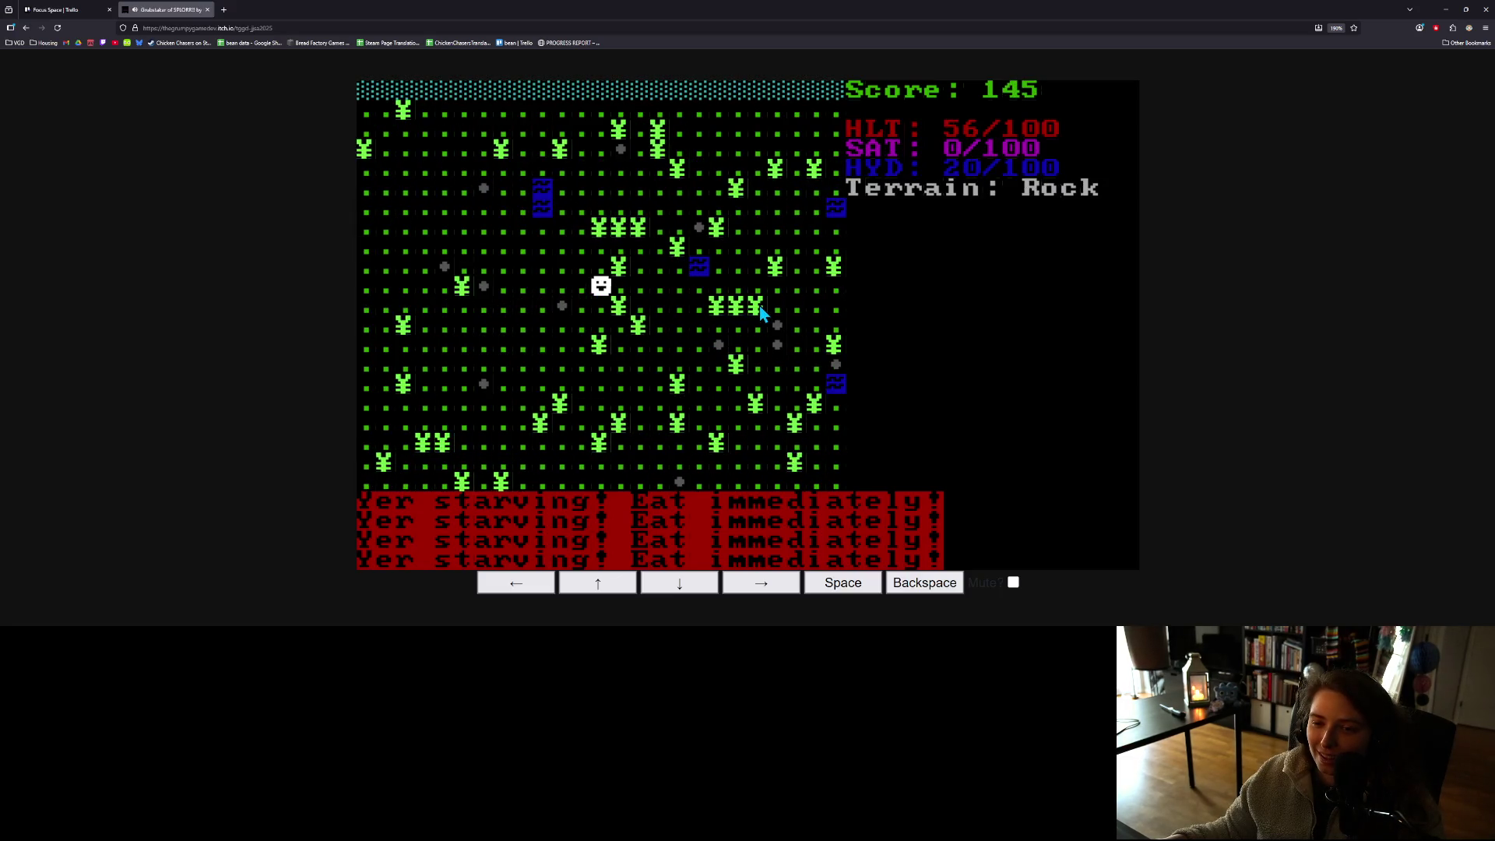
key(Right)
key(Right)
key(Right)
key(Up)
key(Right)
key(Right)
key(space)
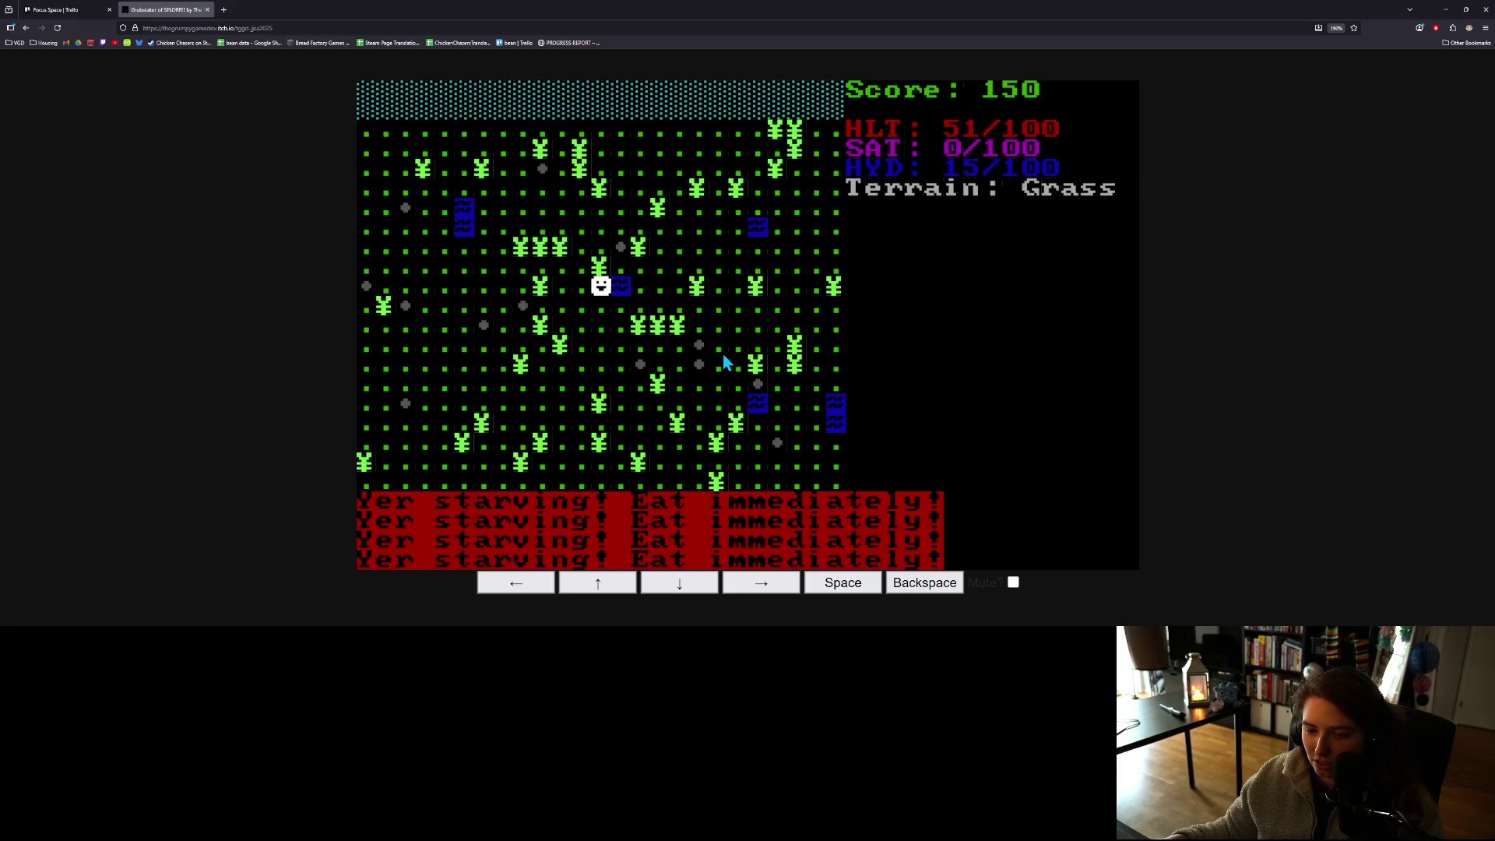
key(space)
key(Down)
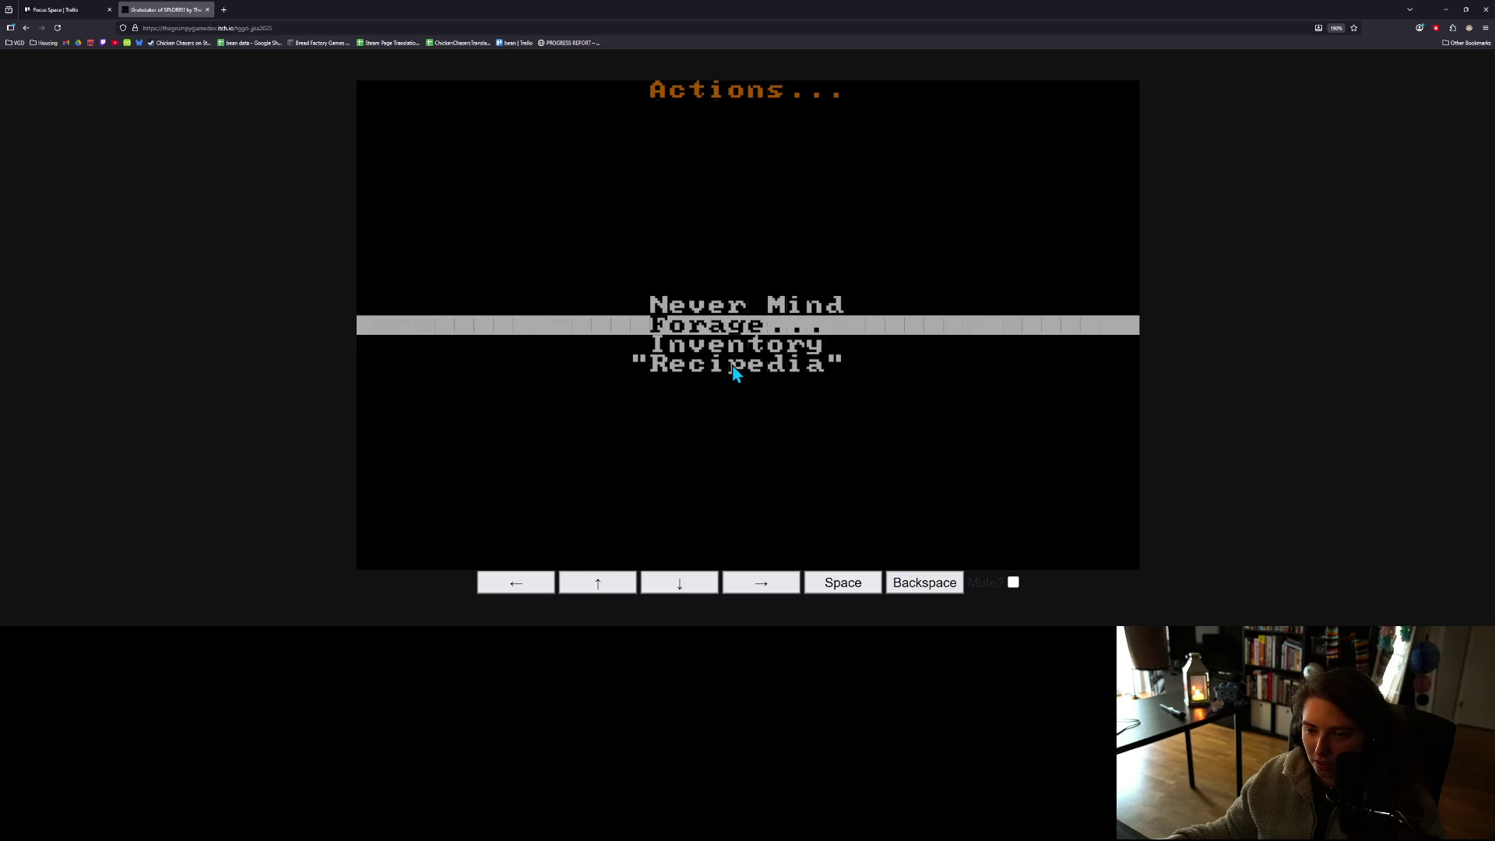
- Forage the current tile and dismiss the result
key(Down)
key(Up)
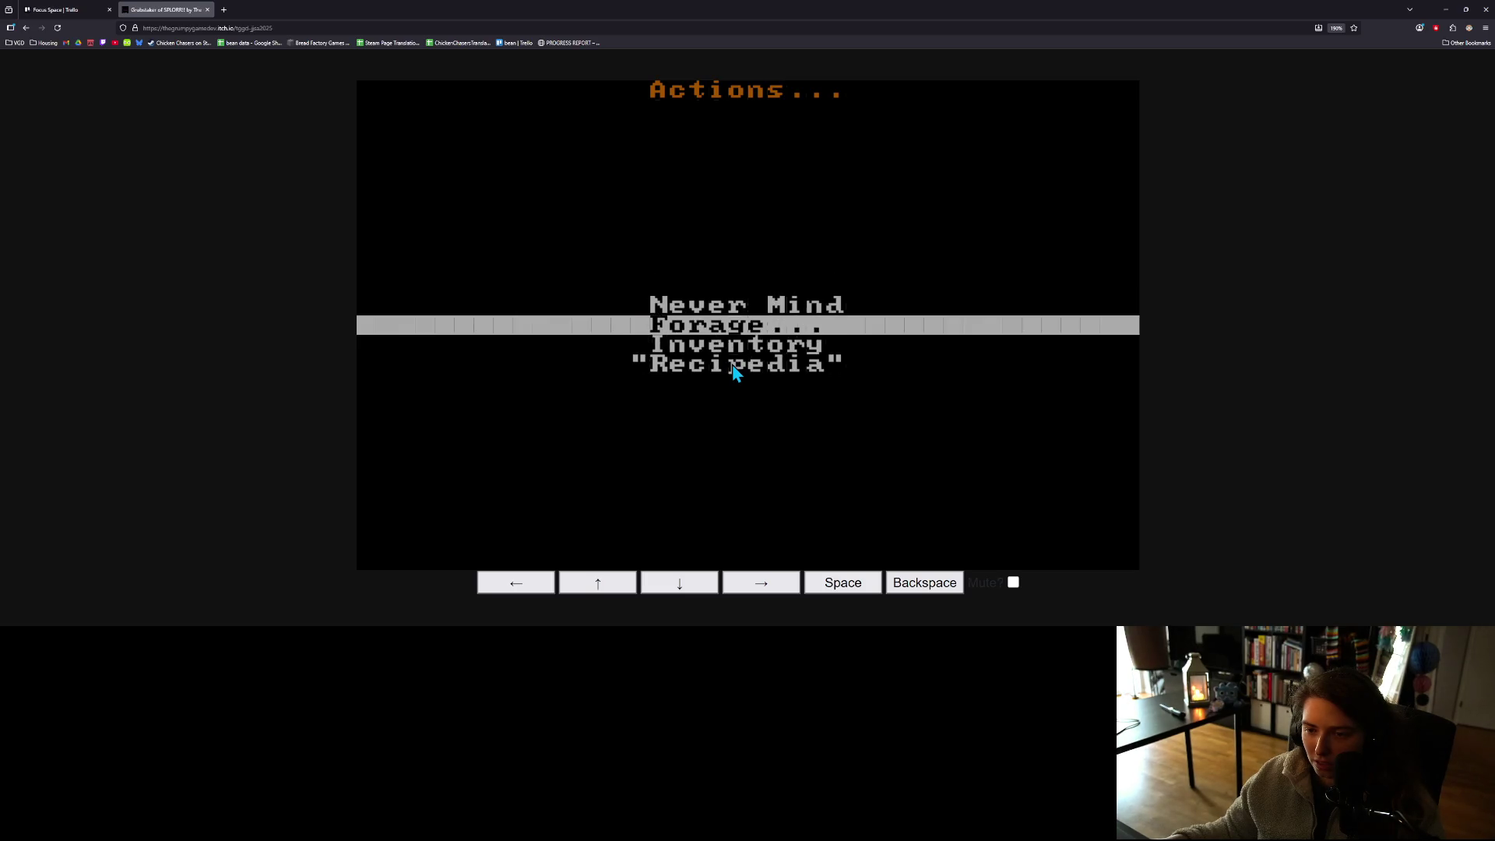
key(space)
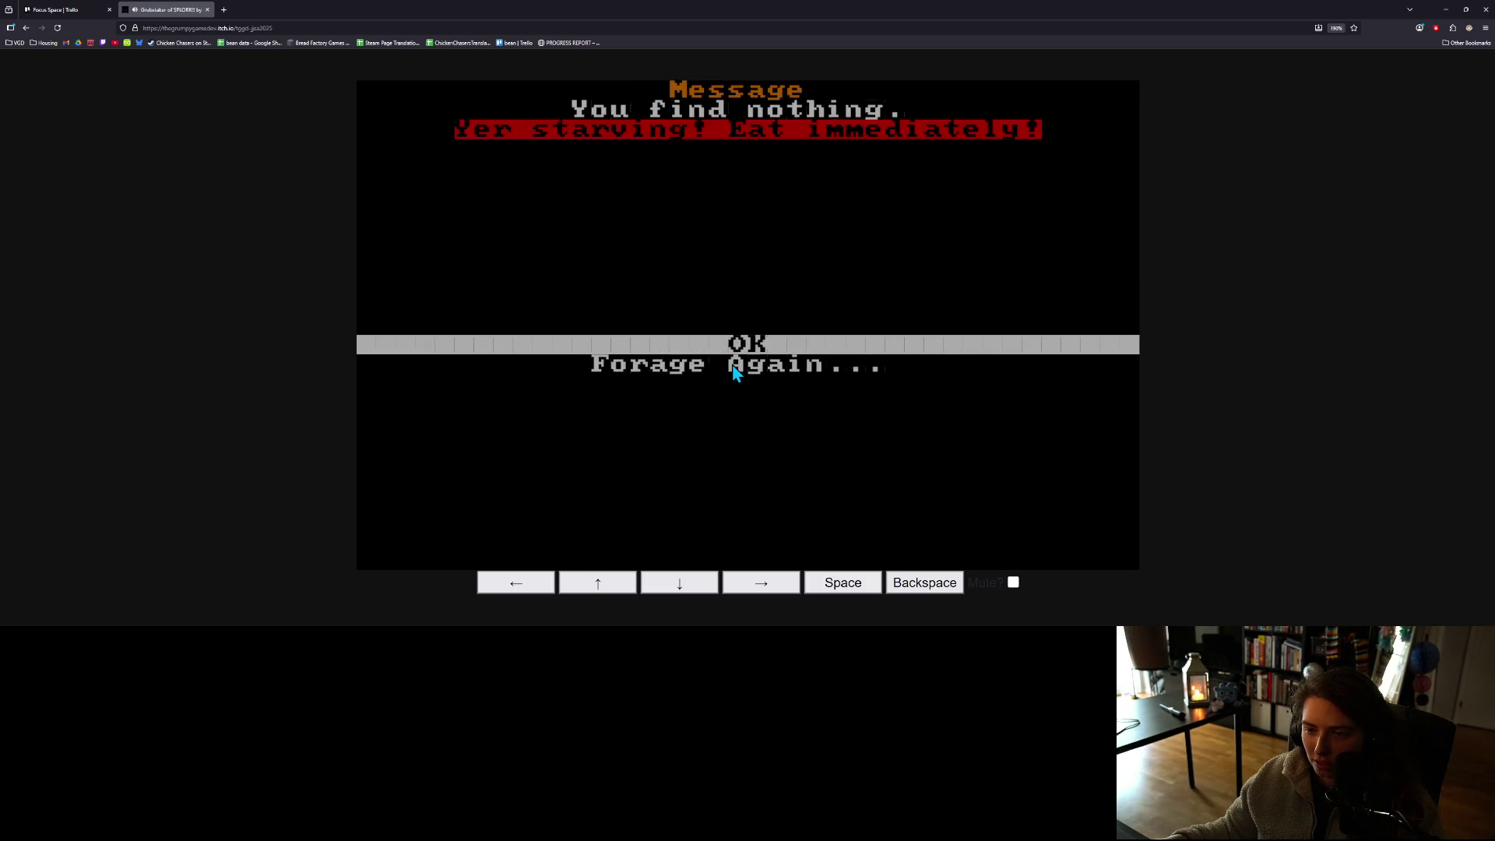
key(space)
- Check the Stick(14) entry in the Inventory
key(Down)
key(Down)
key(space)
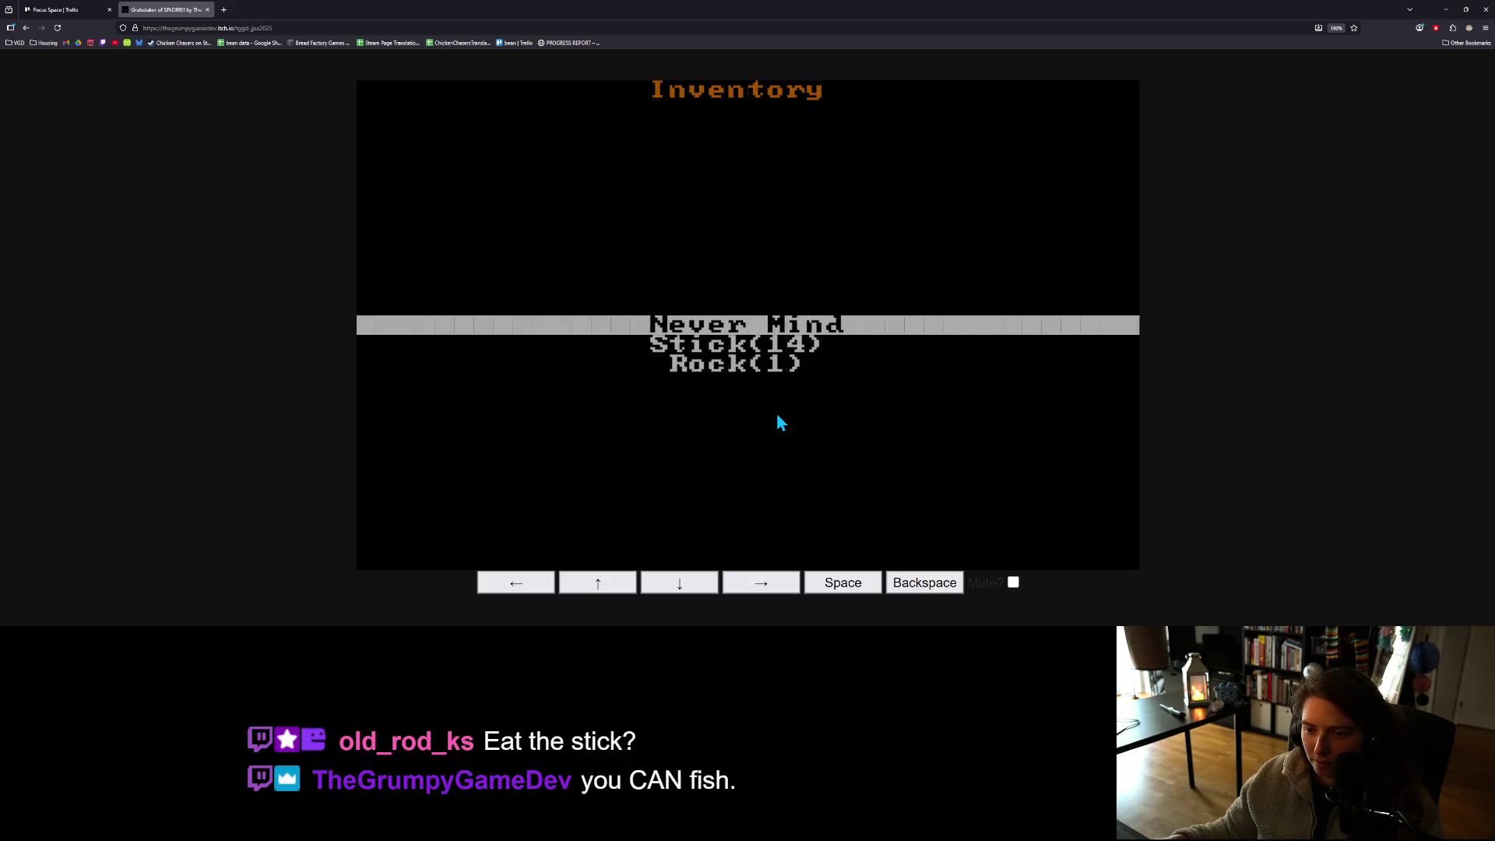
key(Down)
key(space)
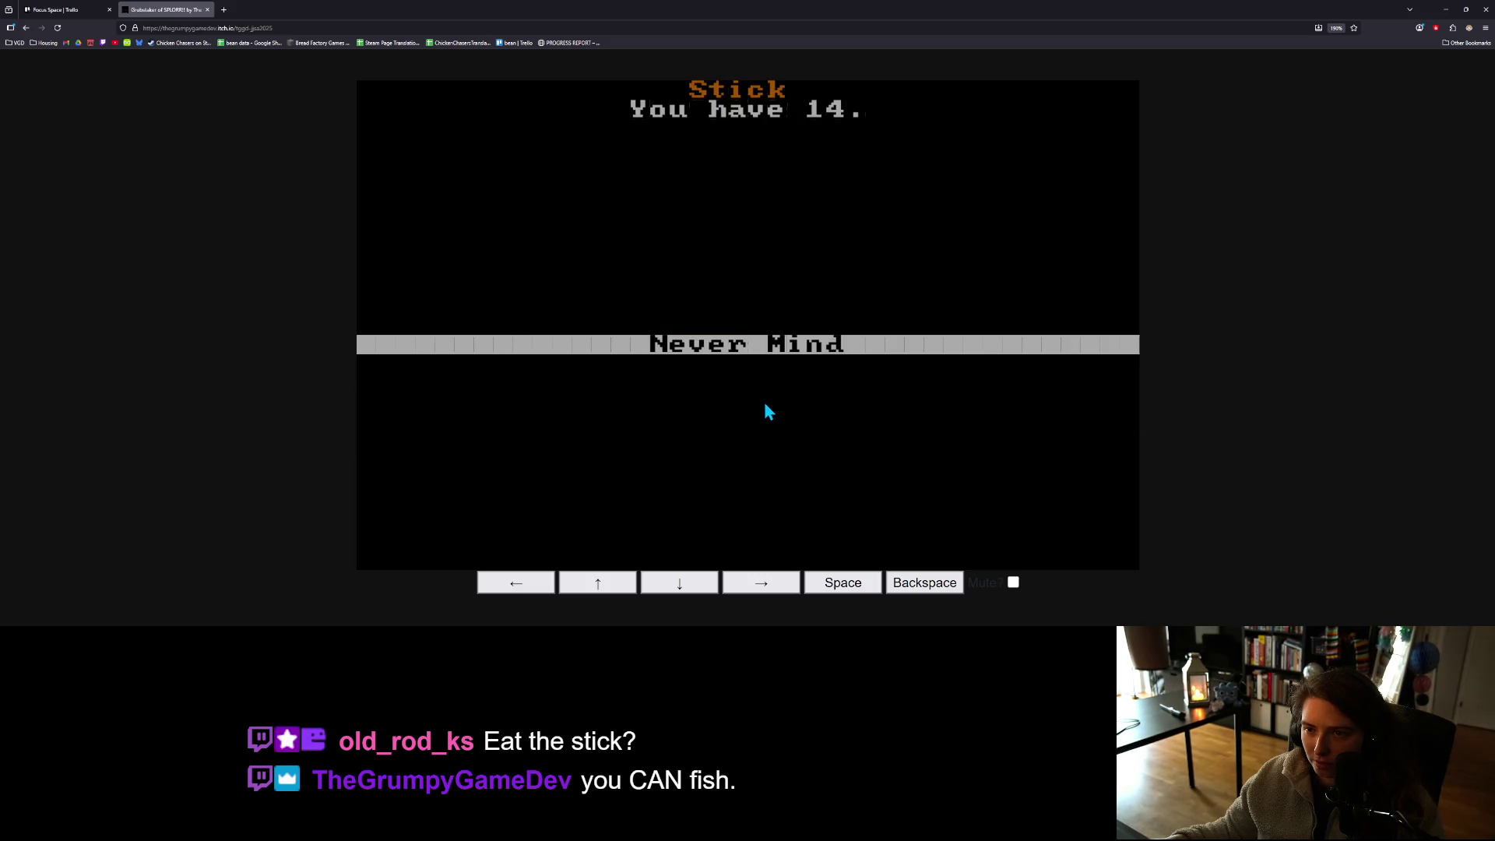
key(space)
- Read the Sharp Stick recipe (1 Stick -> 1 Sharp Stick) in the Recipedia
key(space)
key(Down)
key(Down)
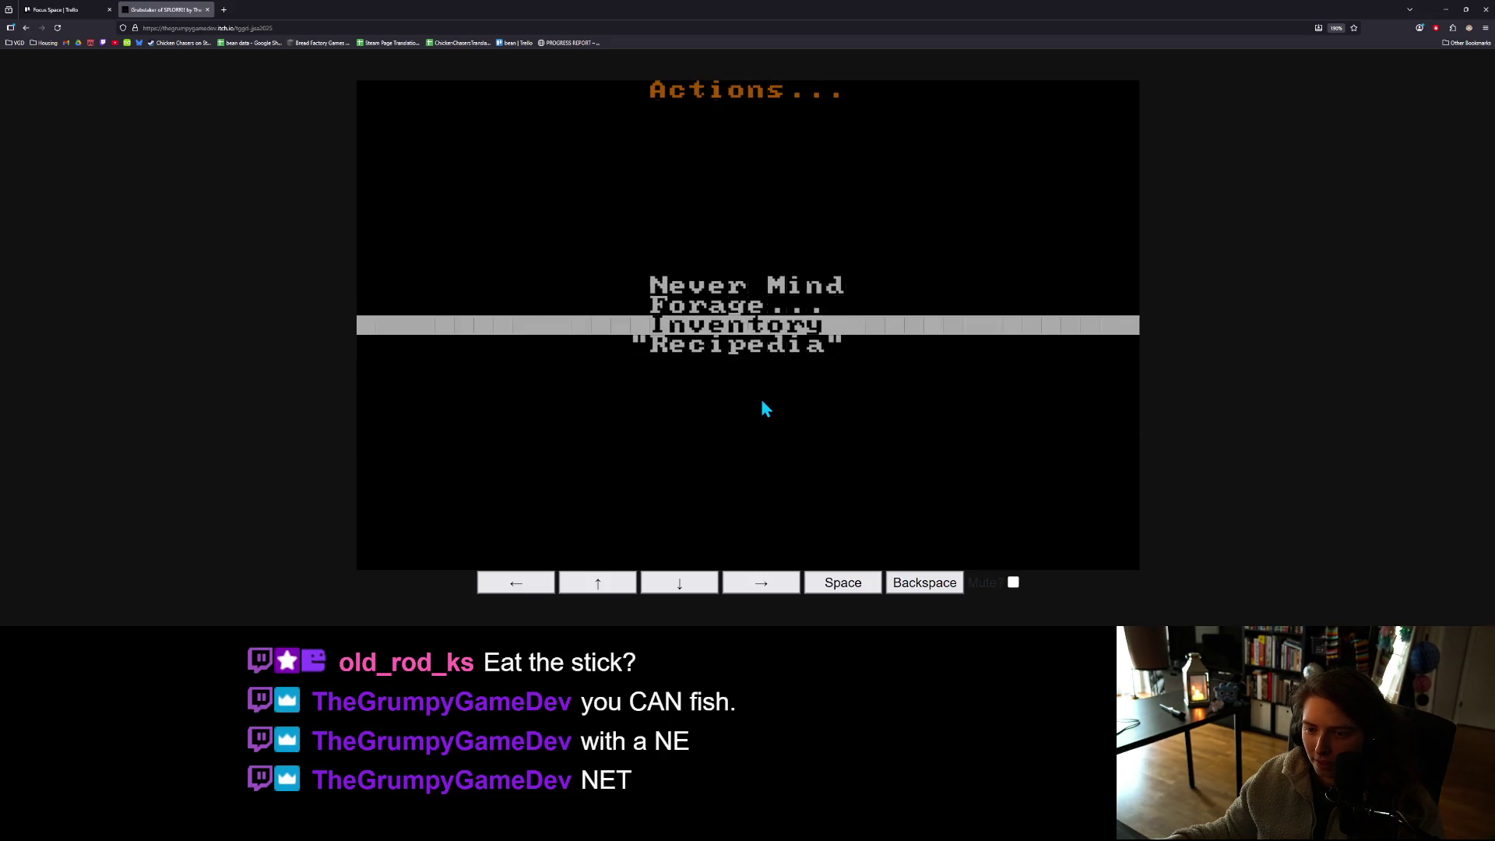
key(Down)
key(space)
key(Down)
key(Down)
key(Down)
key(Down)
key(Down)
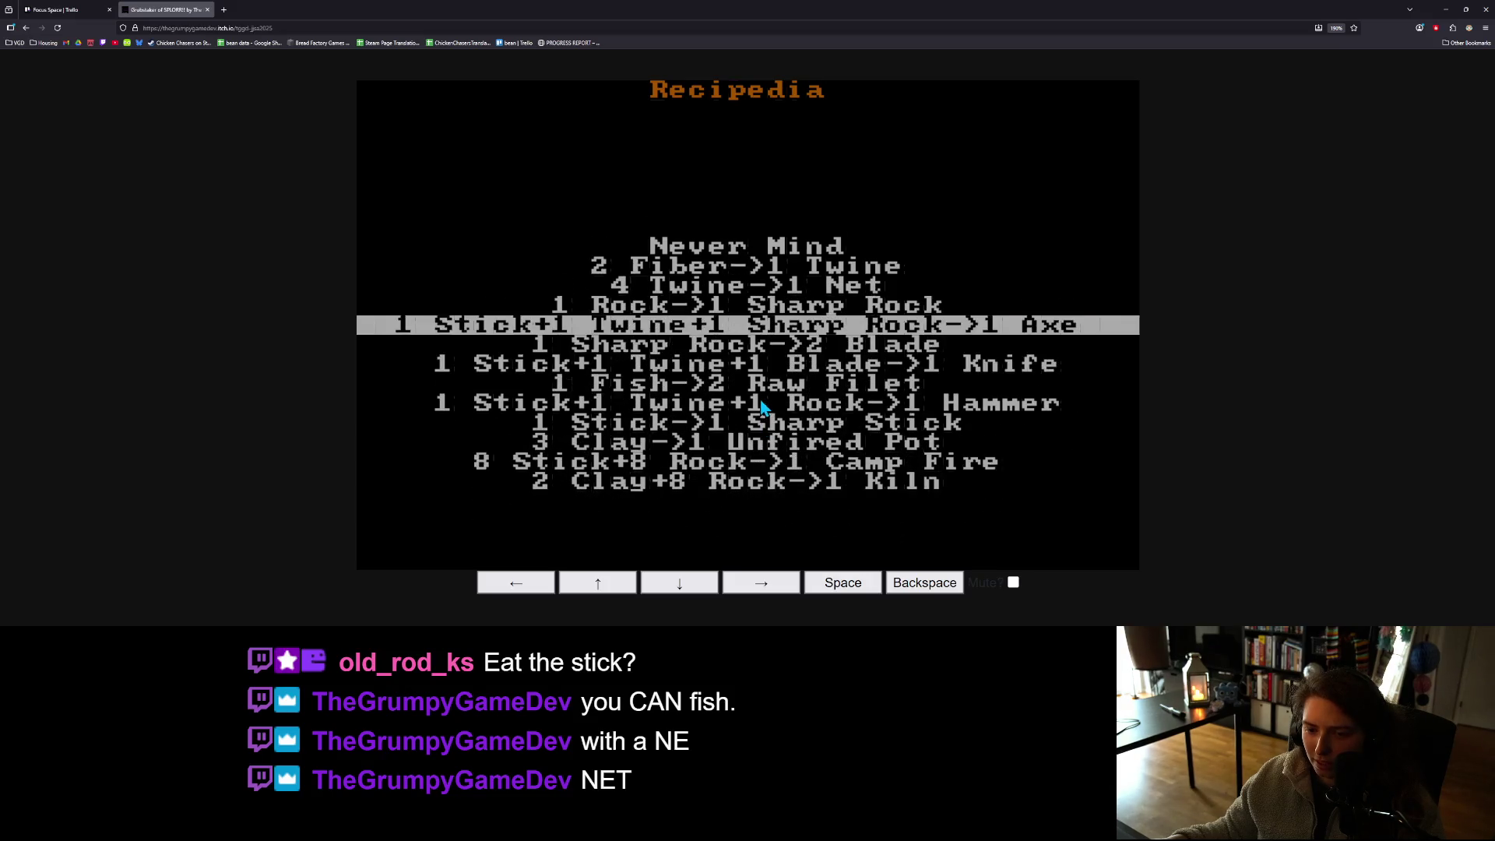
key(space)
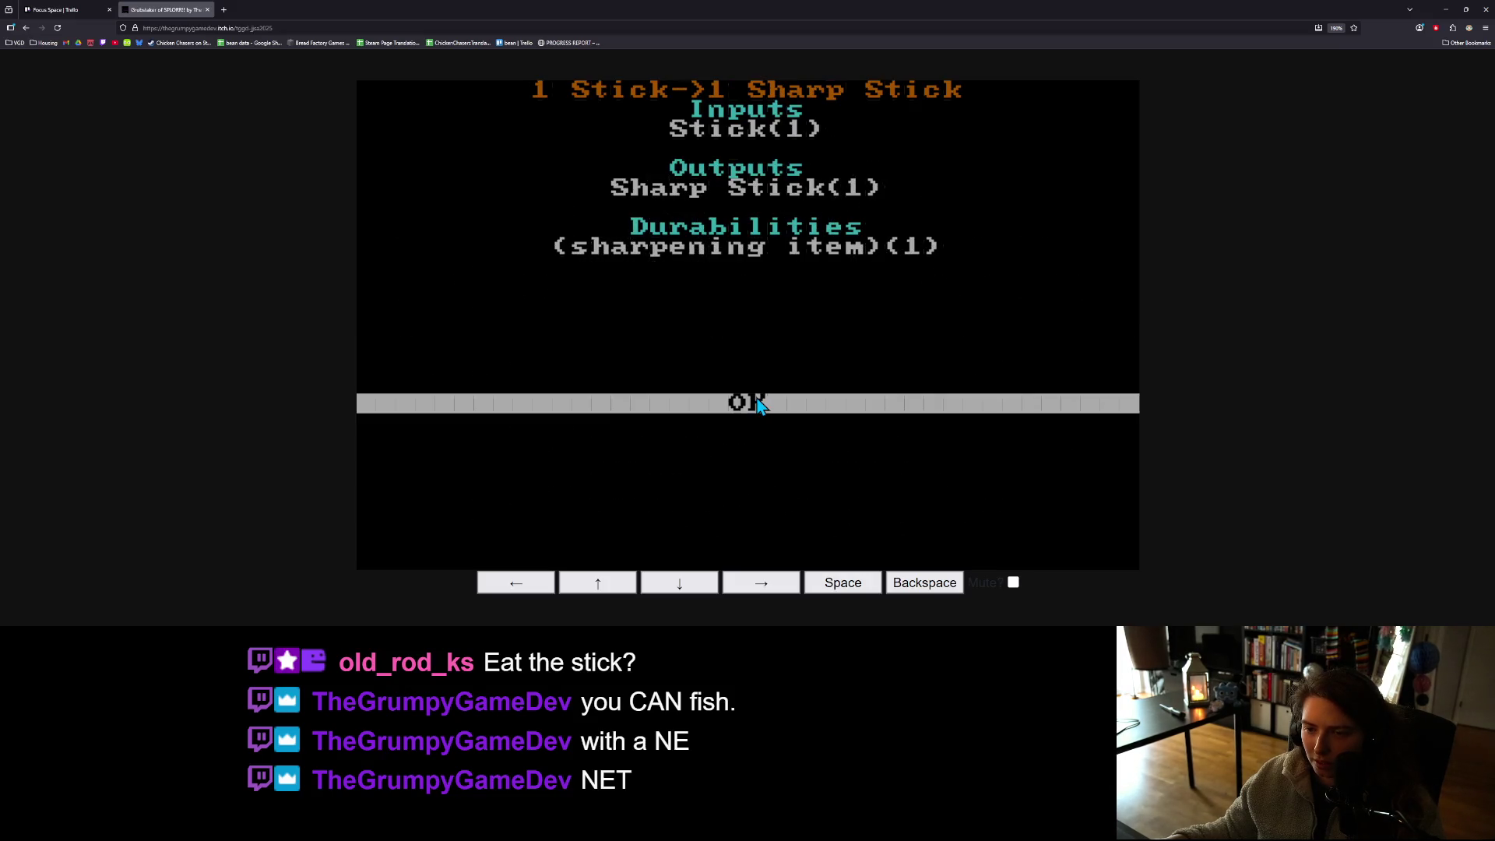
key(space)
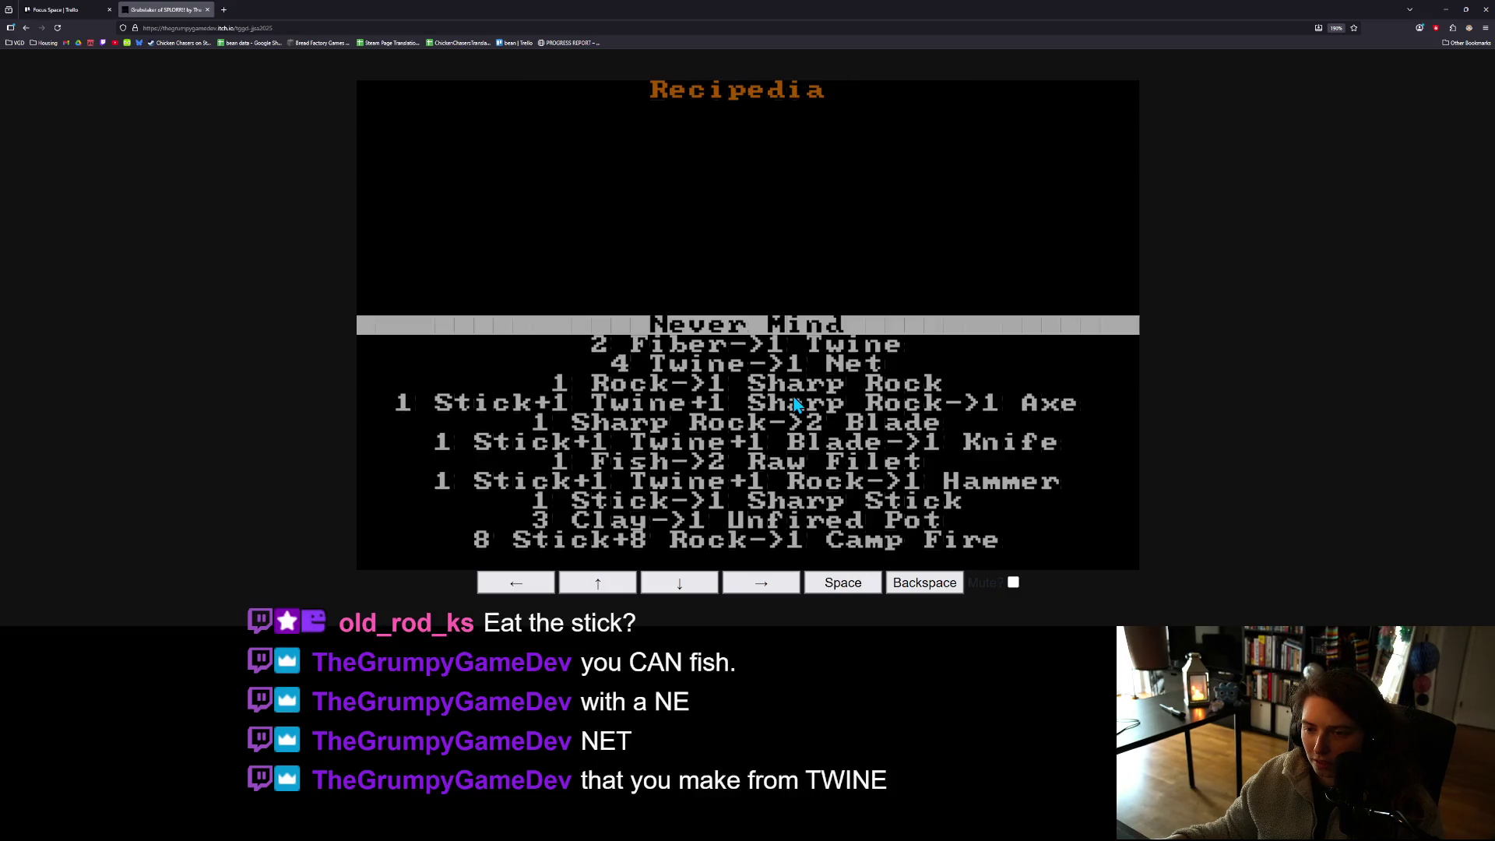
key(space)
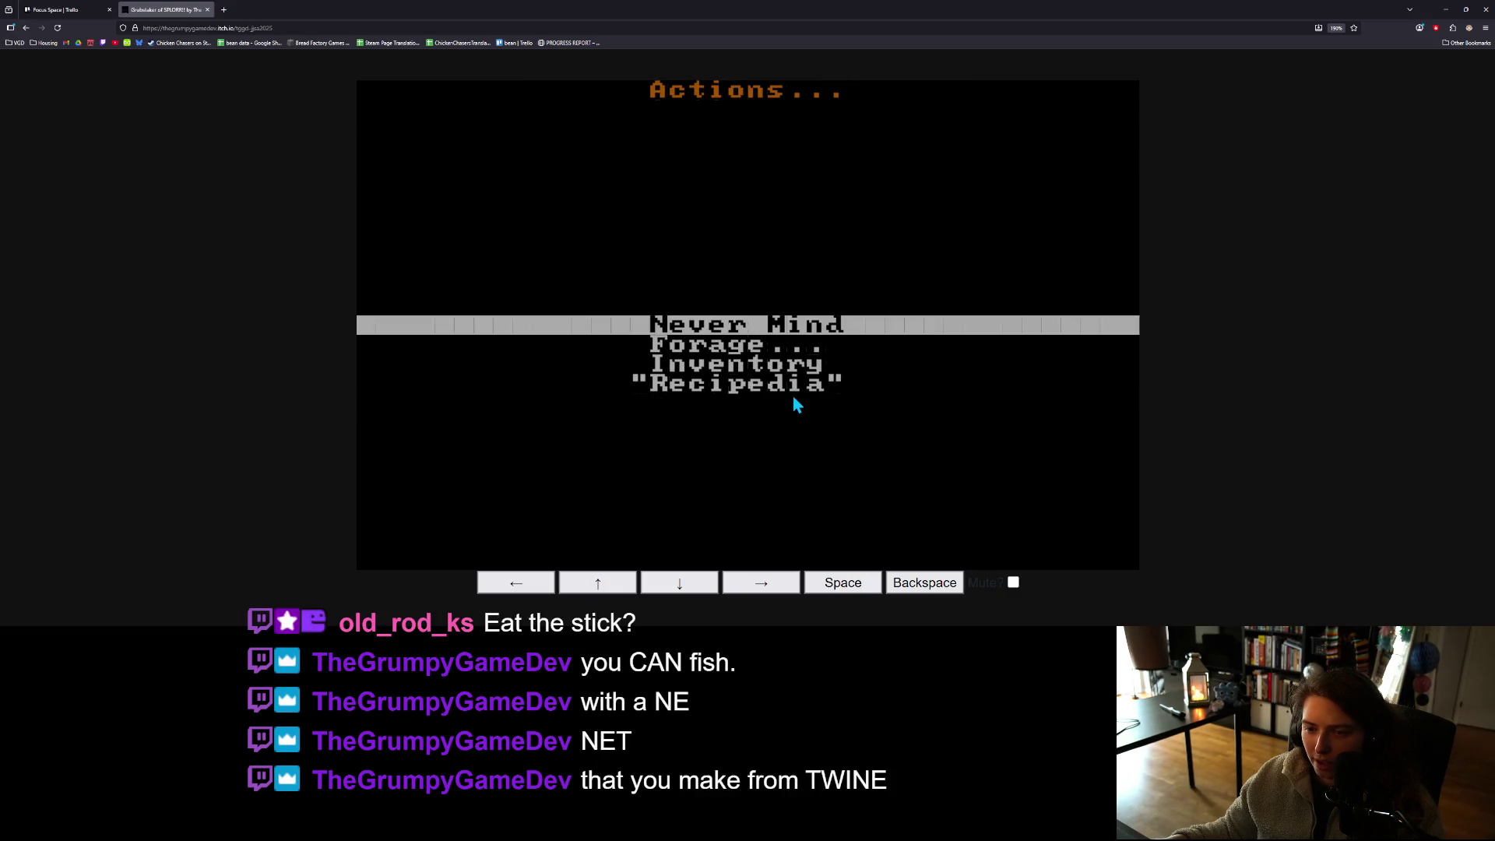
- Browse the Recipedia again past Unfired Pot, recheck Sharp Stick, and back out
key(Down)
key(Up)
key(Down)
key(Down)
key(Down)
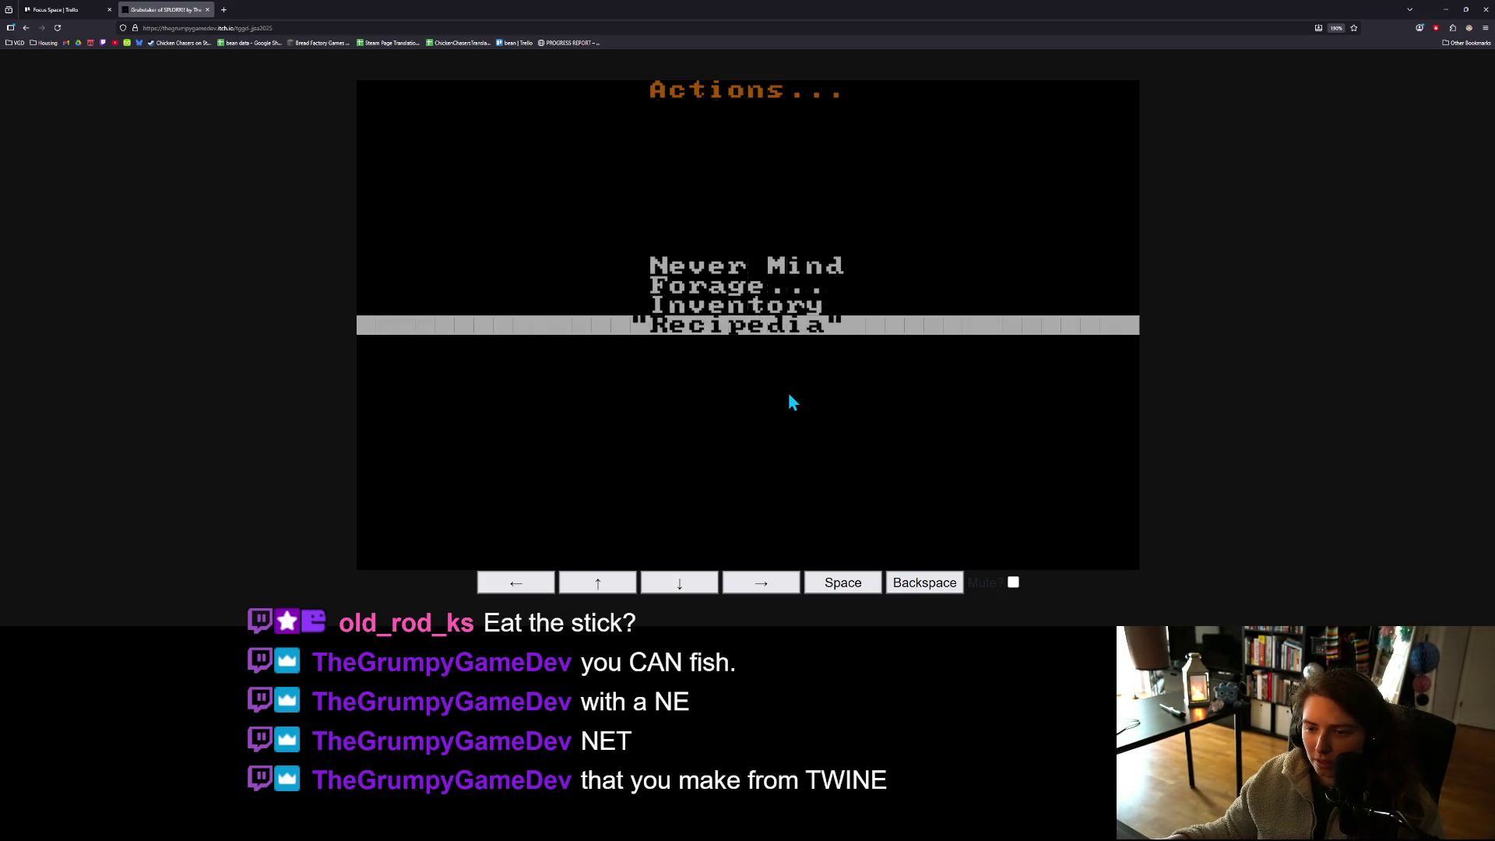
key(space)
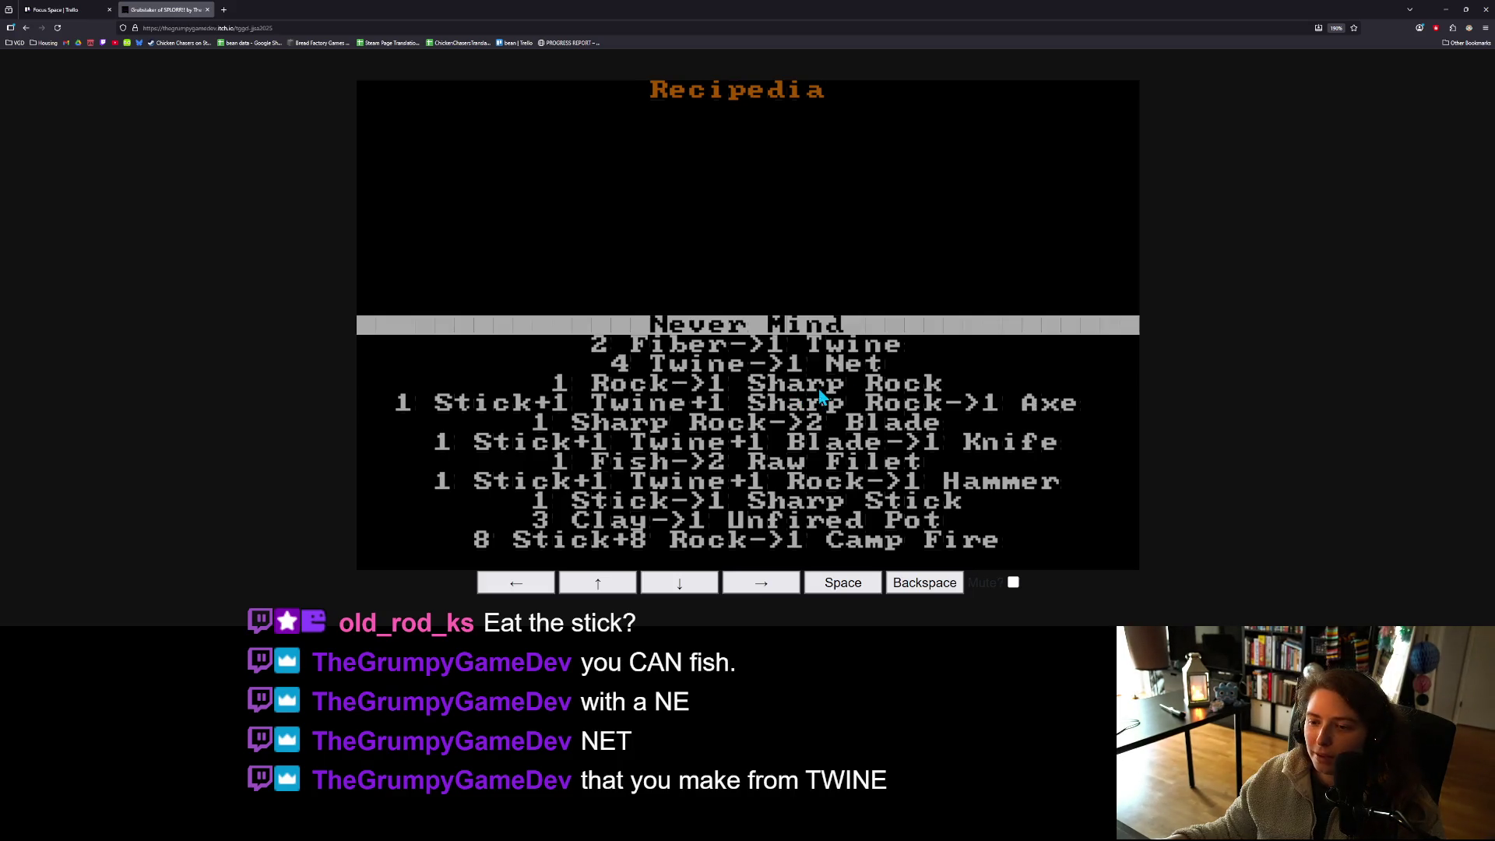
key(Down)
key(Down)
key(Down)
key(Down)
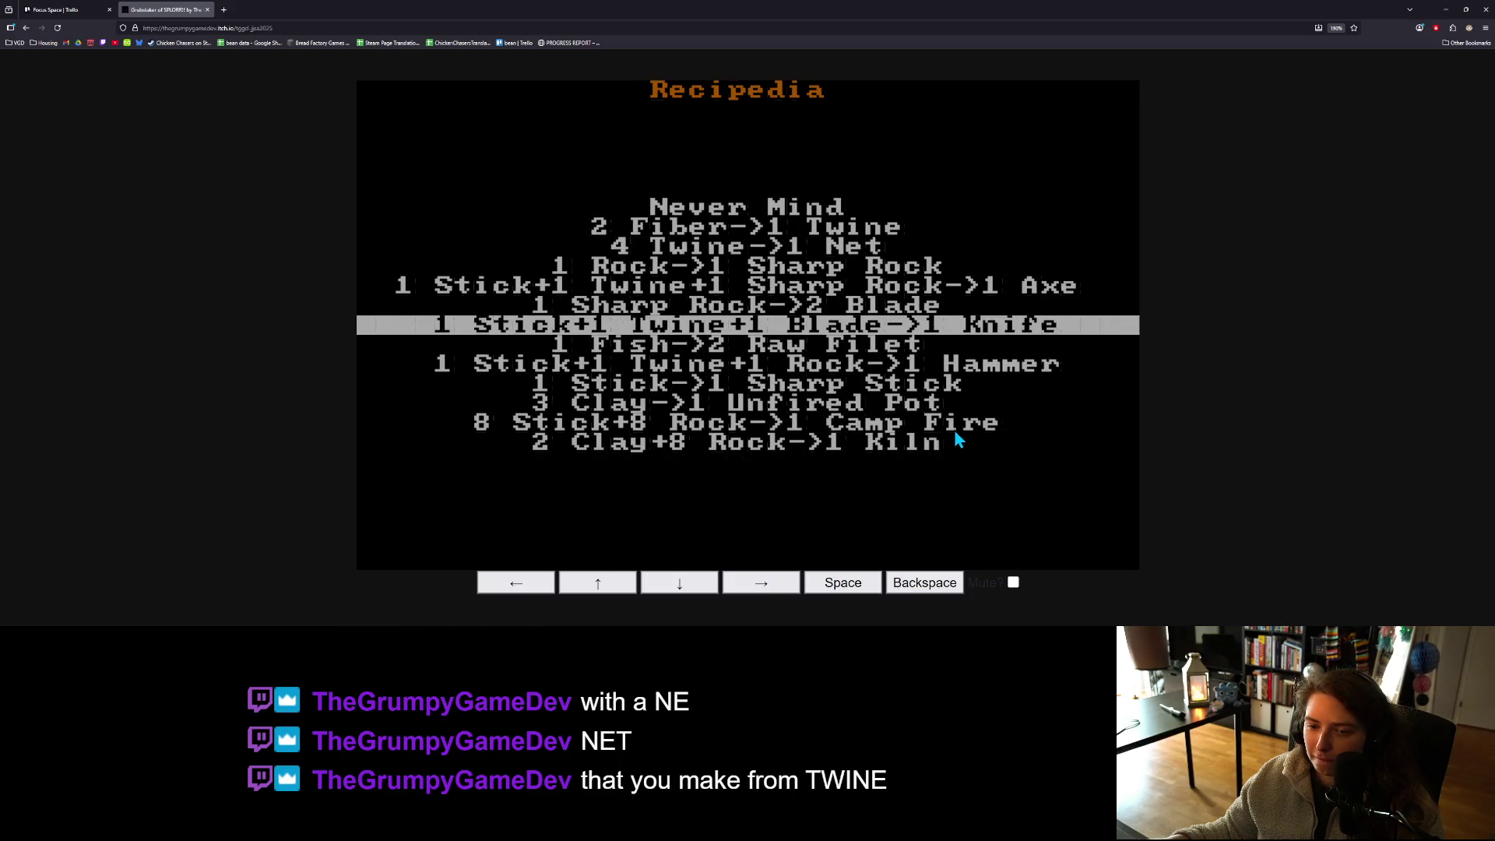
key(Down)
key(Down)
key(Down)
key(Up)
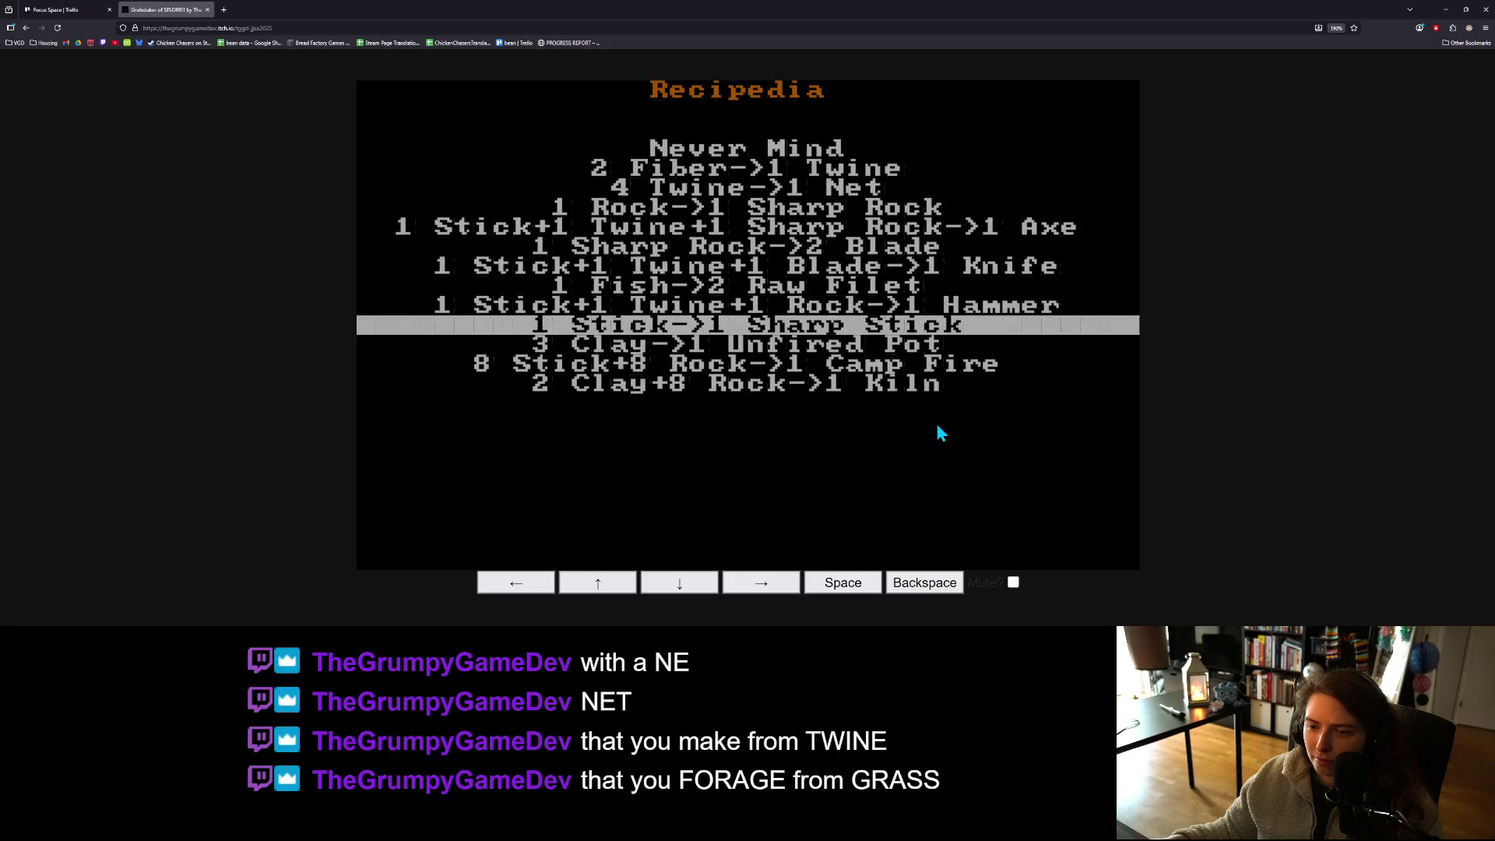
key(Down)
key(Up)
key(space)
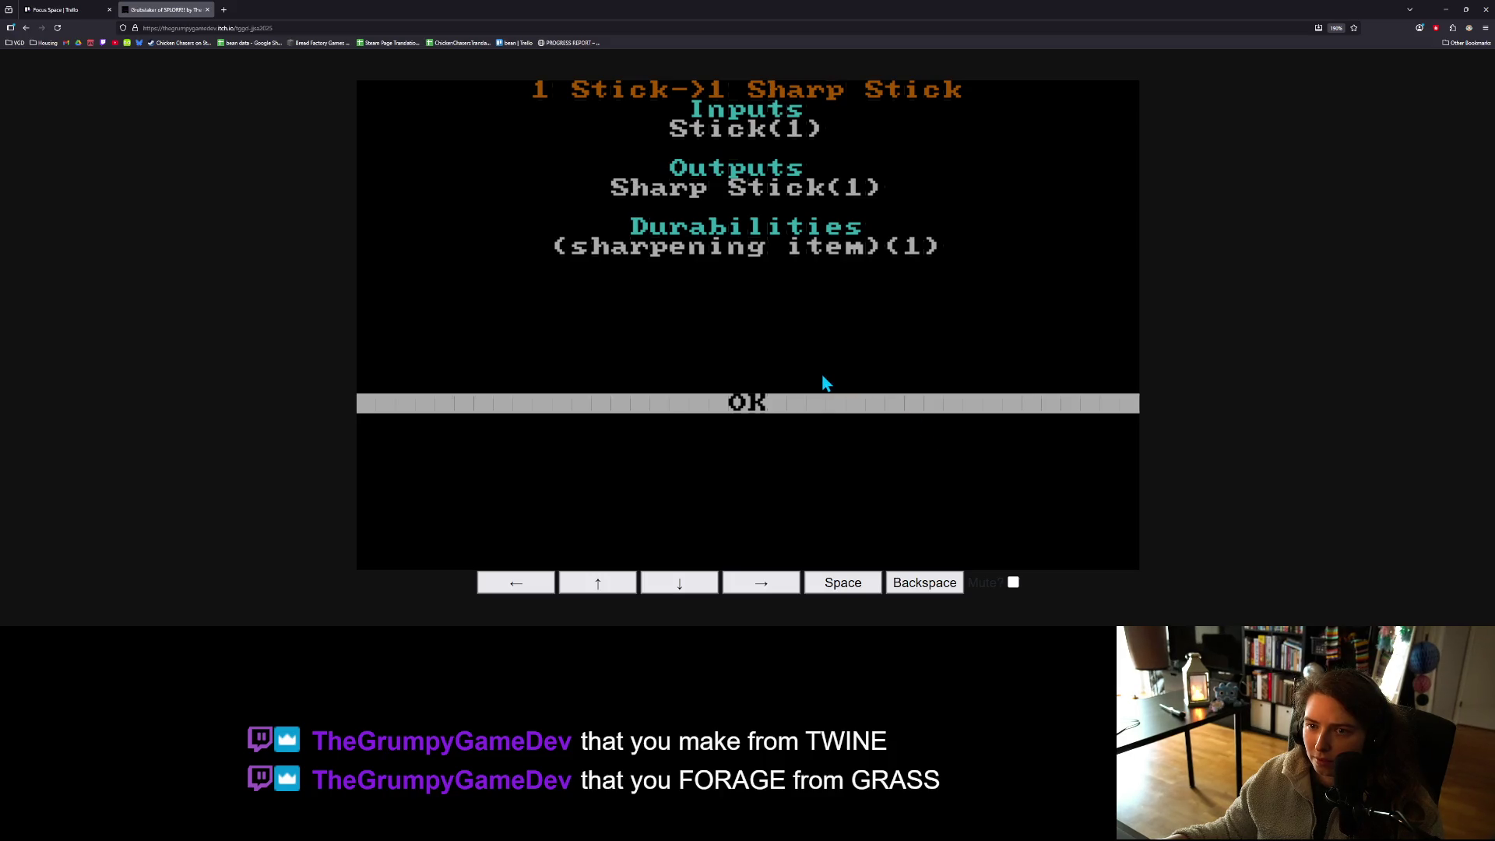
key(space)
key(space)
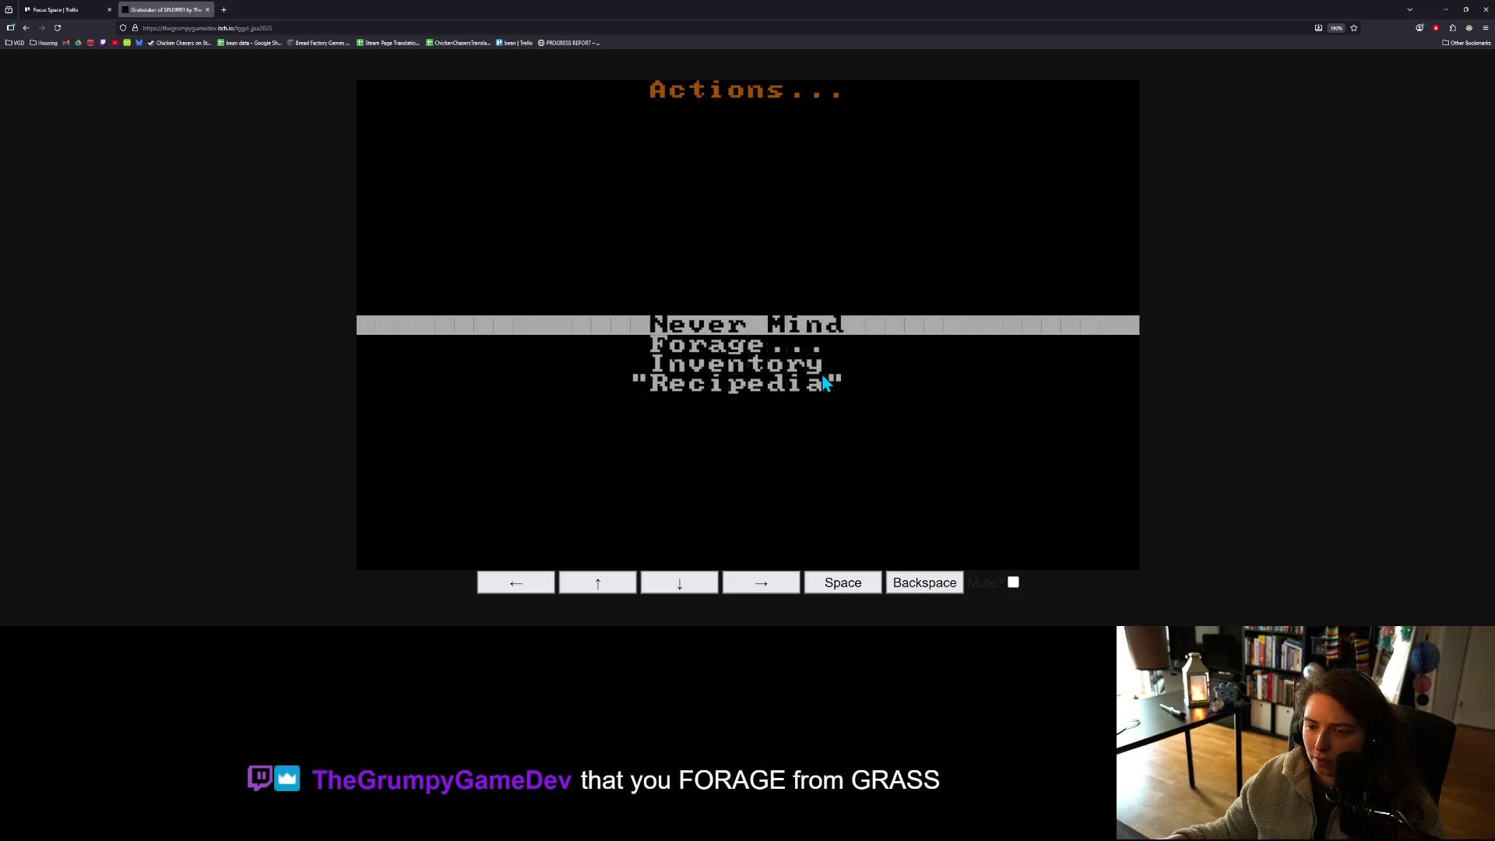
key(space)
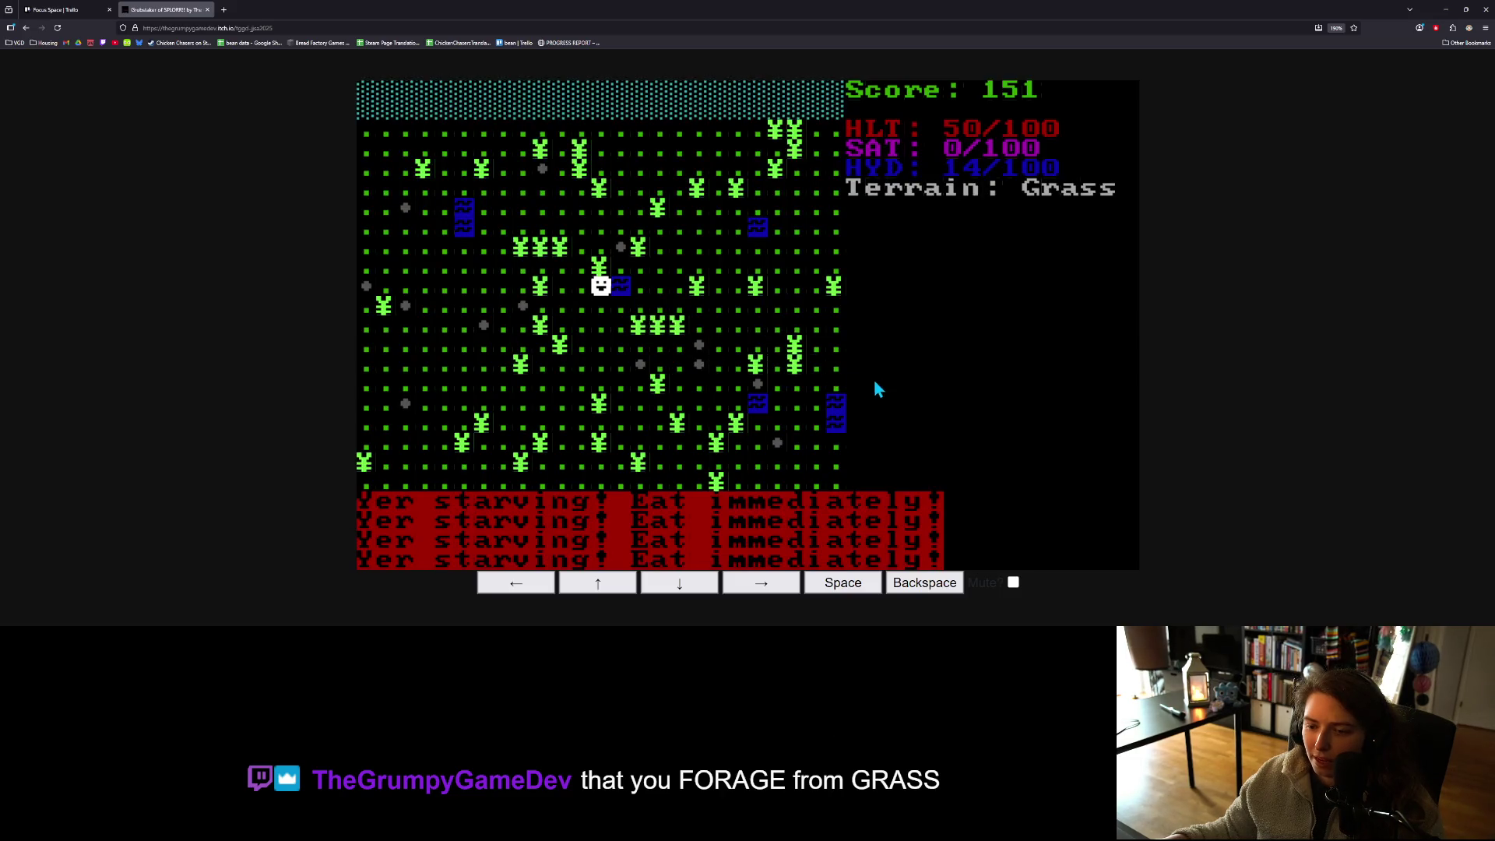
- Close the Actions list and move the character one tile down
key(space)
key(Down)
key(Down)
key(Down)
key(BackSpace)
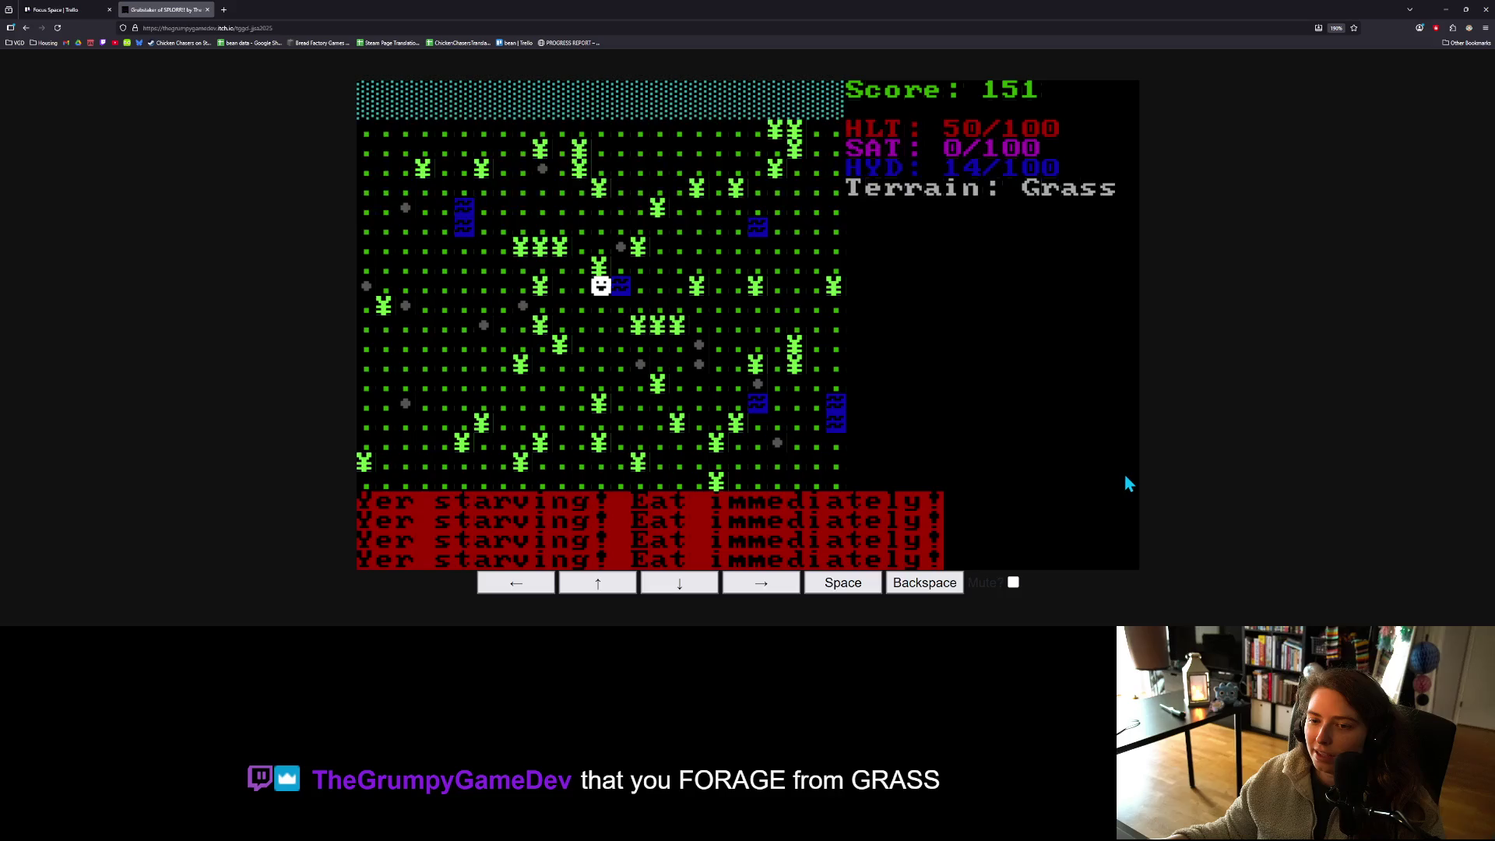
key(Down)
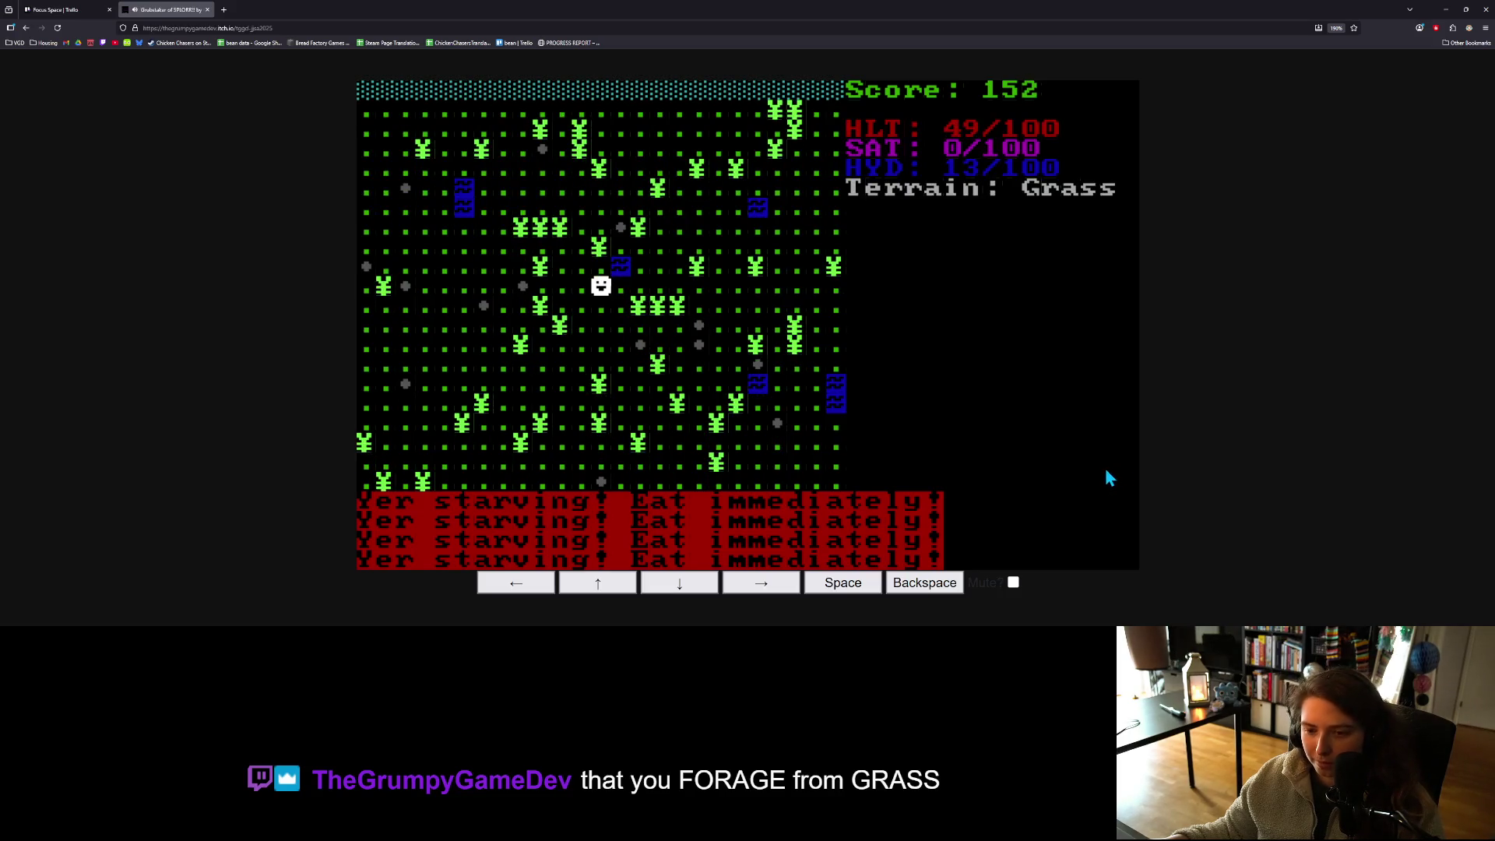
- Forage the grass repeatedly until holding 2 Fiber, then highlight Craft
key(space)
key(Down)
key(space)
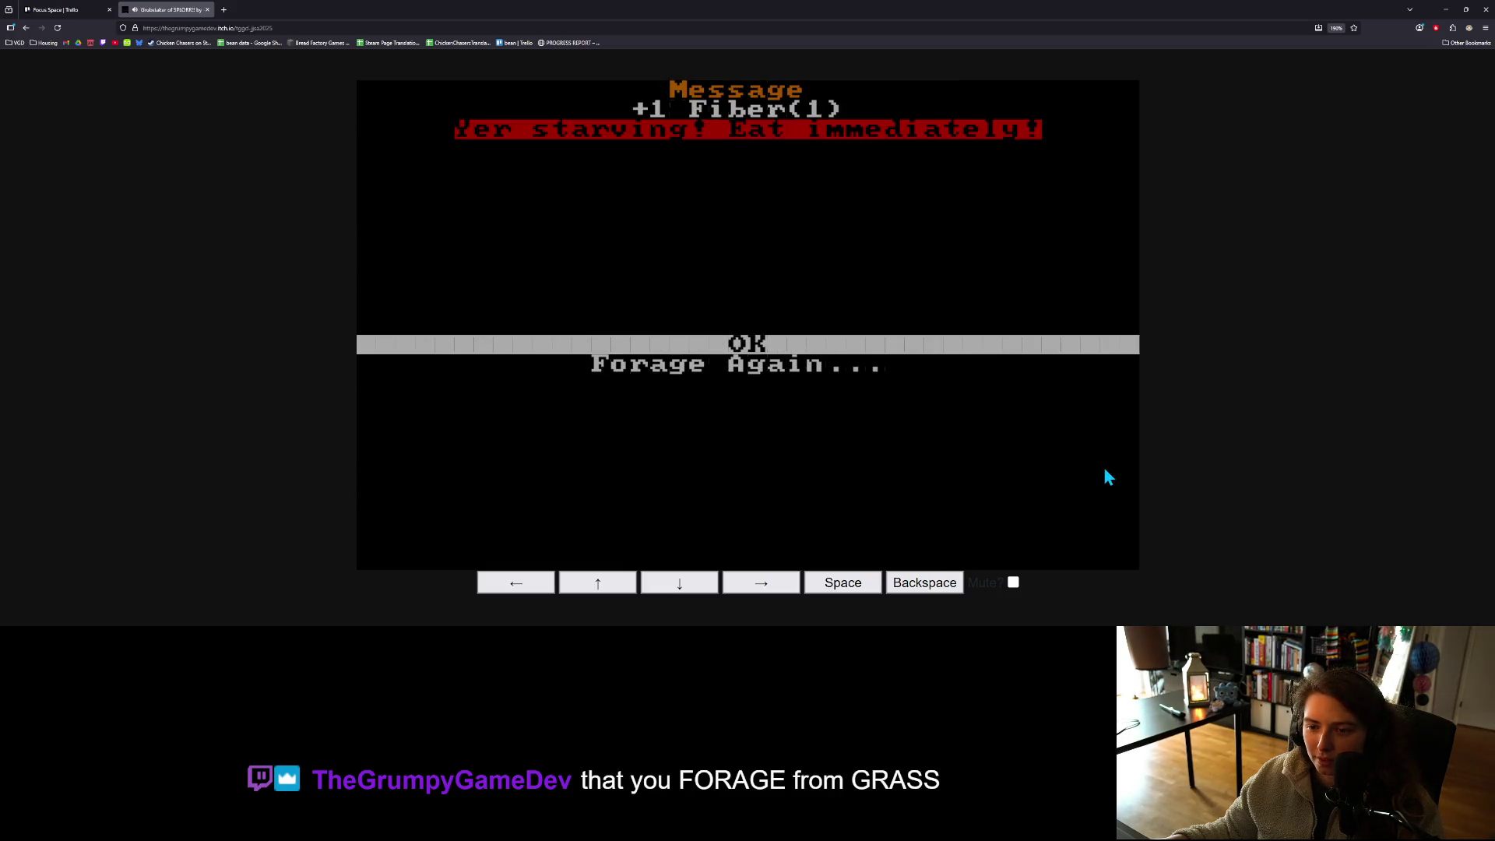
key(space)
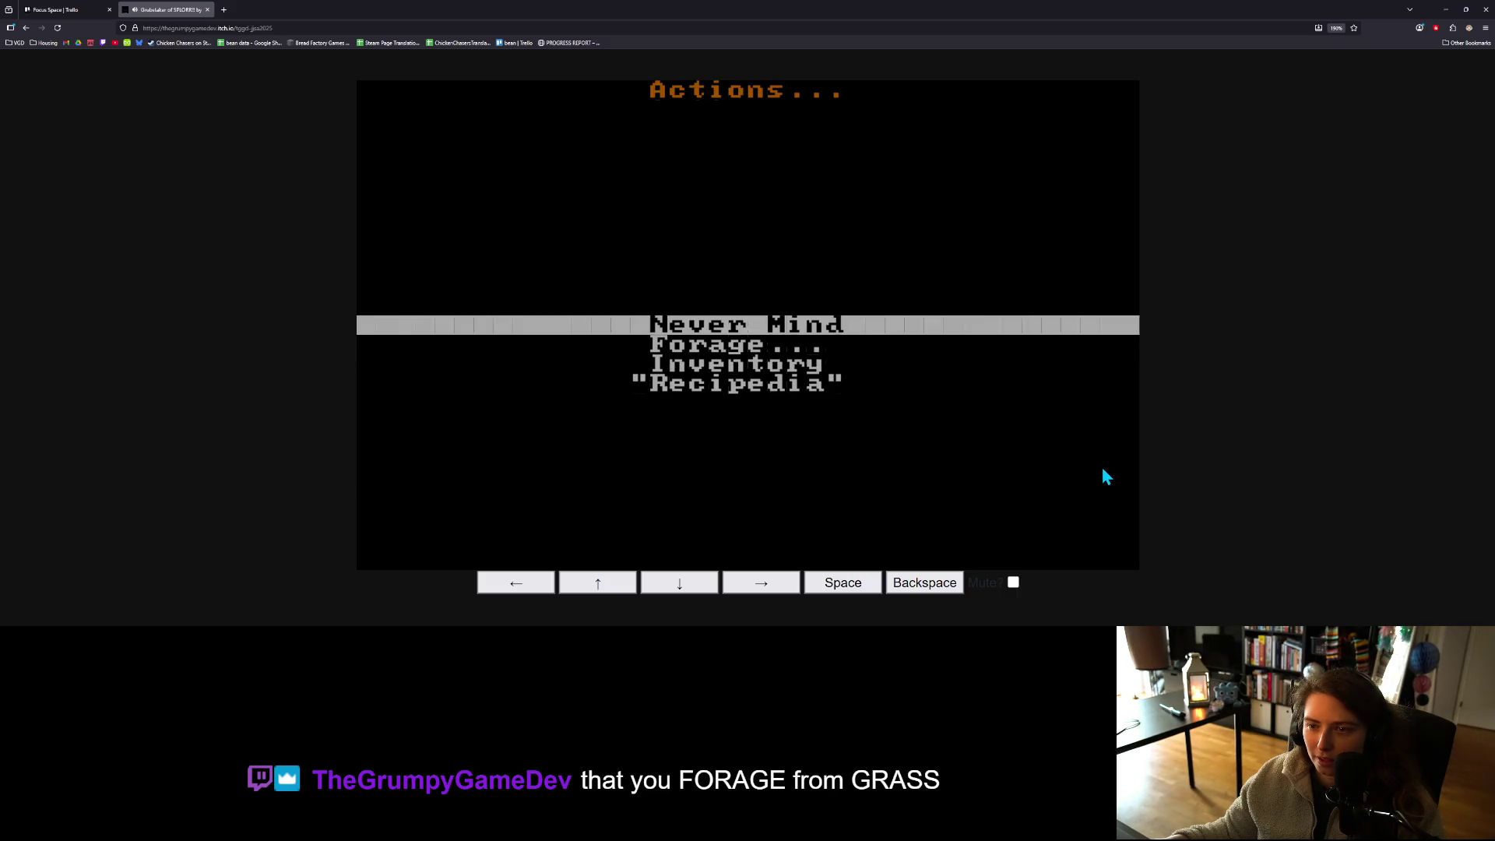
key(Down)
key(space)
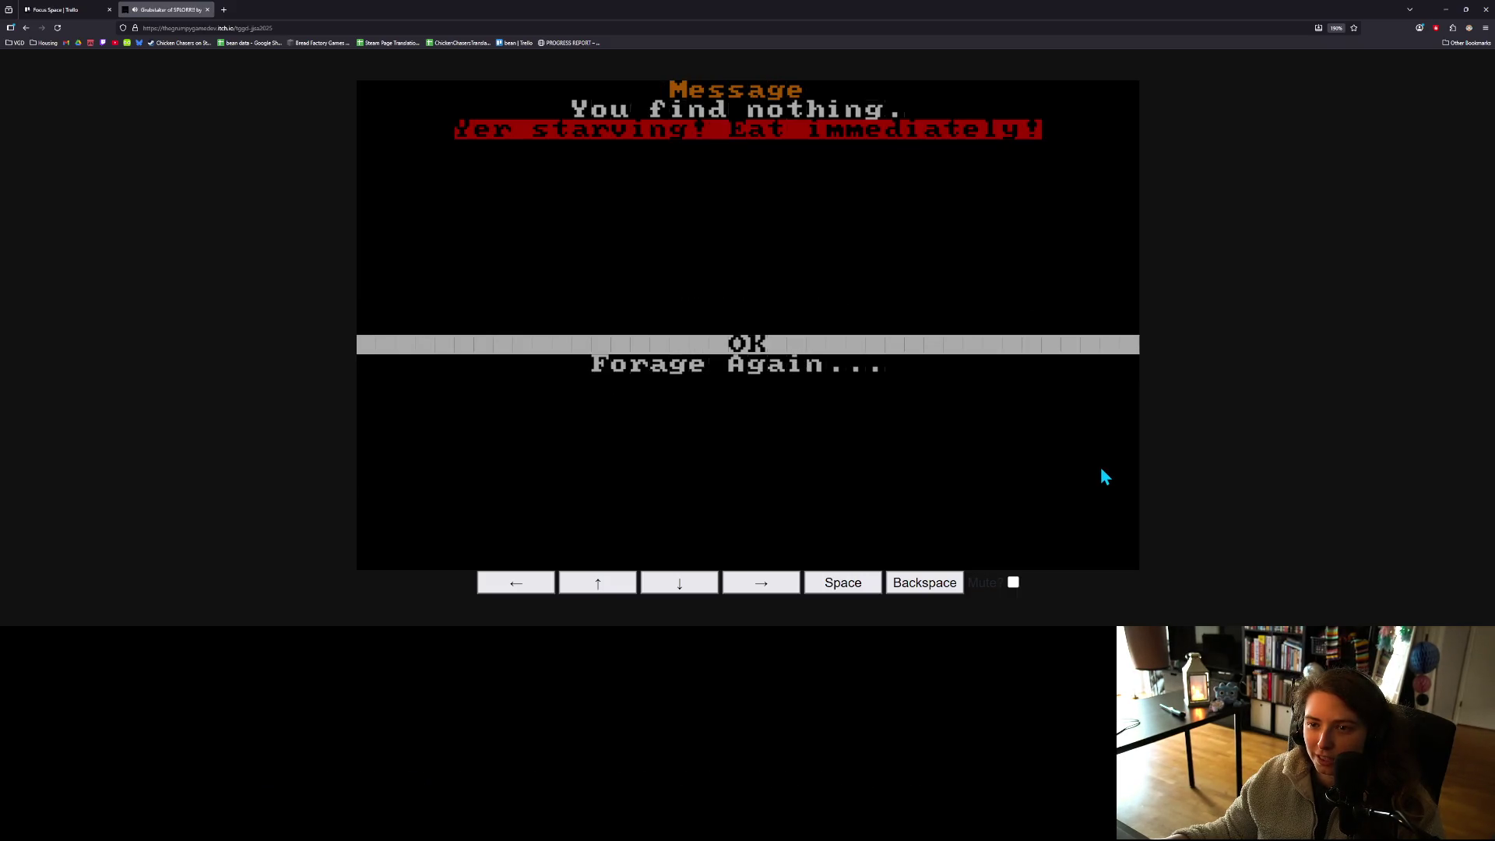
key(space)
key(space)
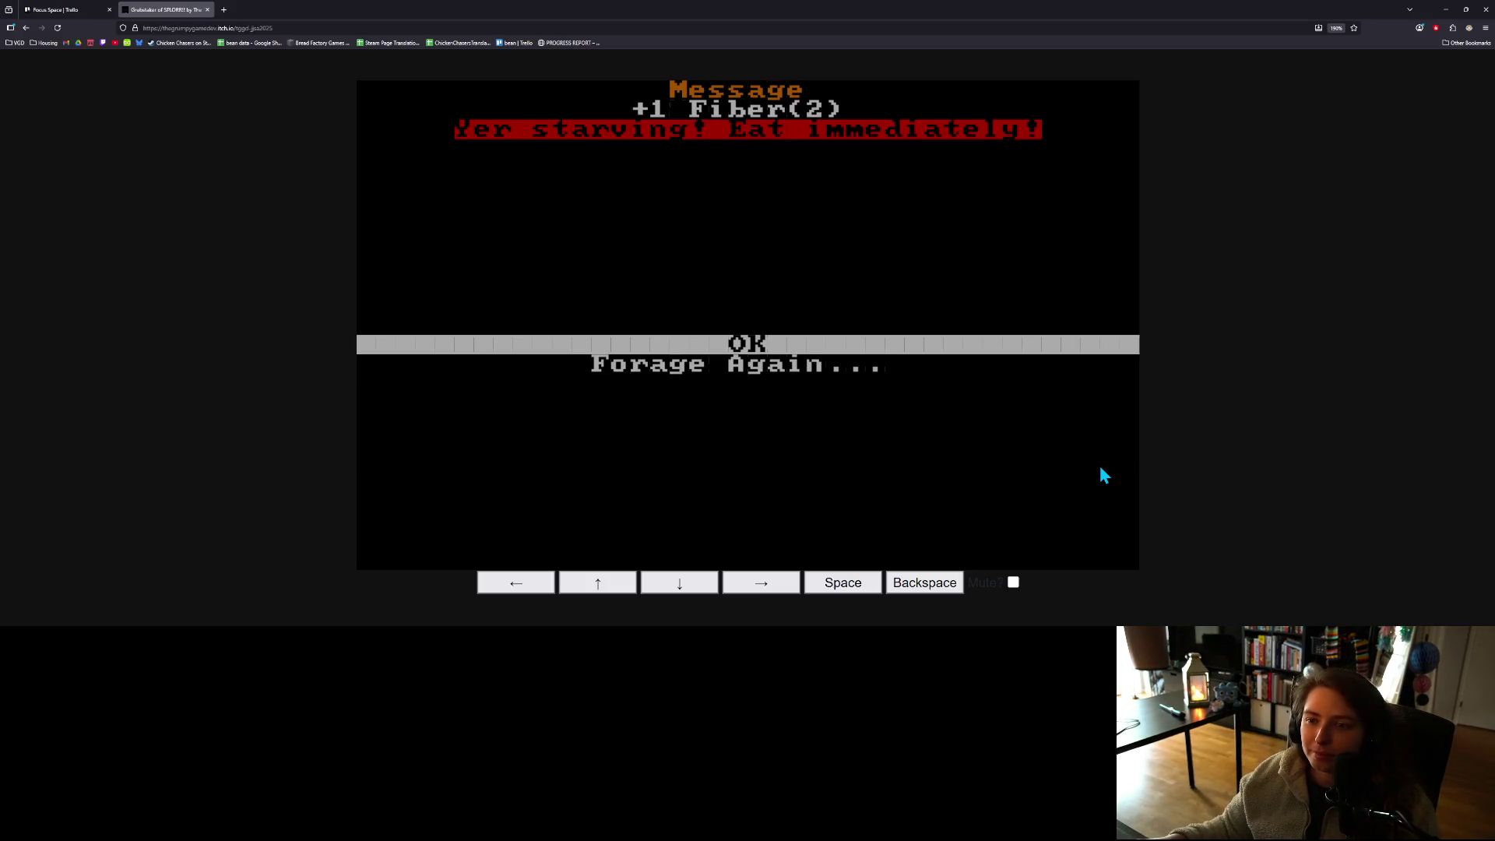
key(space)
key(Down)
key(Down)
key(Down)
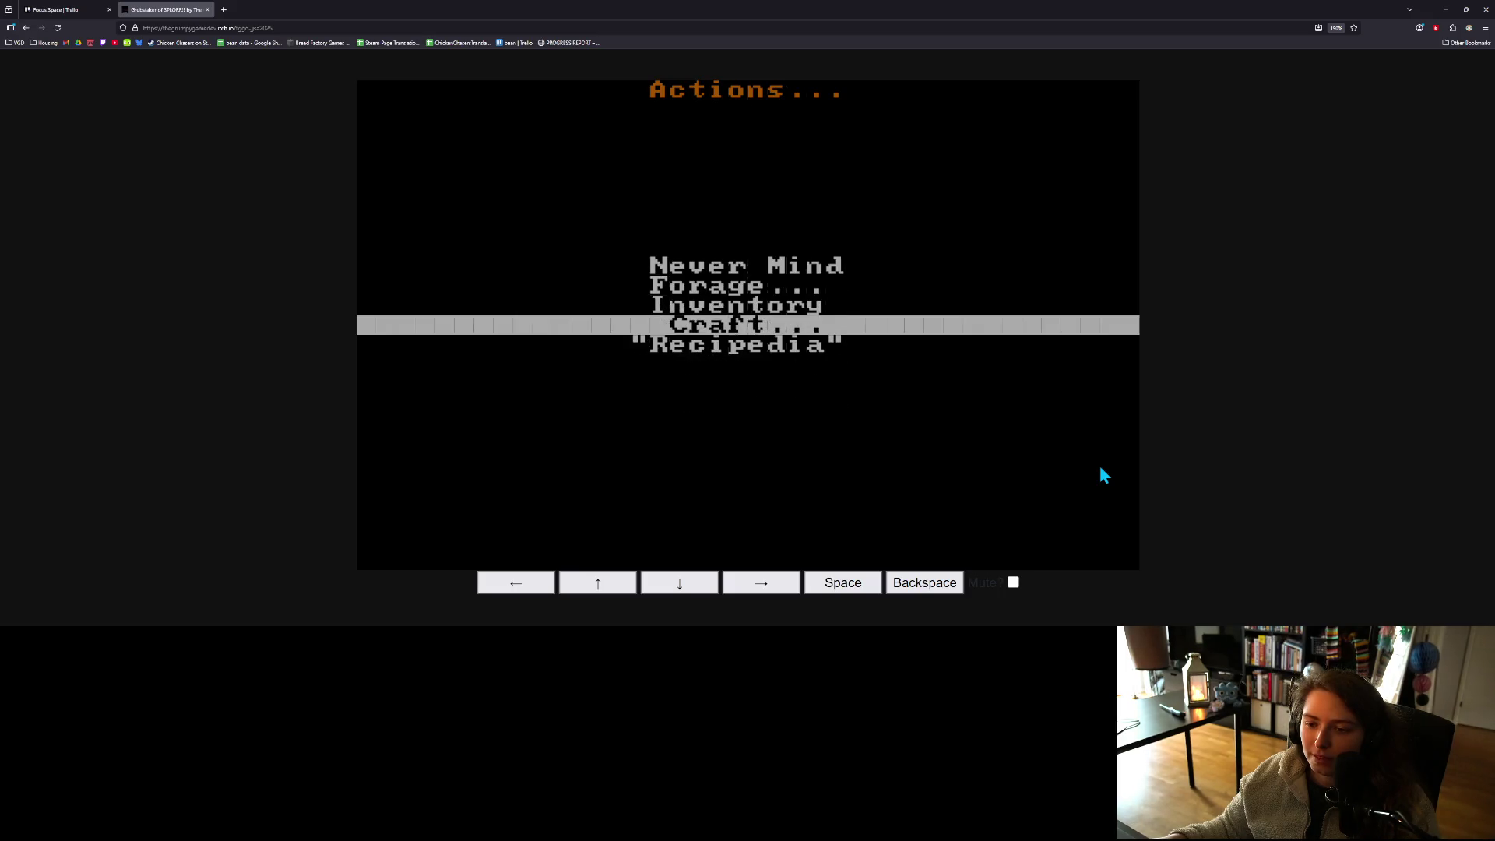
- Craft one Twine from two Fiber
key(space)
key(Down)
key(space)
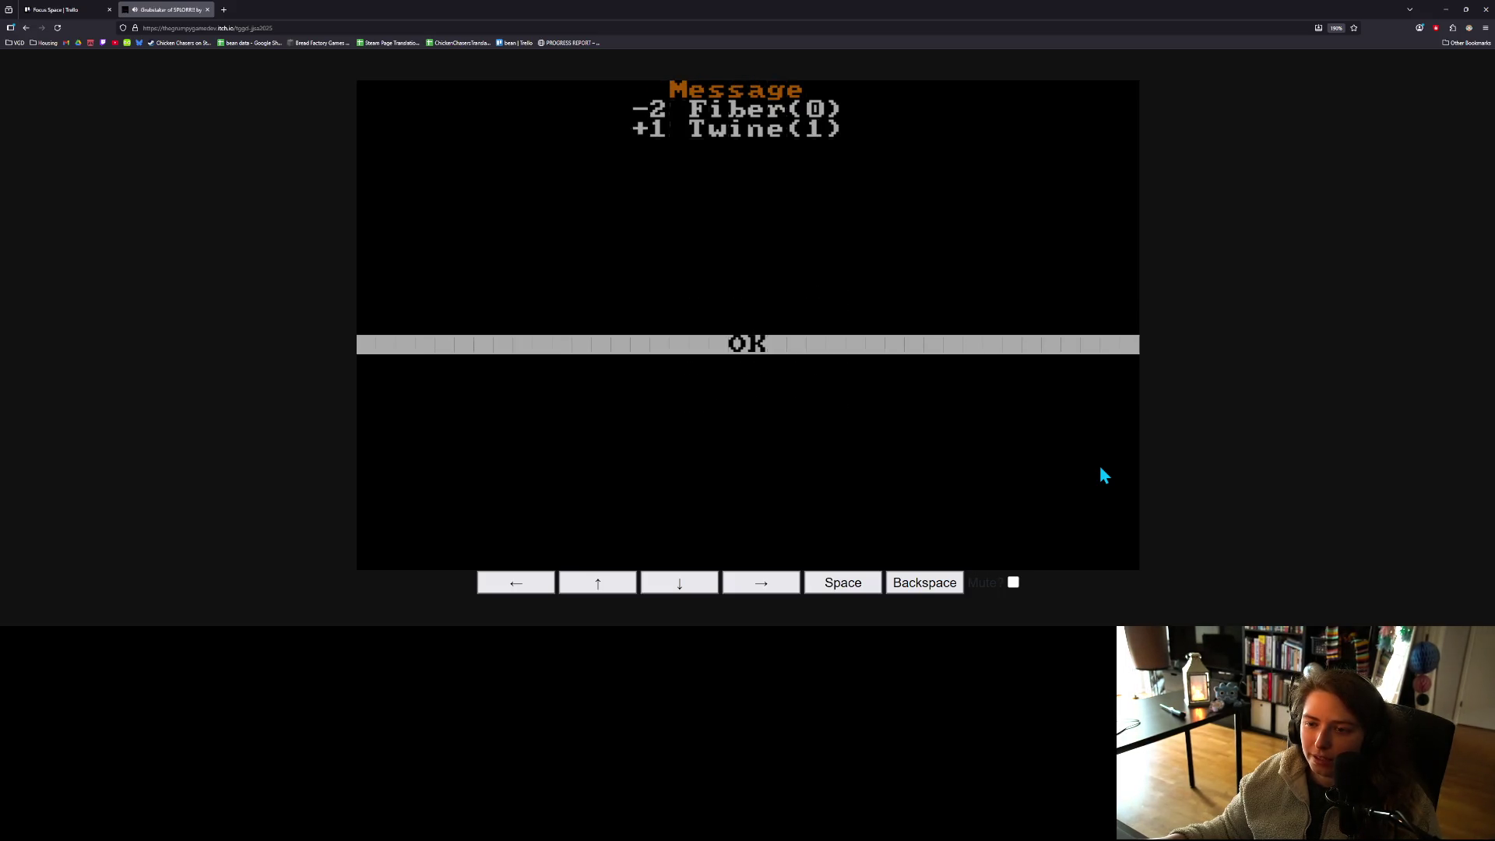
key(space)
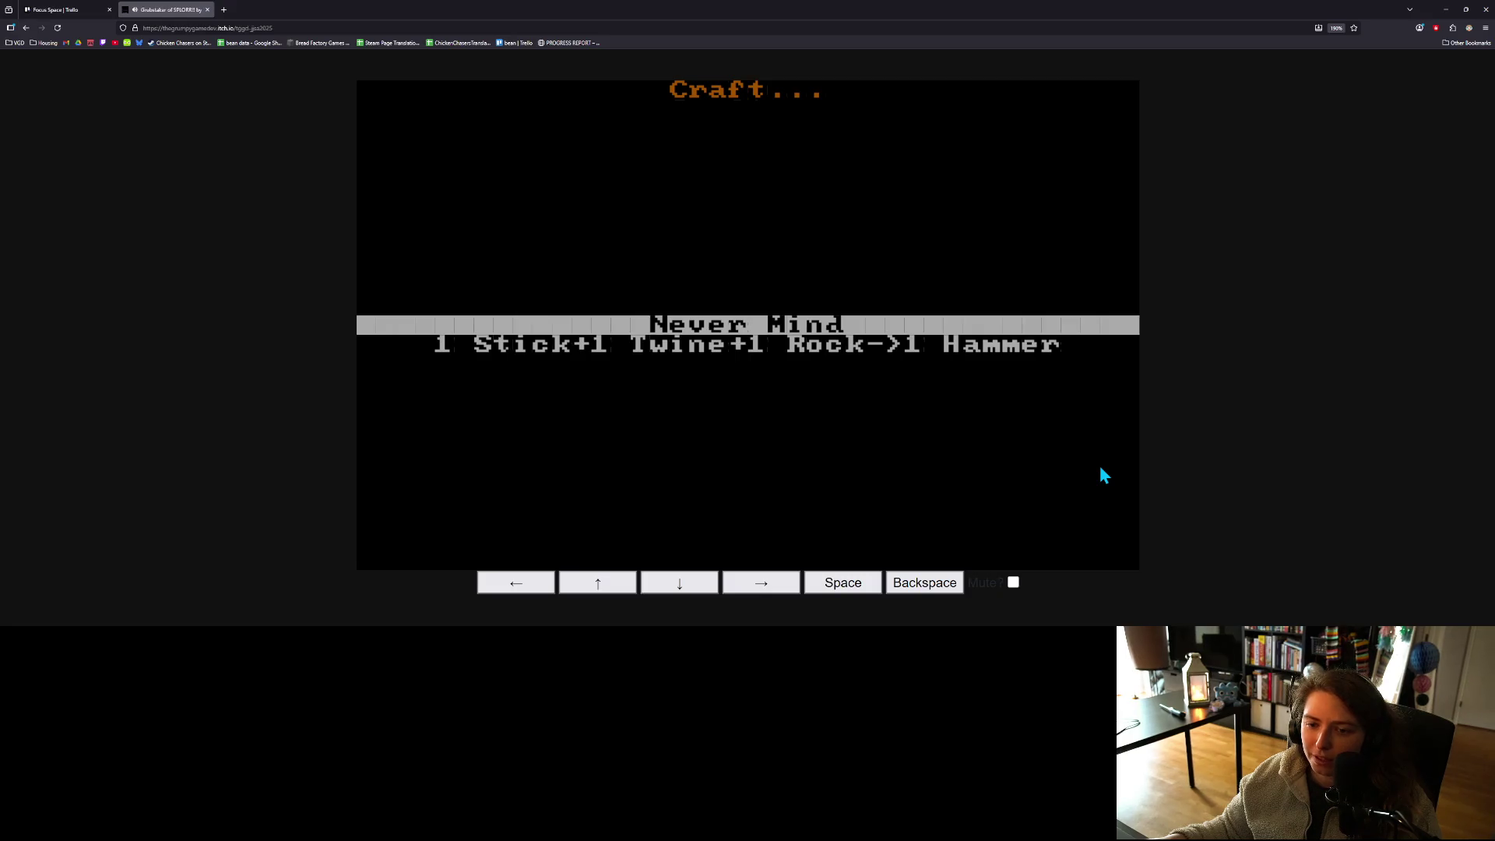
key(Down)
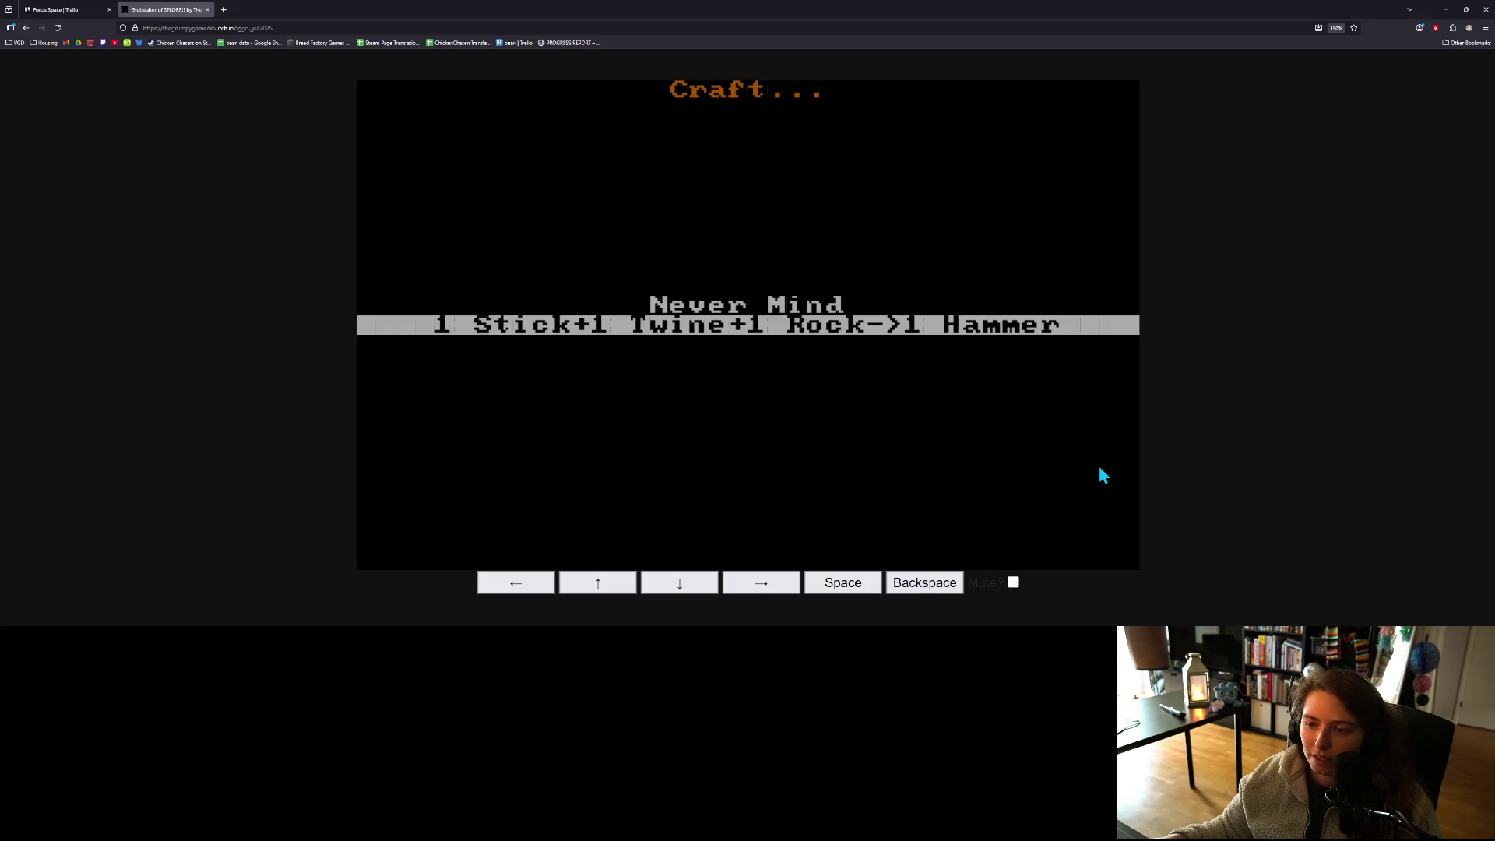
key(Up)
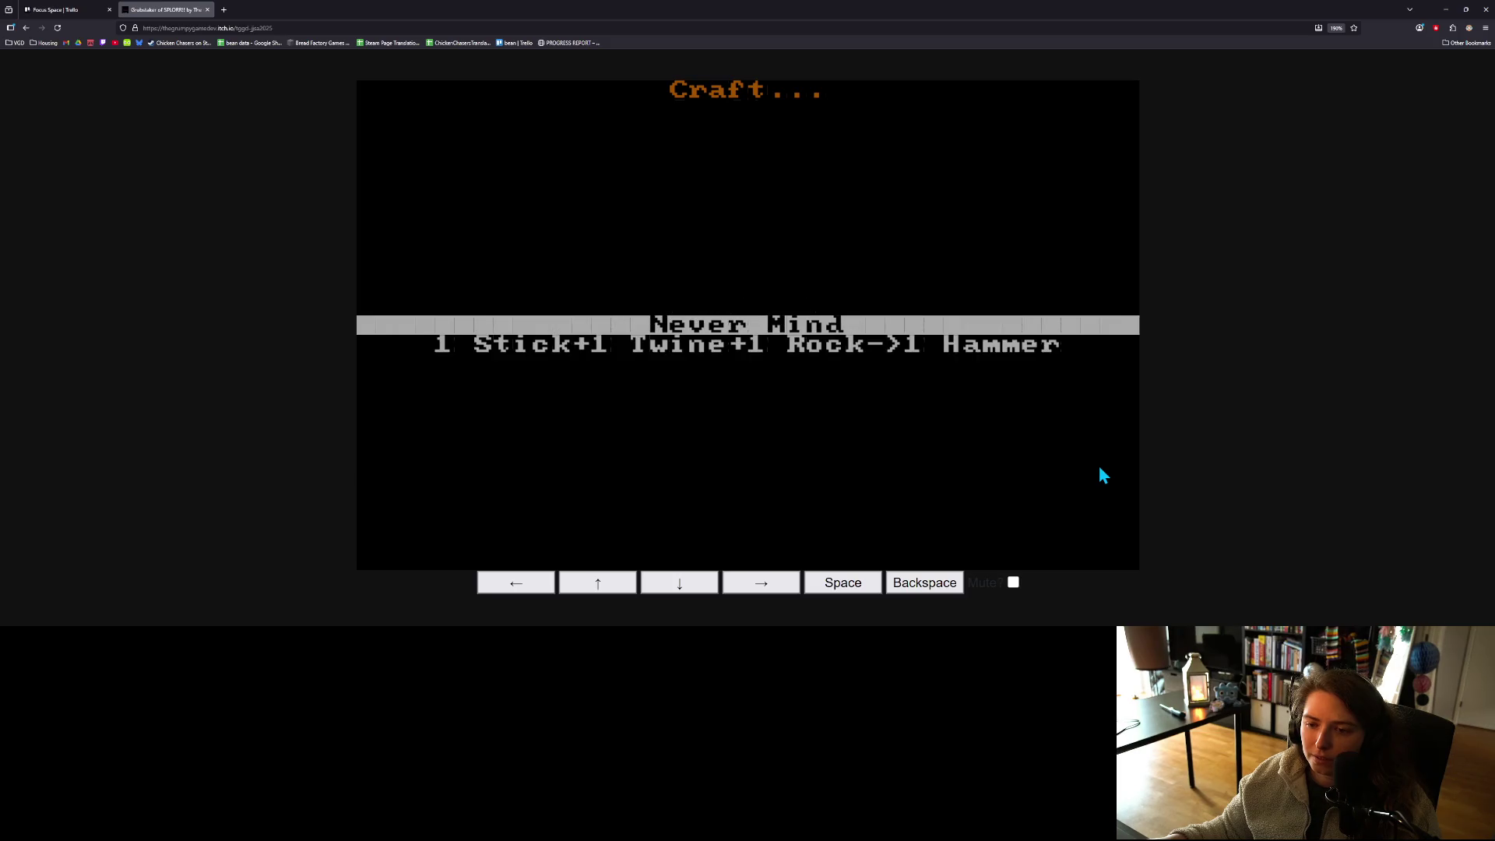
key(space)
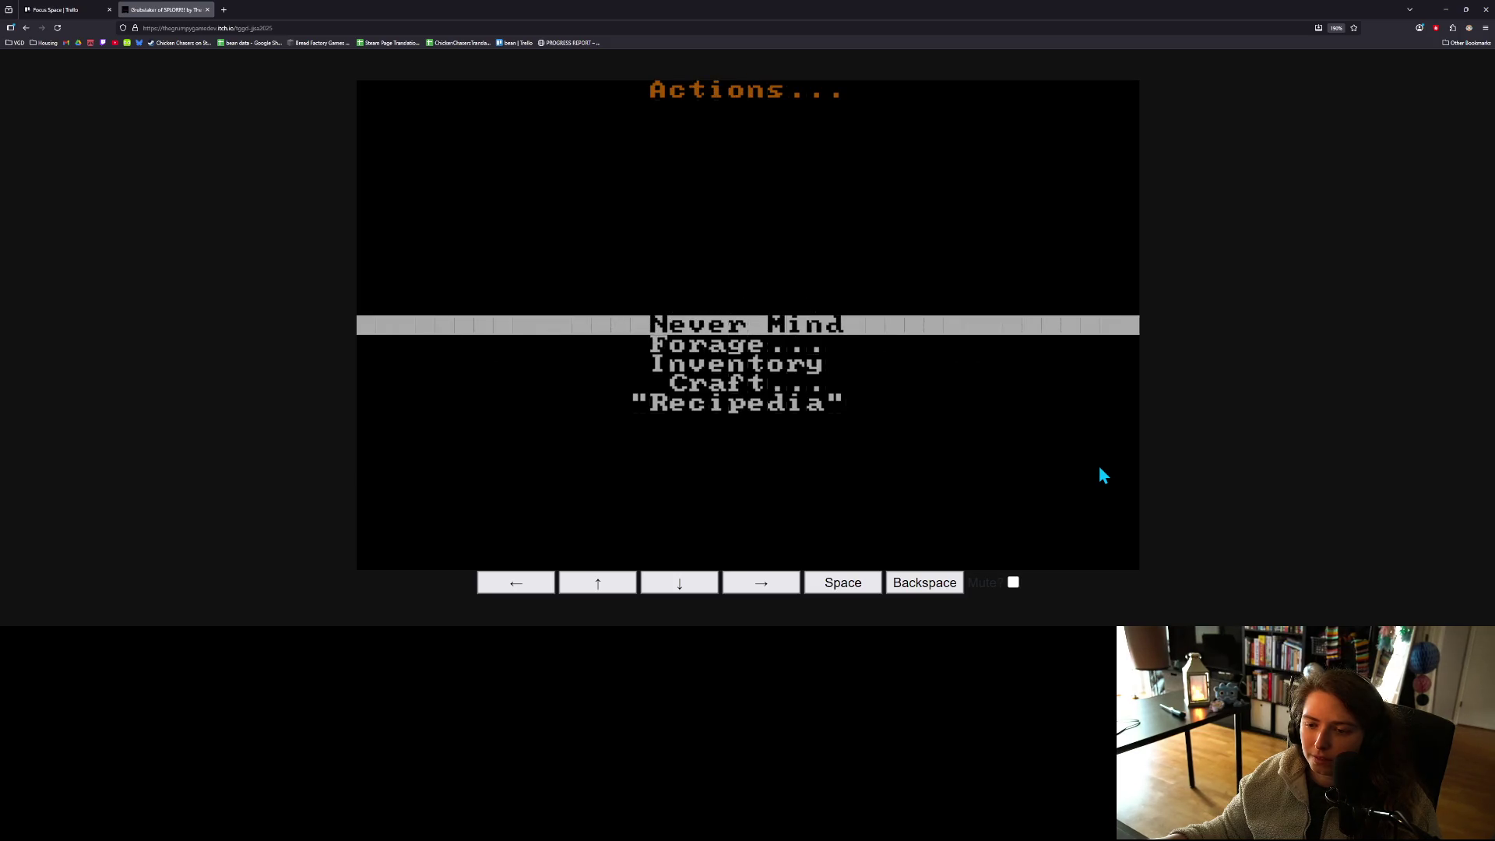
- Craft a Hammer from Stick, Twine and Rock, then interact with the water
key(Down)
key(Down)
key(Down)
key(space)
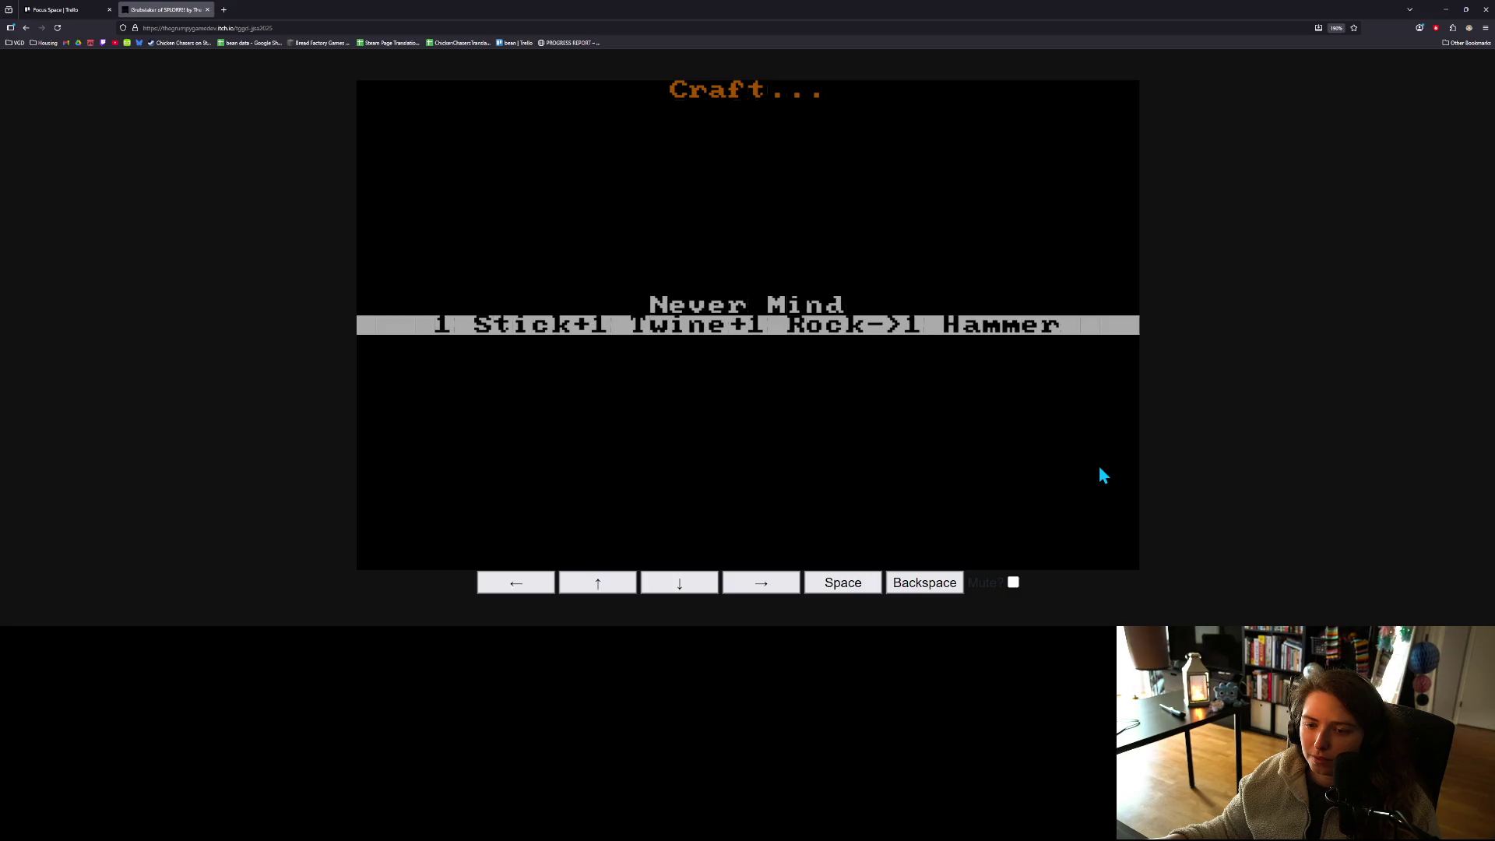
key(space)
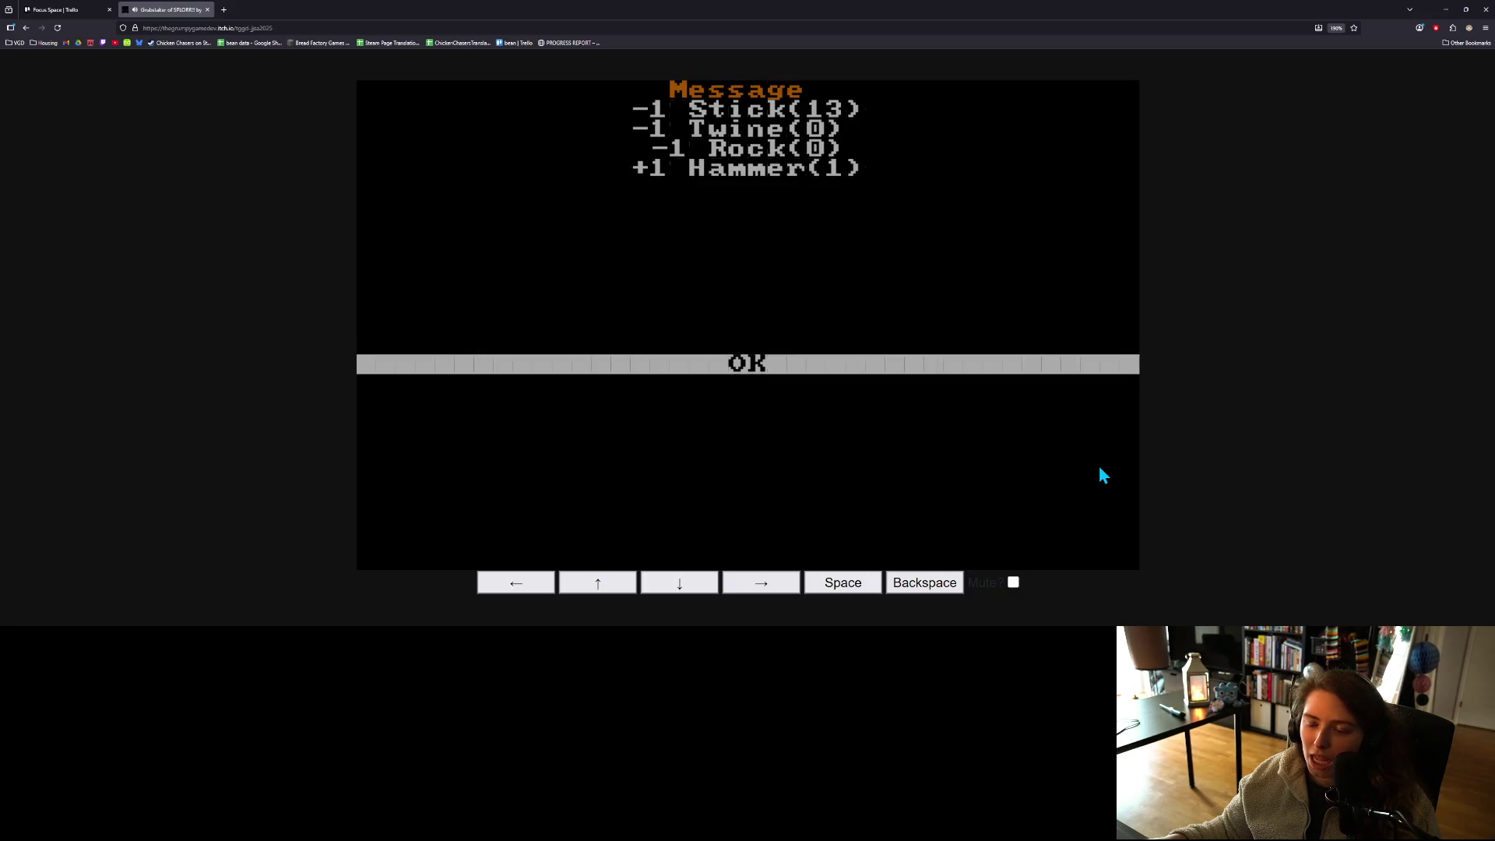
key(space)
key(space)
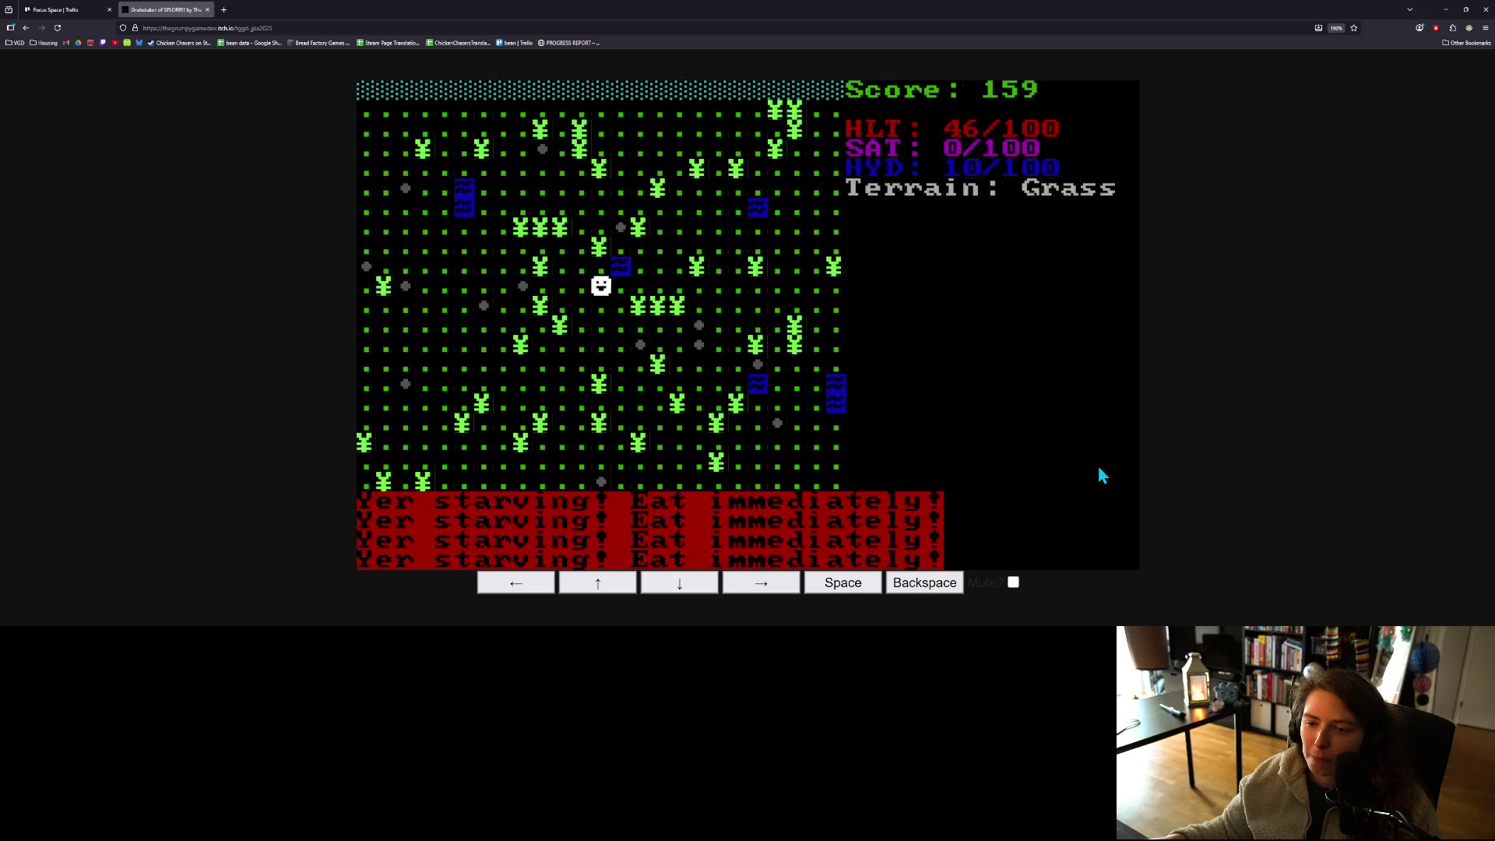
key(space)
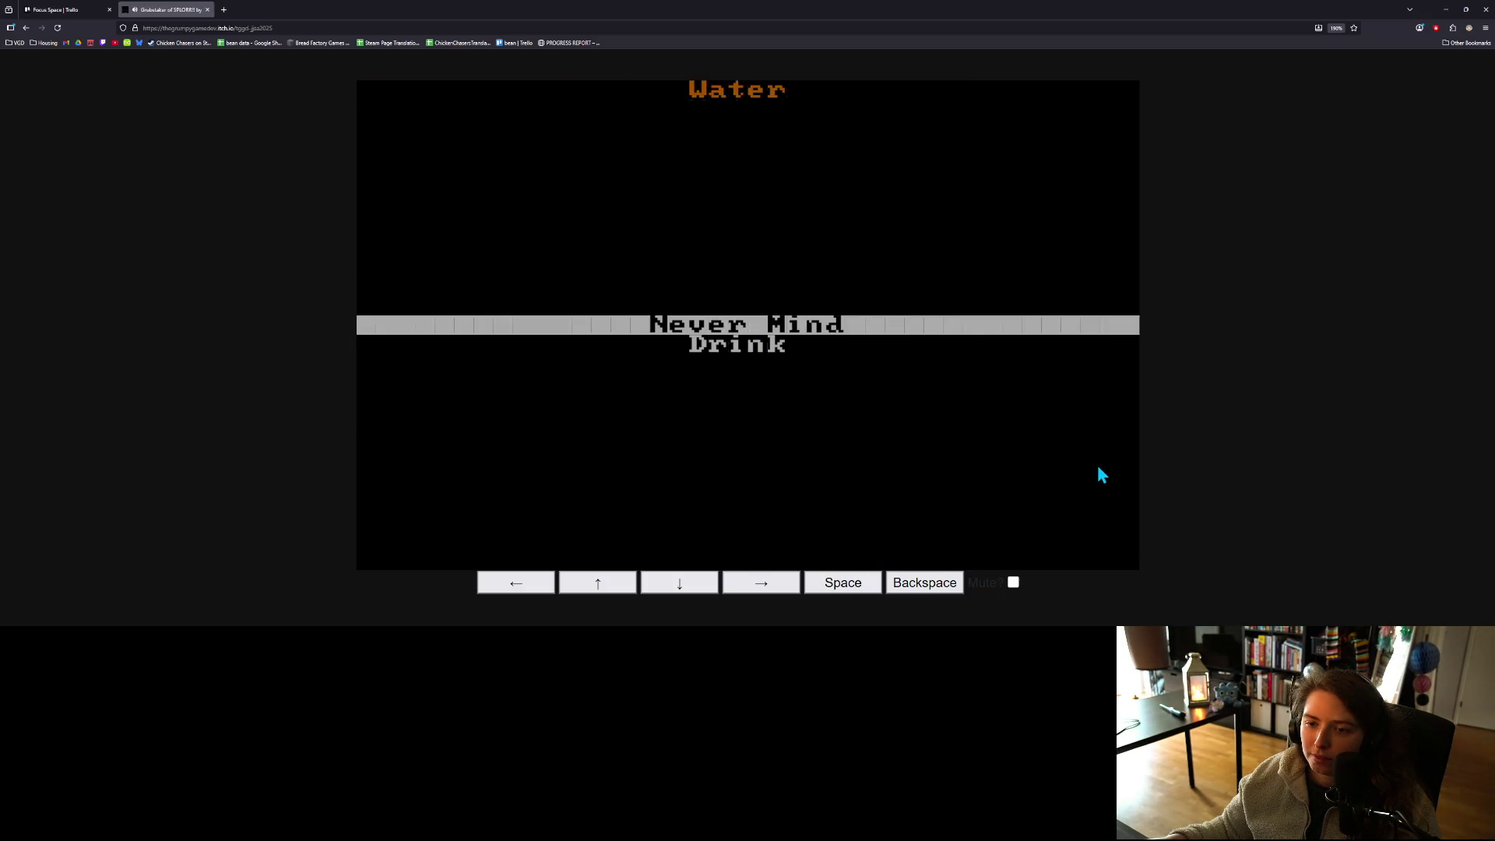
- Drink the water for +91 hydration and collect sticks from the tree up to 15
key(Down)
key(space)
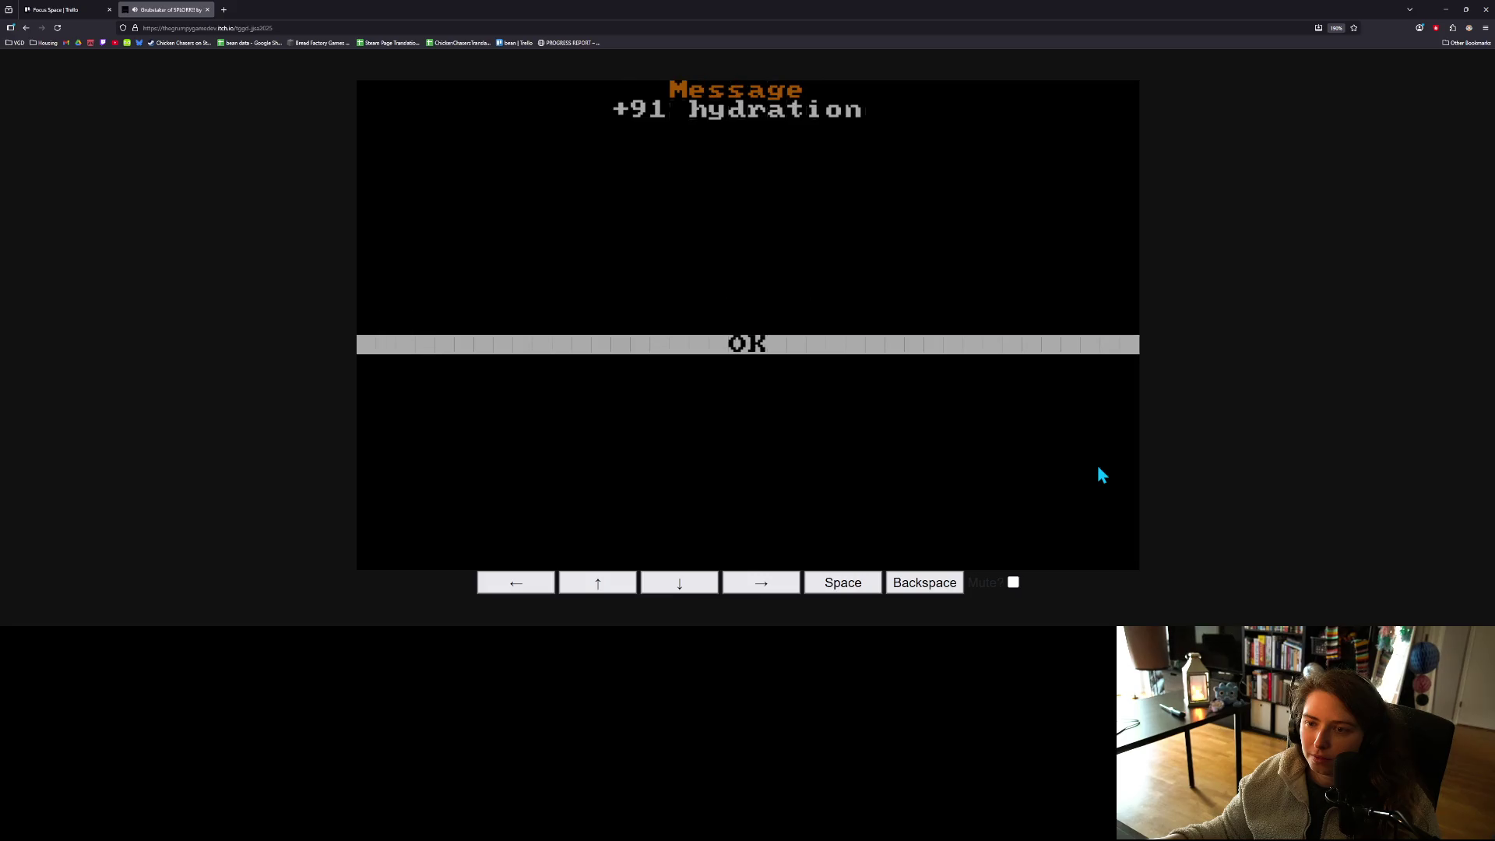
key(space)
key(space)
key(Down)
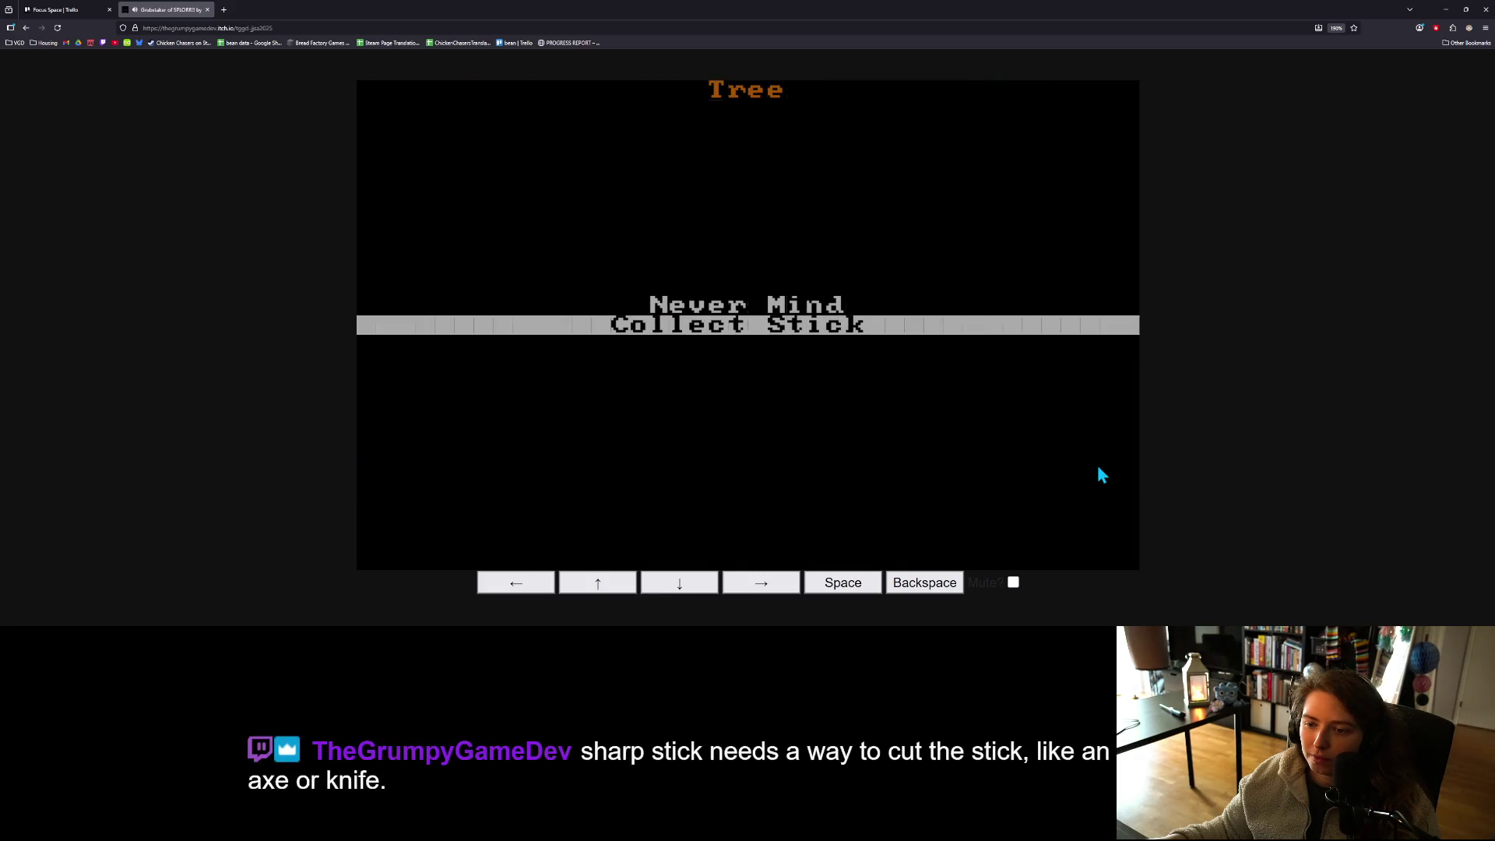
key(space)
key(Down)
key(space)
key(Down)
key(space)
key(space)
key(Left)
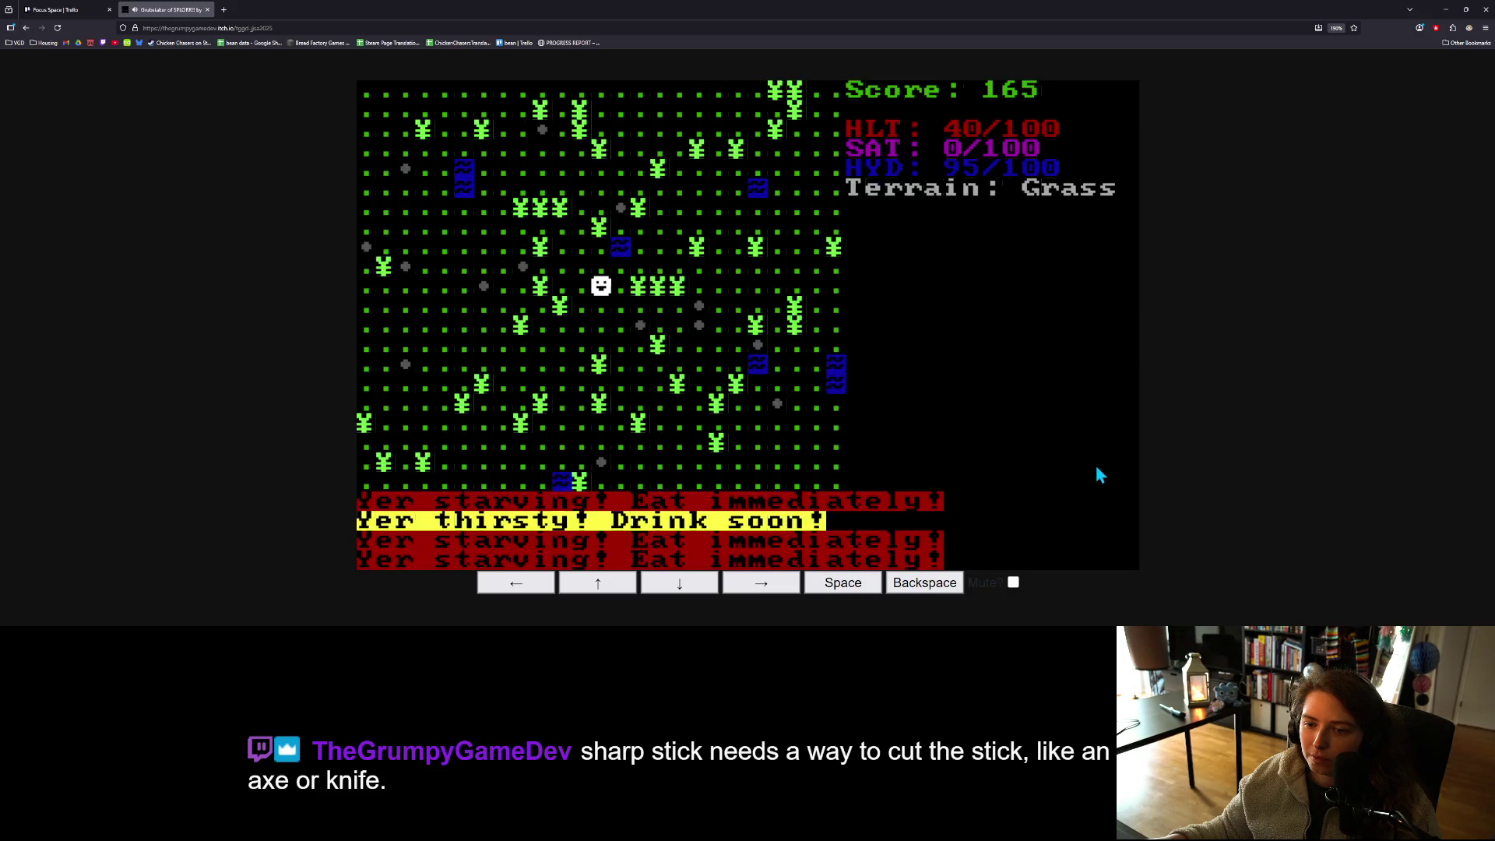
- Forage the grass repeatedly for a Carrot and 6 Fiber
key(space)
key(Down)
key(space)
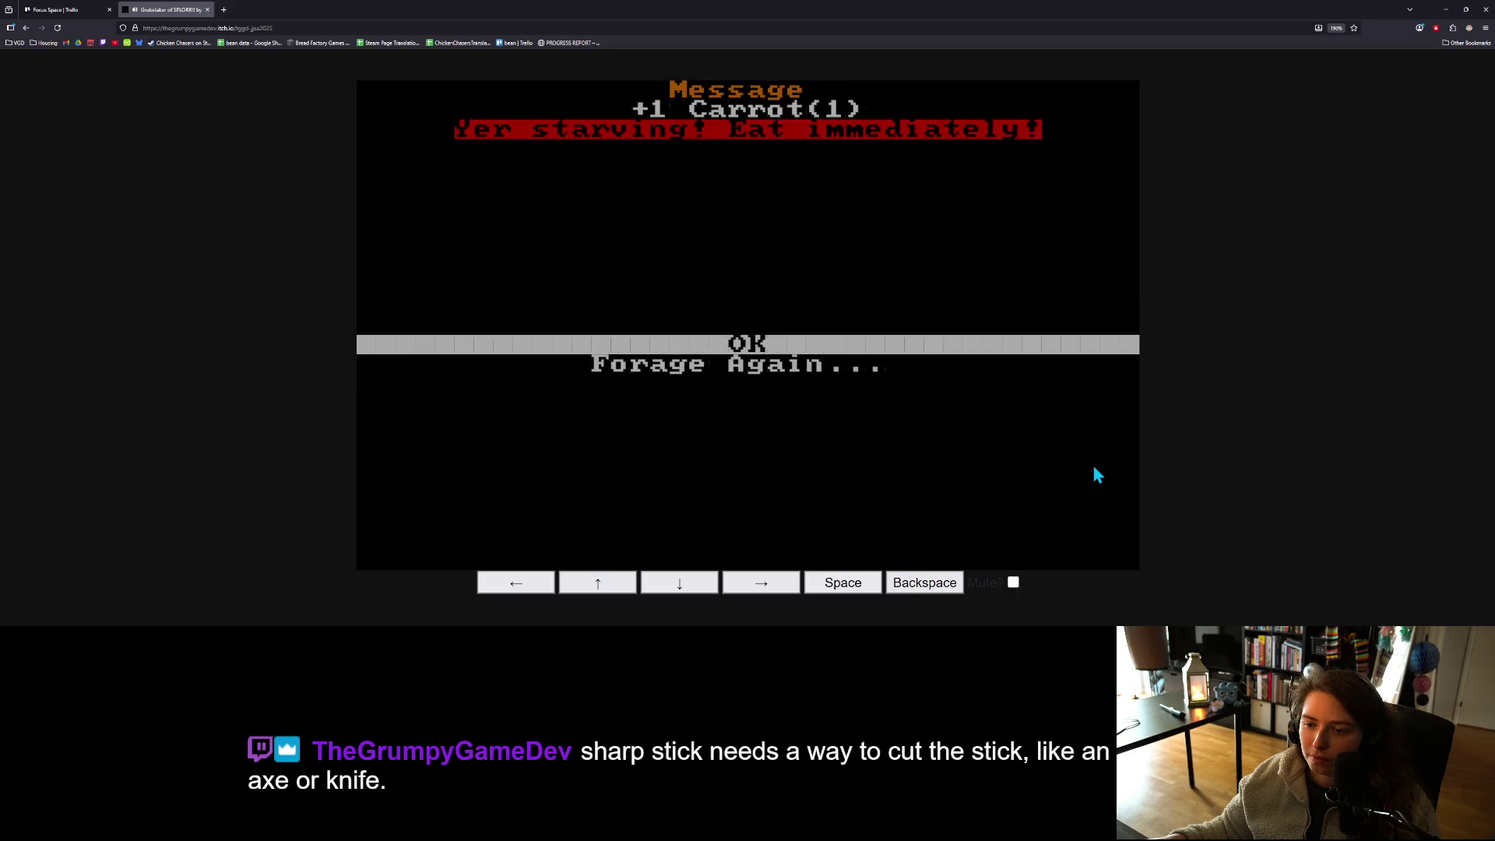
key(Down)
key(space)
key(Down)
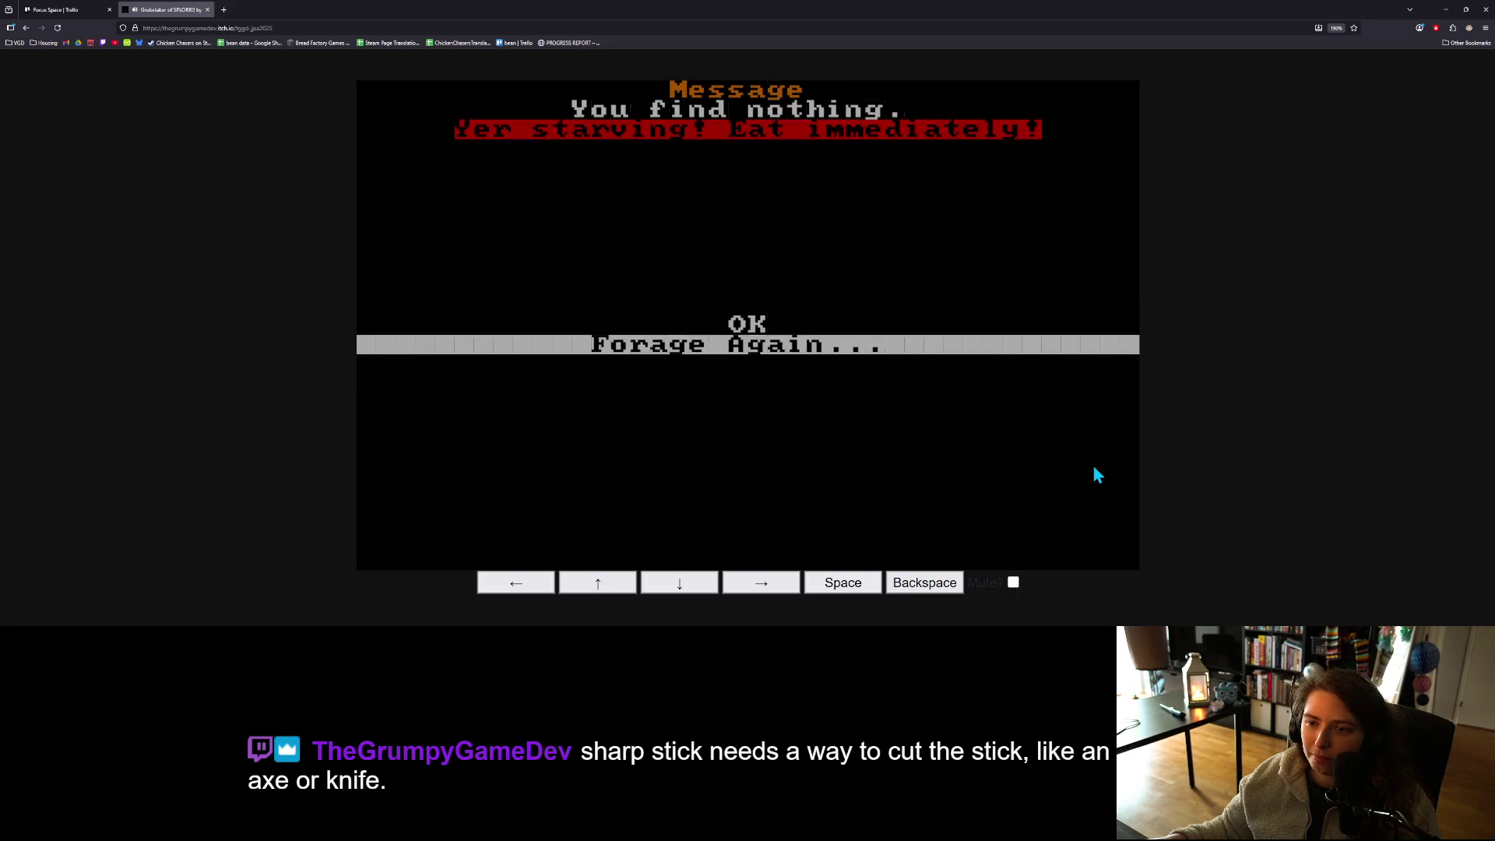
key(space)
key(Down)
key(space)
key(Down)
key(space)
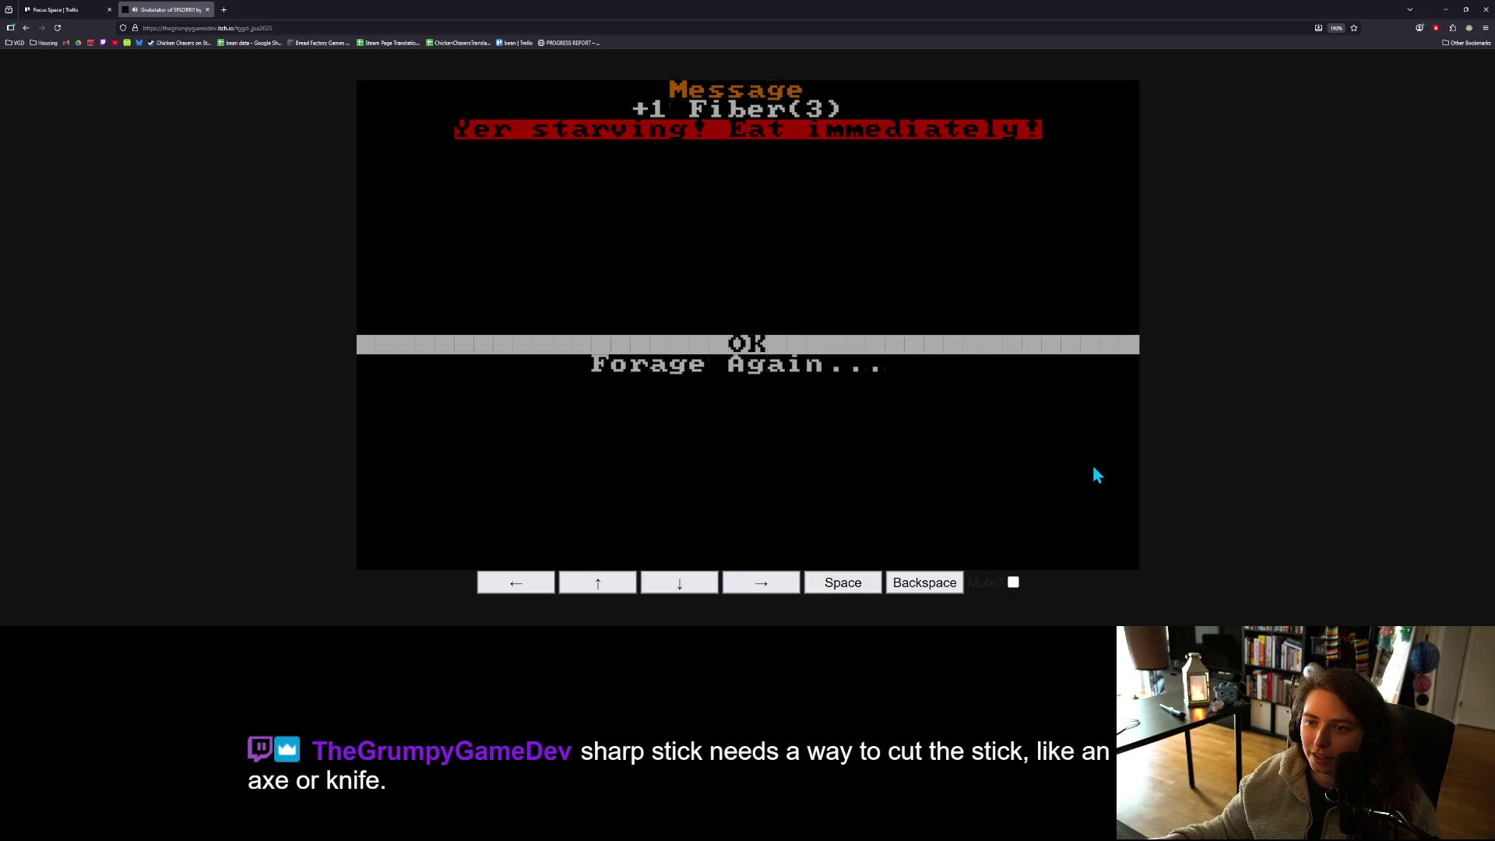
key(Down)
key(space)
key(Down)
key(space)
key(Down)
key(space)
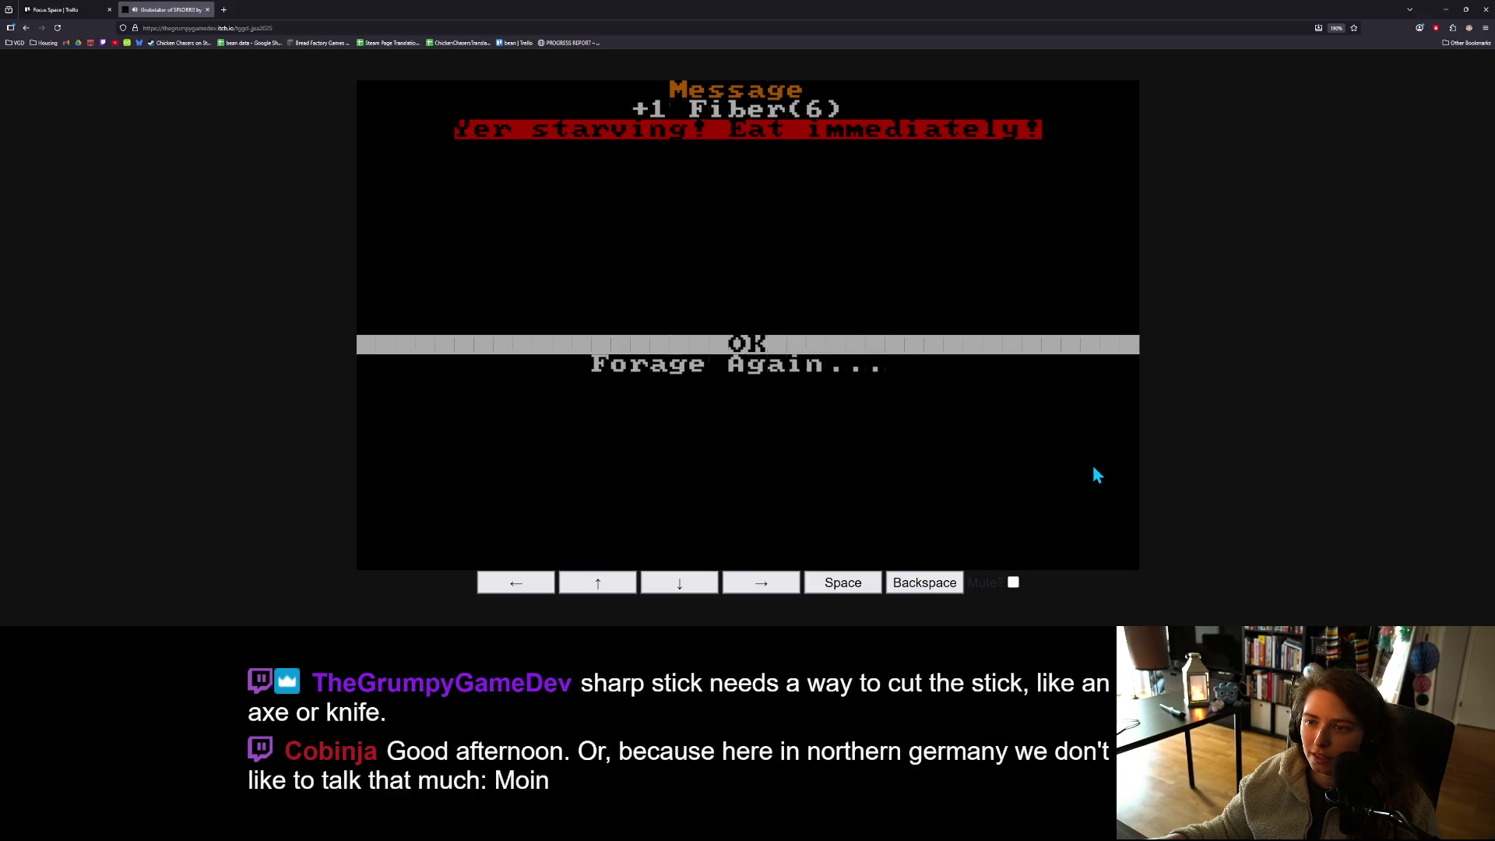
key(space)
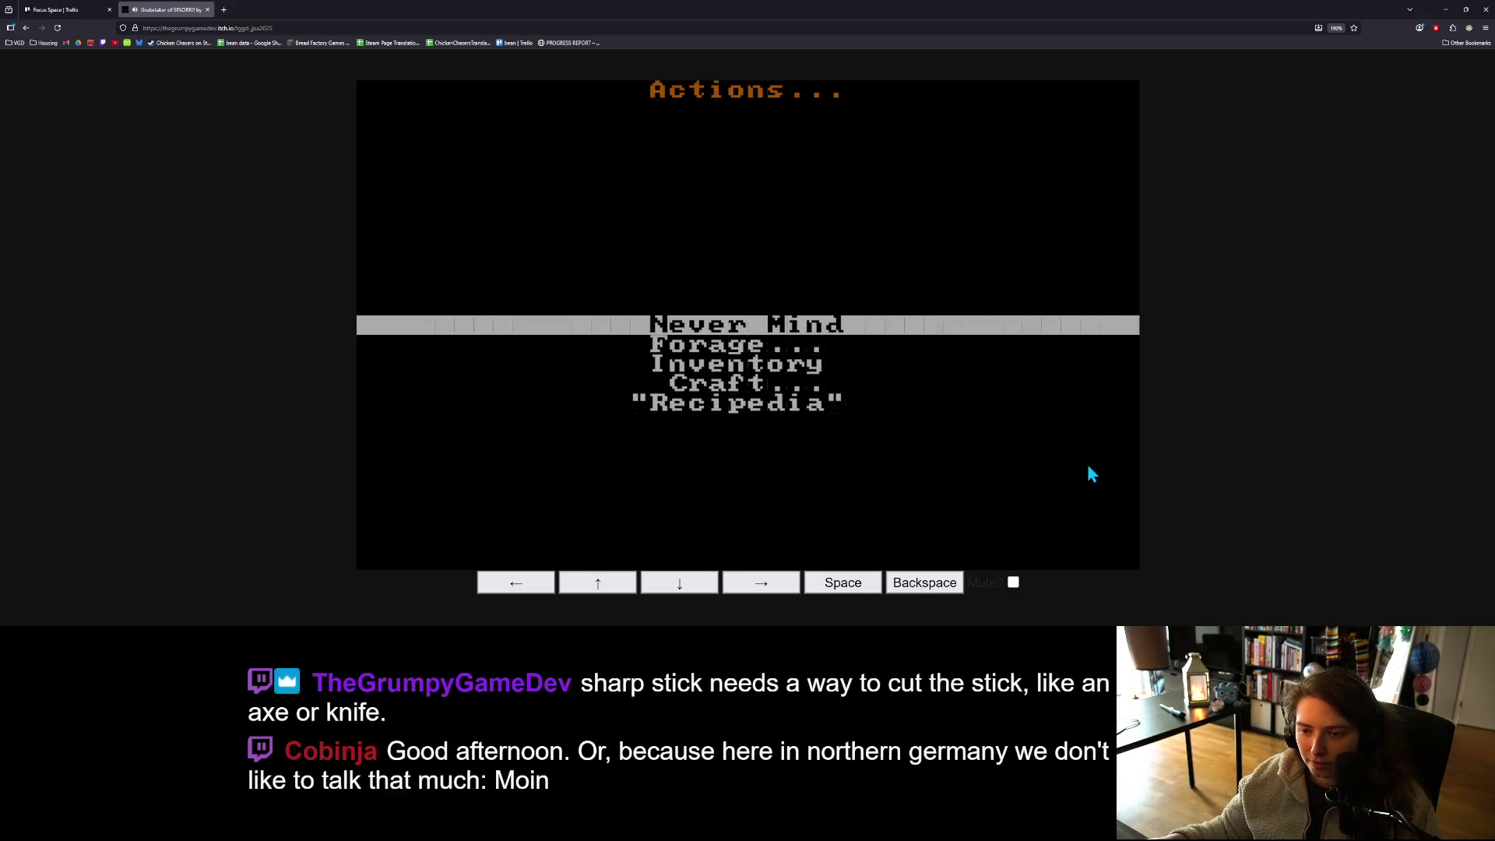
key(space)
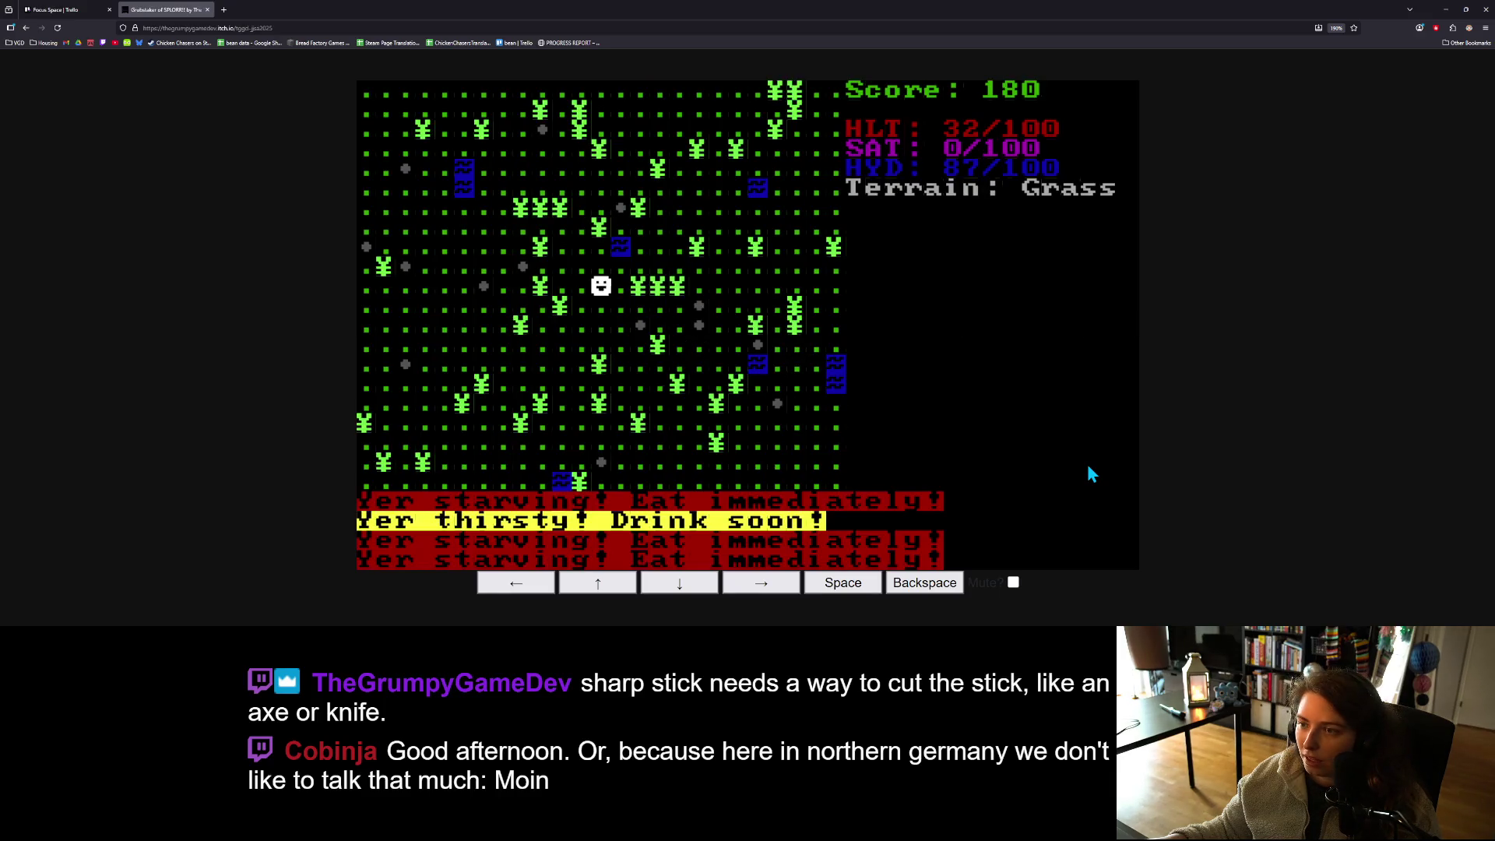
- Craft Twine from 2 Fiber repeatedly until 3 Twine and no Fiber remain
key(space)
key(Down)
key(Down)
key(Down)
key(space)
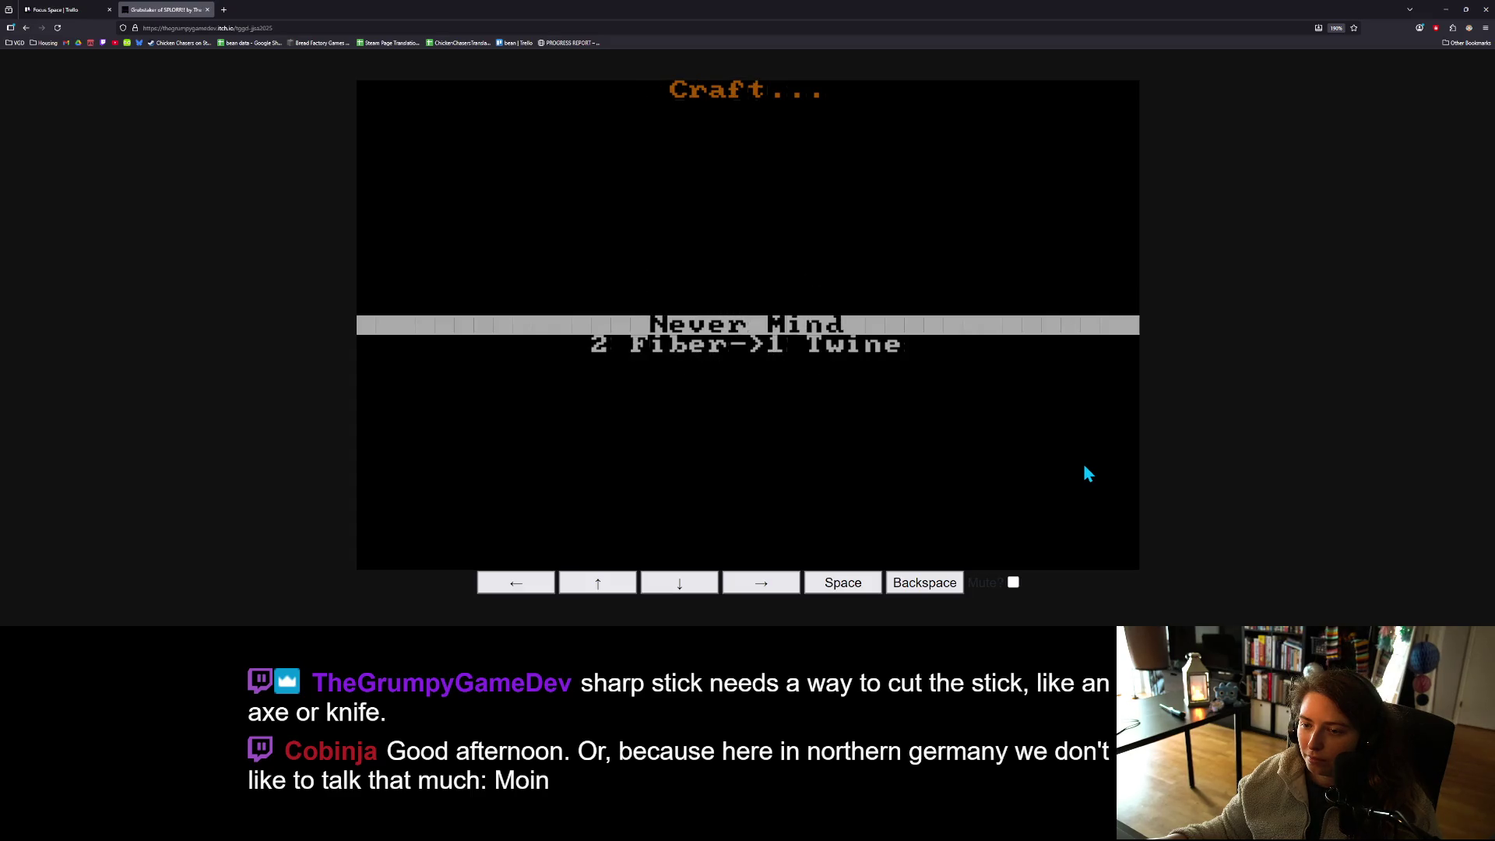
key(Down)
key(space)
key(Down)
key(space)
key(Down)
key(space)
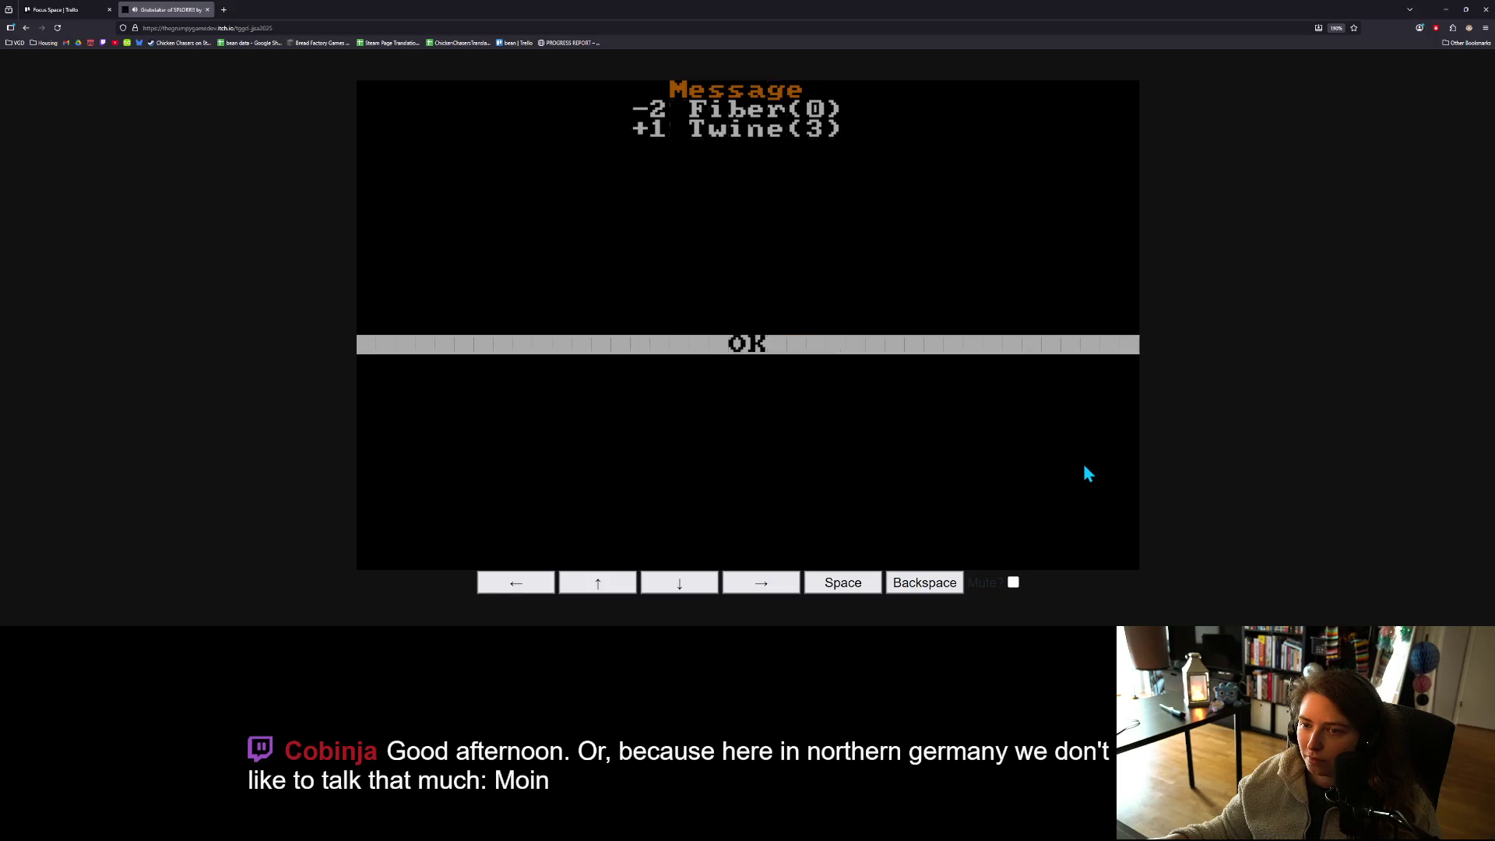
key(space)
- Browse the Recipedia down to the Net recipe, then return to the map
key(Down)
key(Down)
key(Down)
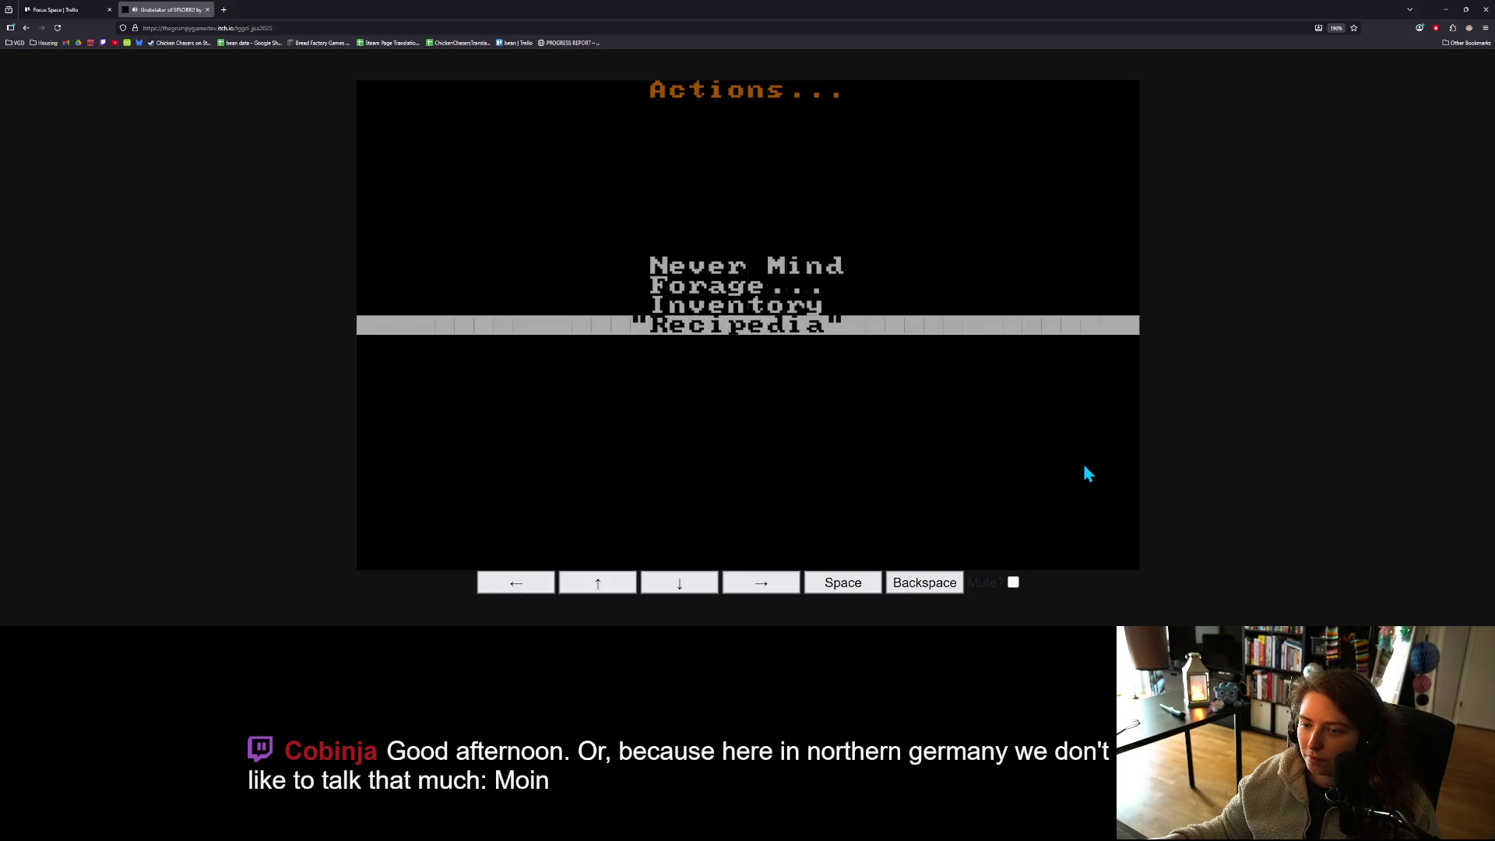
key(space)
key(Down)
key(Down)
key(Down)
key(Up)
key(Up)
key(Up)
key(Up)
key(Down)
key(space)
key(space)
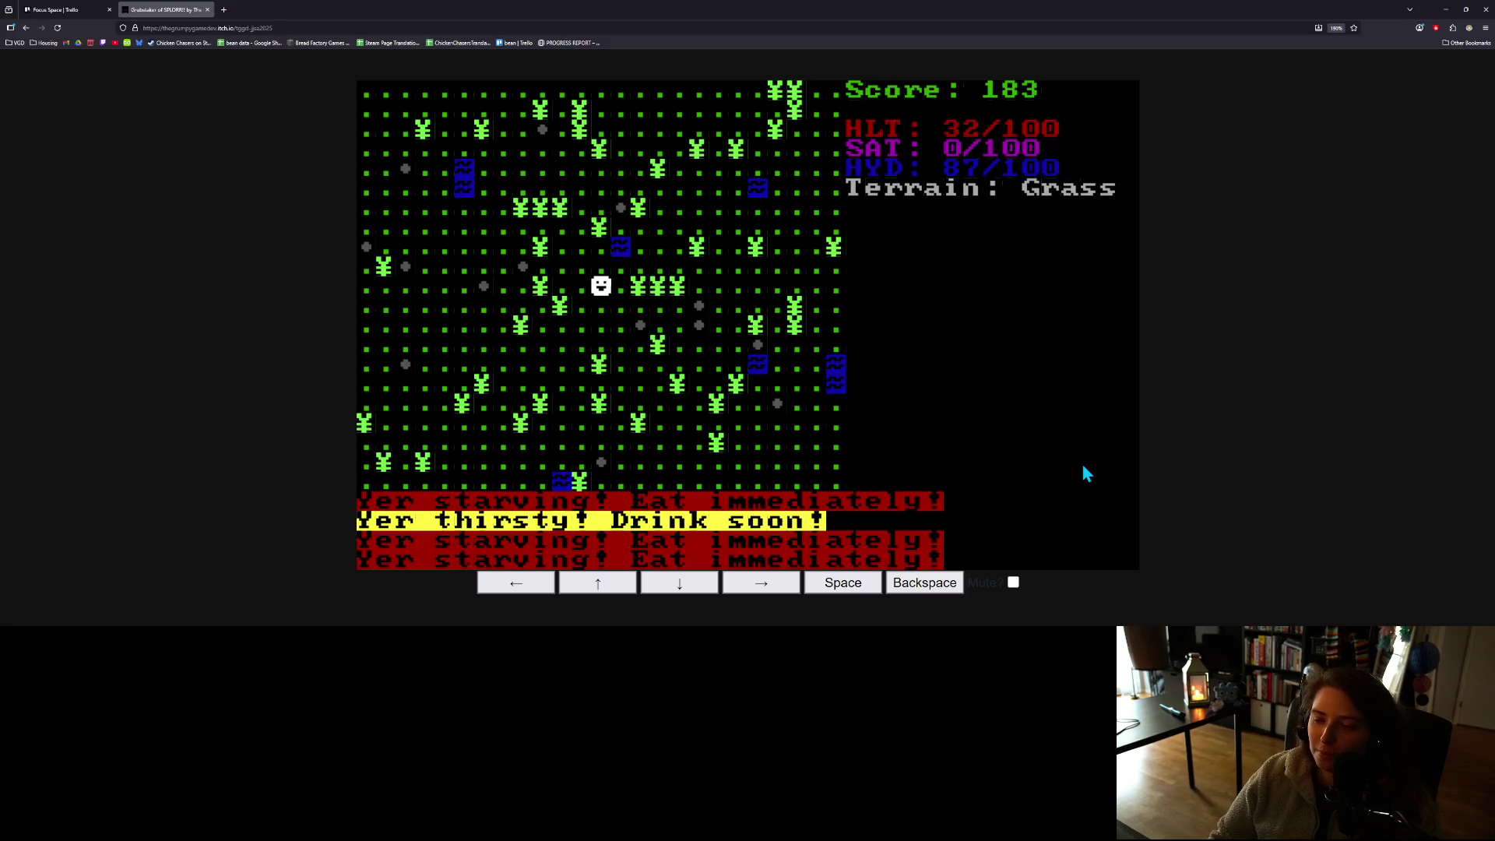
- Forage once from the actions list and dismiss the carrot result
key(space)
key(Down)
key(space)
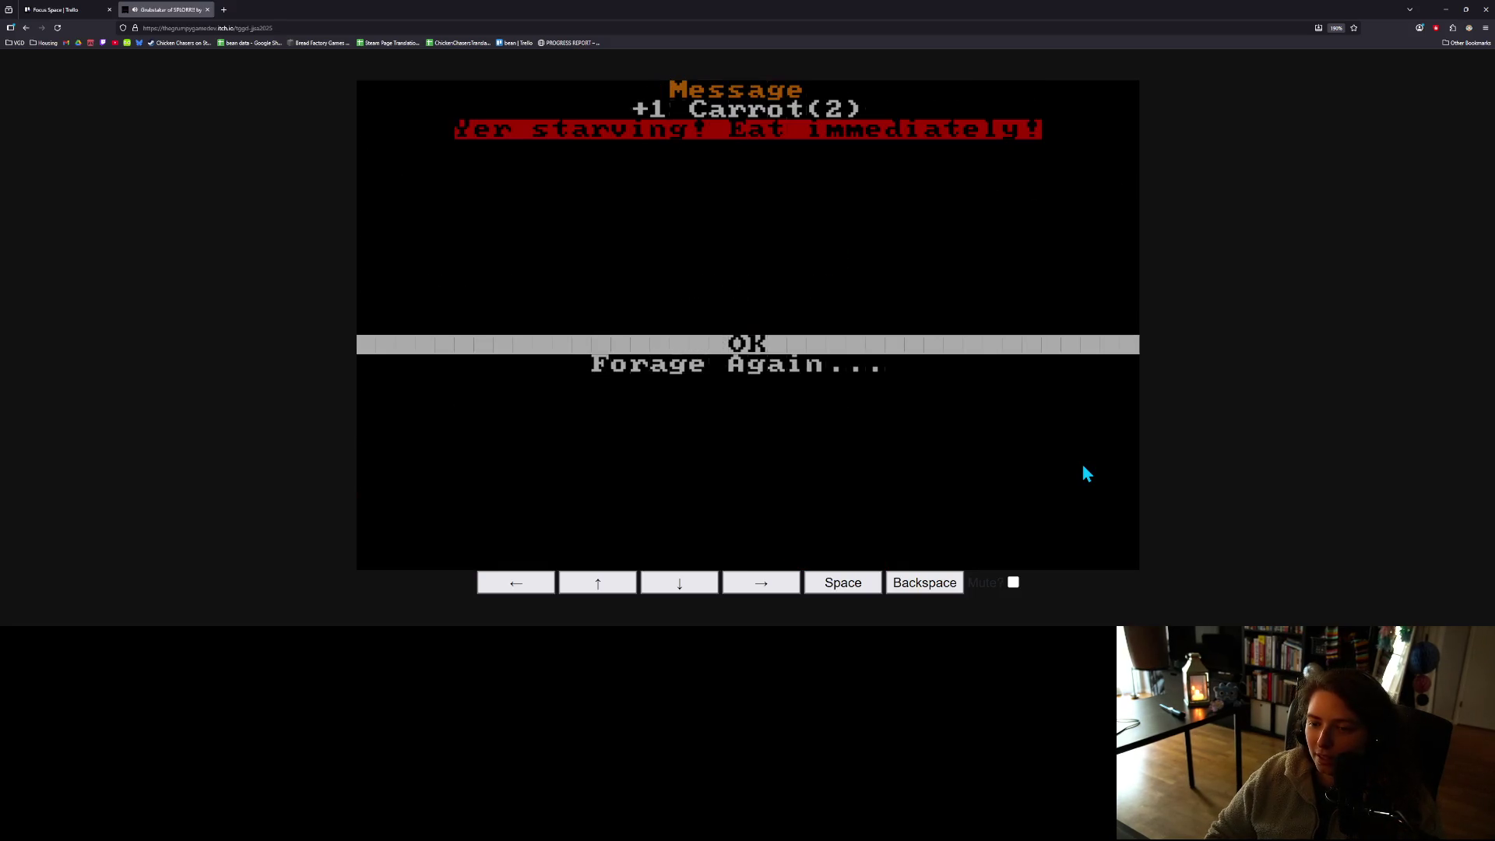
key(Down)
key(Up)
key(space)
- Eat the remaining carrots from the inventory, raising satiety to 20/100
key(Down)
key(Down)
key(space)
key(Down)
key(Down)
key(Down)
key(space)
key(Down)
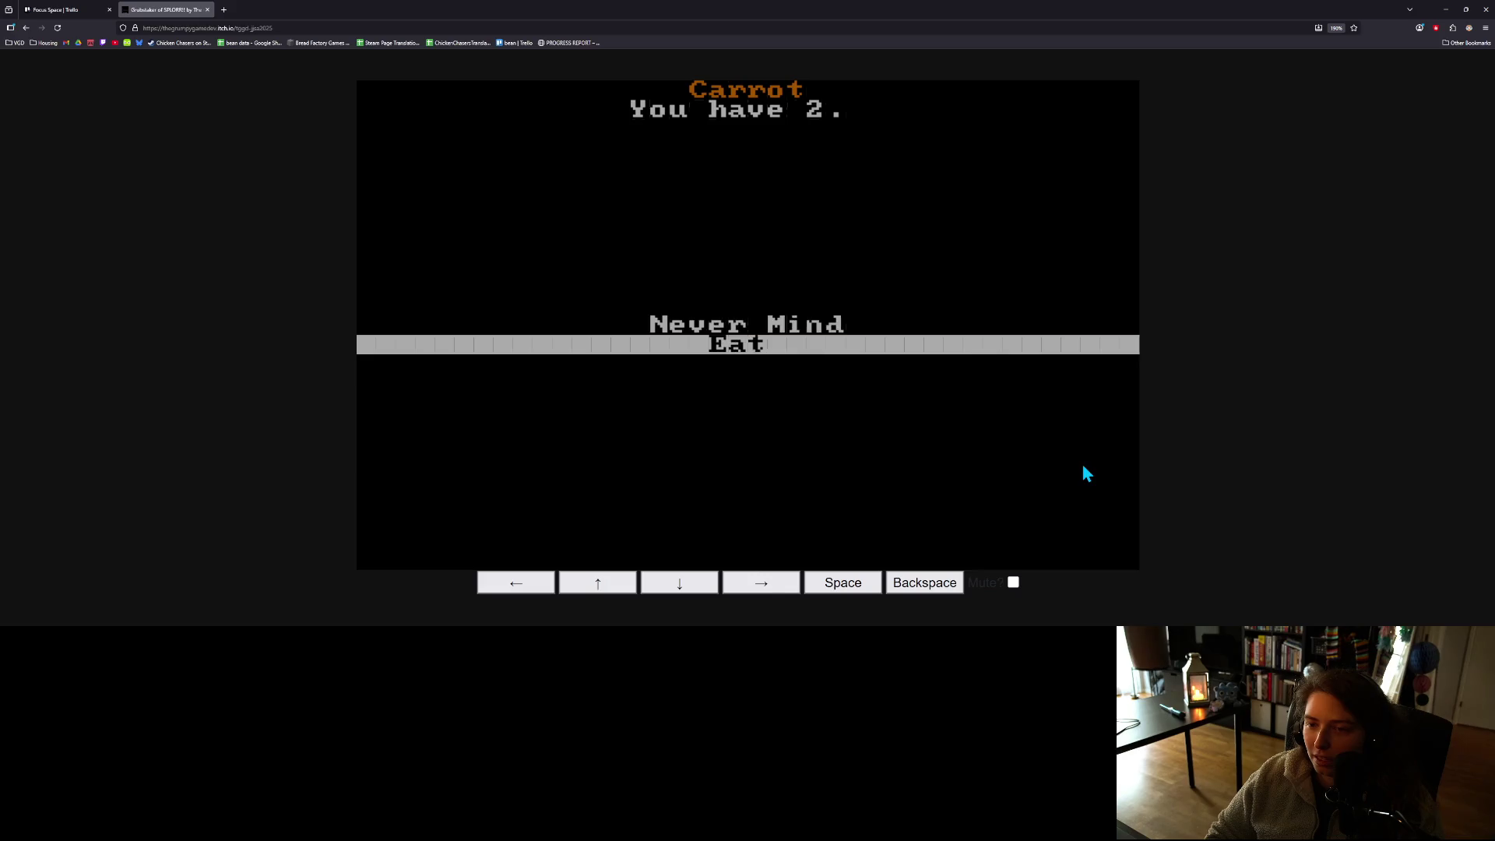
key(space)
key(Down)
key(space)
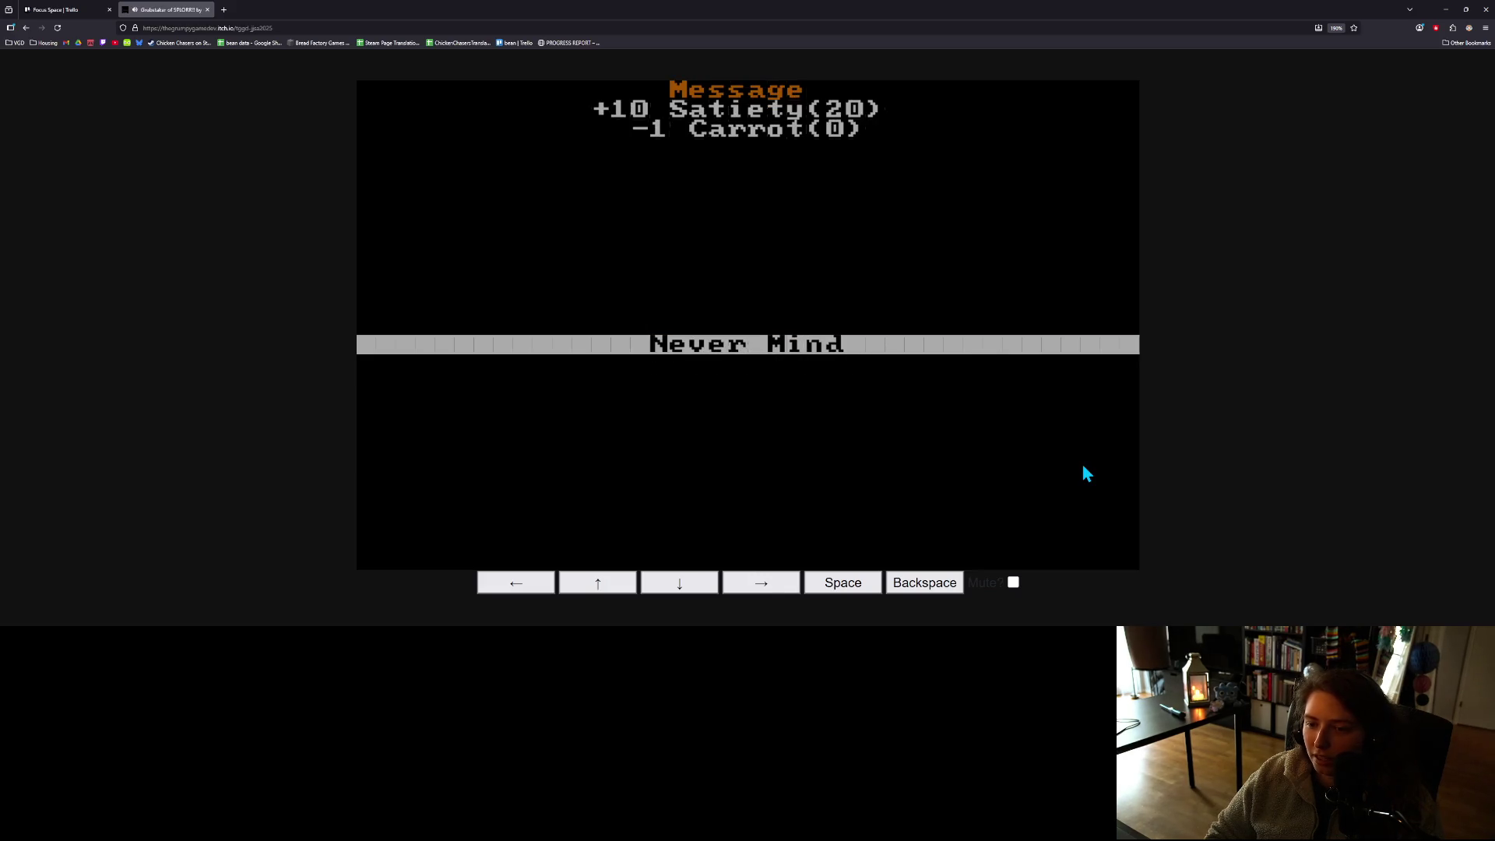
key(space)
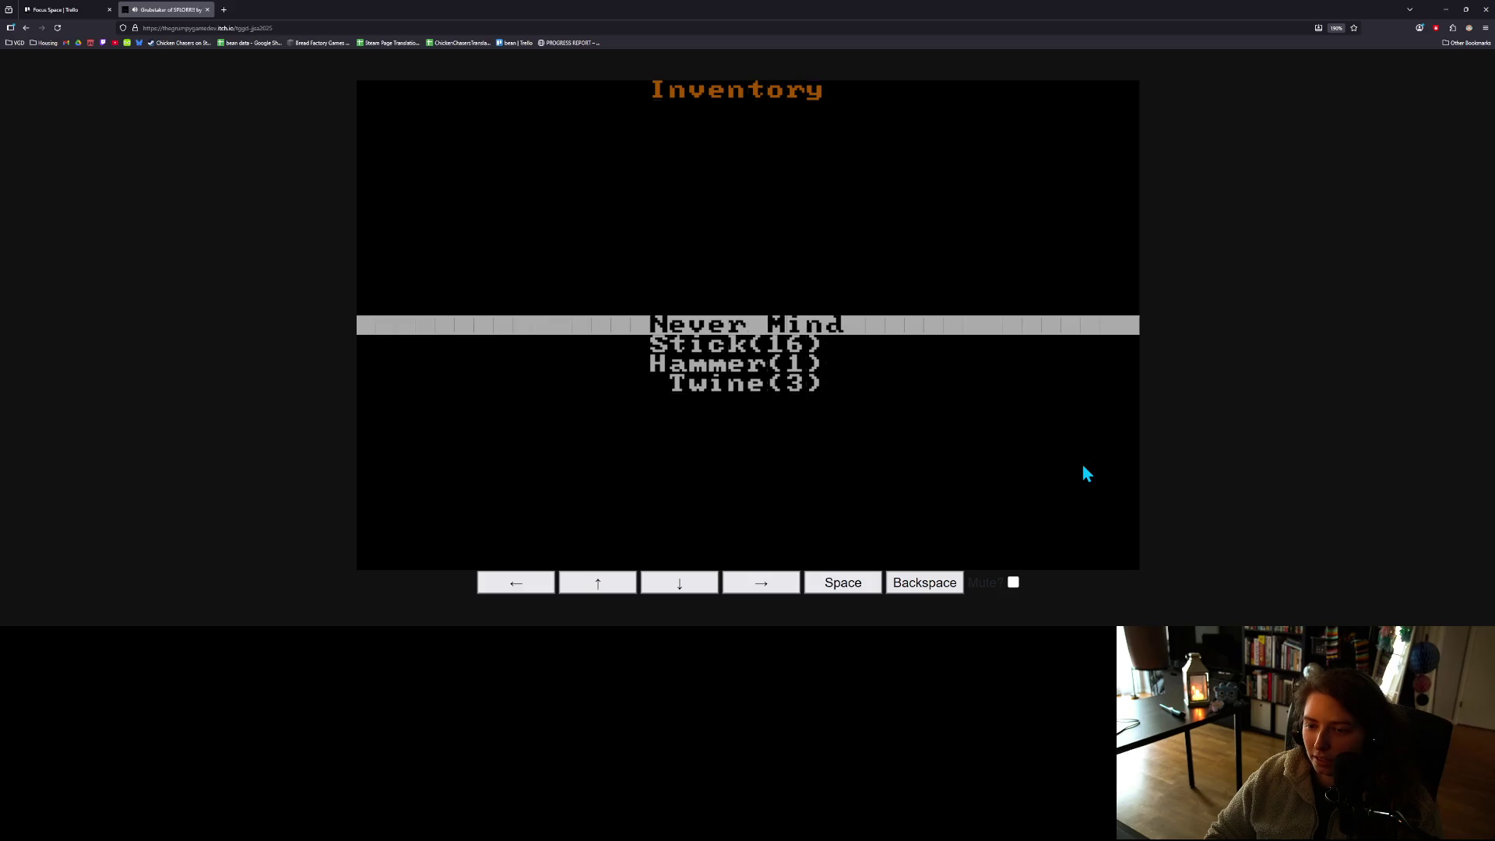
key(space)
- Forage repeatedly for fiber until the foraging comes up empty
key(space)
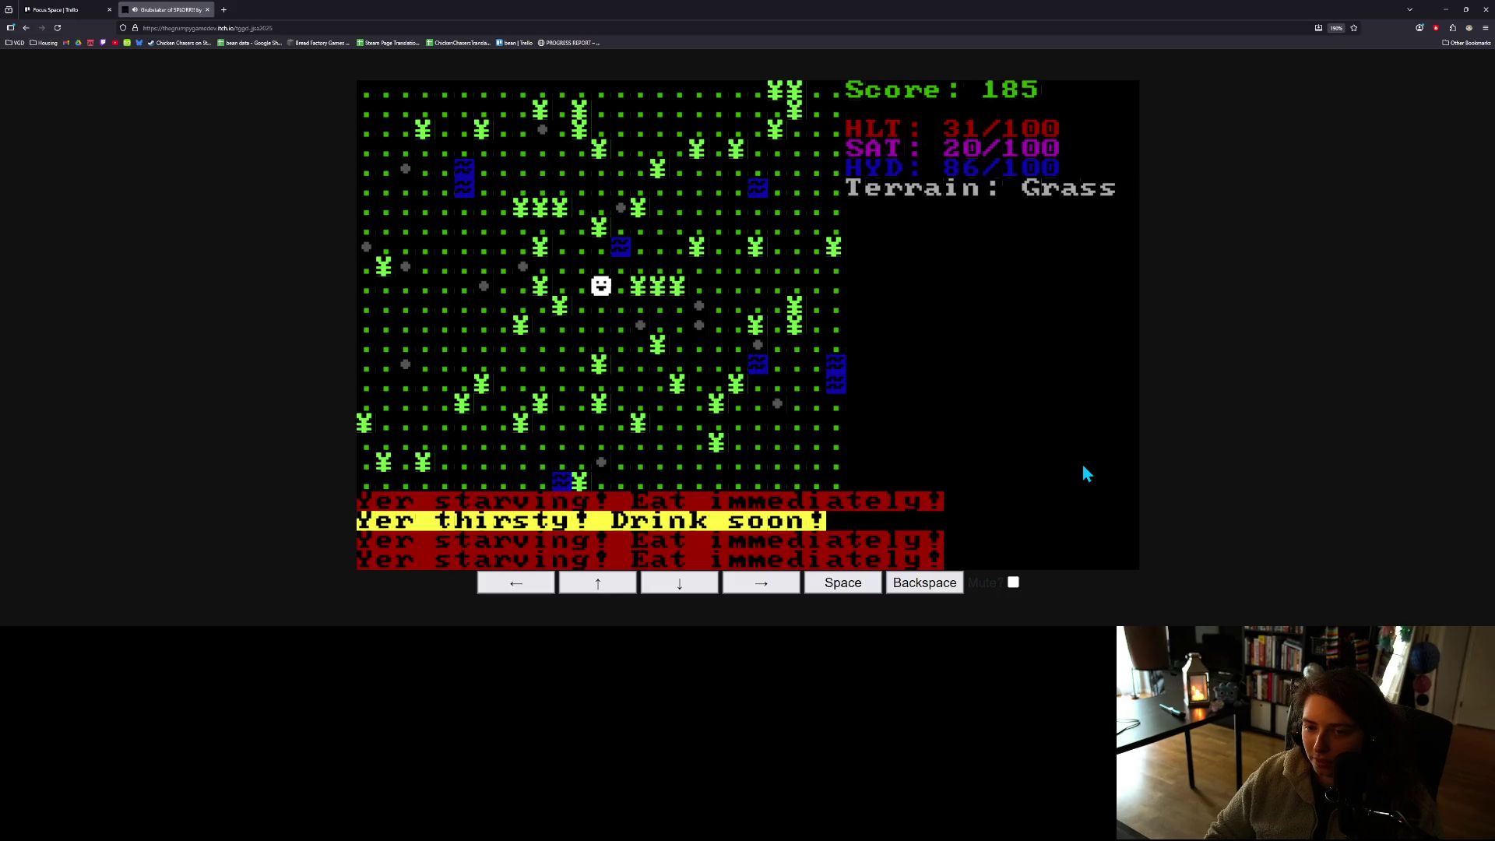
key(space)
key(Down)
key(space)
key(space)
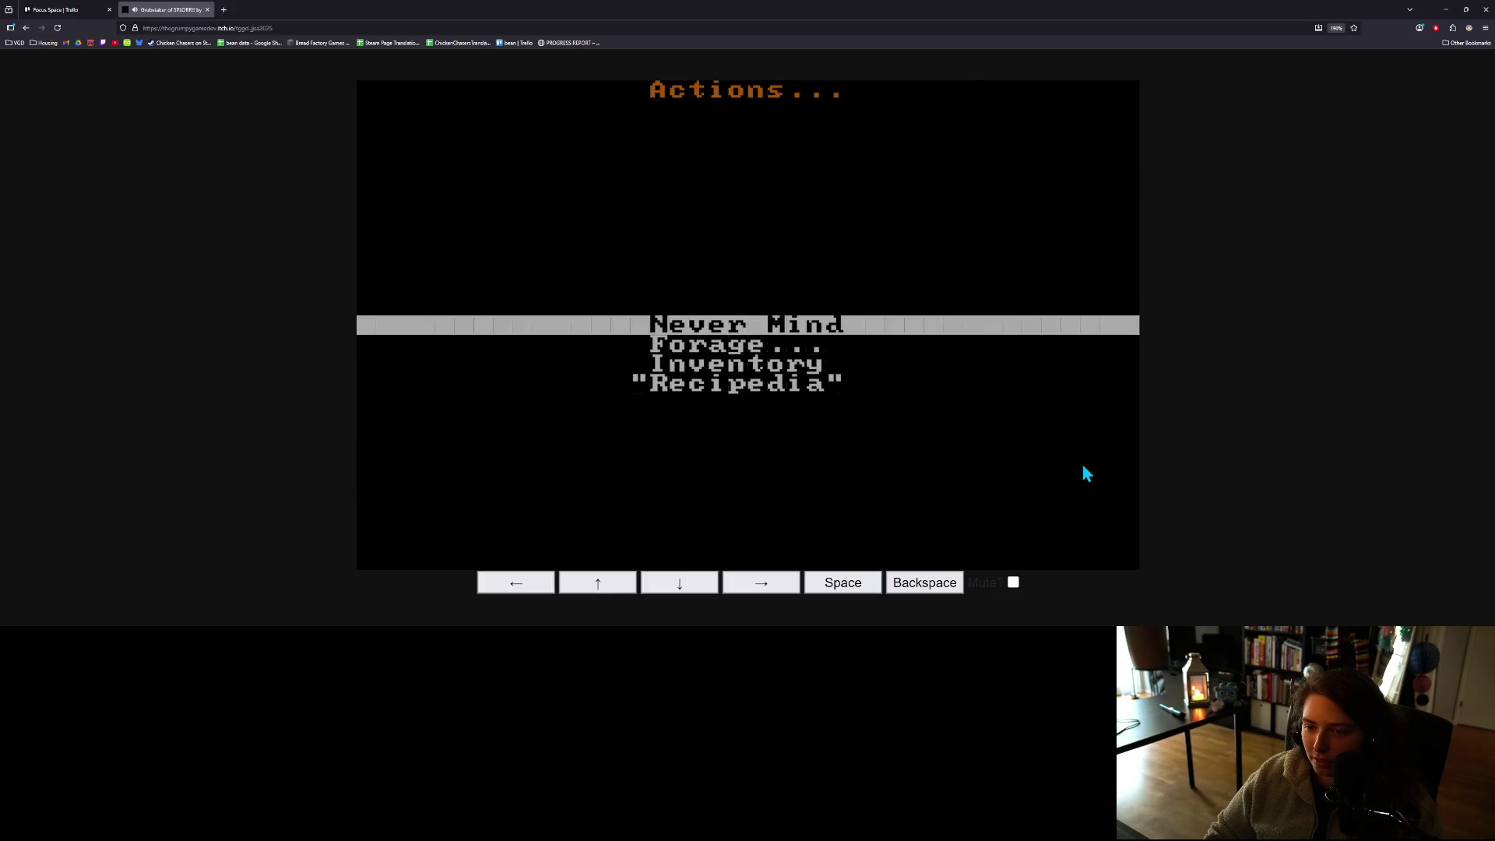
key(Down)
key(space)
key(Down)
key(space)
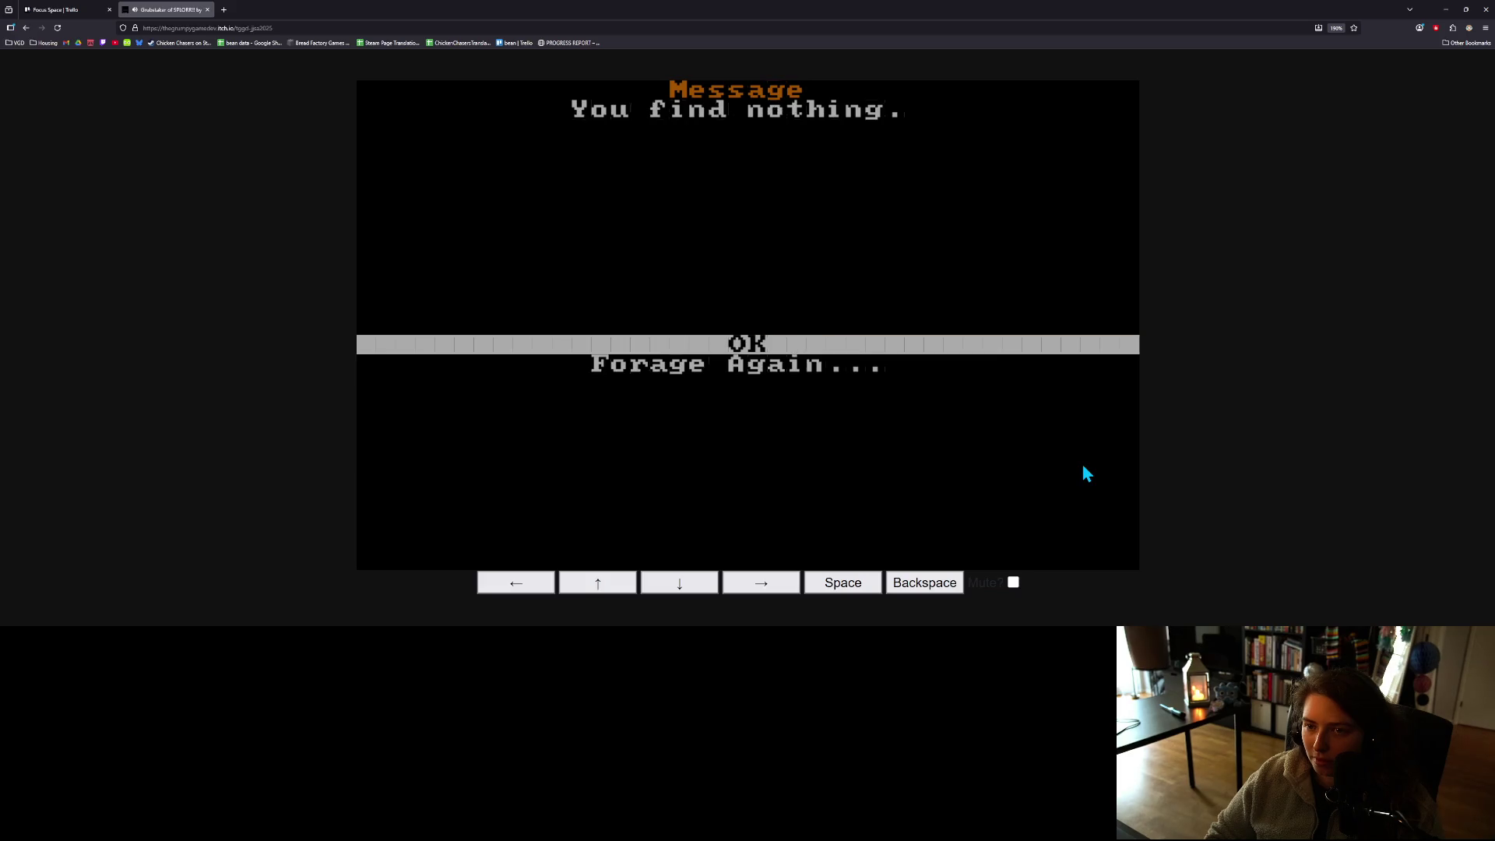
key(space)
key(Down)
key(Down)
- Craft 2 Fiber into 1 Twine, unlocking the 4 Twine → 1 Net recipe
key(Down)
key(space)
key(Down)
key(space)
key(space)
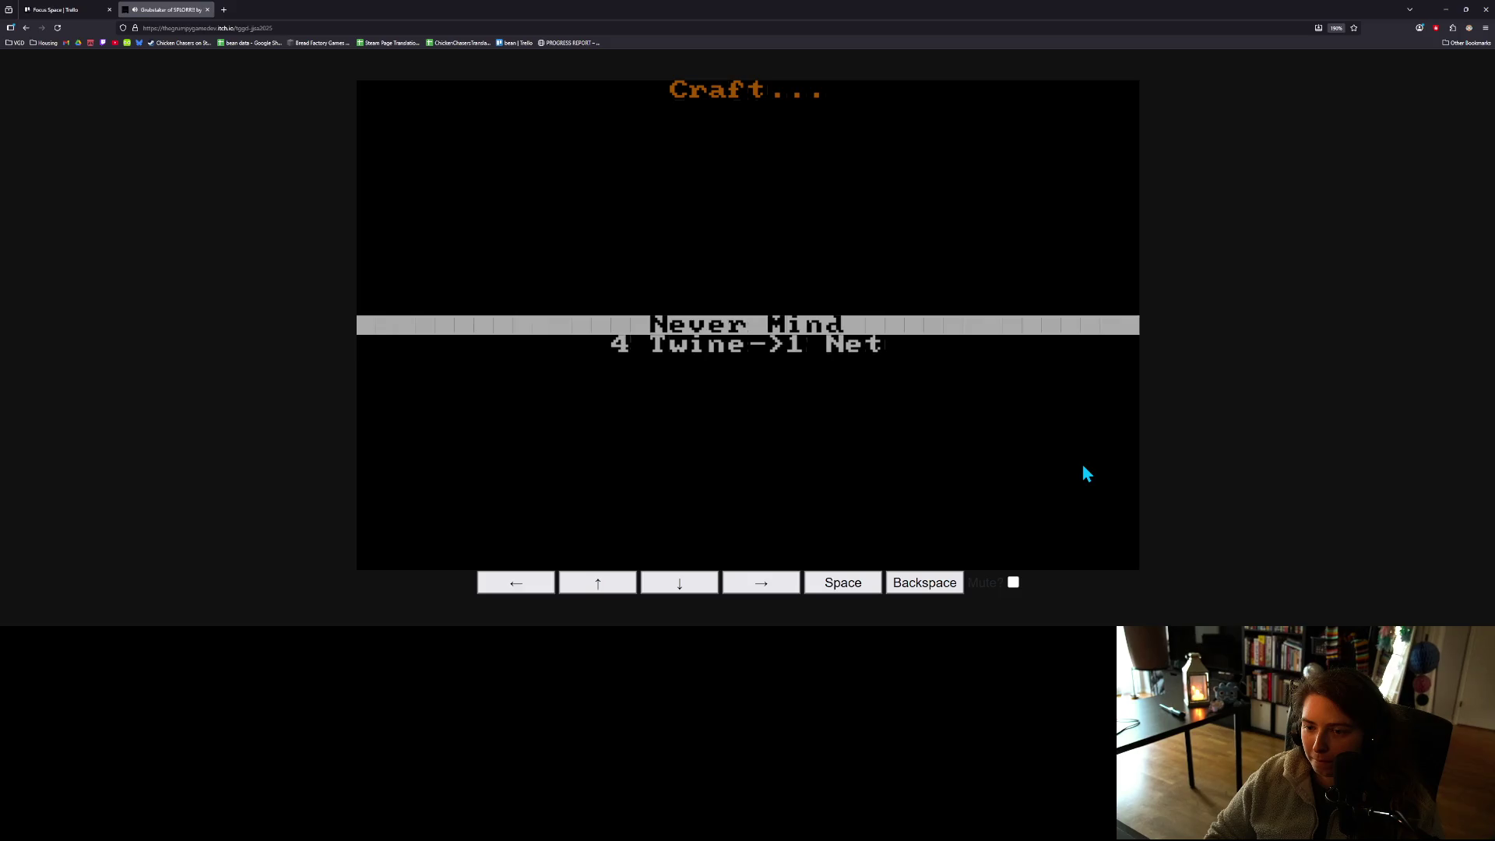
- Craft a Net from 4 Twine and walk next to the water
key(Down)
key(space)
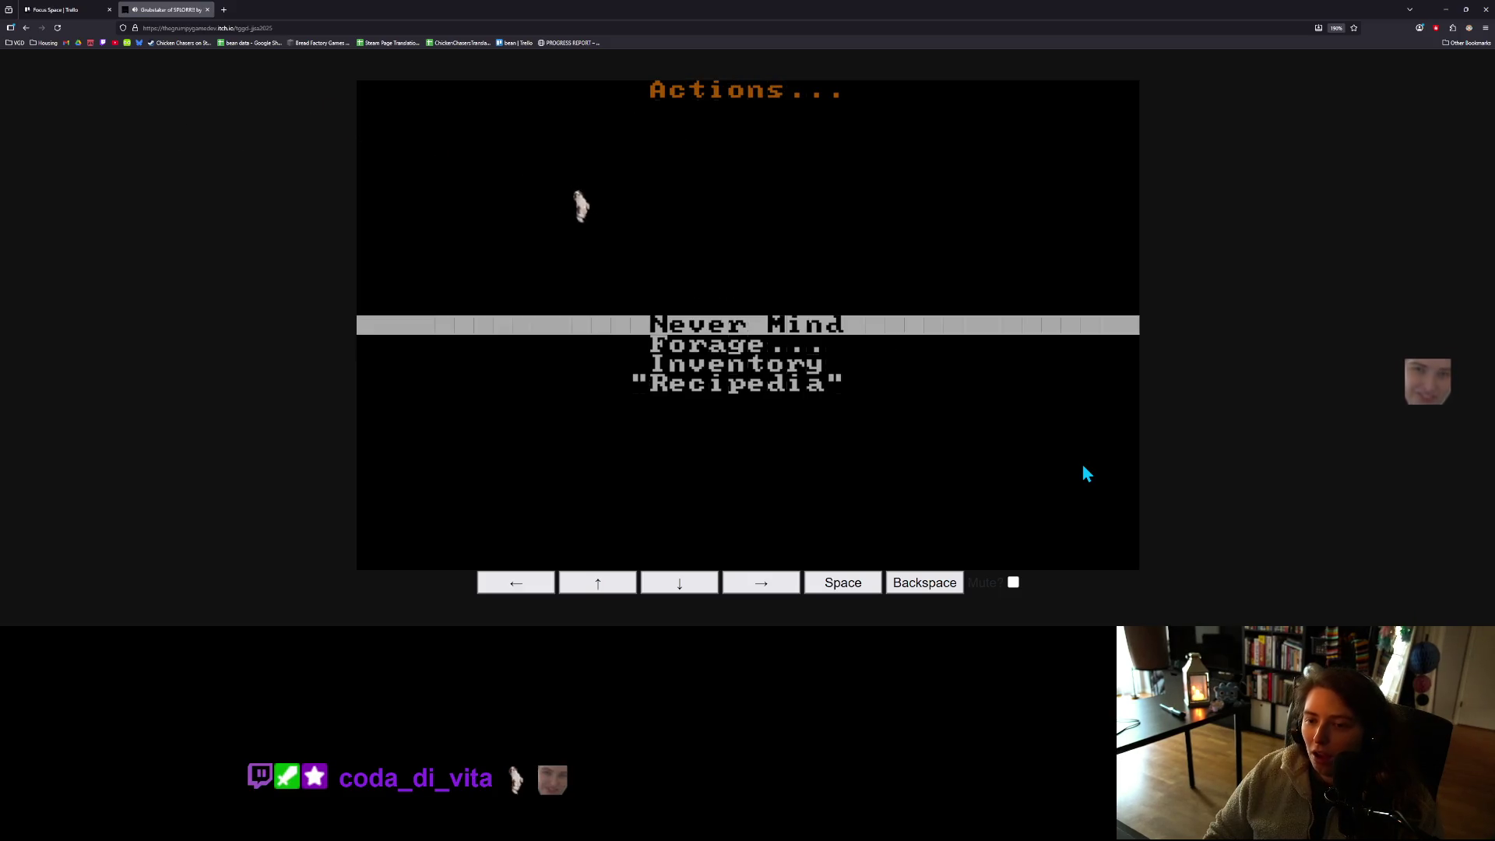
key(space)
key(Up)
key(Up)
key(Right)
- Fish repeatedly with the net until 5 Fish are caught, then return to the map
key(Down)
key(Down)
key(space)
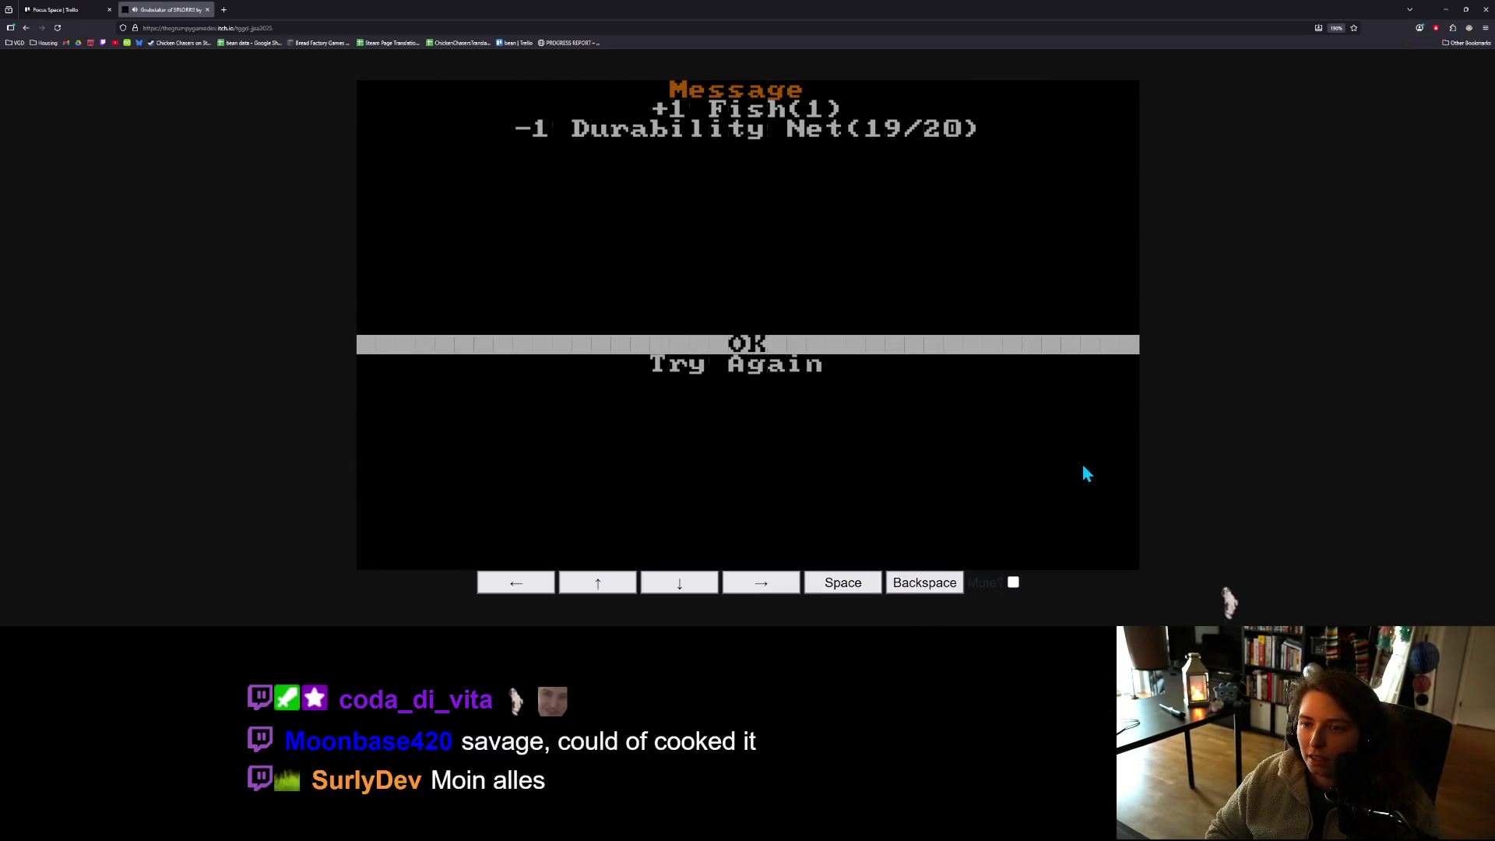
key(Down)
key(space)
key(Down)
key(space)
key(Down)
key(space)
key(Down)
key(space)
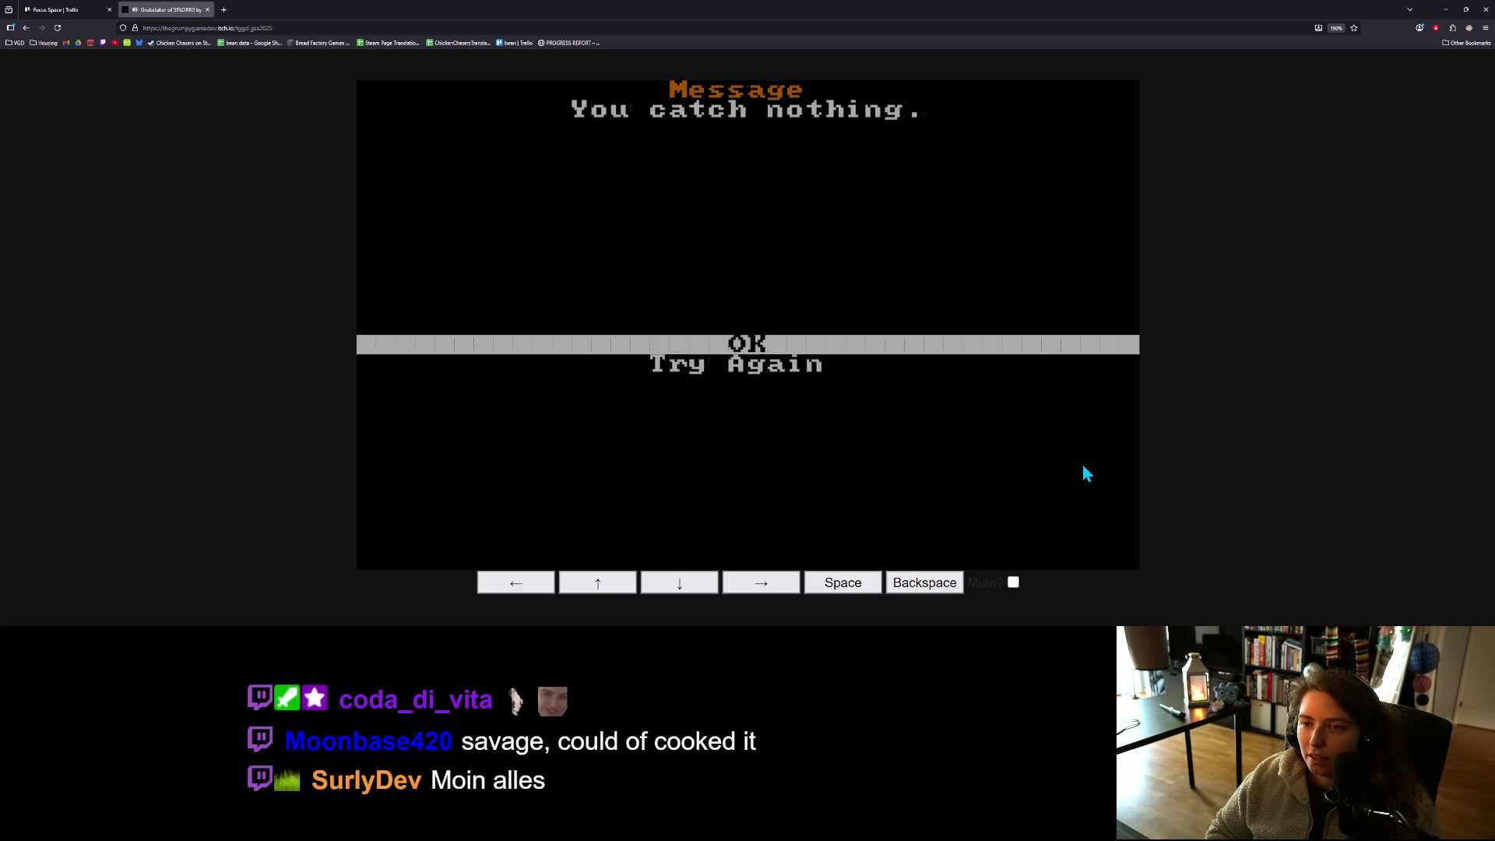
key(Down)
key(space)
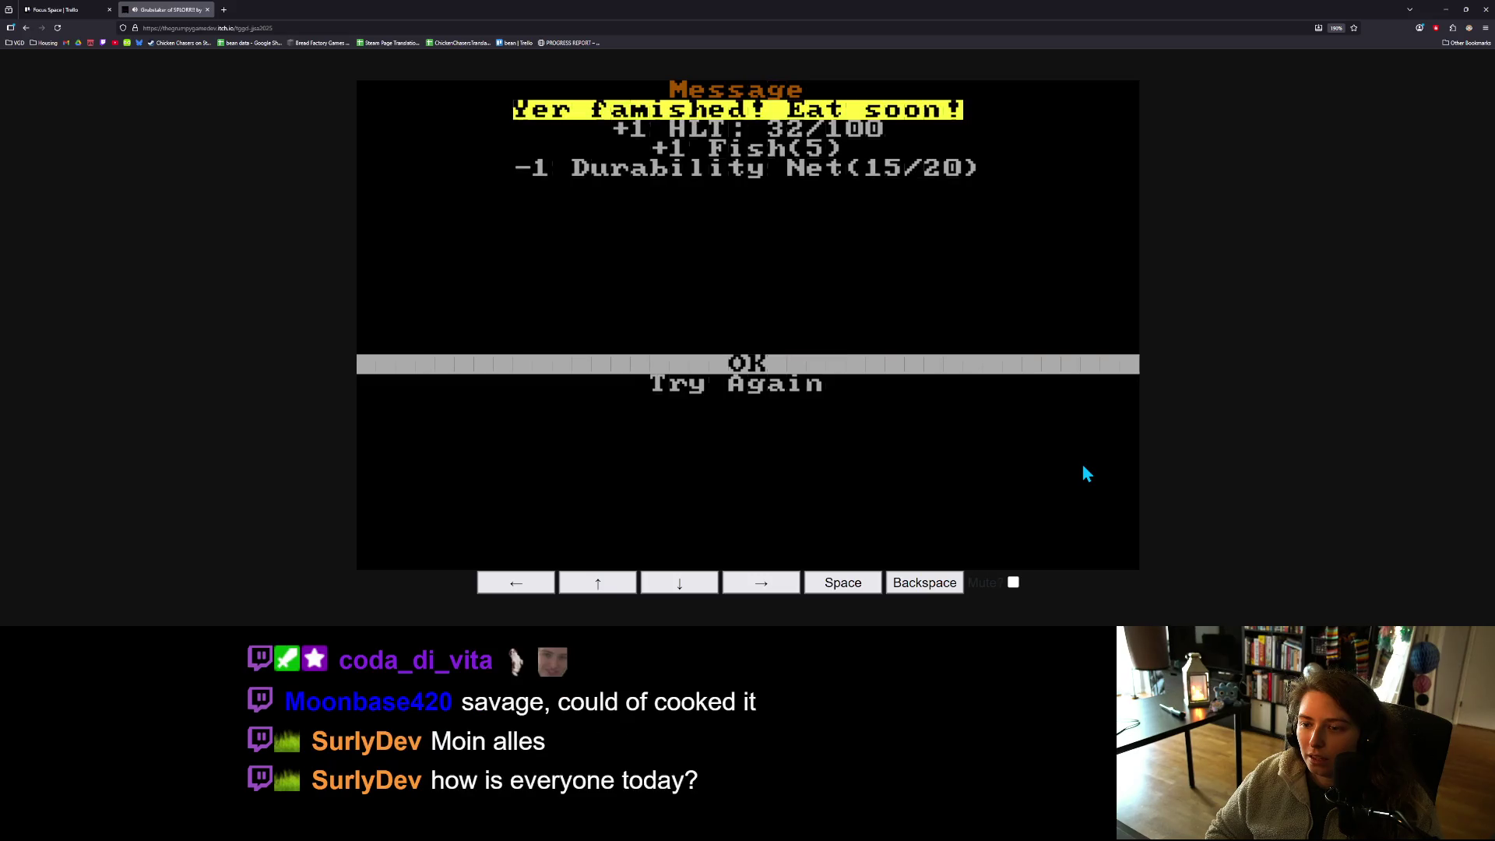
key(space)
key(space)
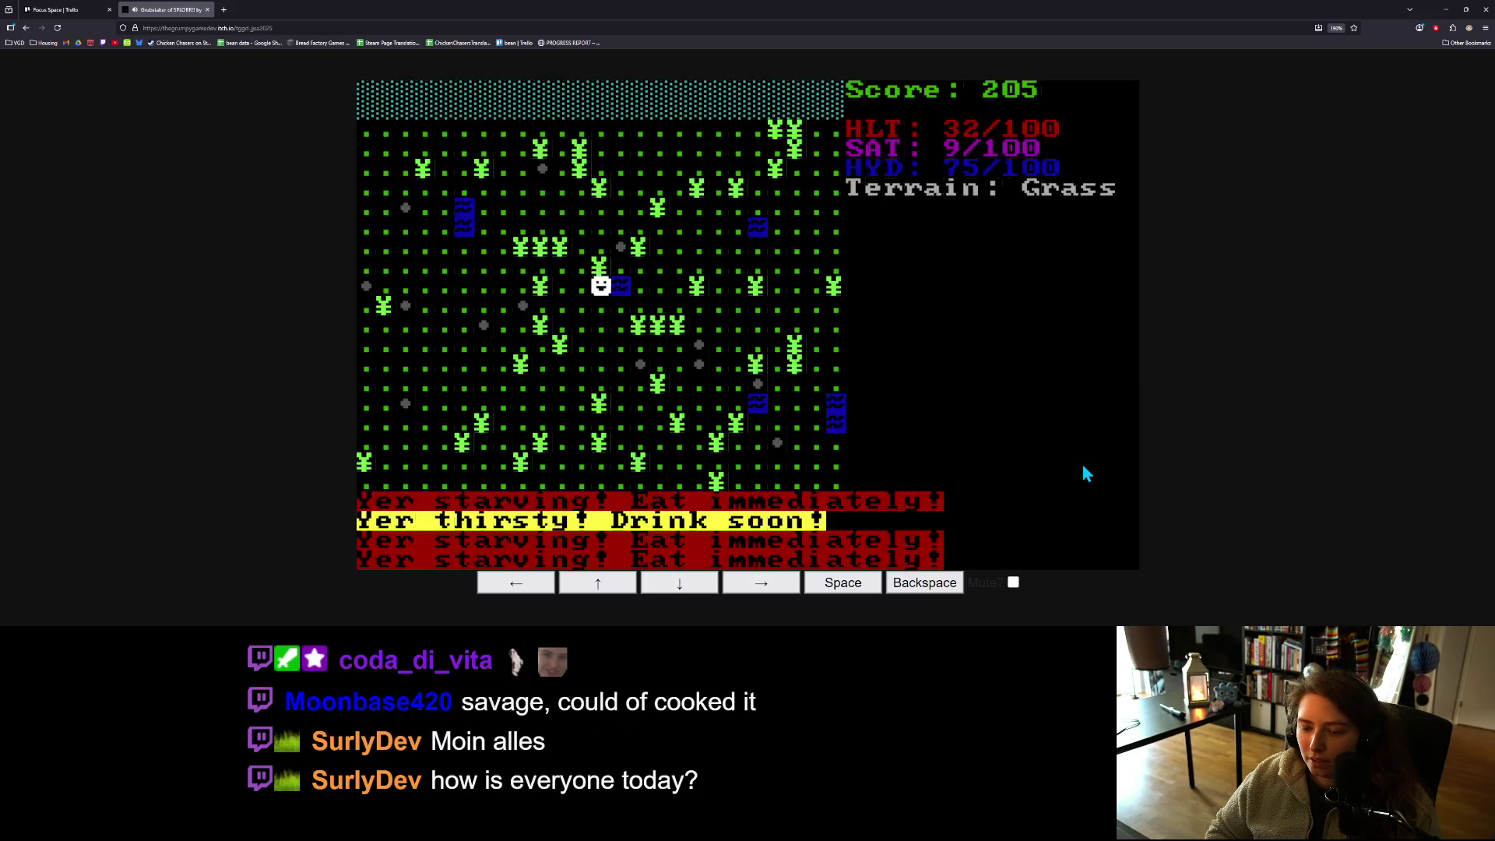
- Eat one Fish from the inventory
key(Down)
key(space)
key(Down)
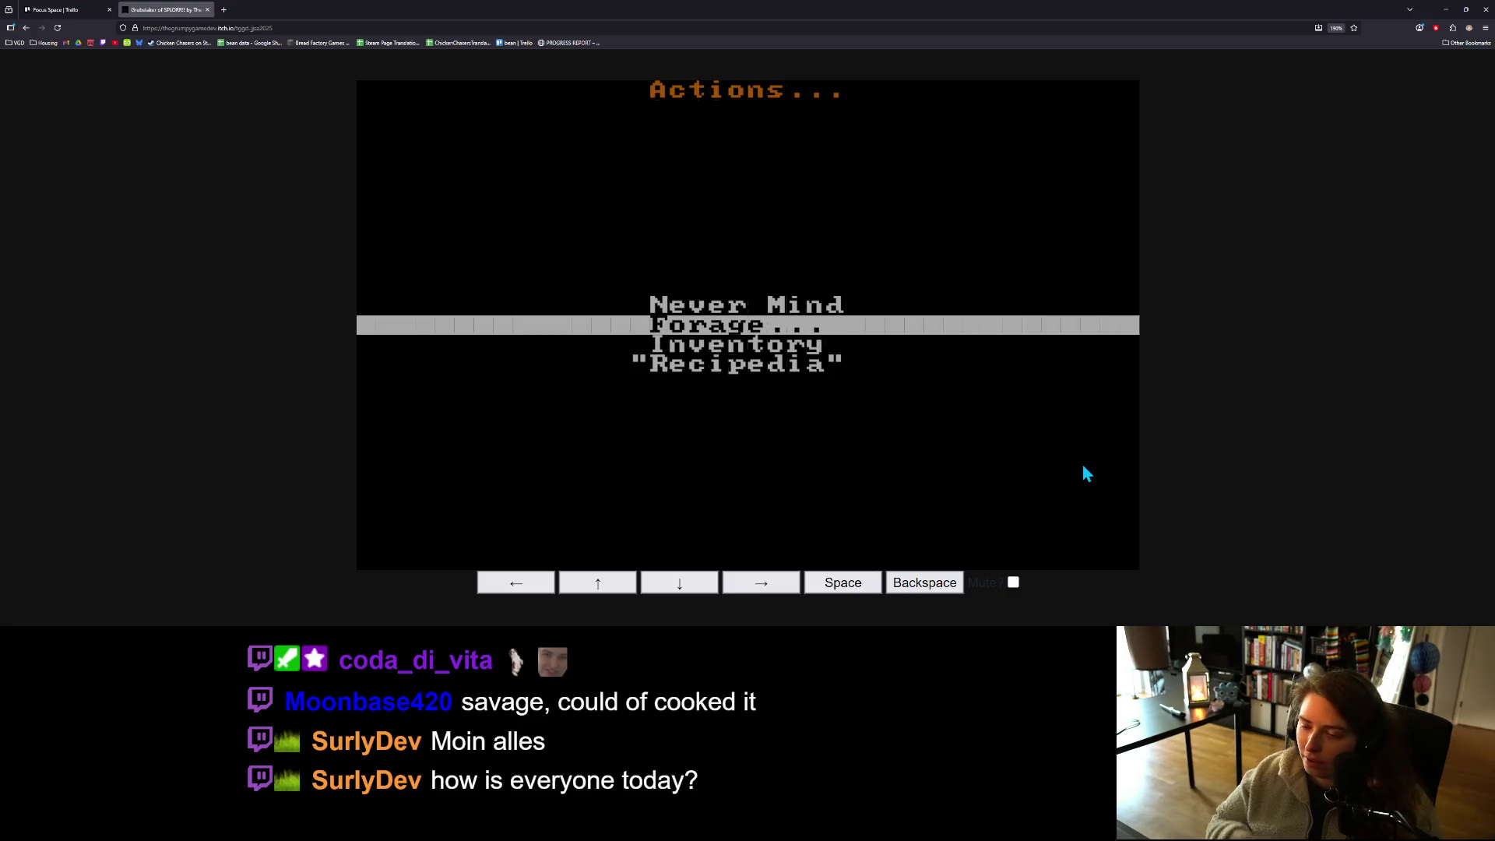
key(Down)
key(space)
key(Down)
key(Down)
key(Down)
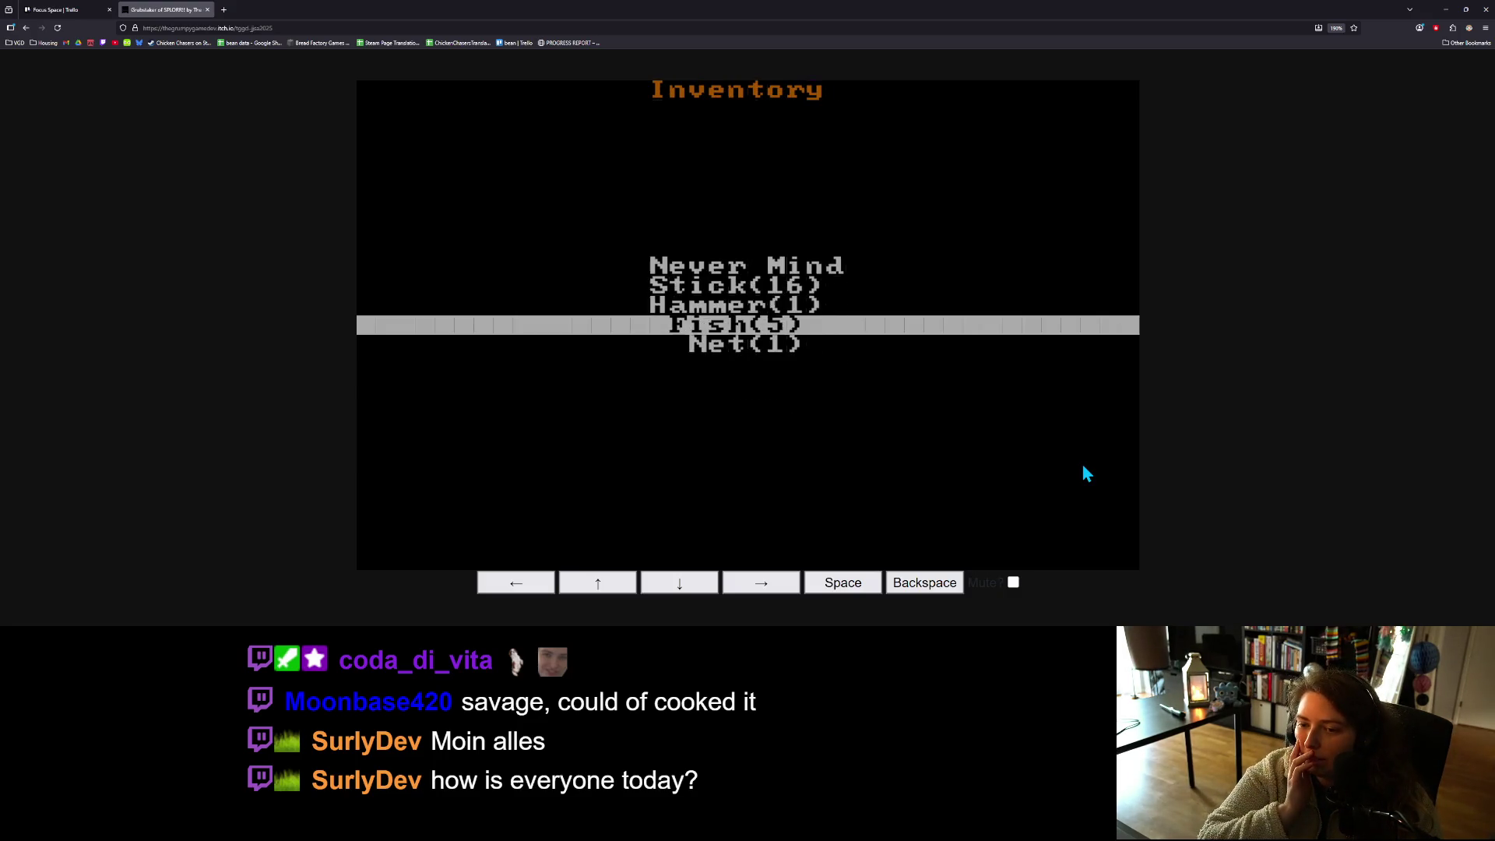
key(space)
key(Down)
key(space)
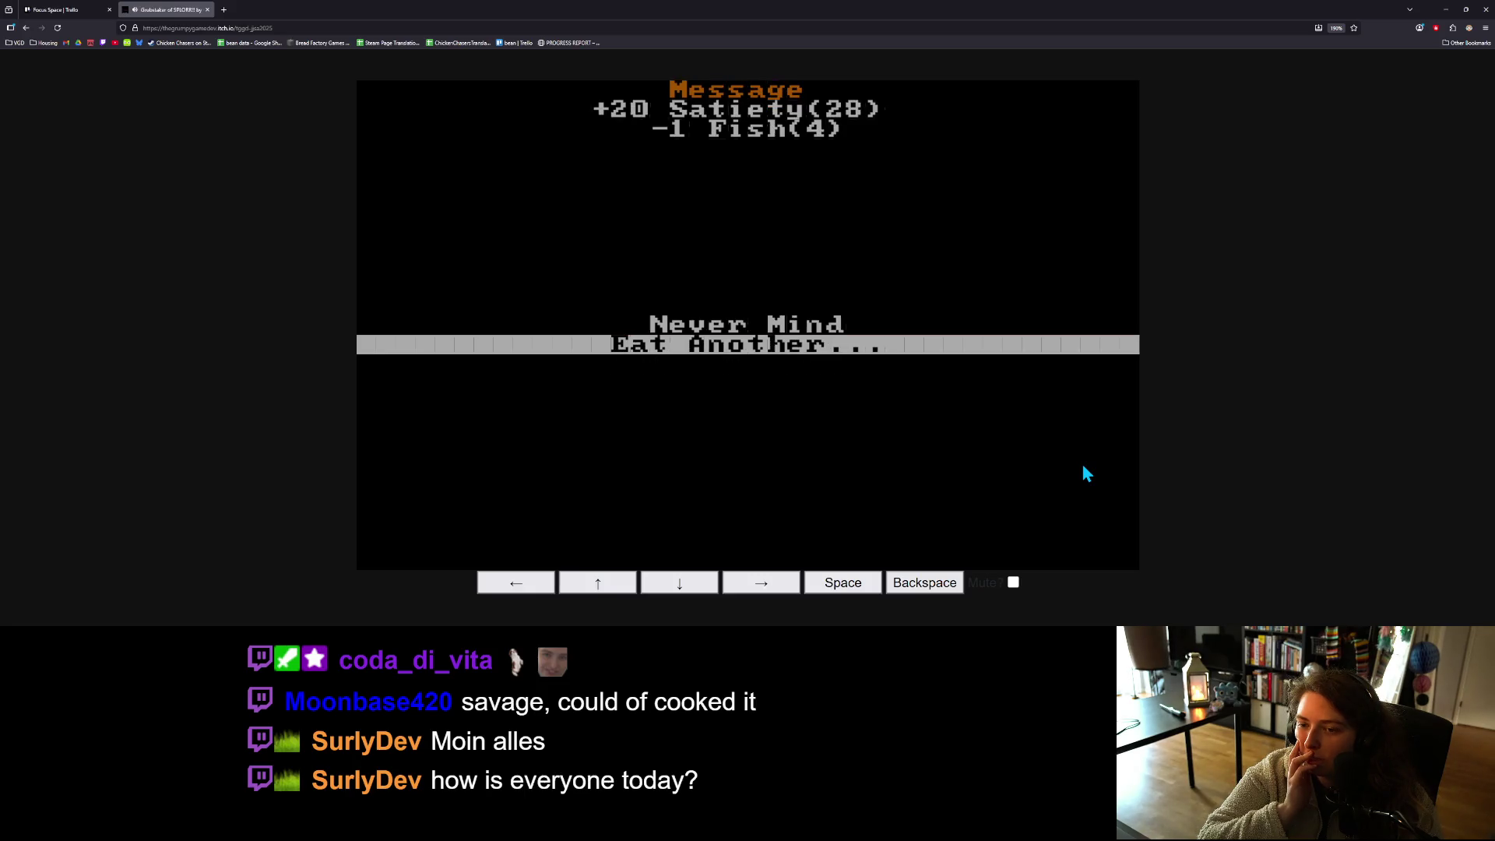
- Eat a second Fish for satiety 48/100, leaving 3 Fish, and return to the map
key(Up)
key(Down)
key(space)
key(Up)
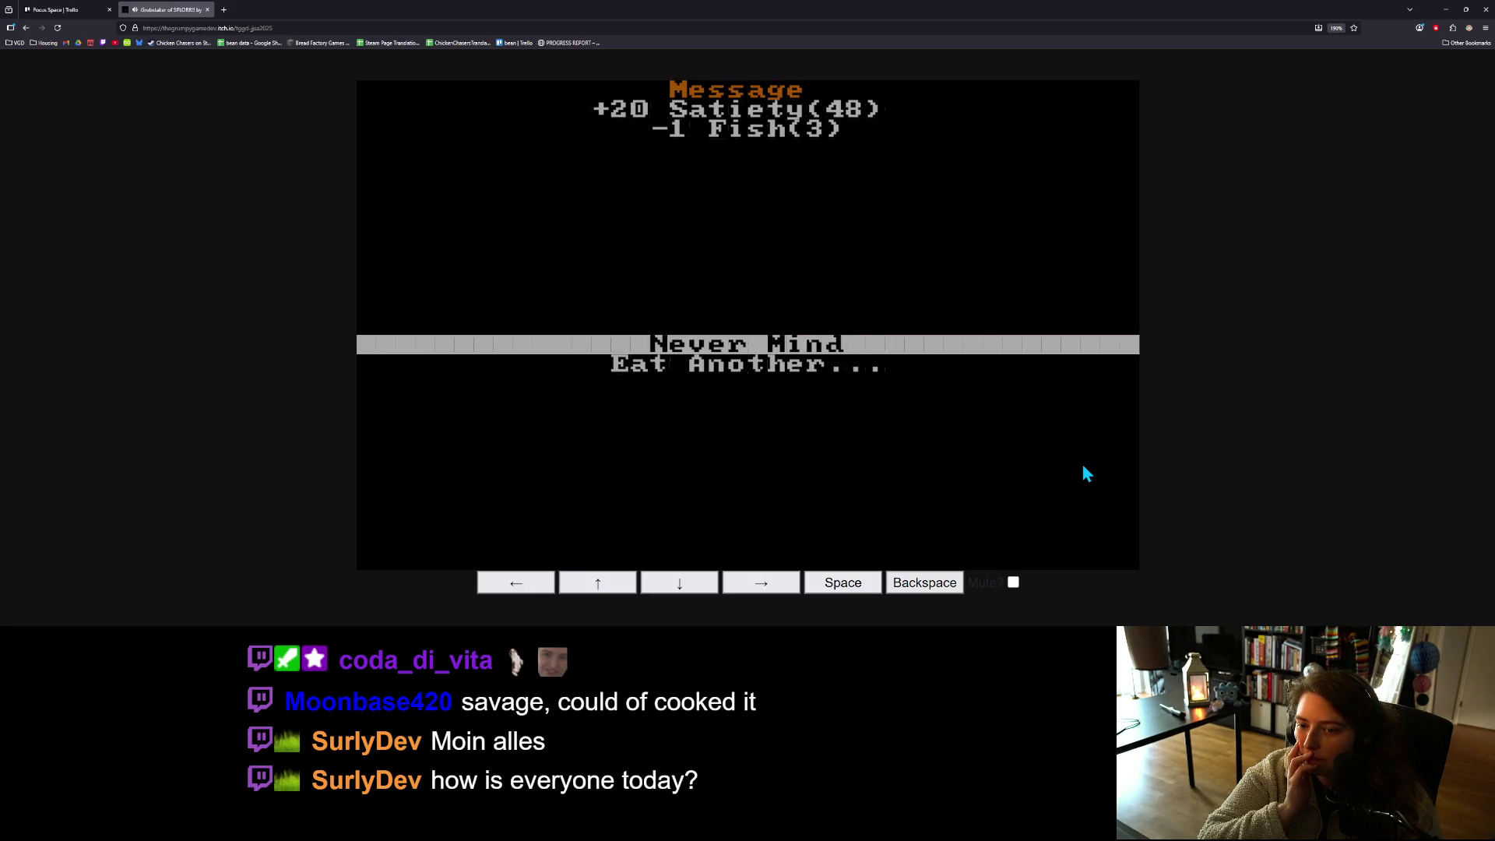
key(space)
key(space)
key(space)
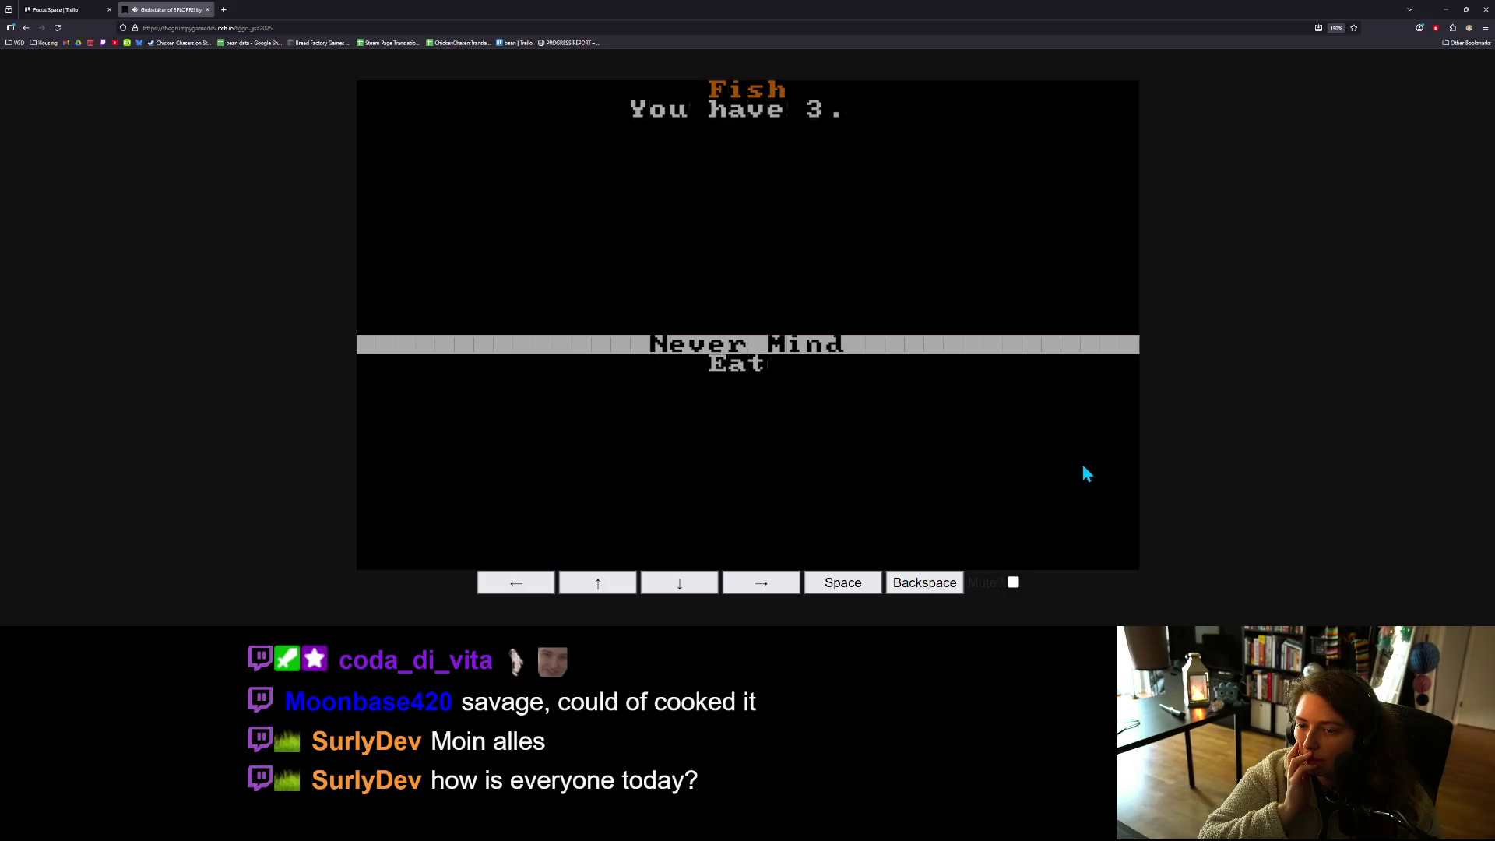
key(space)
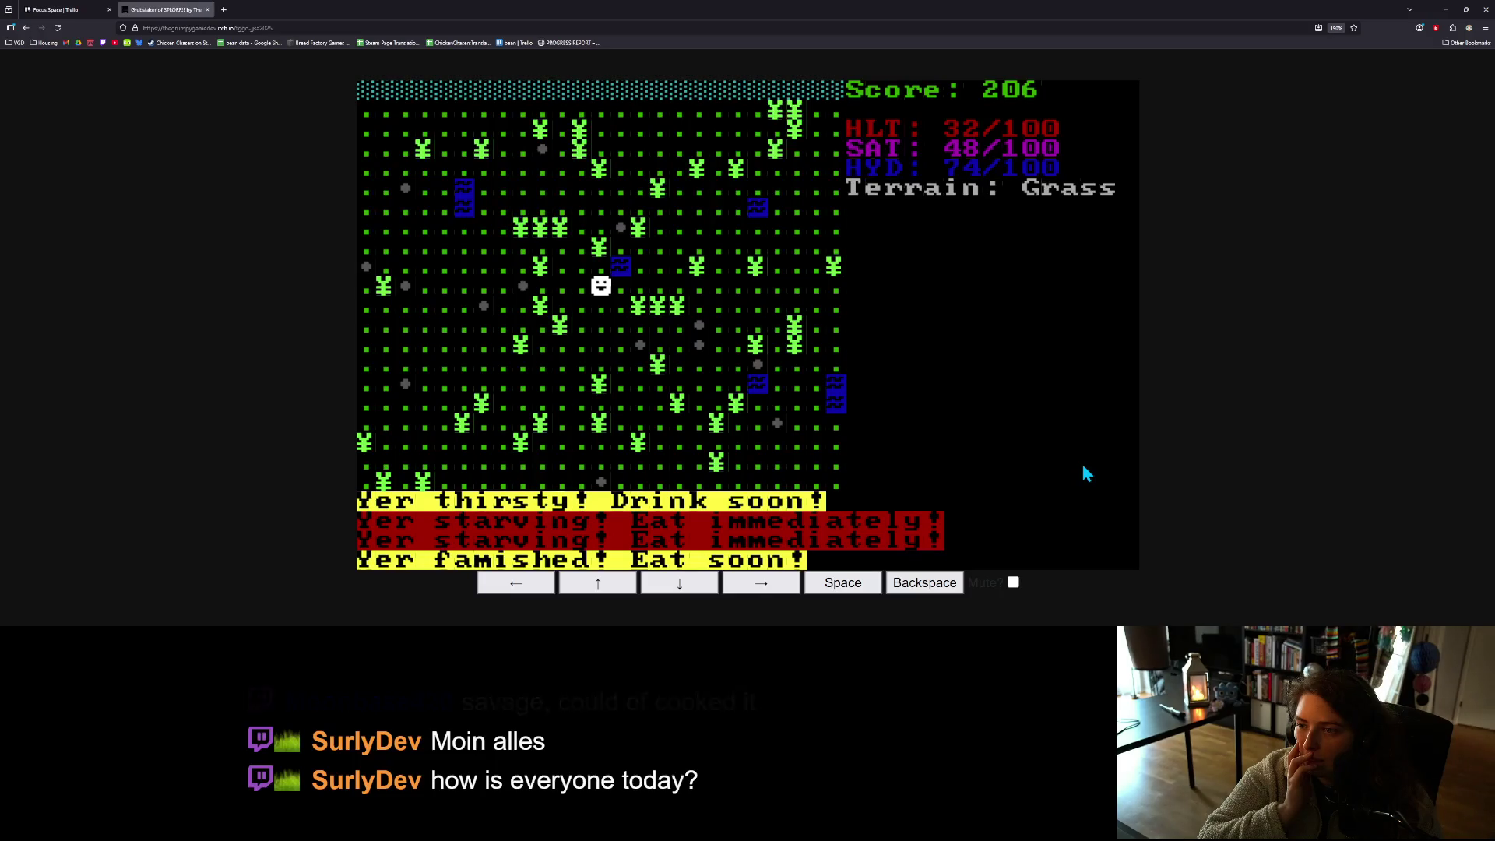
key(space)
key(Down)
key(Down)
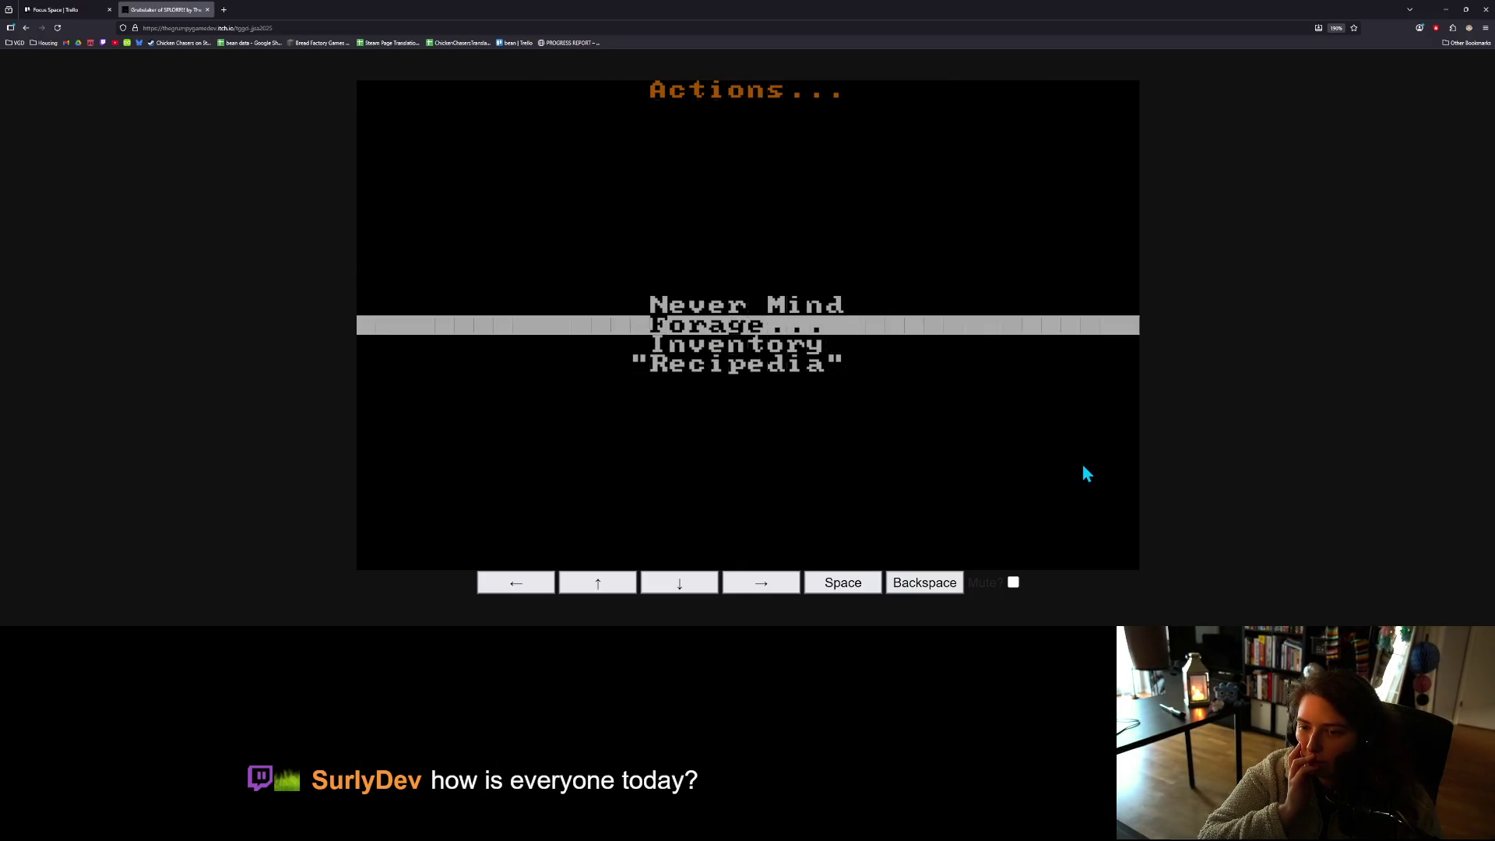
- Look over the known recipes in the Recipedia
key(Down)
key(space)
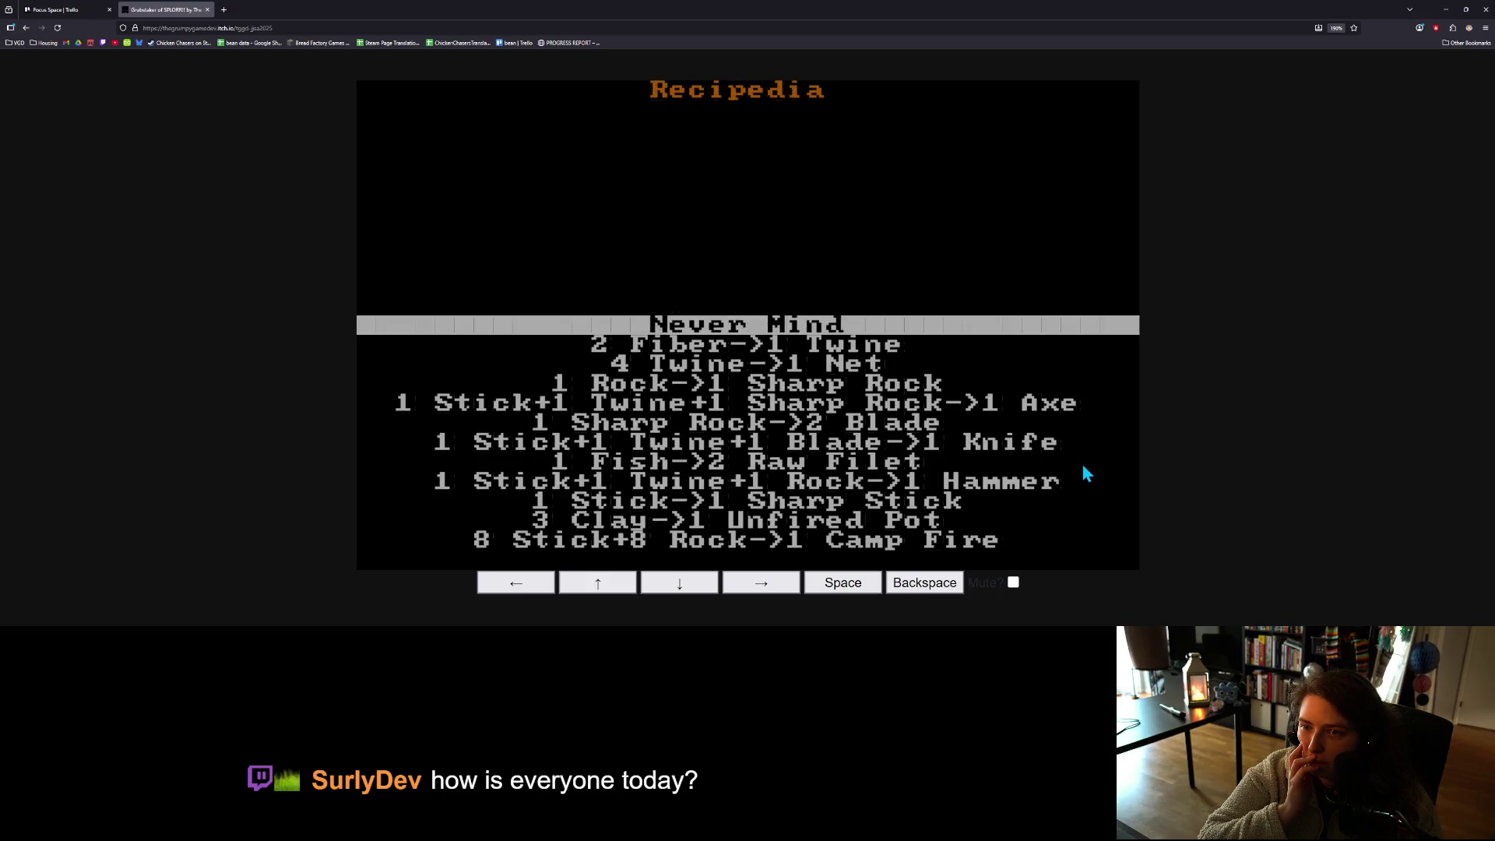
key(space)
- Eat two more Fish, reaching satiety 88 with Illness 5, then face the water again
key(Down)
key(Down)
key(space)
key(Down)
key(Down)
key(Down)
key(space)
key(Down)
key(space)
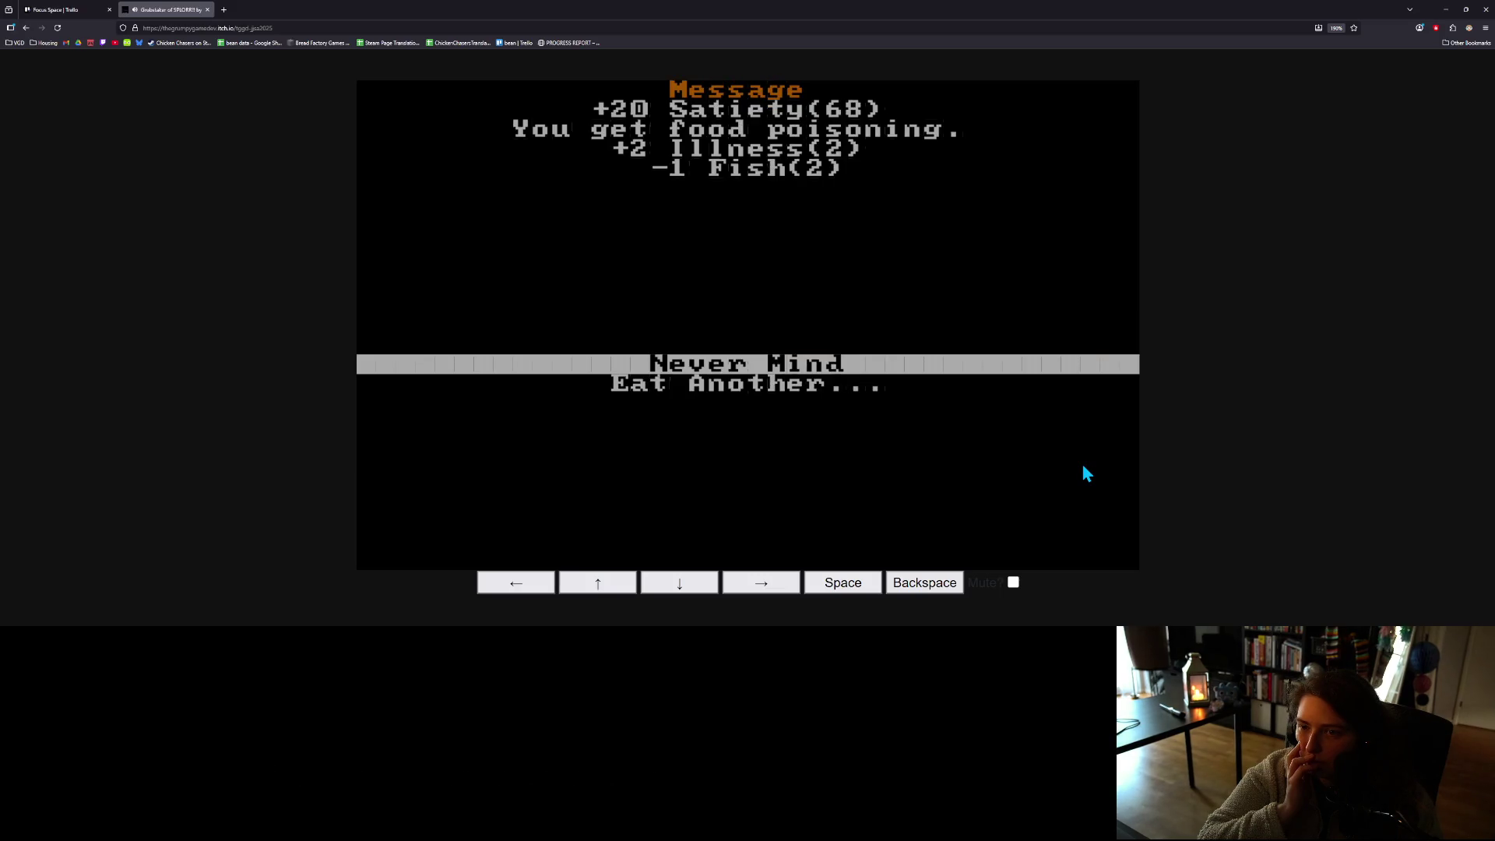
key(Down)
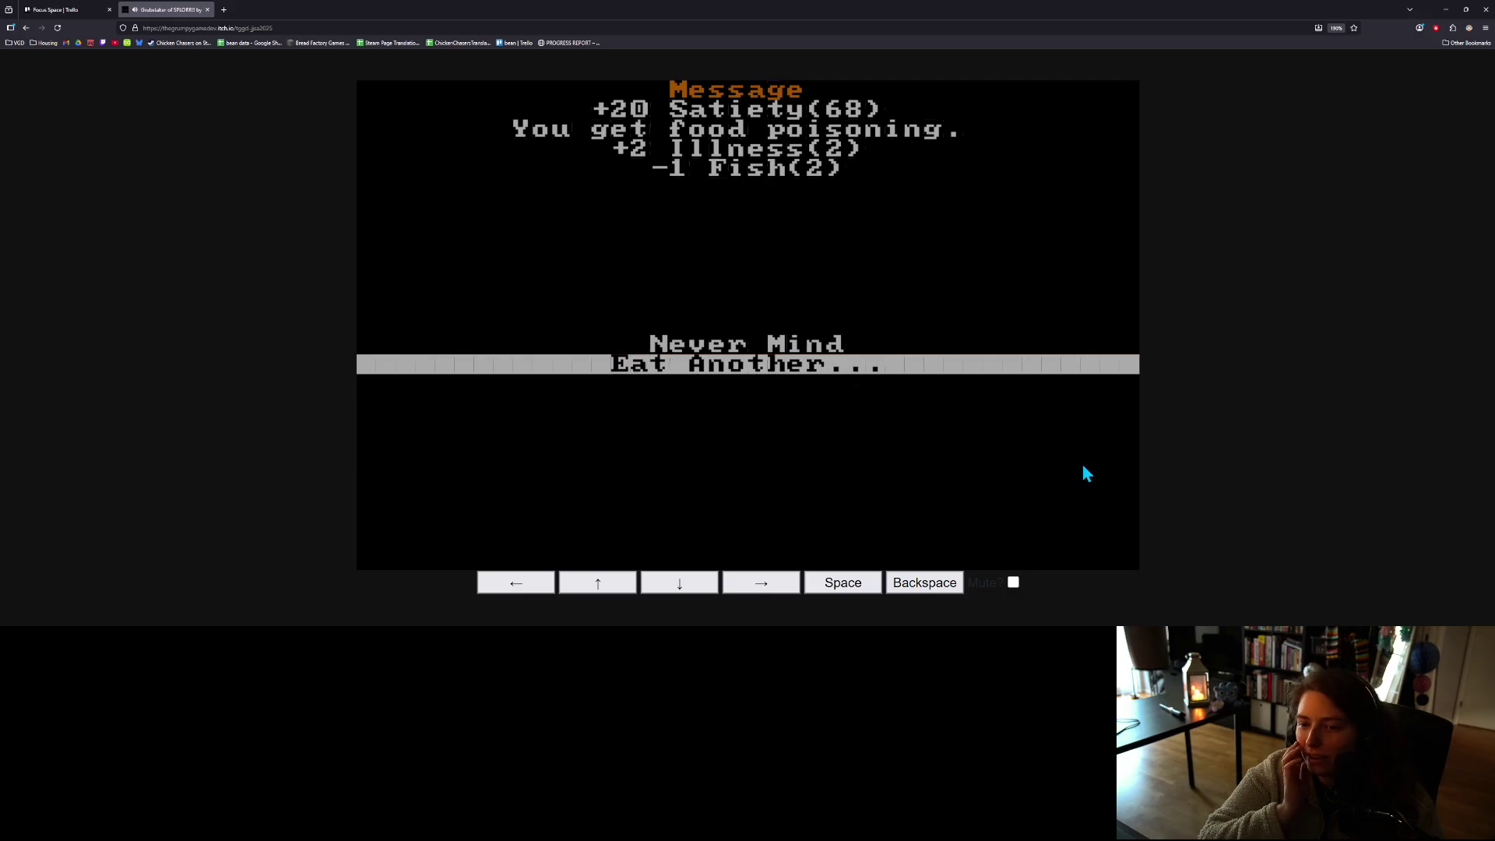
key(space)
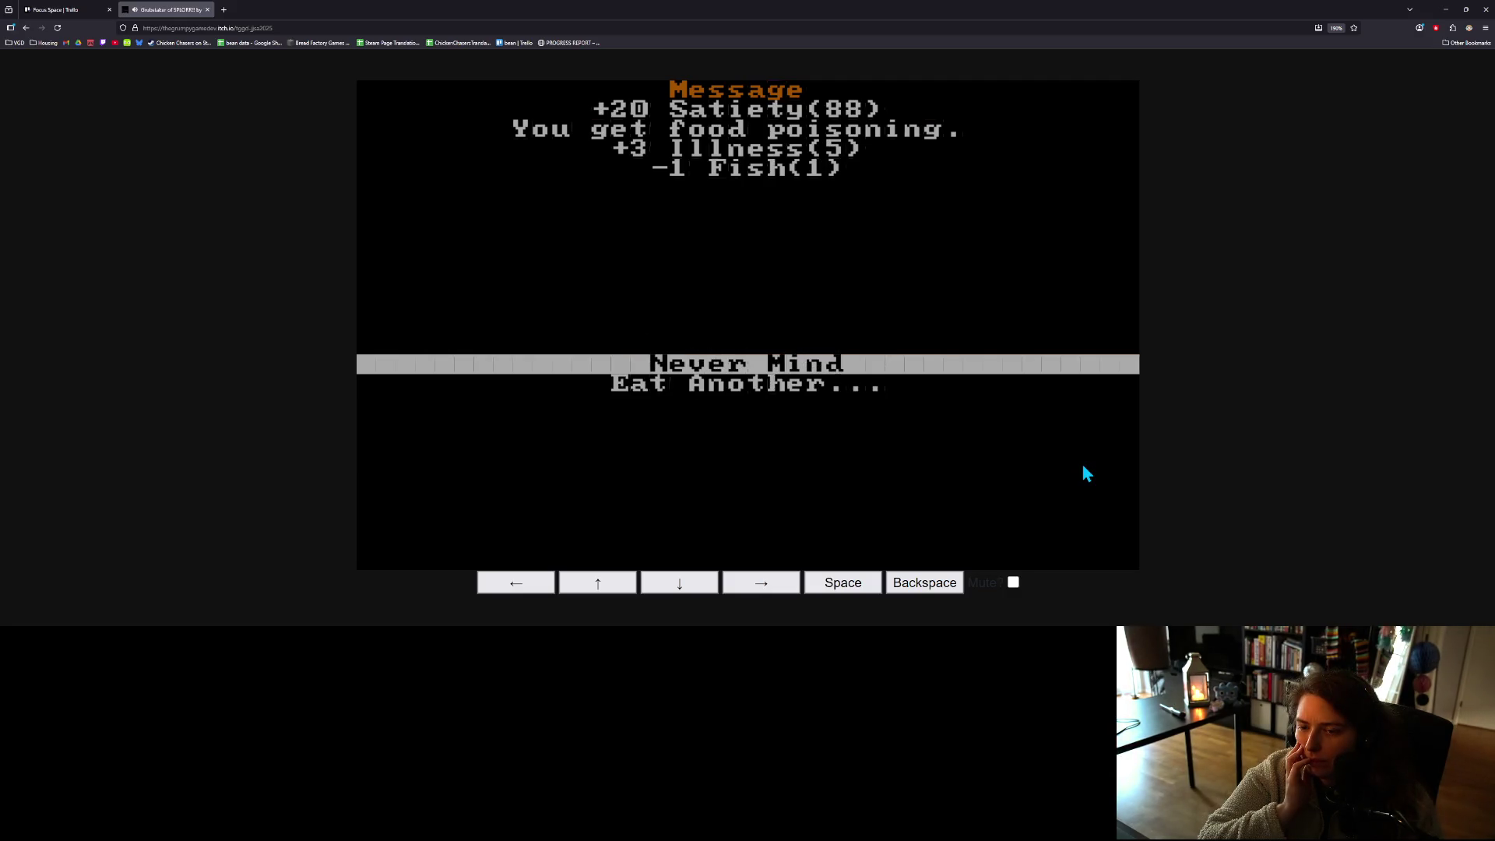
key(space)
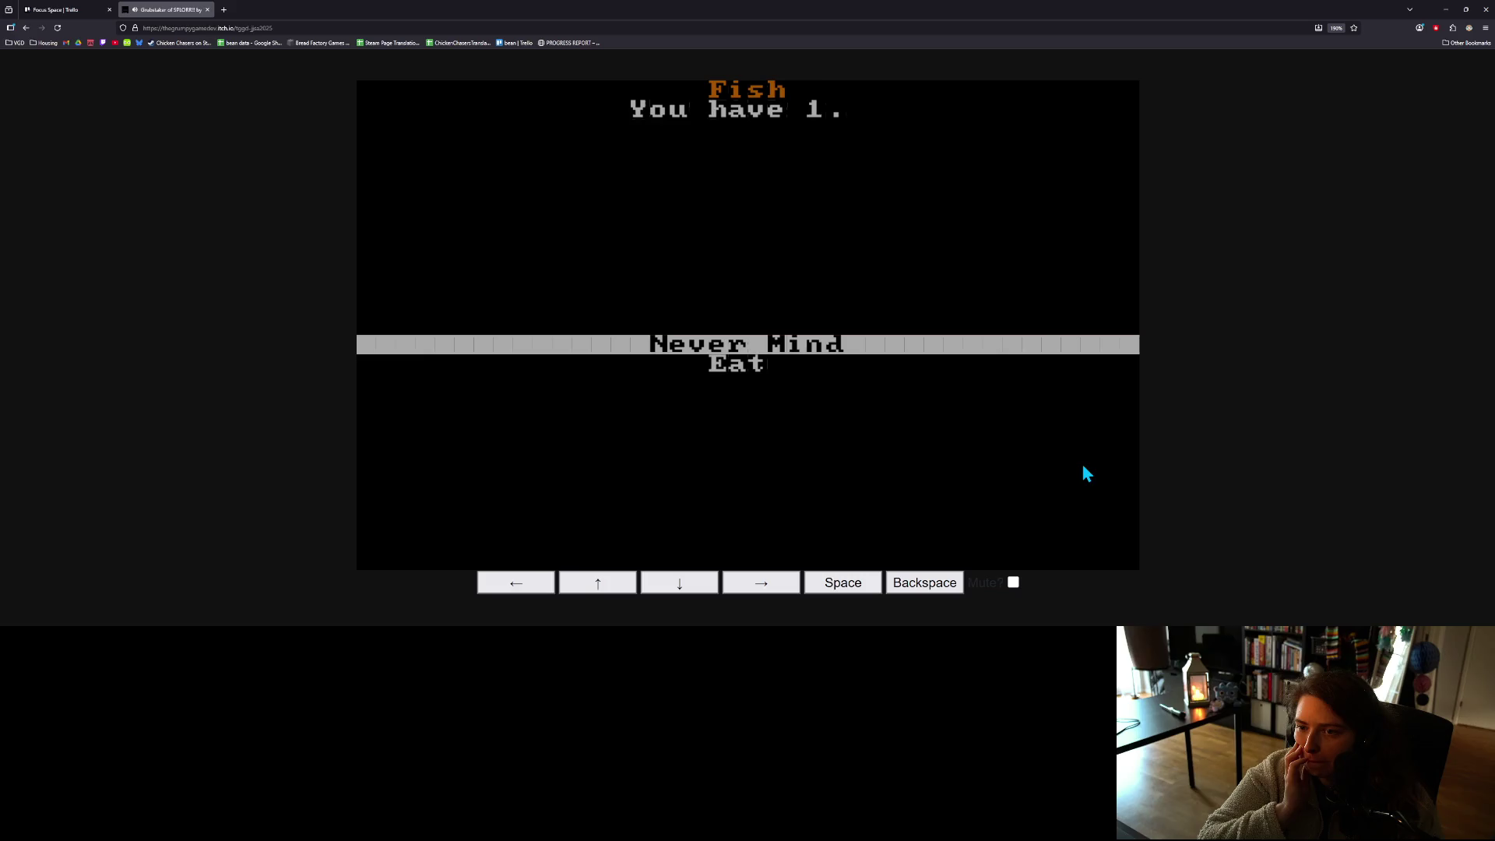
key(space)
key(space)
key(space)
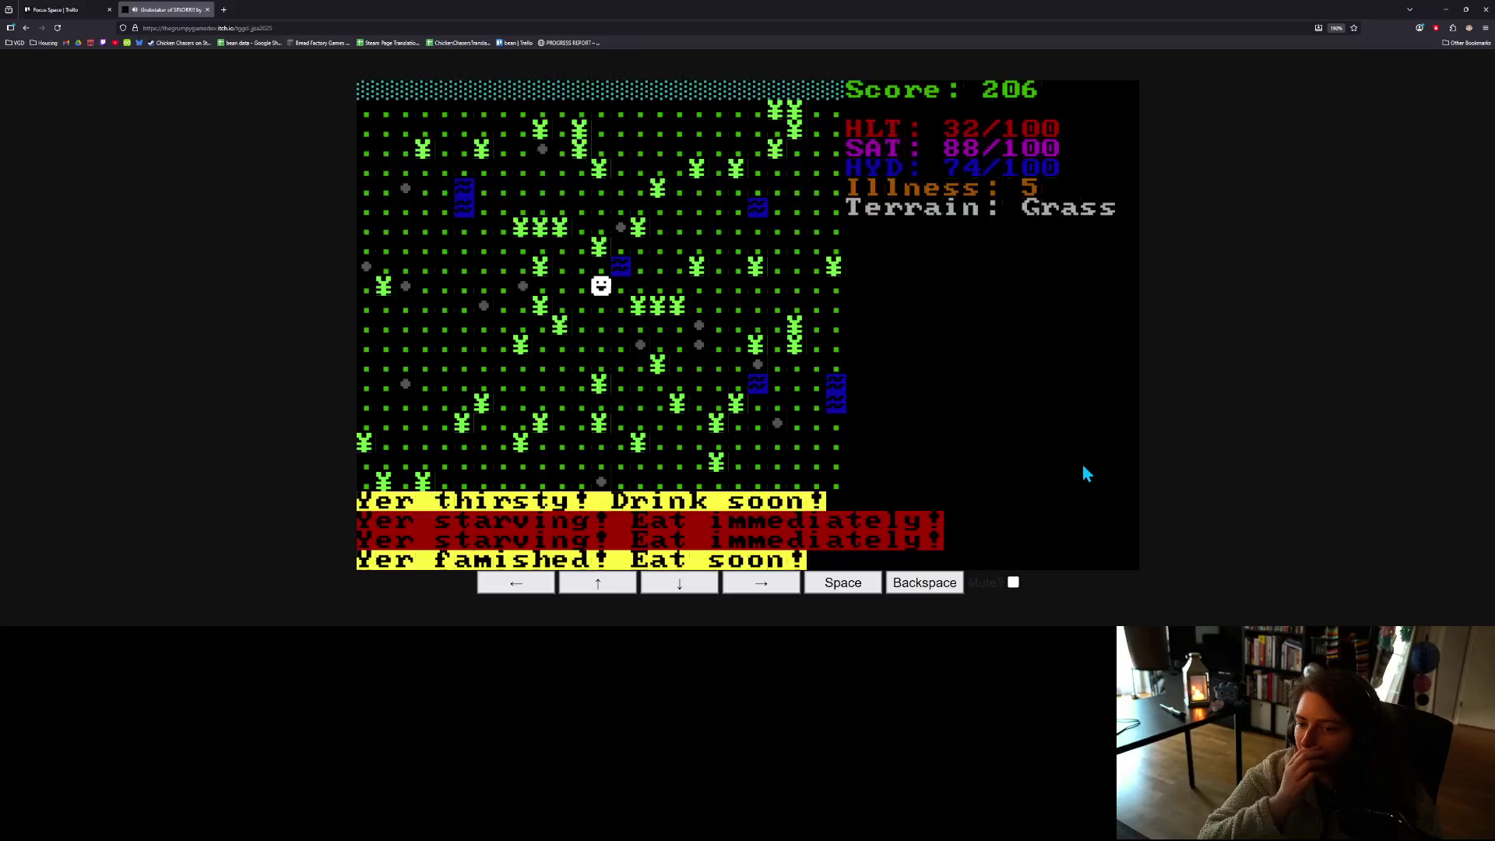
key(space)
key(Up)
key(Down)
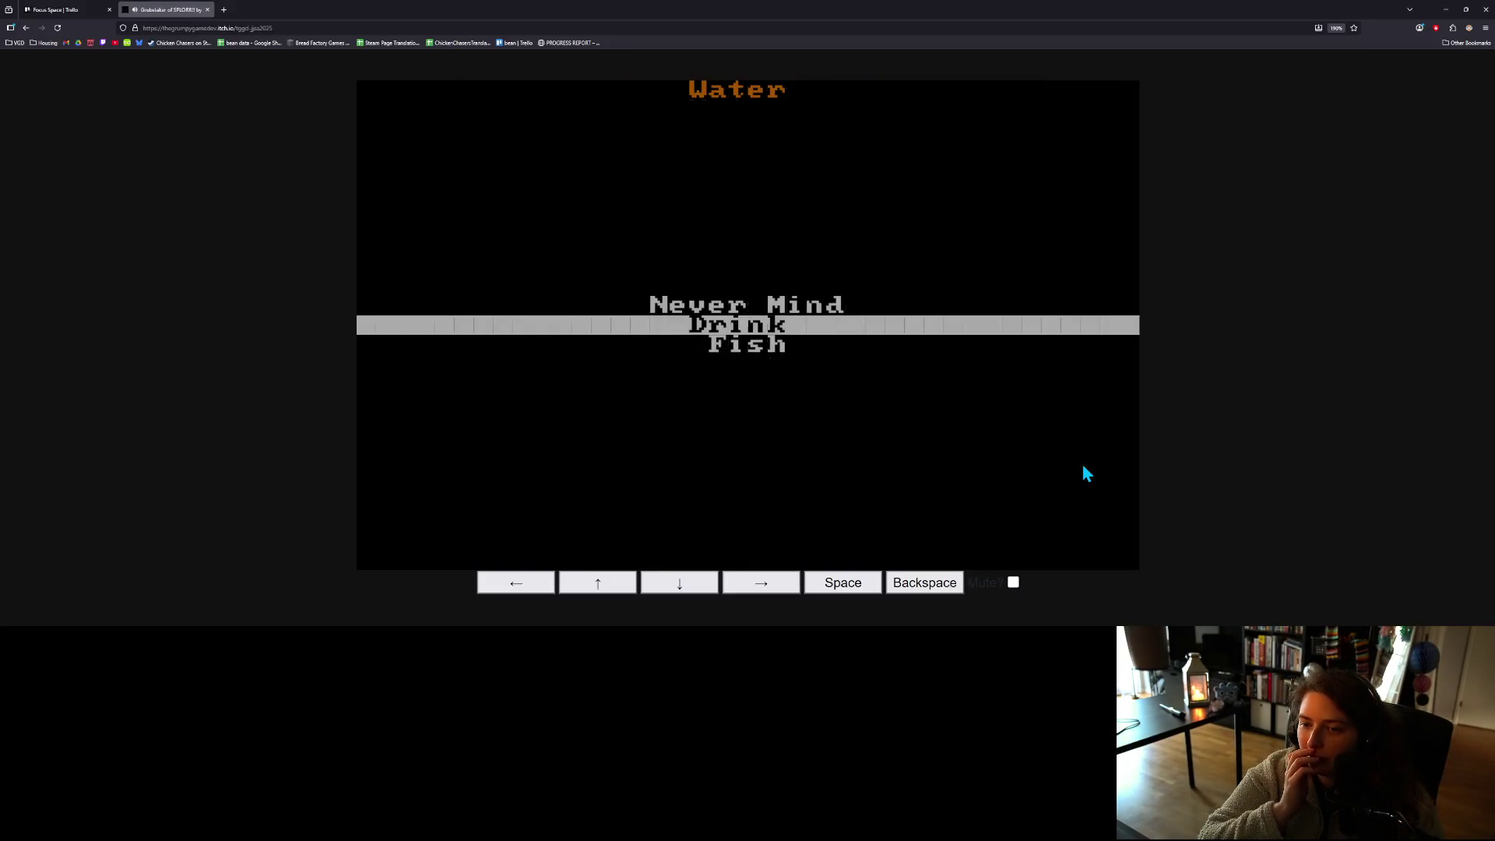
- Fish repeatedly until 11 Fish are held and the Net wears to 5/20
key(Down)
key(space)
key(Down)
key(Up)
key(Down)
key(space)
key(space)
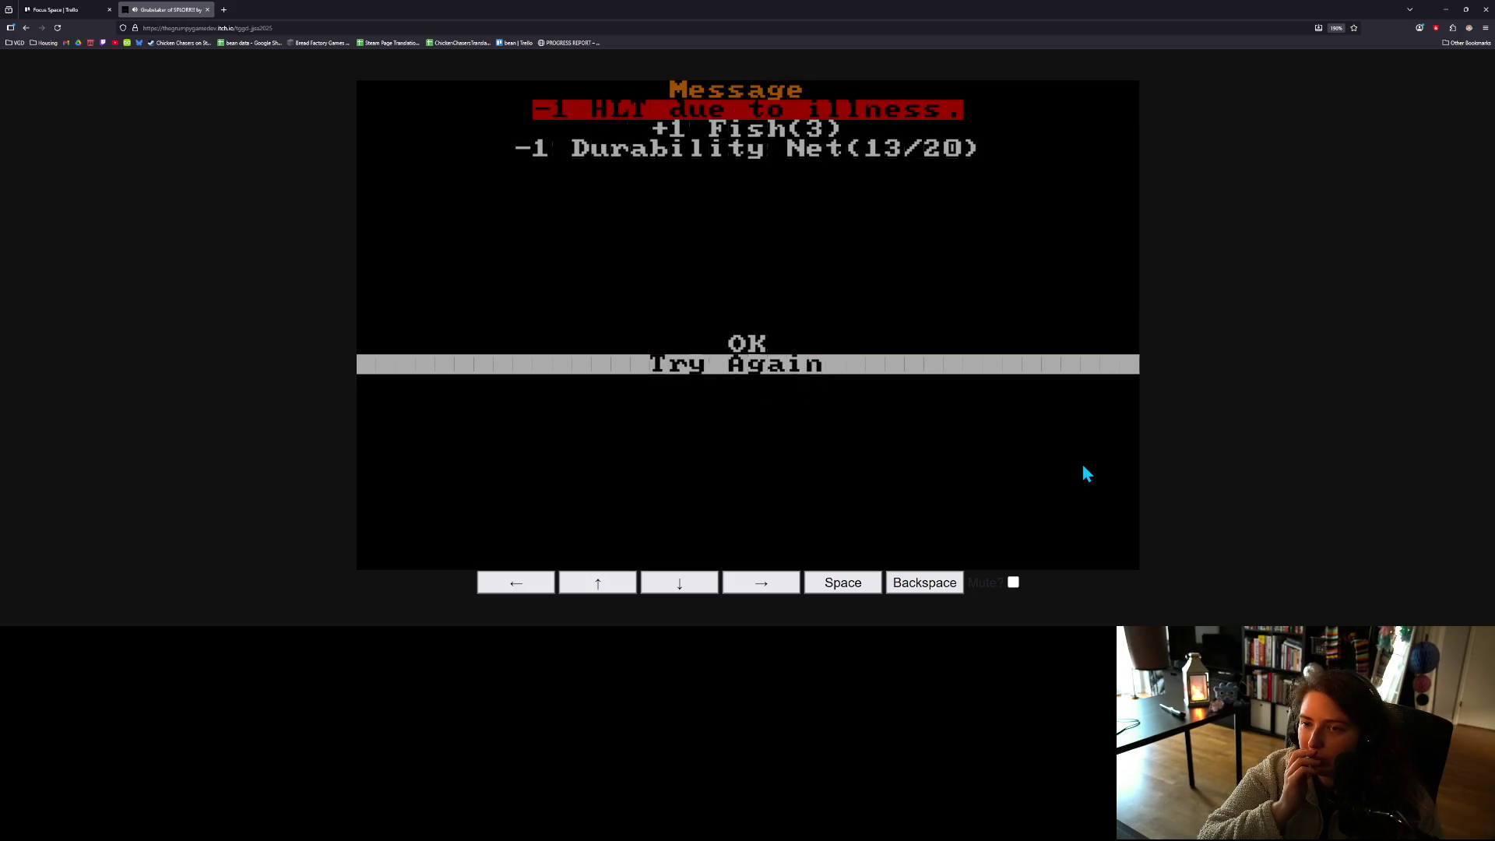
key(space)
key(Down)
key(space)
key(Down)
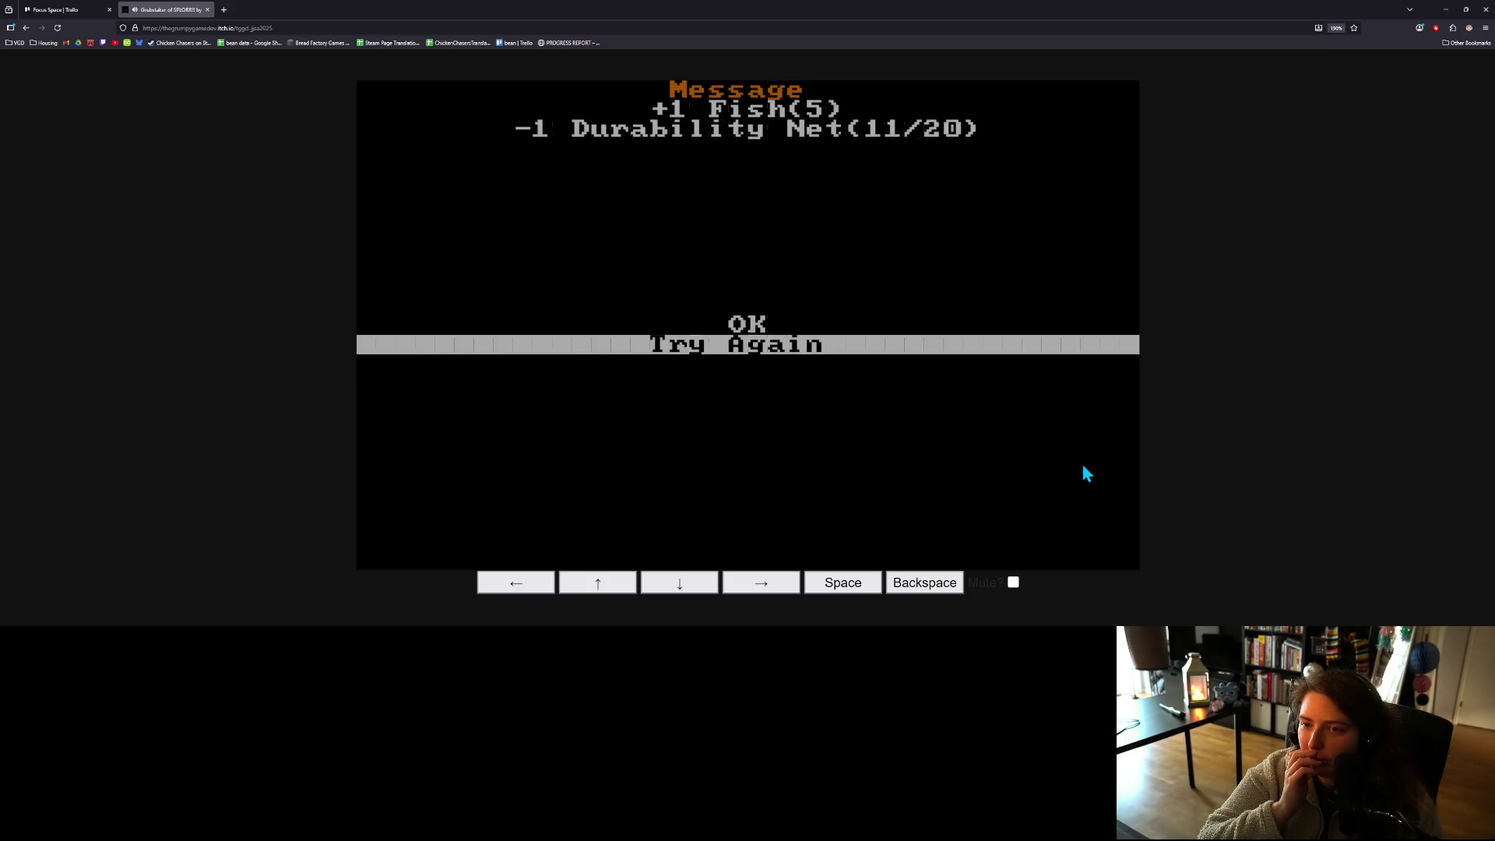
key(space)
key(Down)
key(space)
key(Down)
key(space)
key(Down)
key(space)
key(Down)
key(space)
key(Down)
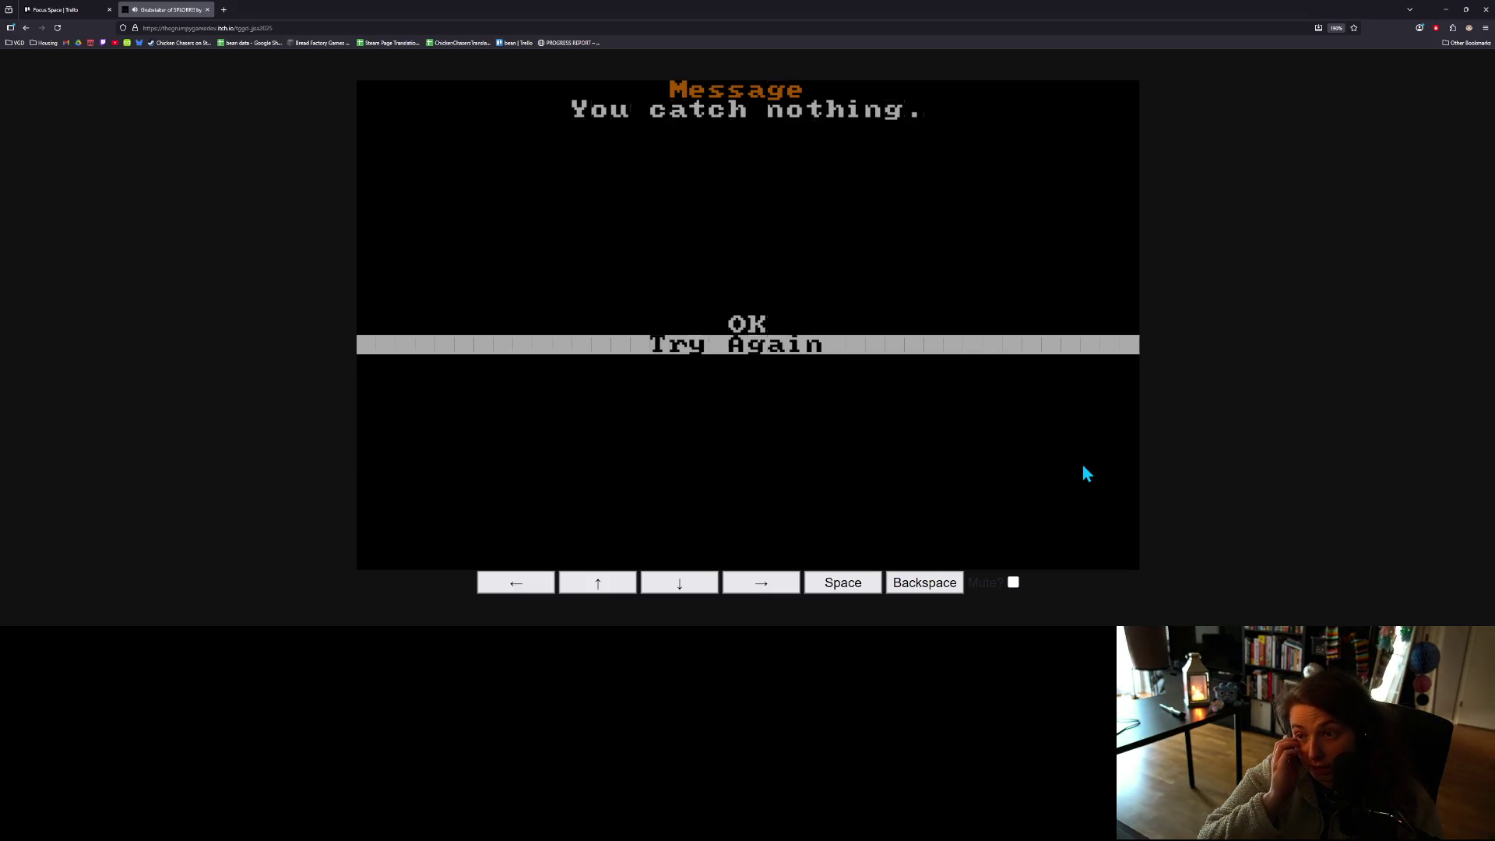
key(space)
key(Down)
key(space)
key(Down)
key(space)
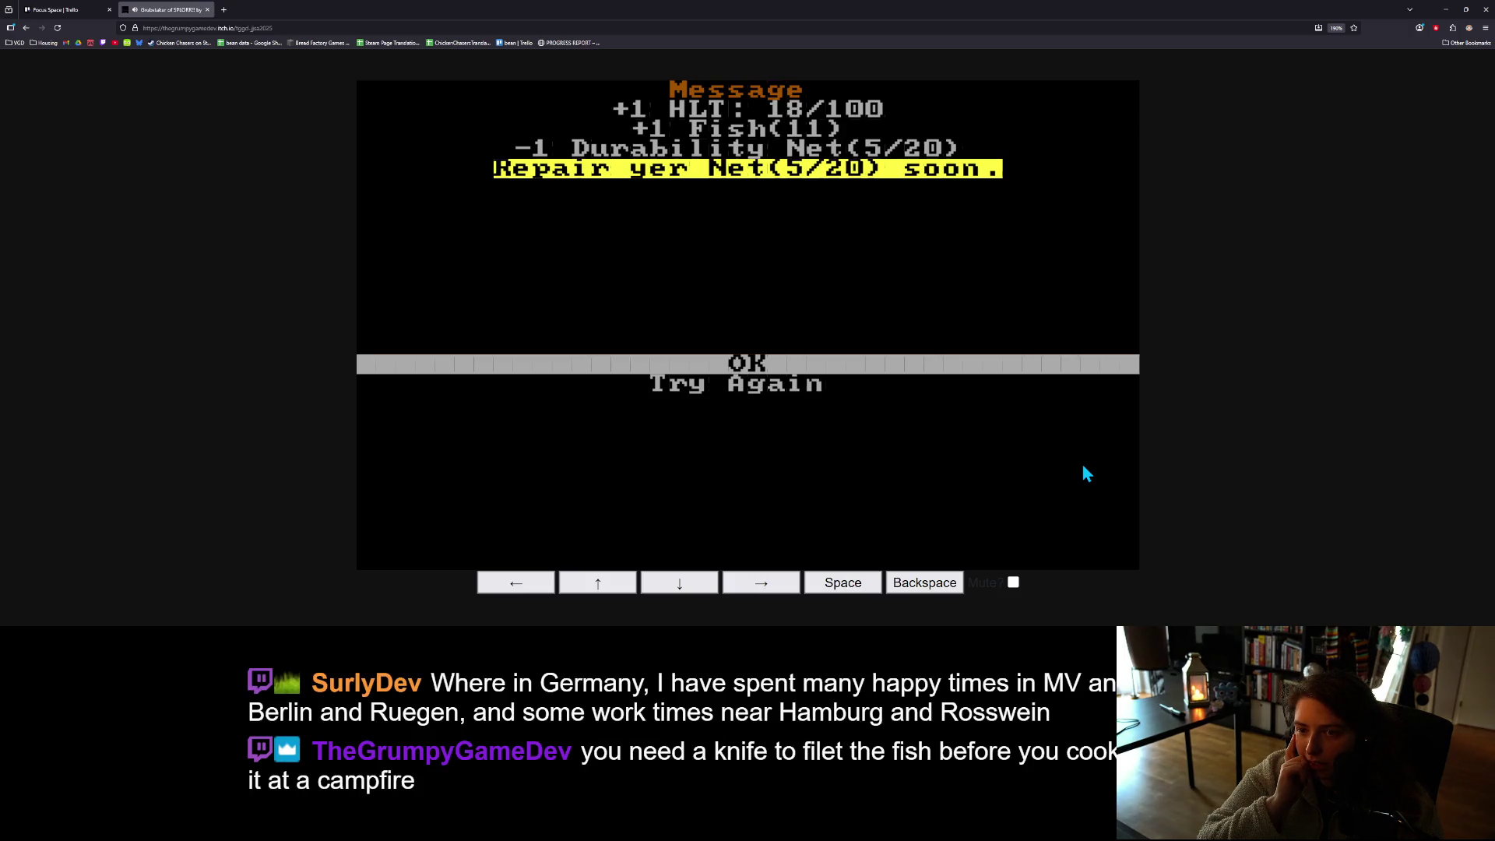
- Accept the catch, leave the water options and reopen the actions menu
key(space)
key(space)
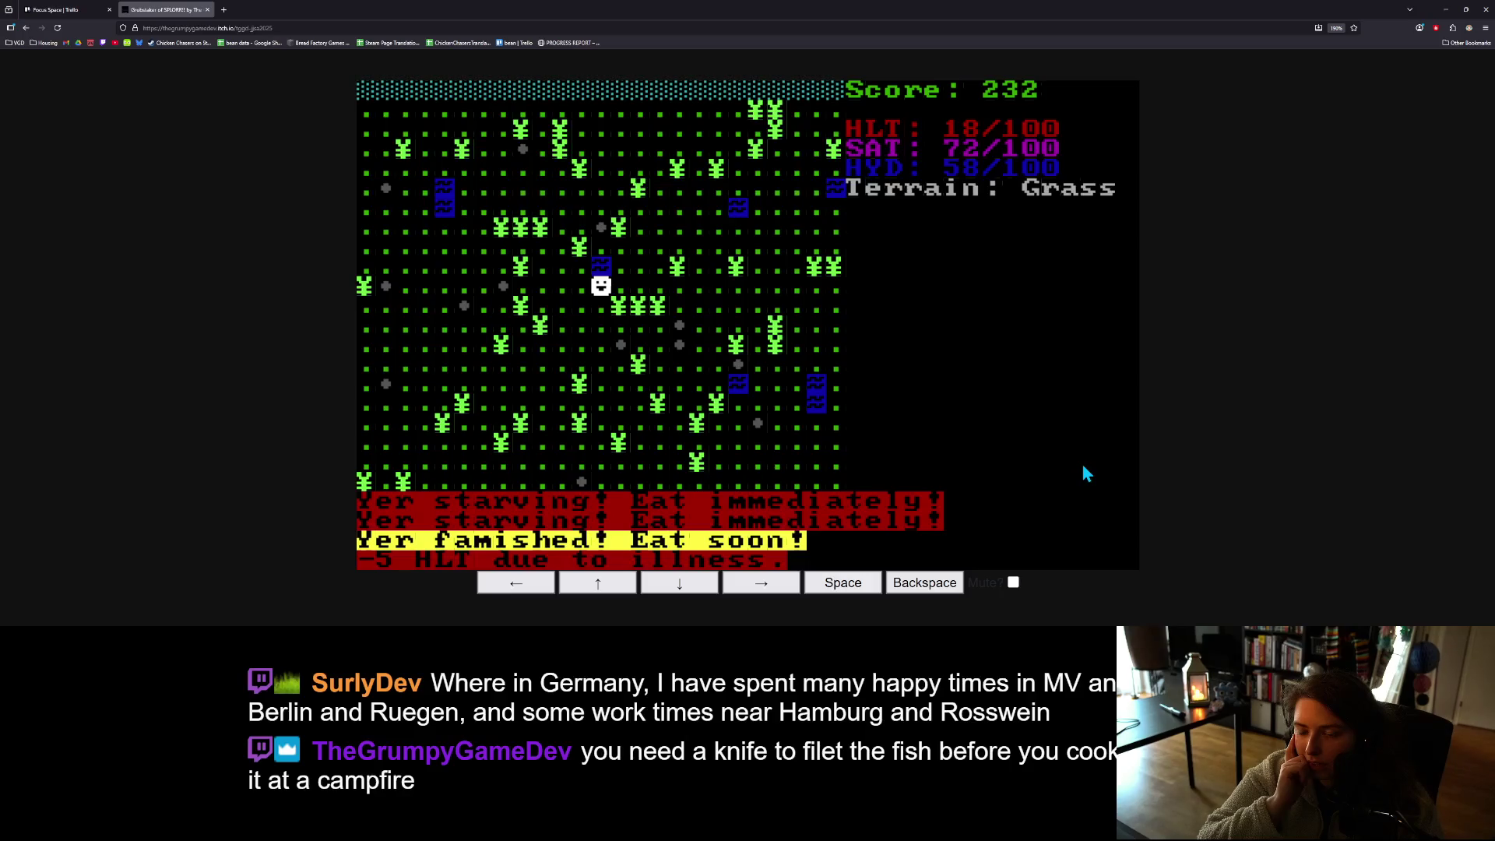
key(space)
key(Down)
key(Up)
key(space)
key(space)
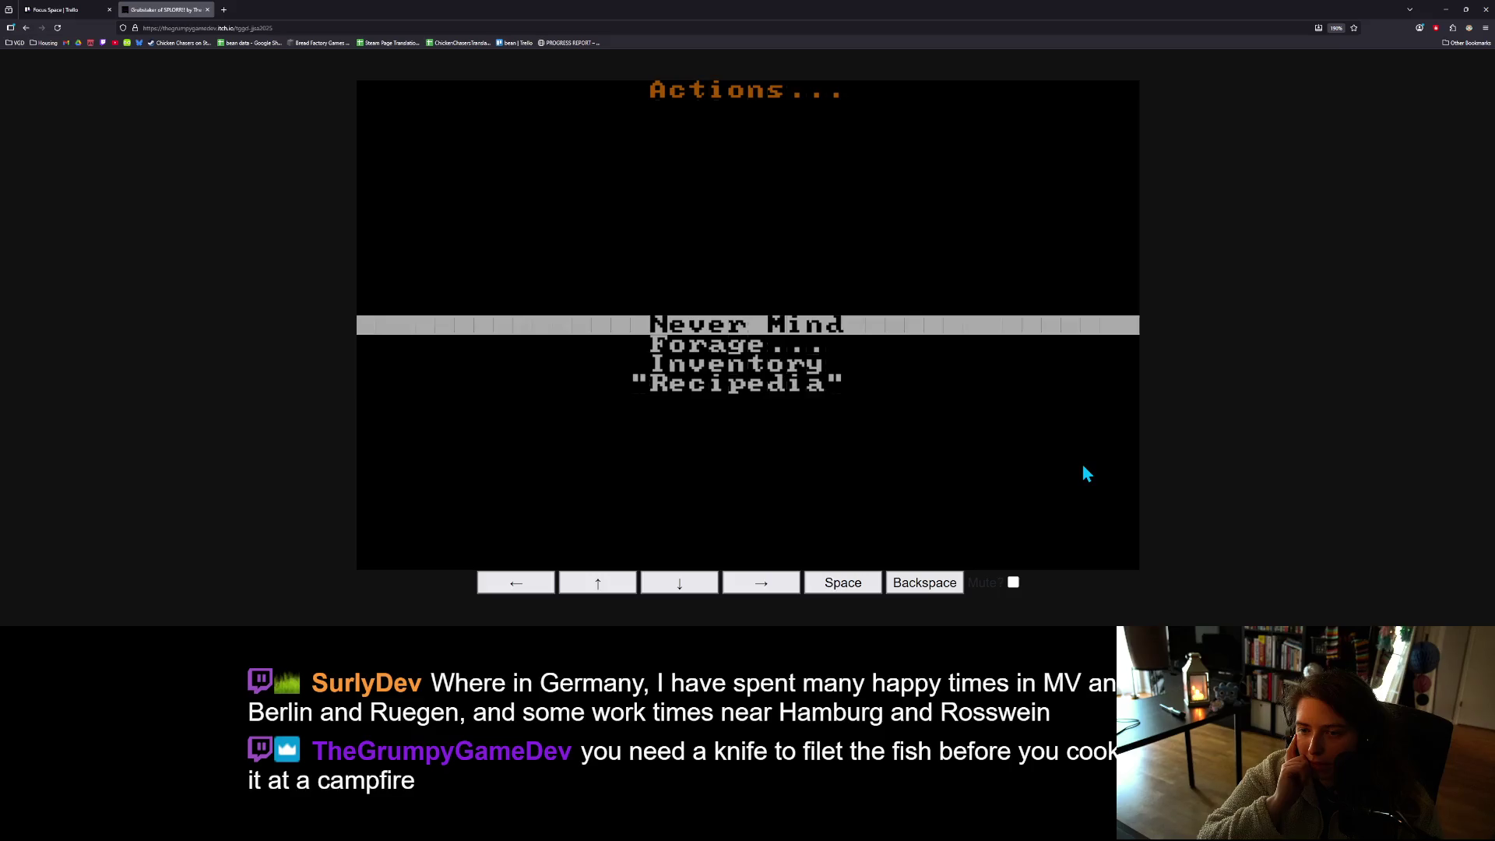
- Forage repeatedly for more fiber until a carrot turns up
key(Down)
key(space)
key(Down)
key(space)
key(Down)
key(space)
key(Down)
key(space)
key(Down)
key(space)
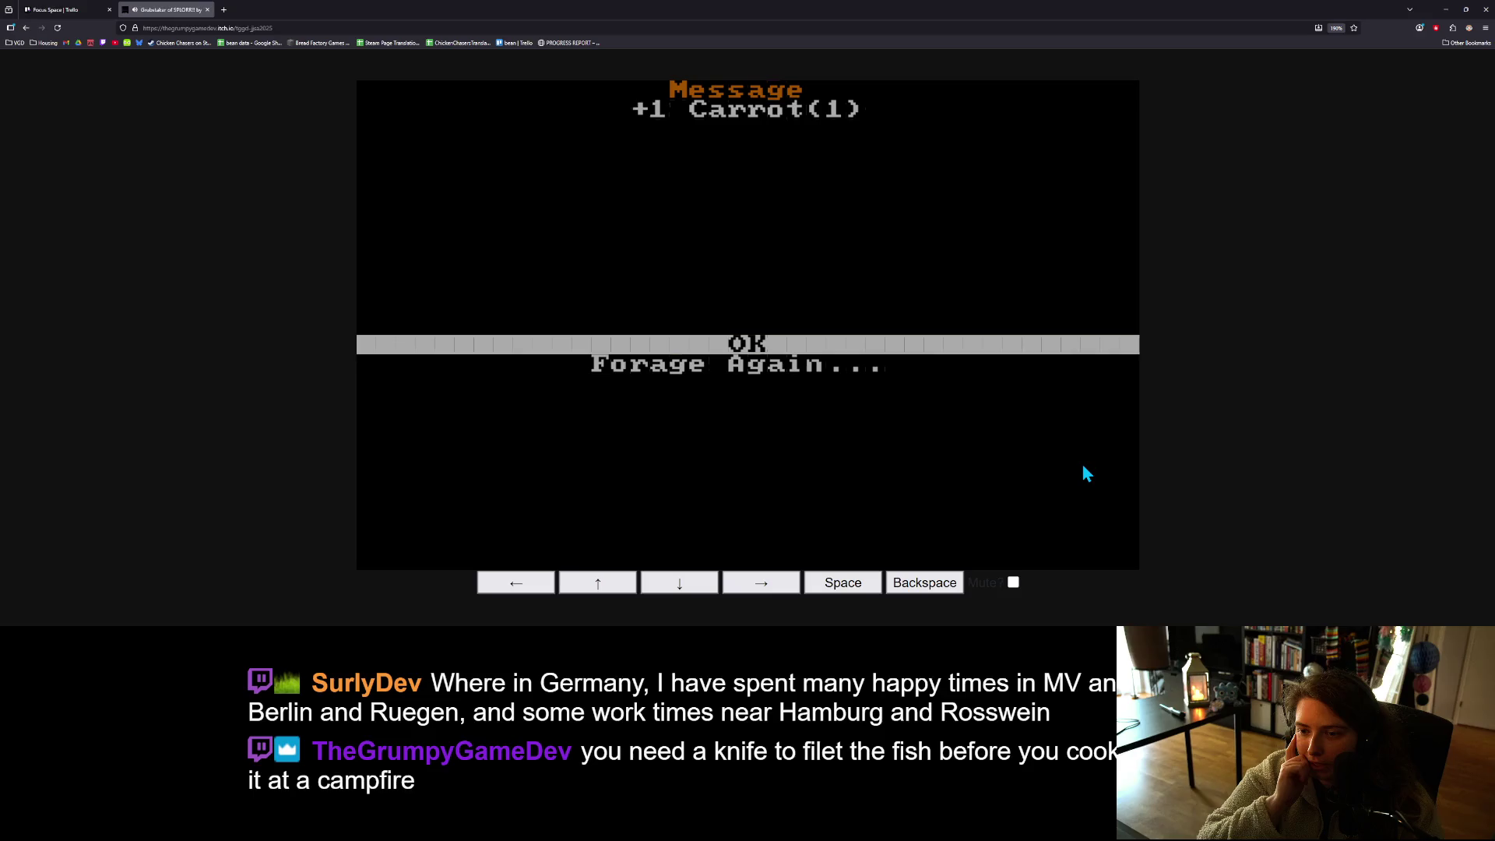
key(space)
- Craft two Twine, each from 2 Fiber
key(Down)
key(Down)
key(Down)
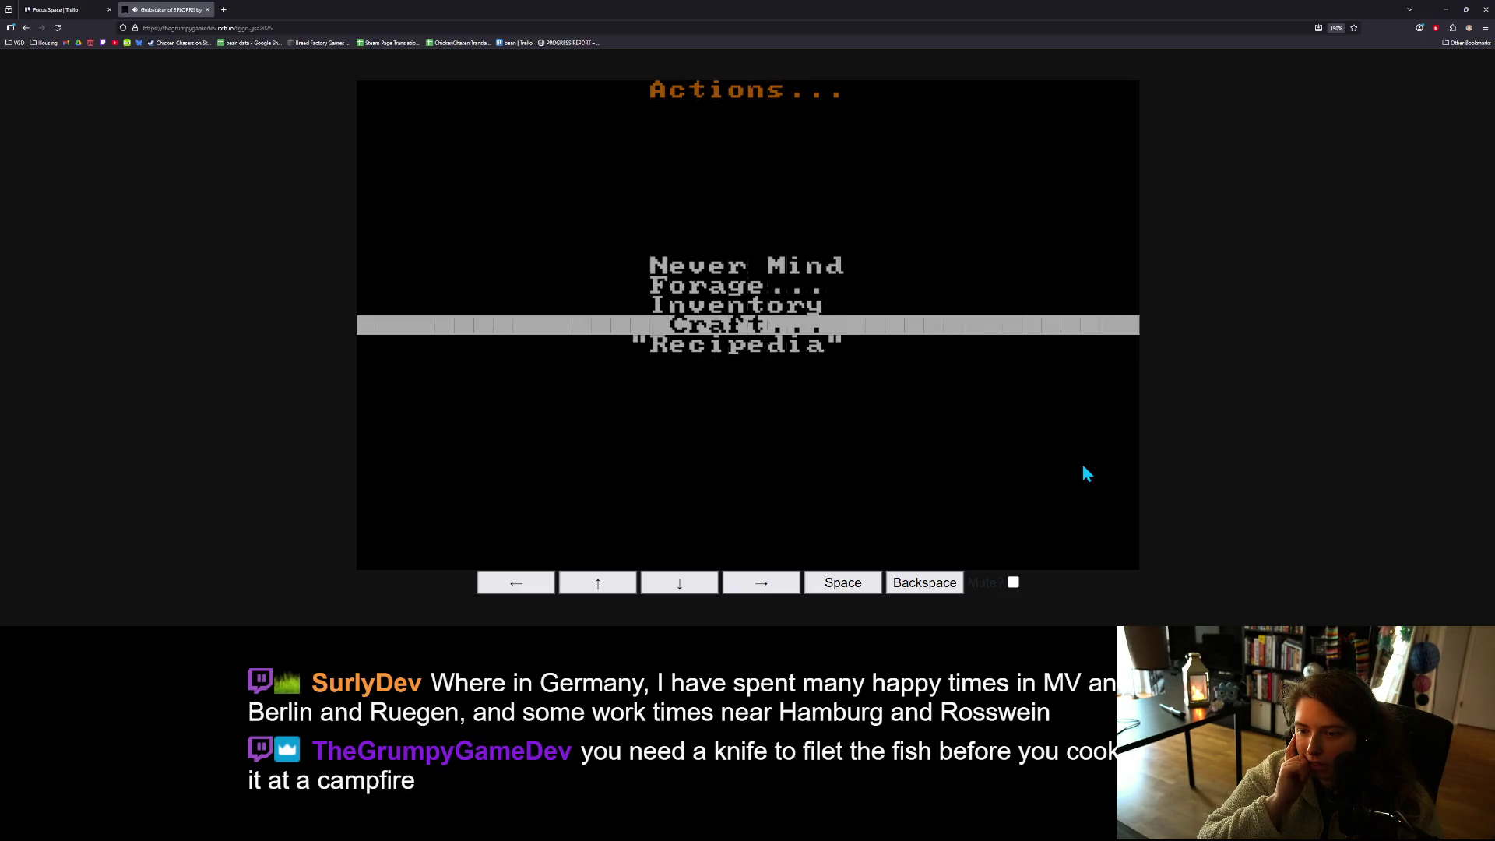
key(space)
key(Down)
key(space)
key(Down)
key(space)
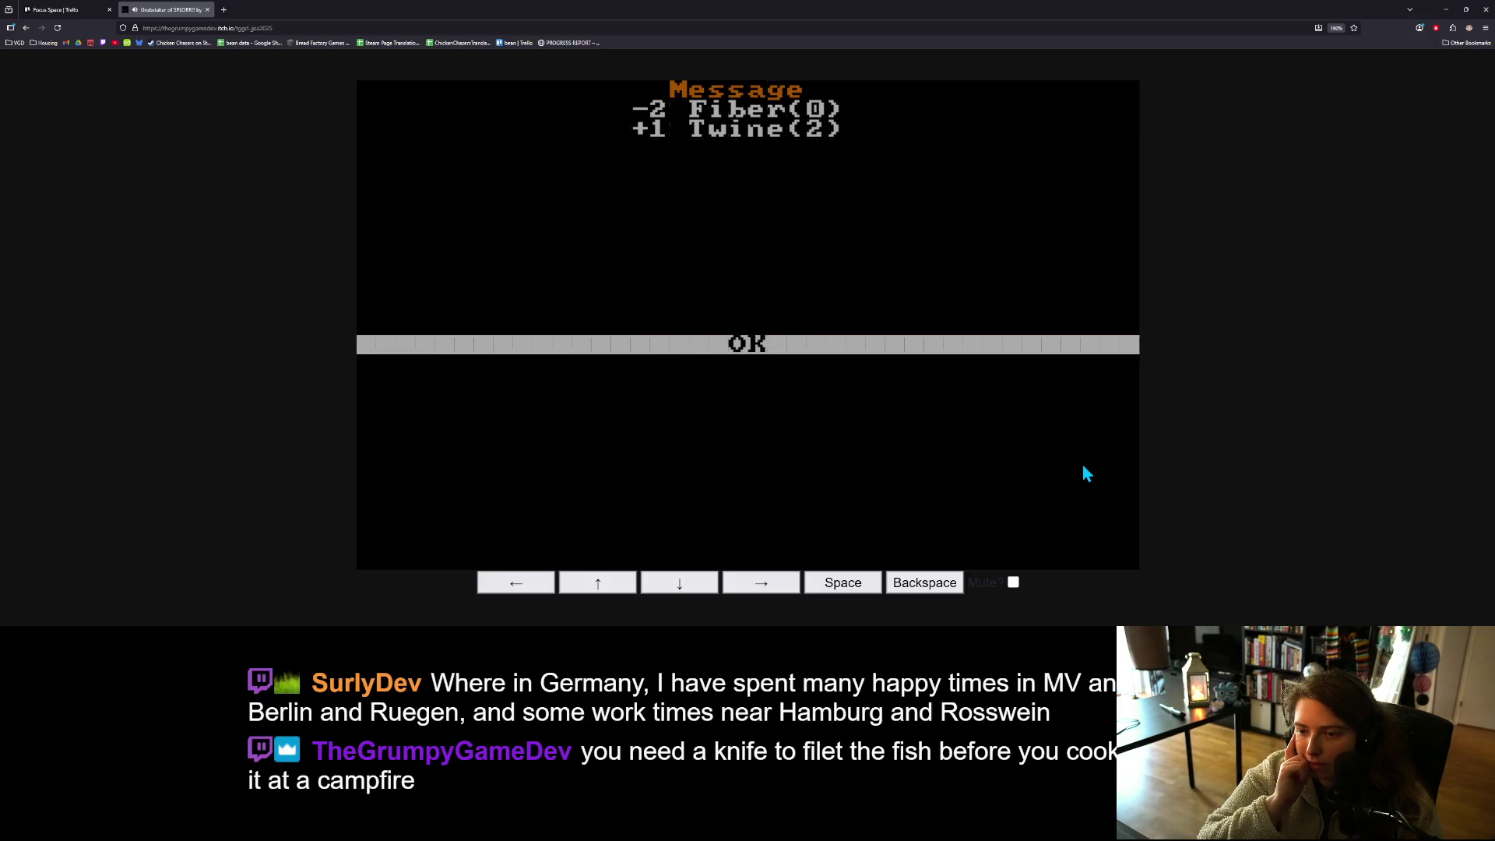
- Browse the recipe list in the Recipedia, then close it
key(space)
key(Down)
key(Down)
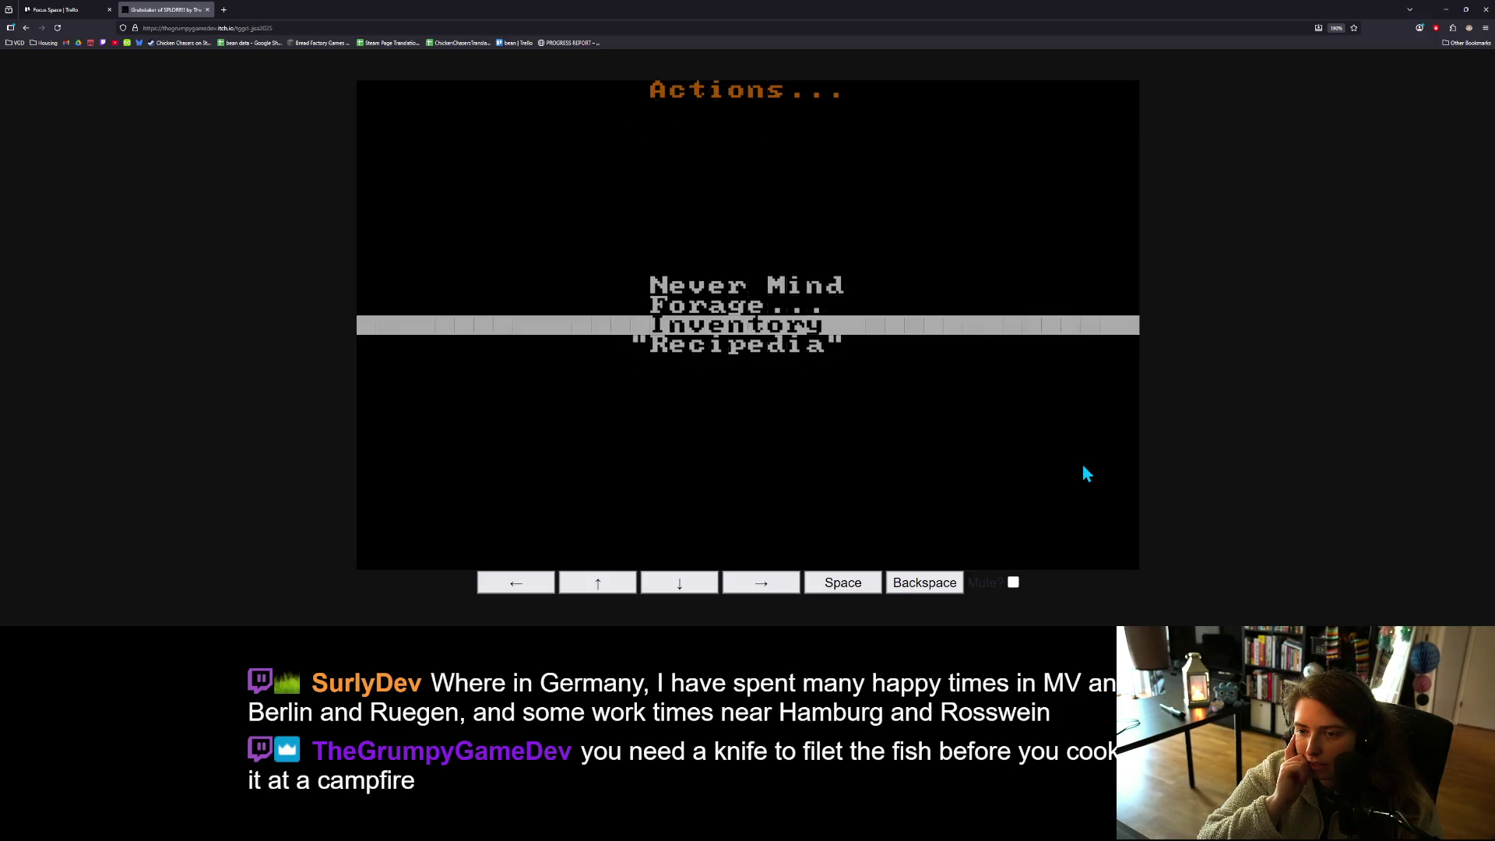
key(Down)
key(space)
key(Down)
key(Up)
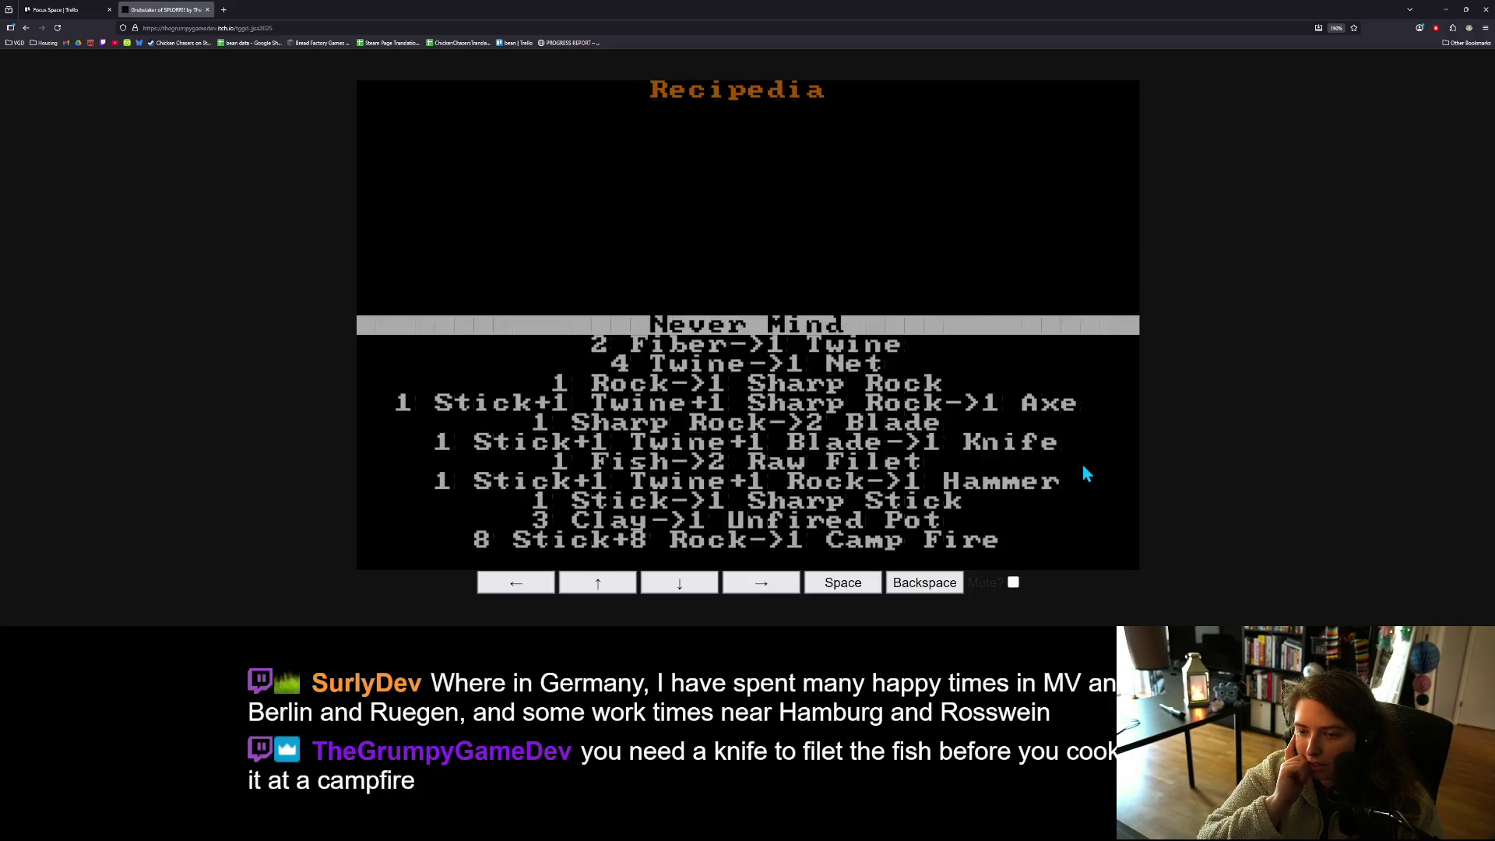
key(space)
- Open the Net (5/20) entry's details from the inventory
key(Down)
key(Down)
key(space)
key(Down)
key(Down)
key(Down)
key(space)
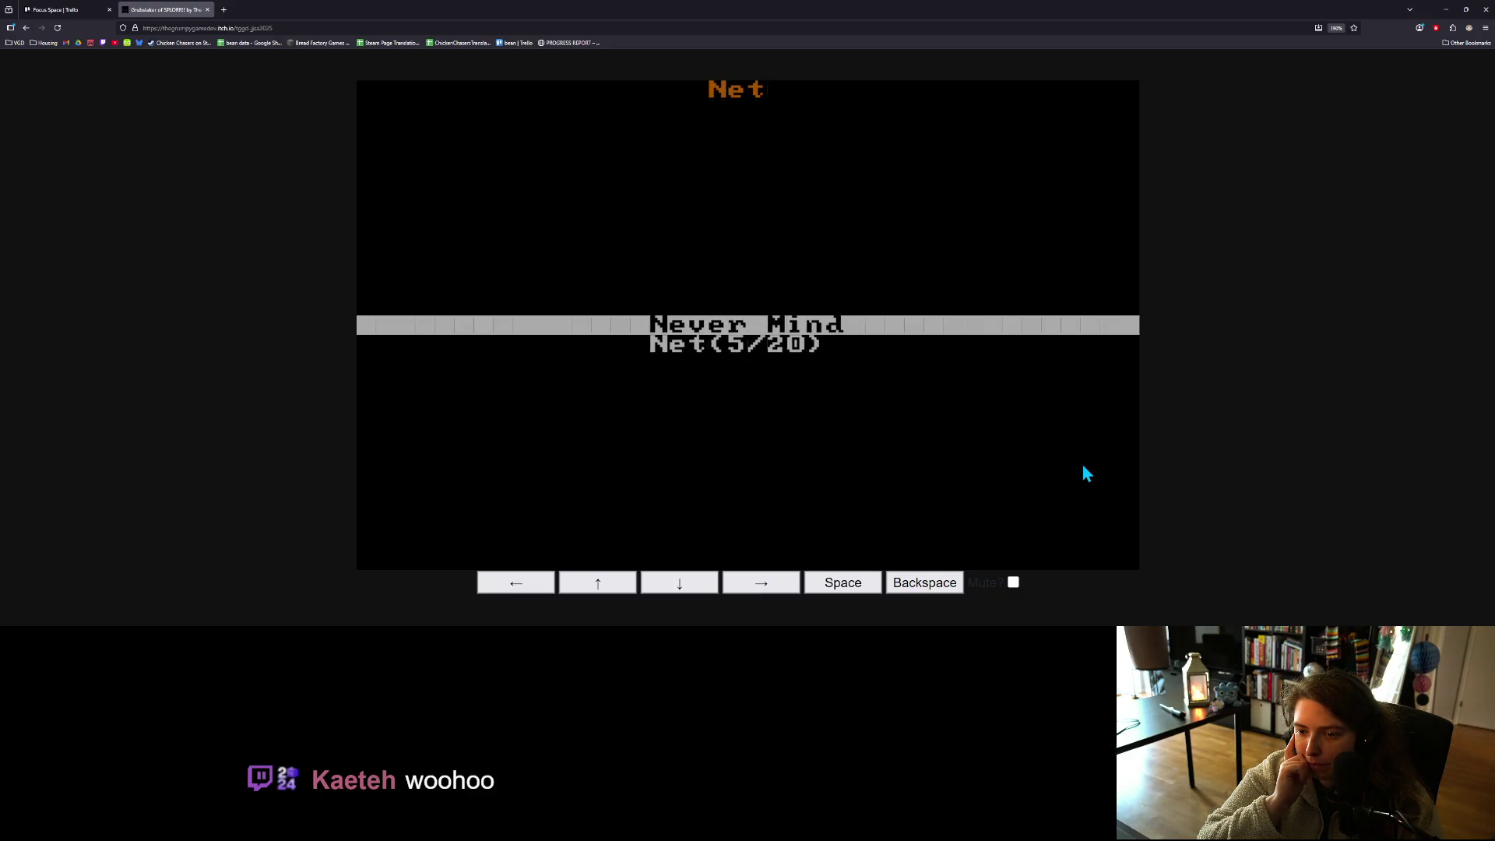
key(Down)
key(space)
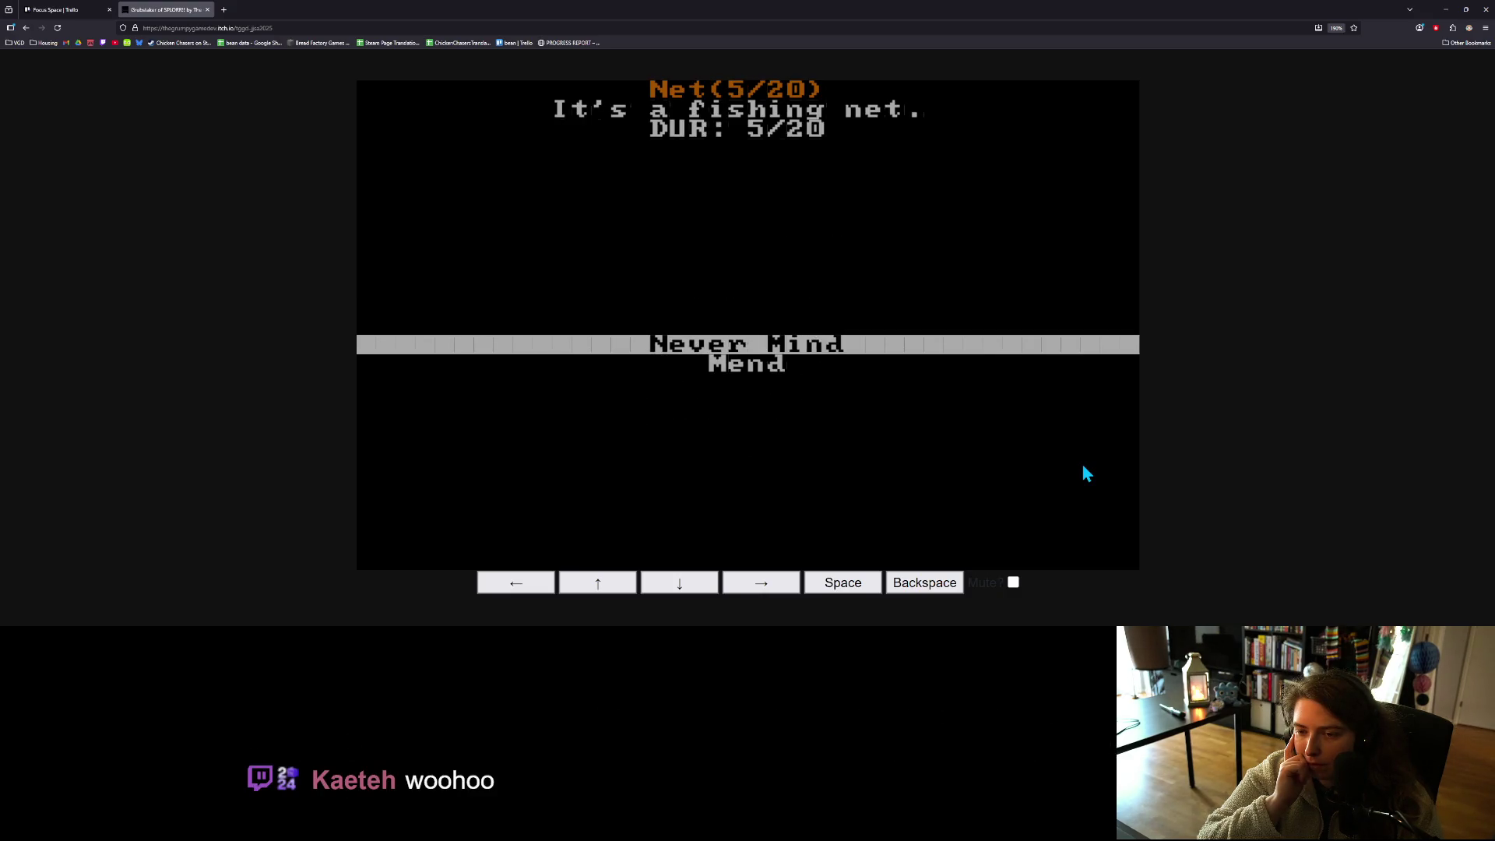
- Mend the Net twice to full 20/20 durability and close the inventory
key(Down)
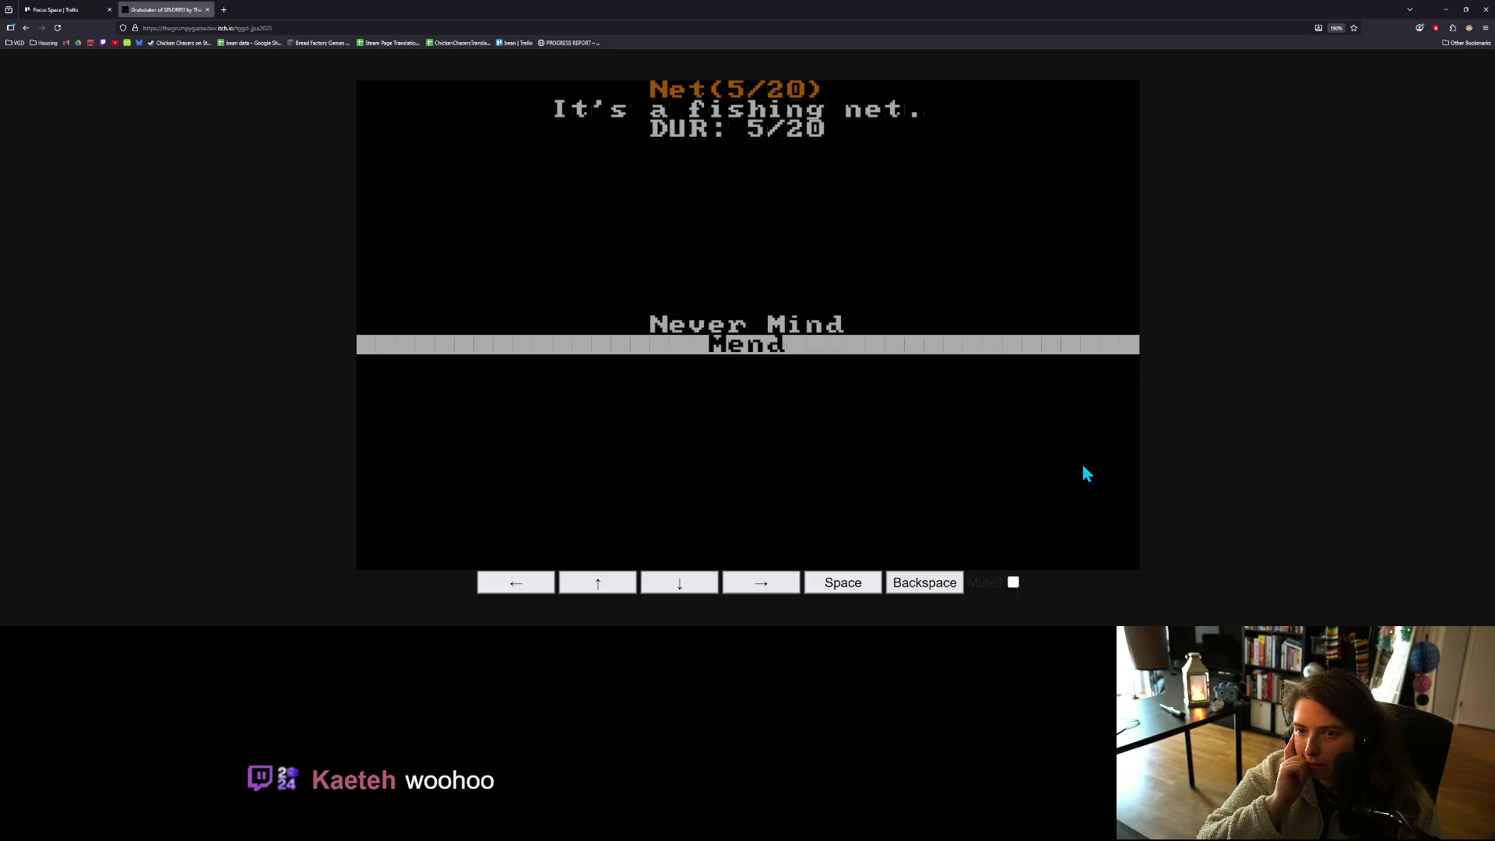
key(space)
key(space)
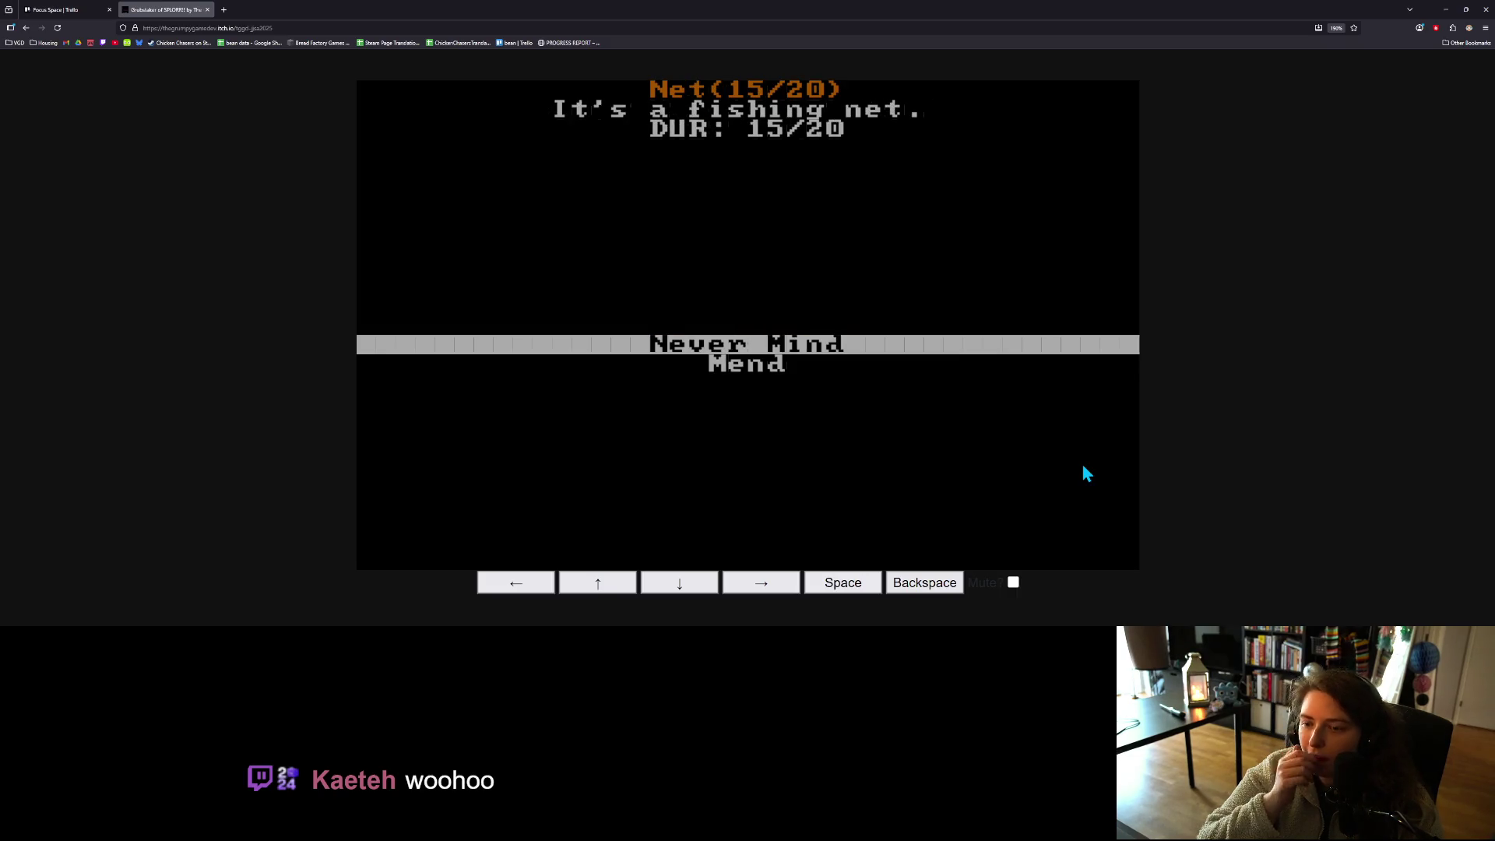
key(Down)
key(space)
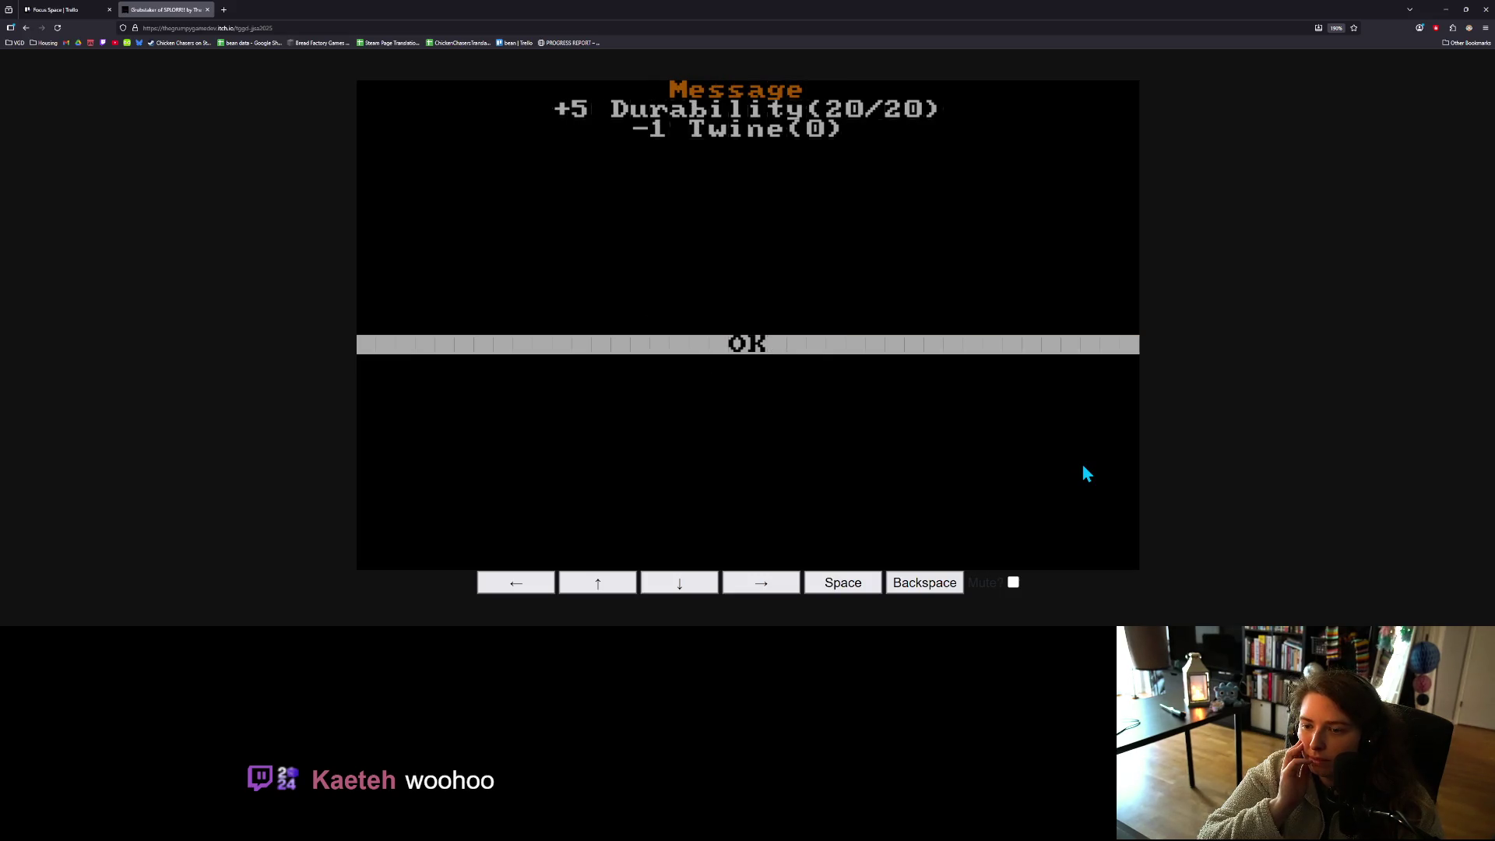
key(space)
key(space)
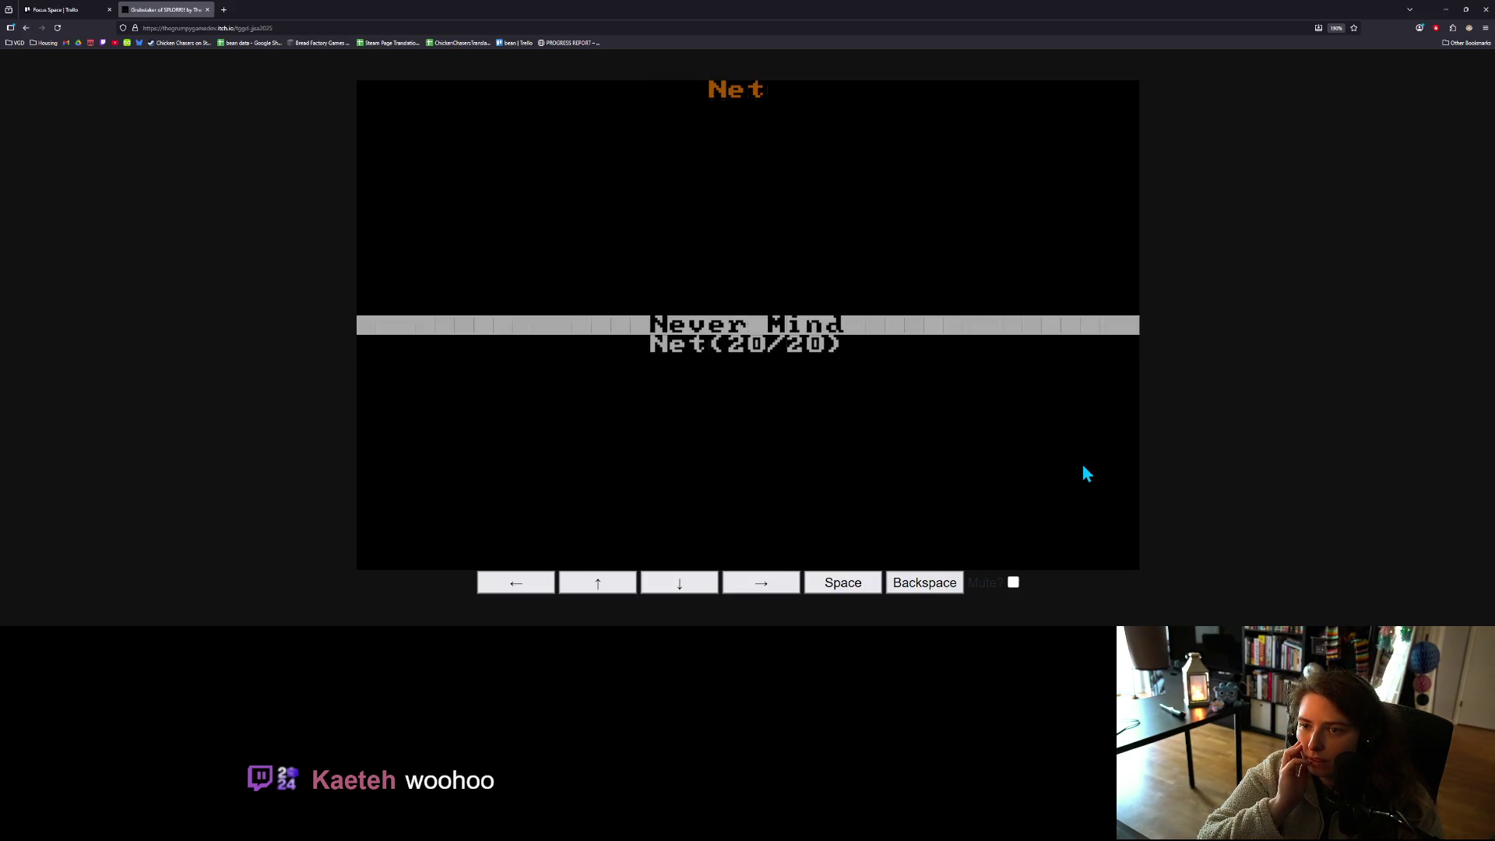
key(space)
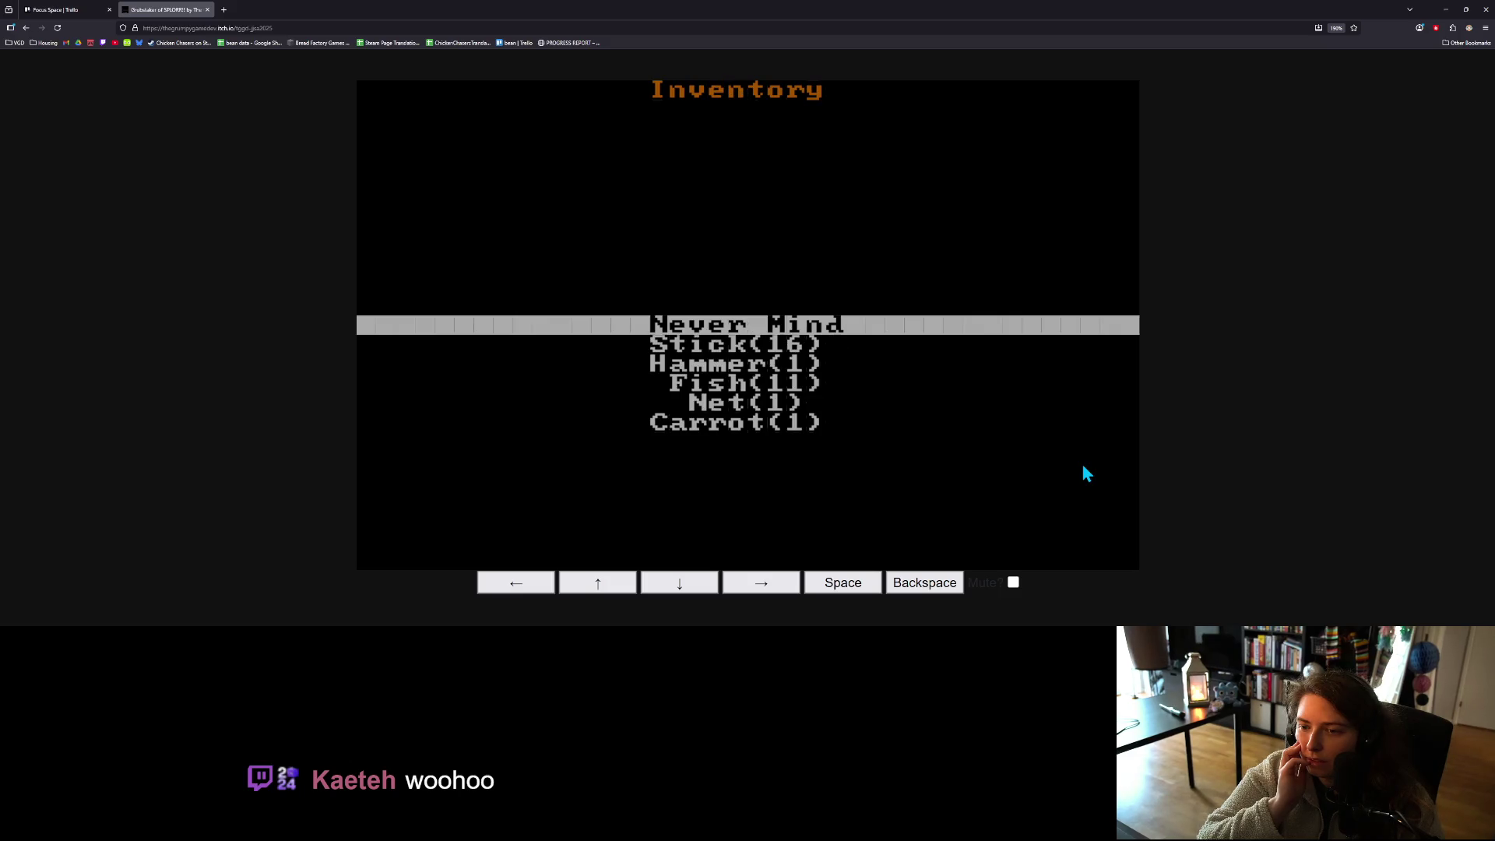
key(space)
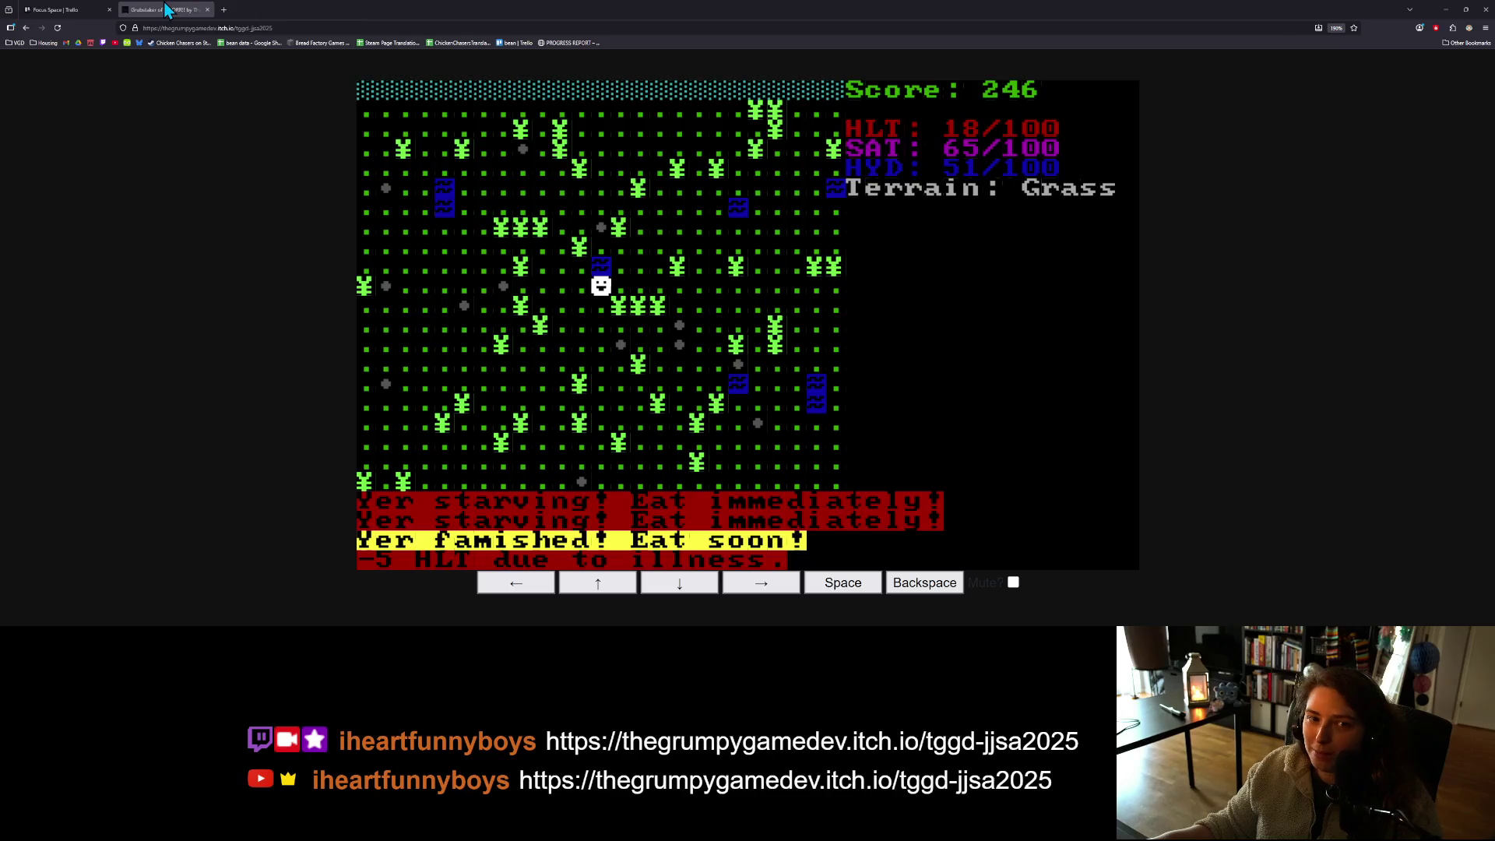
- Switch the browser to the Trello 'Focus Space' board tab
click(87, 10)
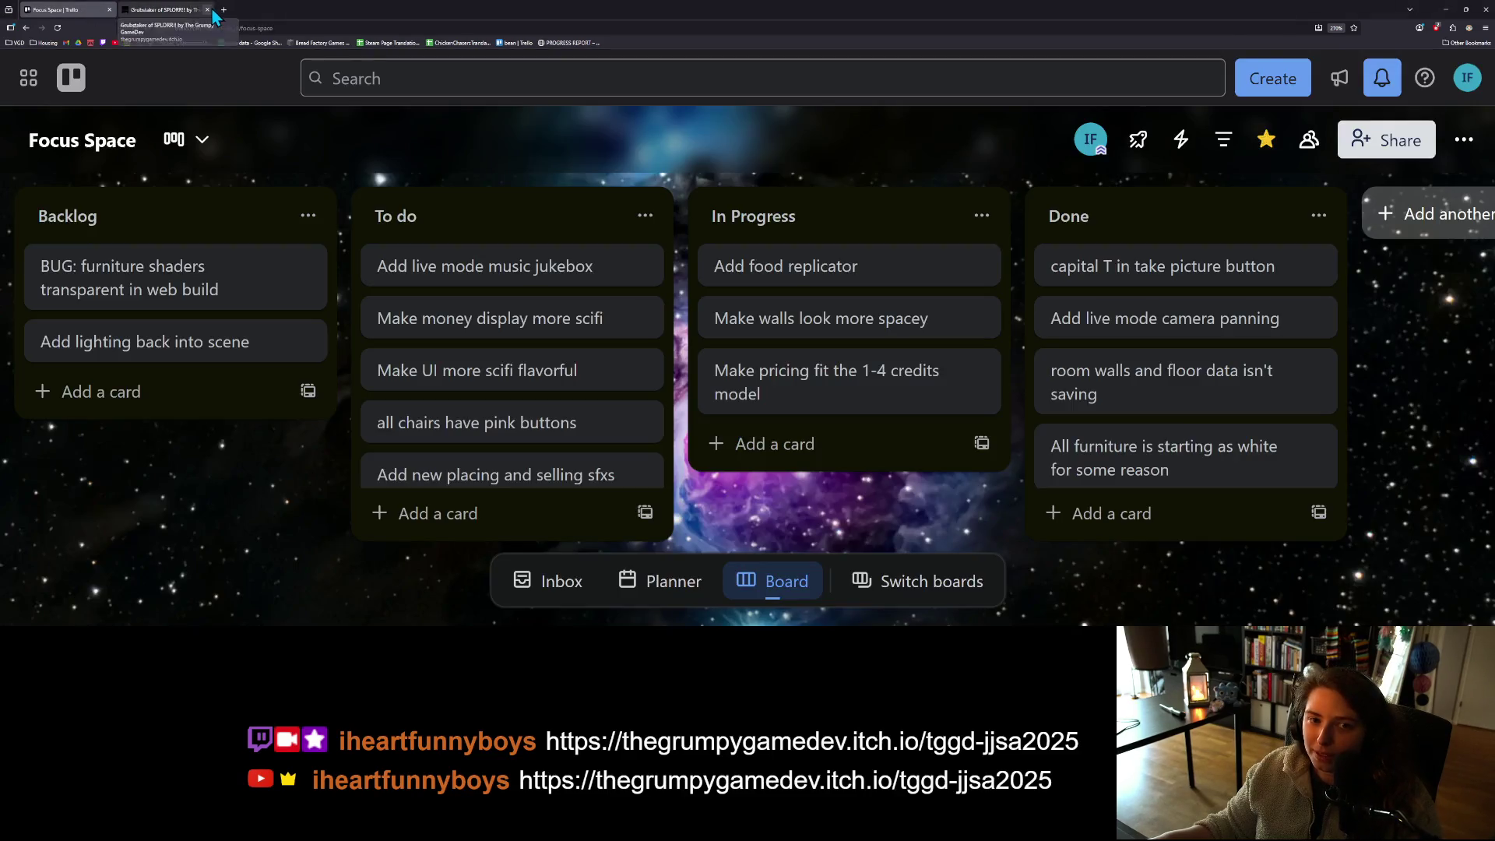
- Close the SPLORR!! tab and minimize the browser to reveal Blender
click(209, 9)
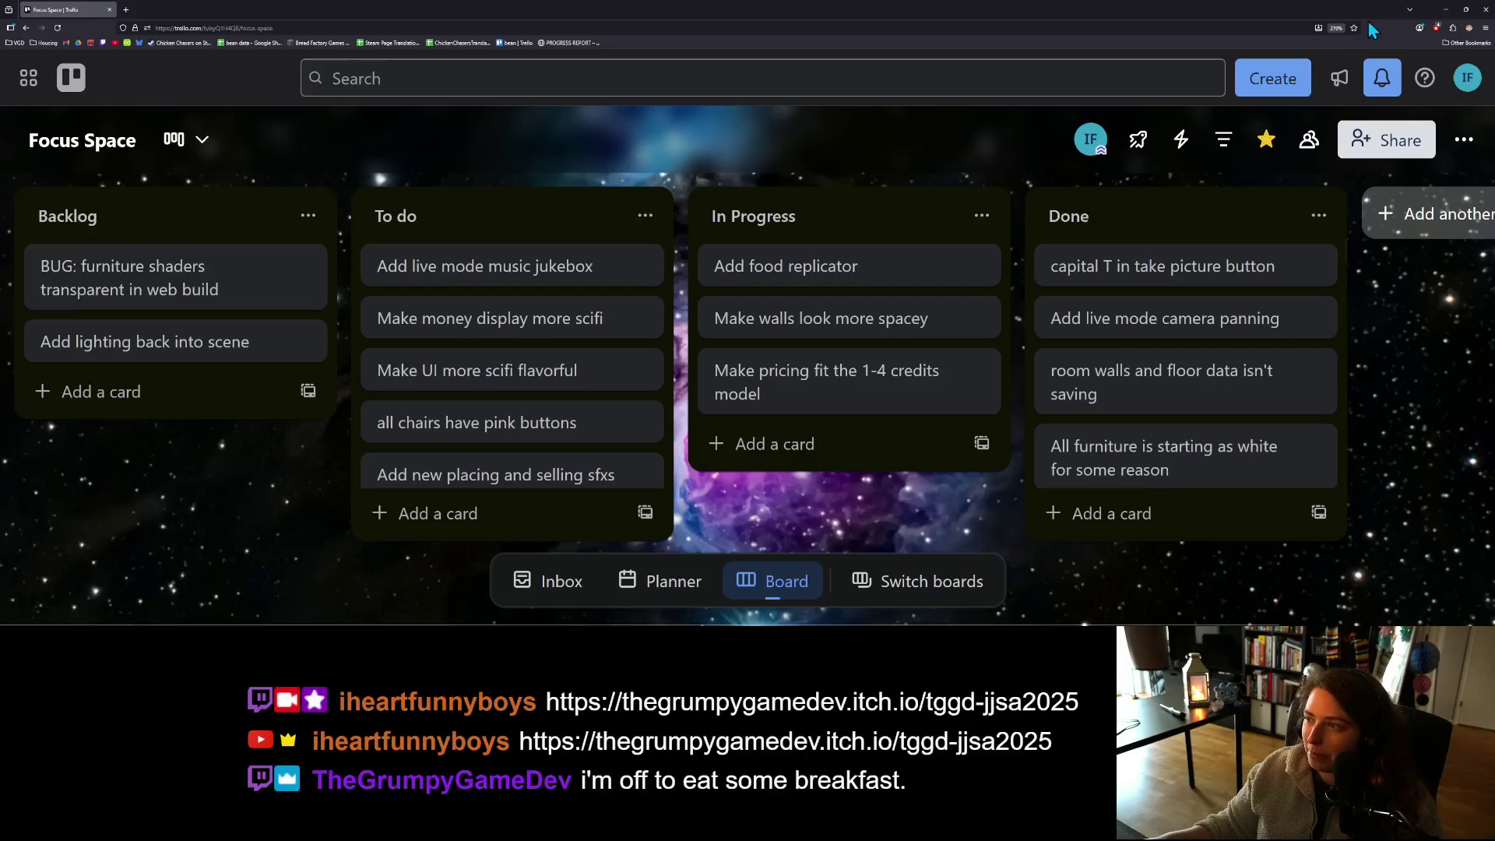
click(1445, 9)
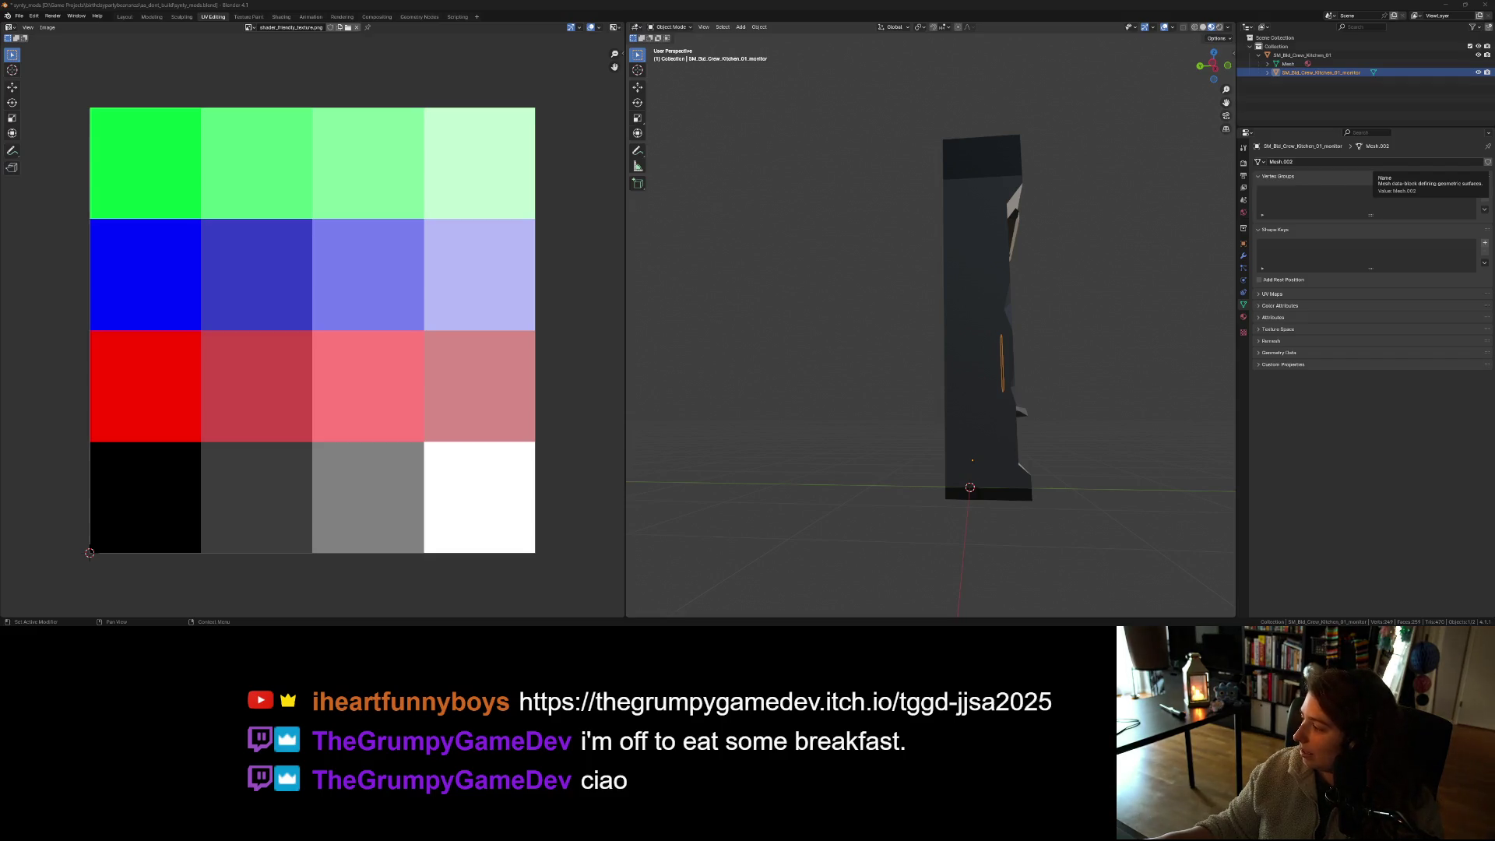
- Run the project from Godot, load my_living_room, then stop it and reopen the Script workspace
key(alt+Tab)
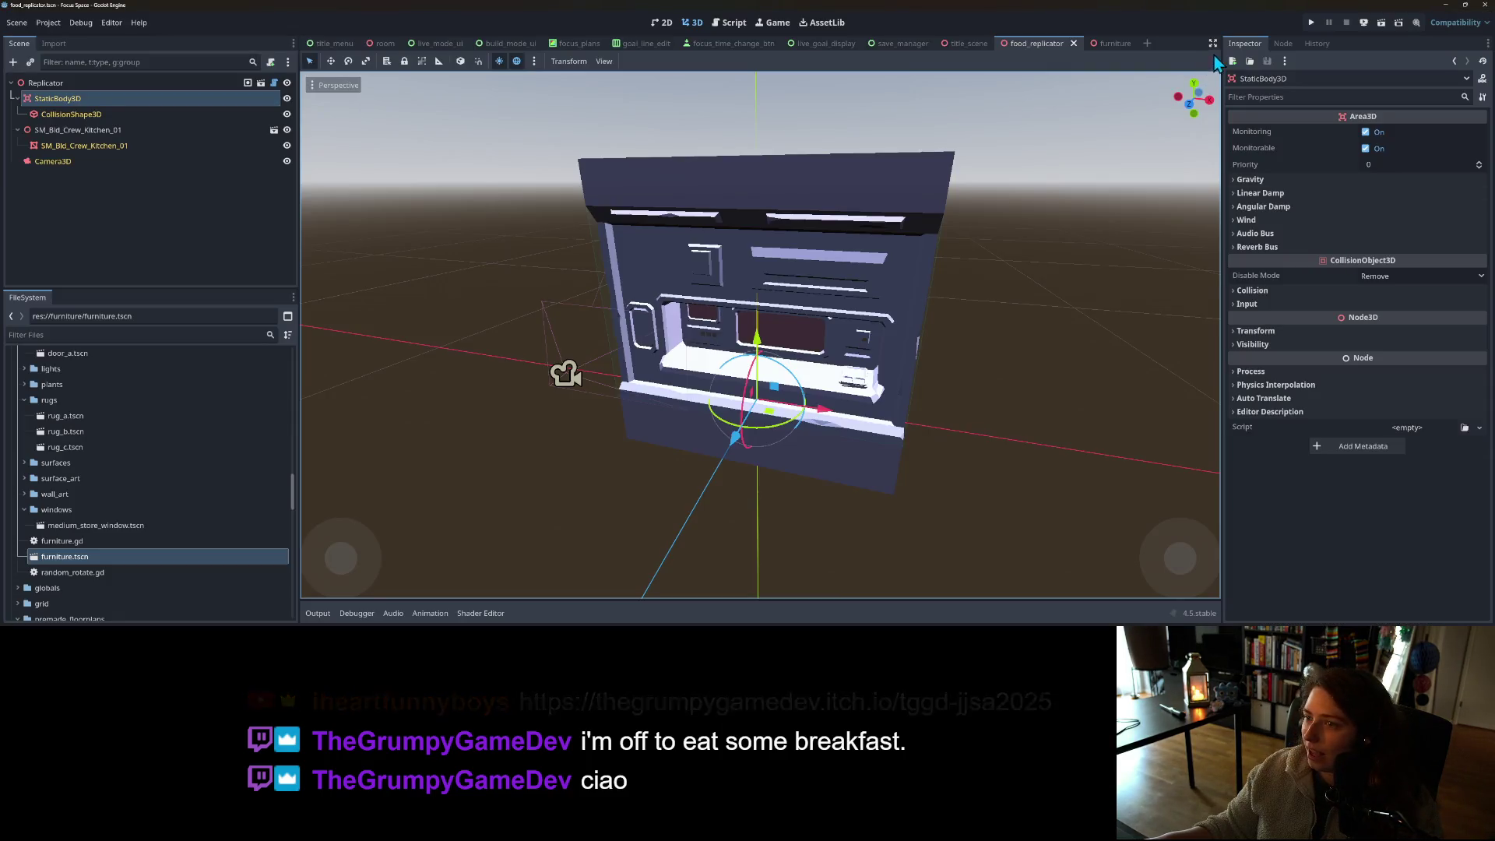
click(1312, 23)
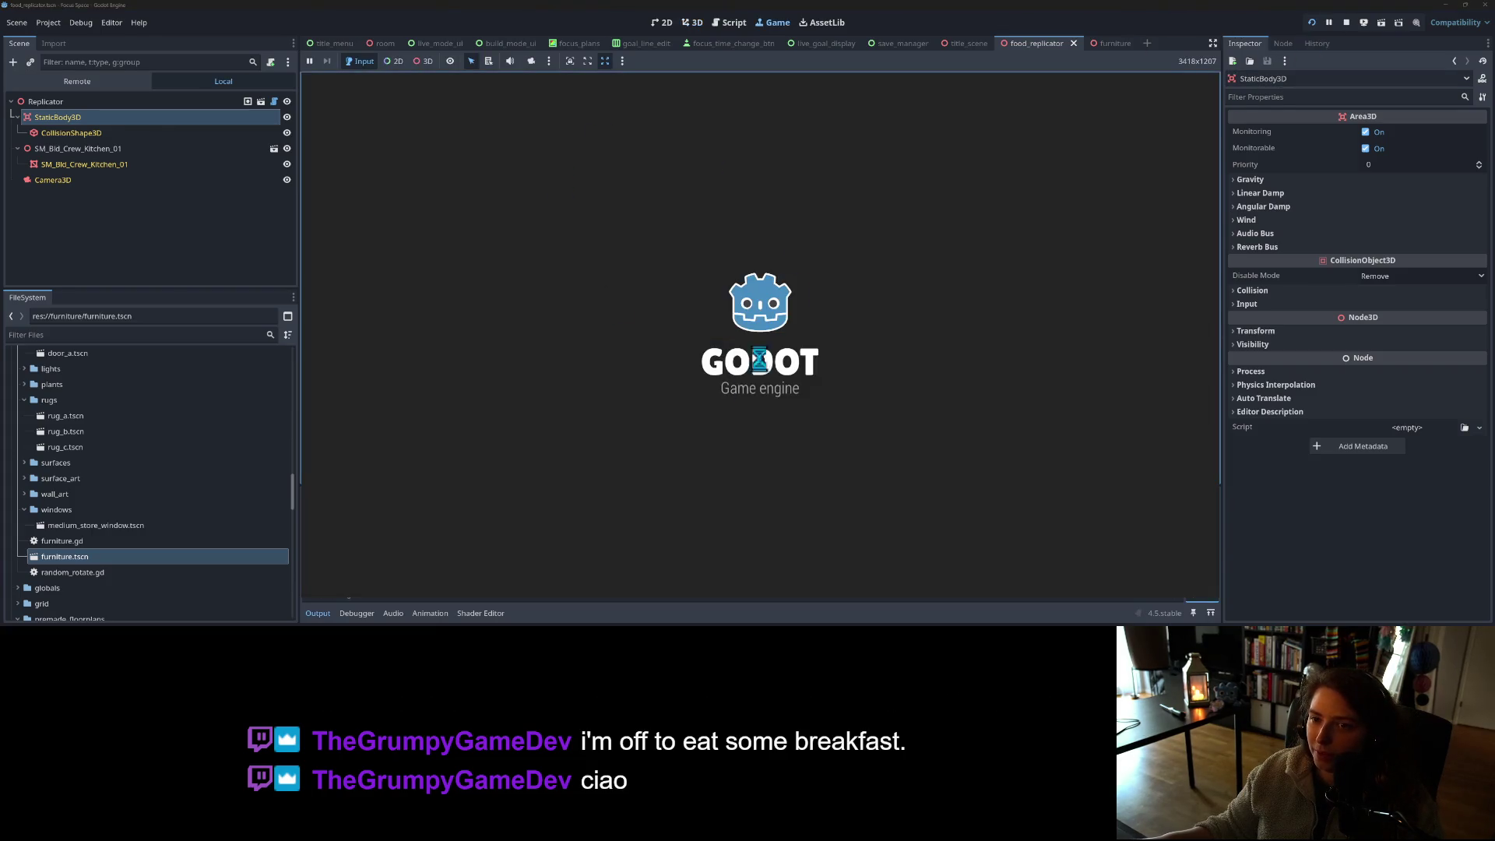
click(762, 306)
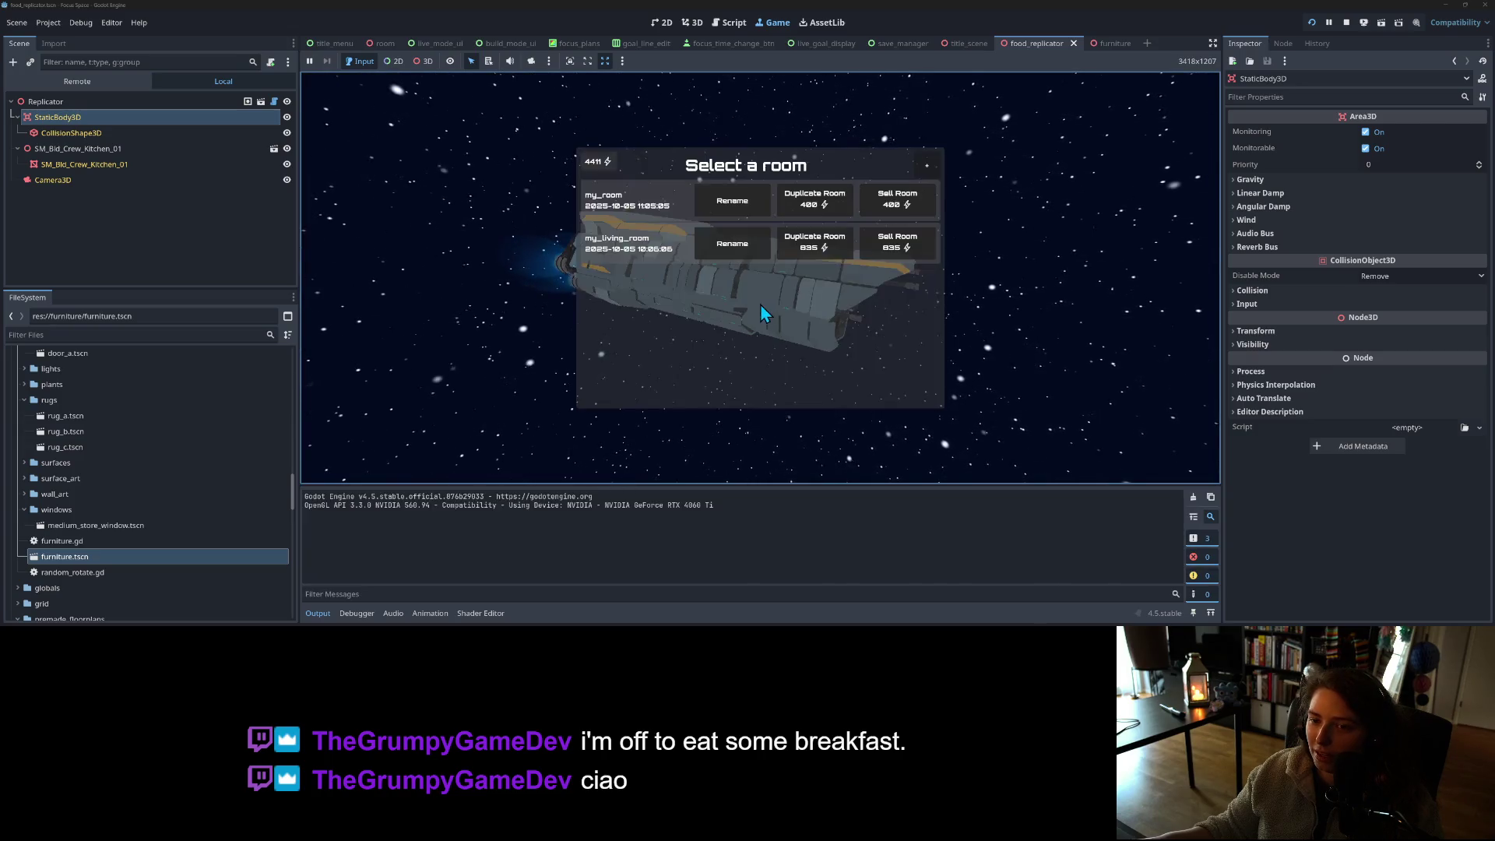
click(627, 245)
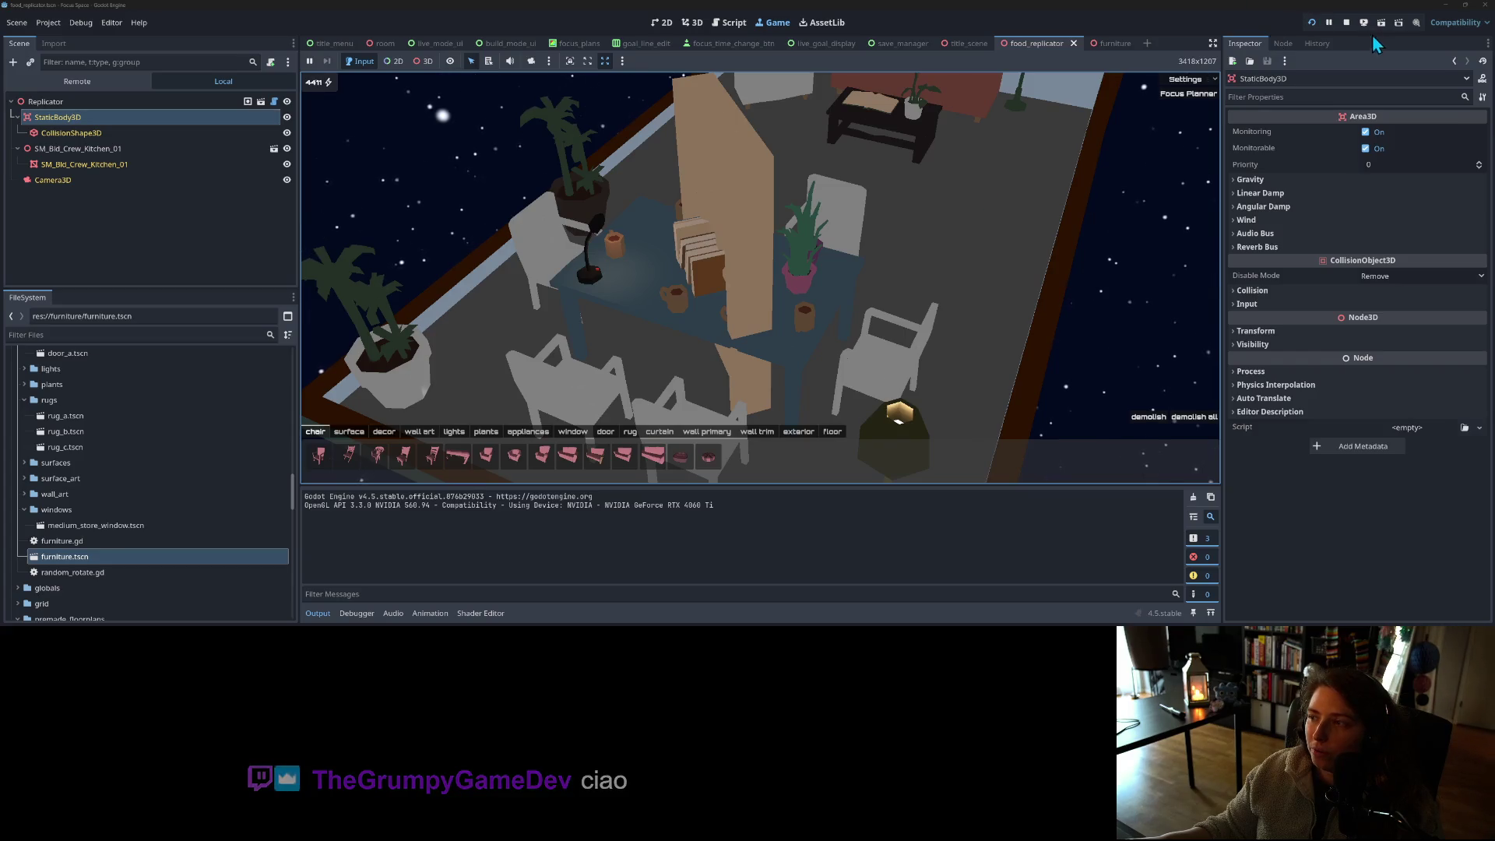
click(1348, 23)
click(732, 23)
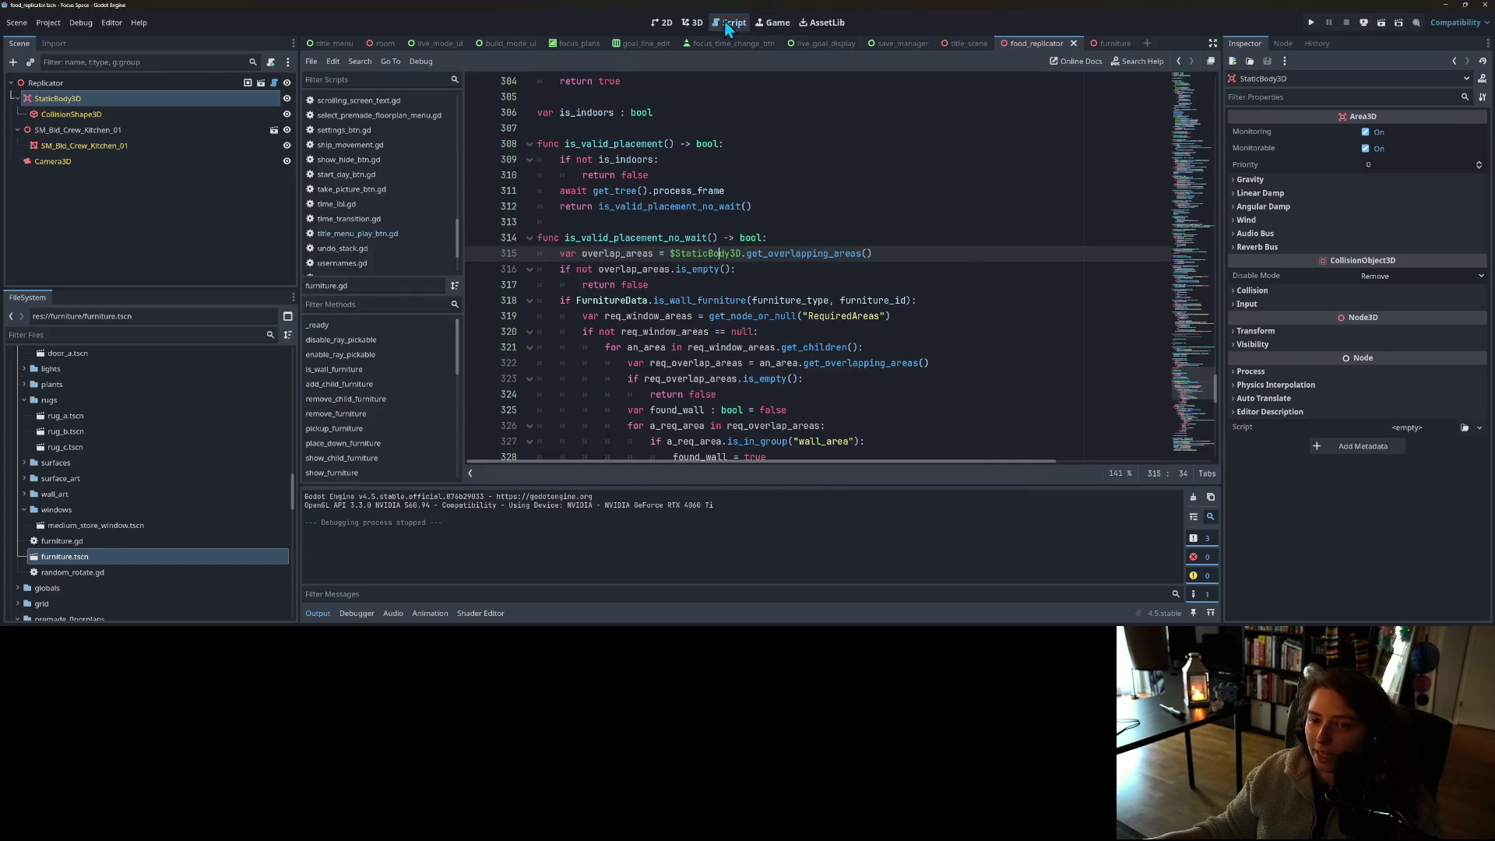
- Remove "APPLIANCES," from line 5 of the FURNITURE_TYPE enum
scroll(up, 3)
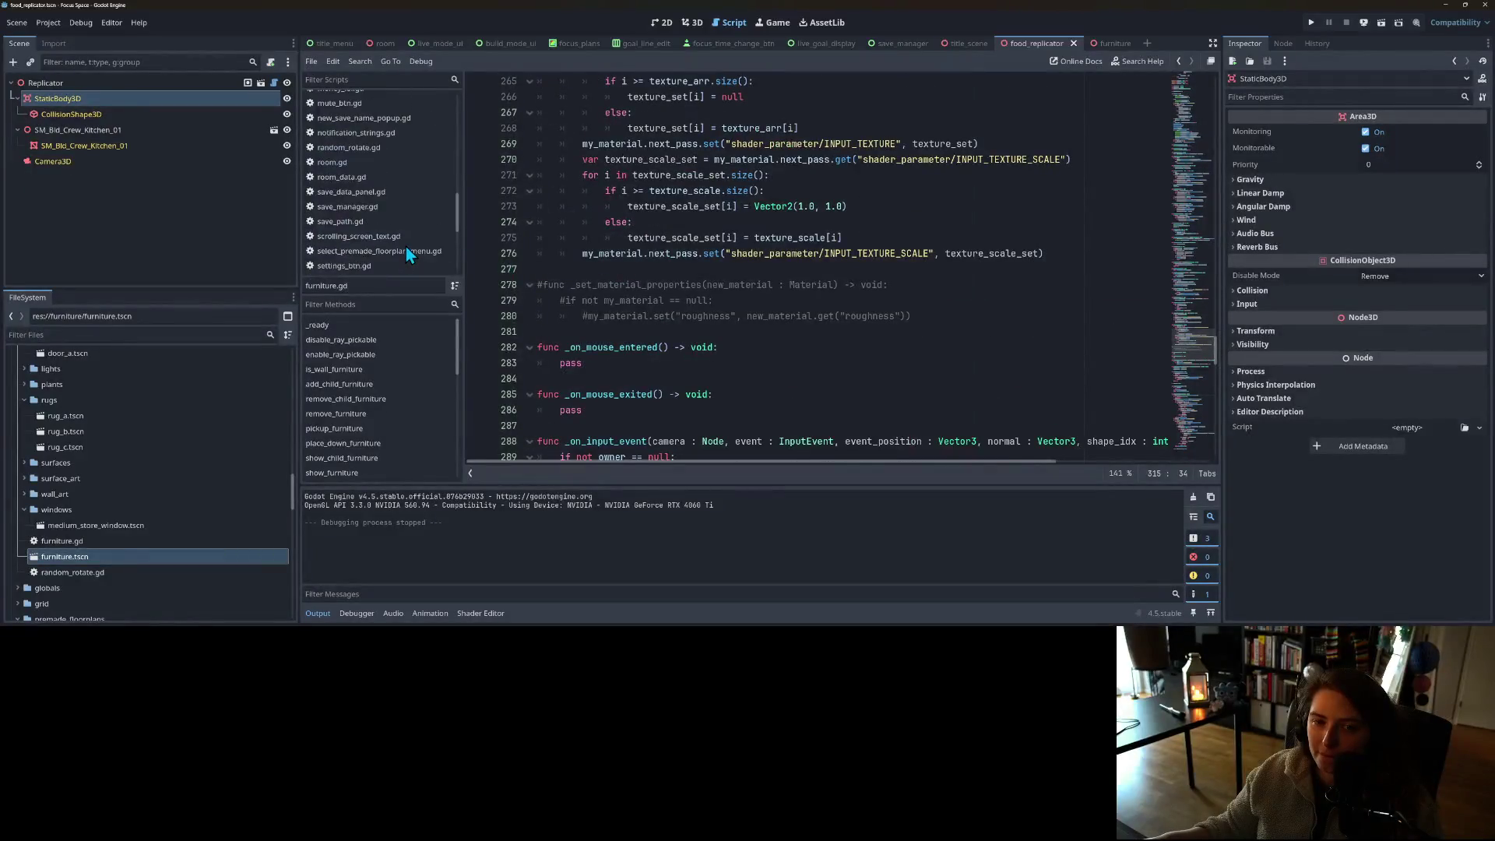
drag(1215, 440, 1215, 78)
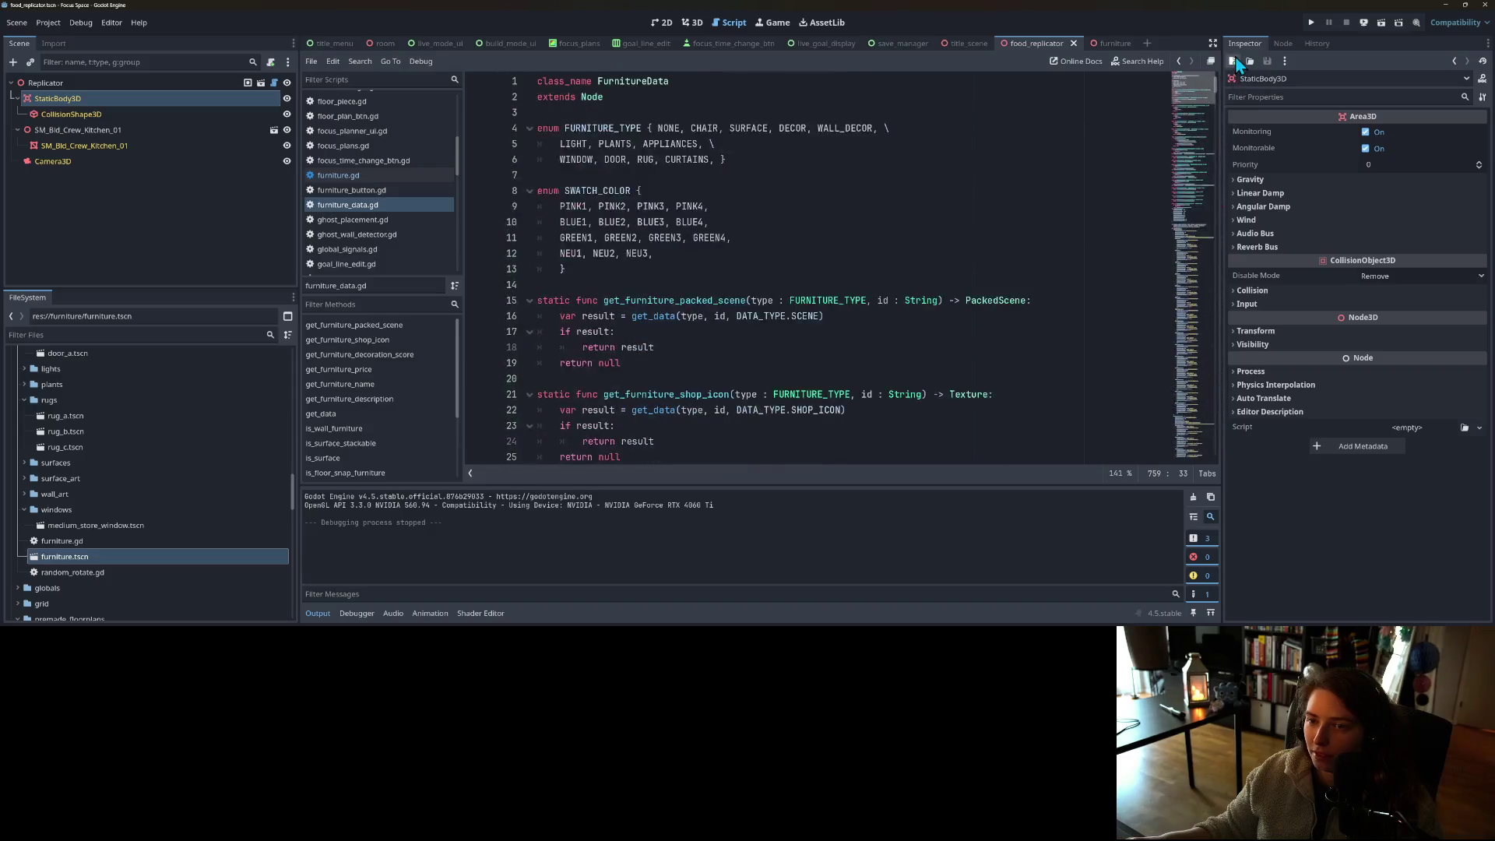
double_click(690, 148)
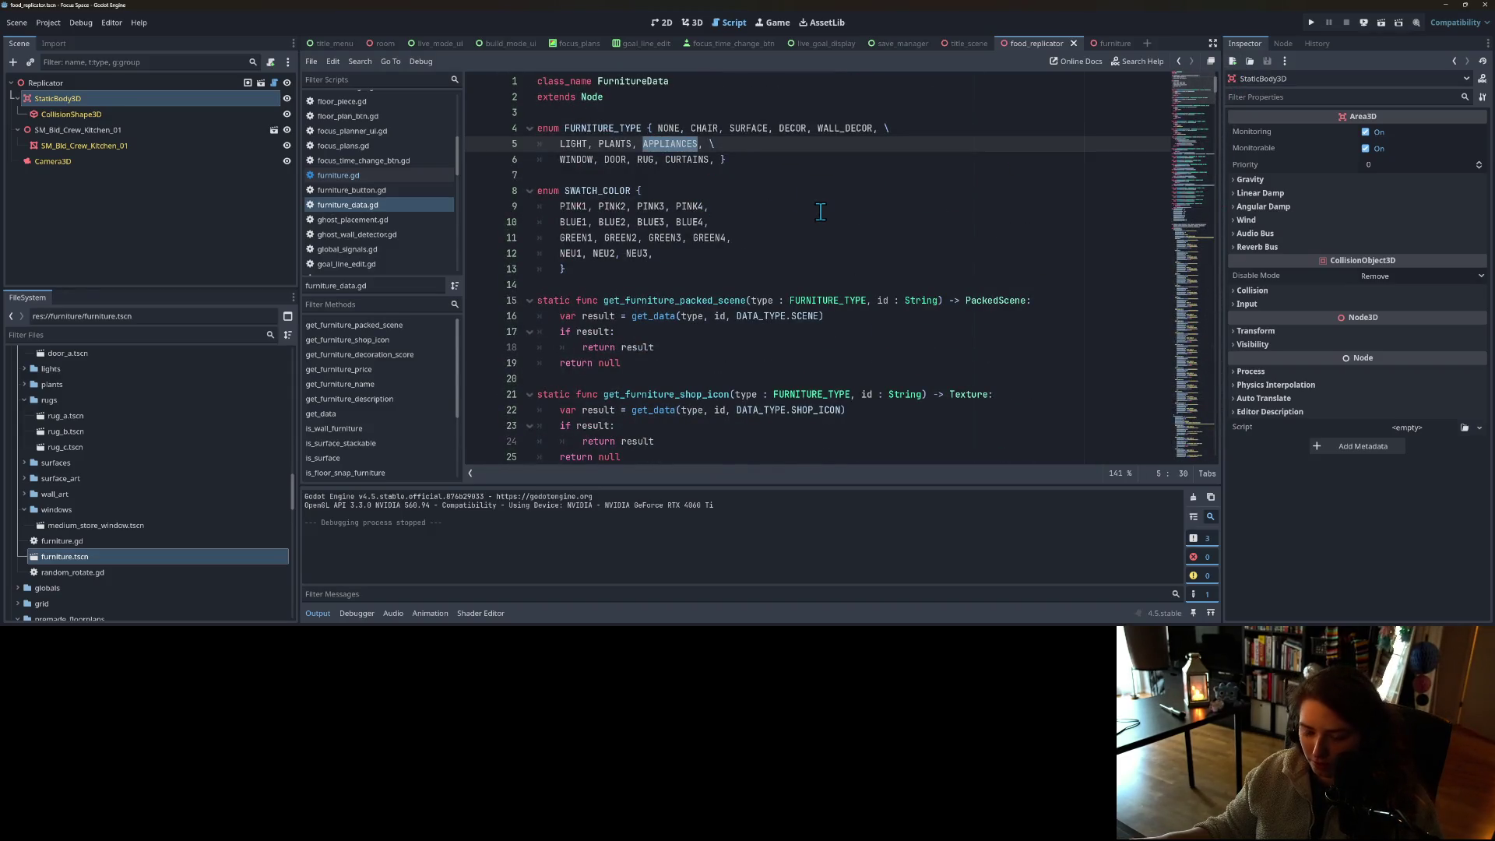
drag(643, 144, 704, 144)
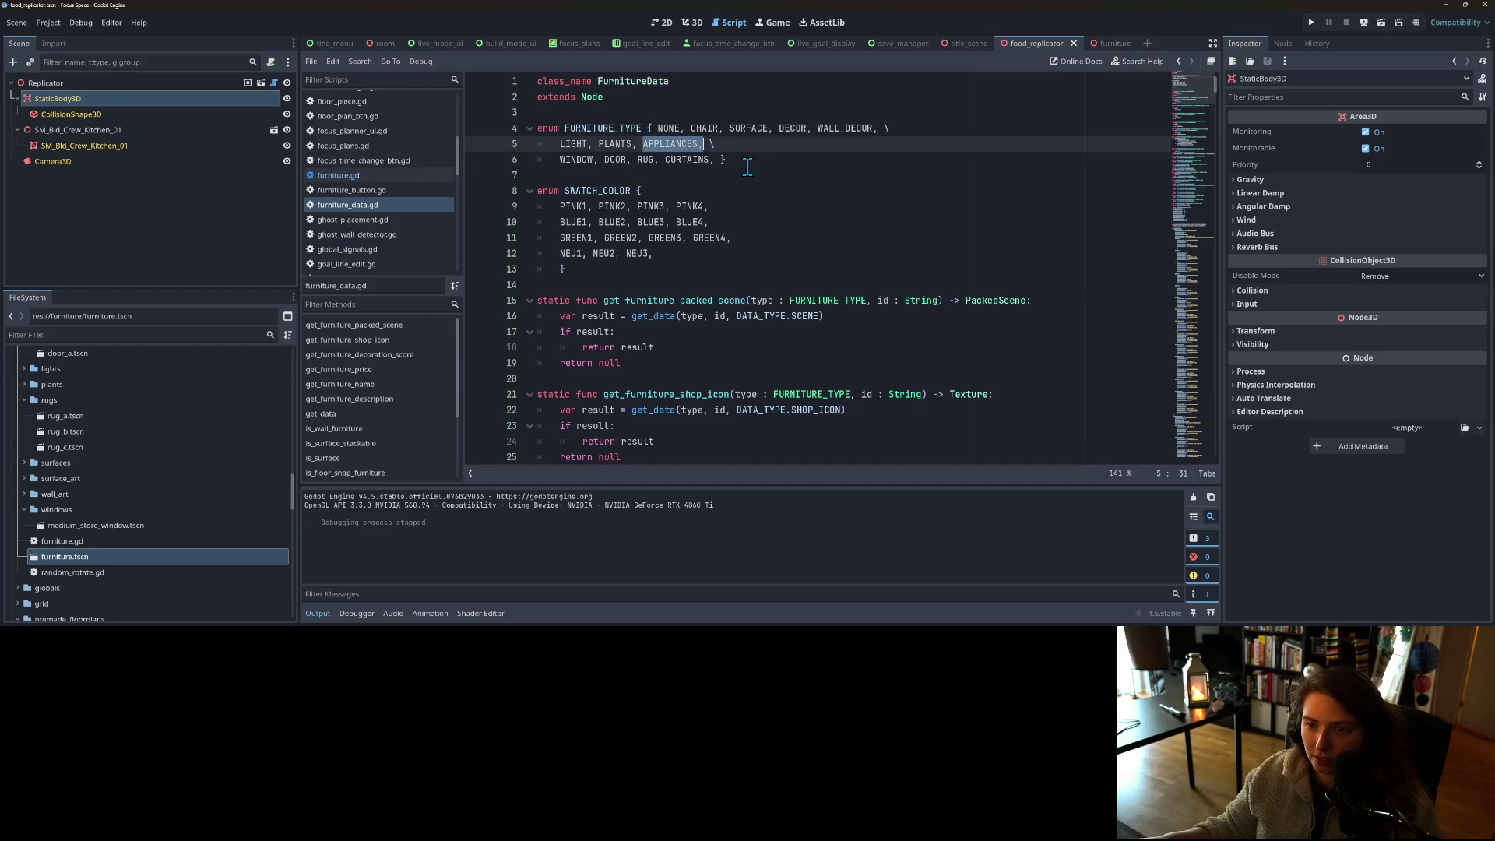
key(BackSpace)
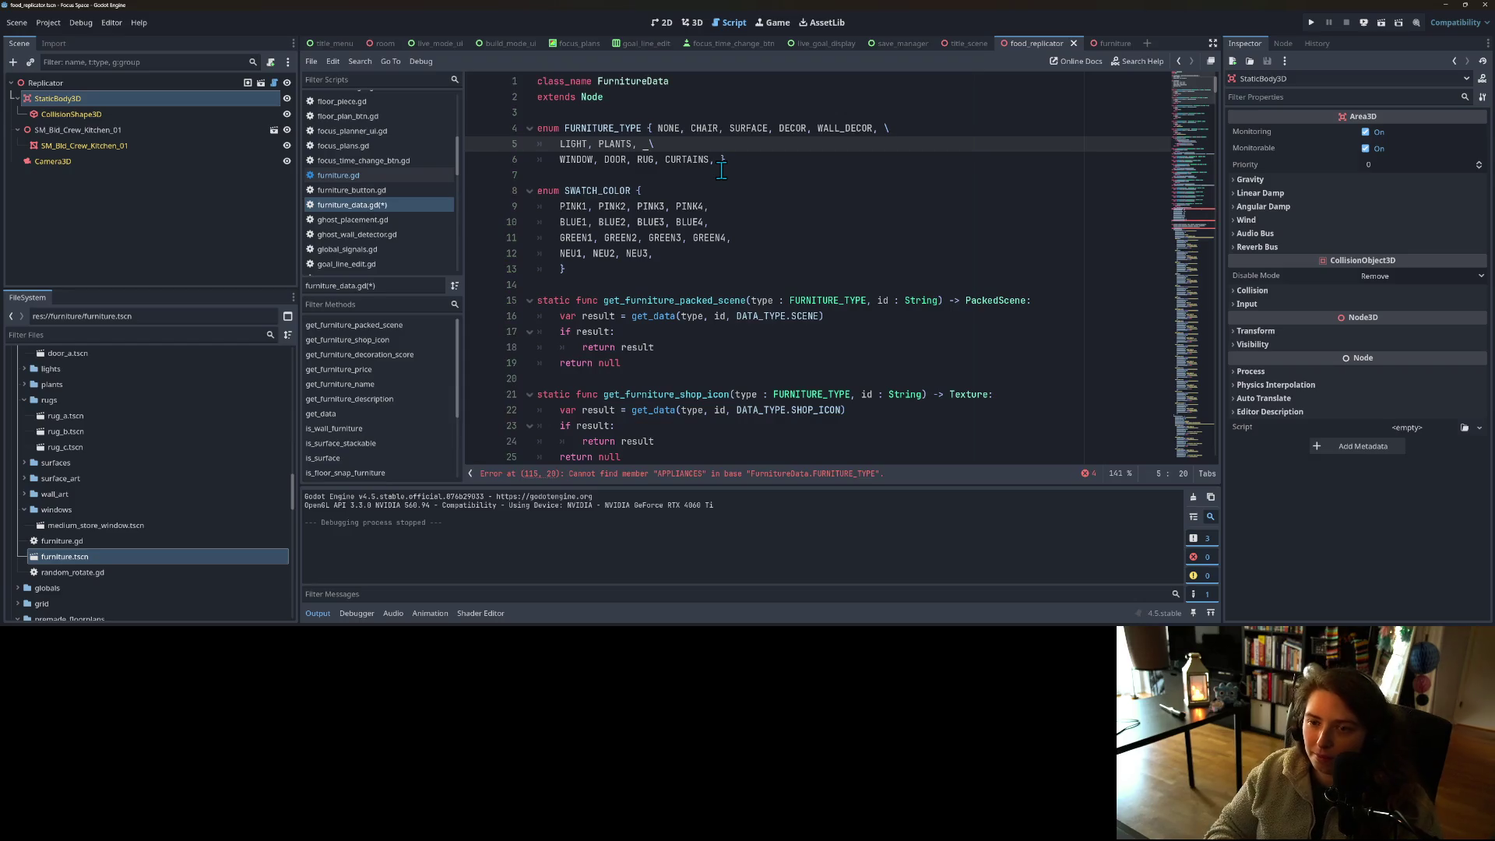
- Paste APPLIANCES on a new line after CURTAINS and save furniture_data.gd
click(715, 159)
text(\)
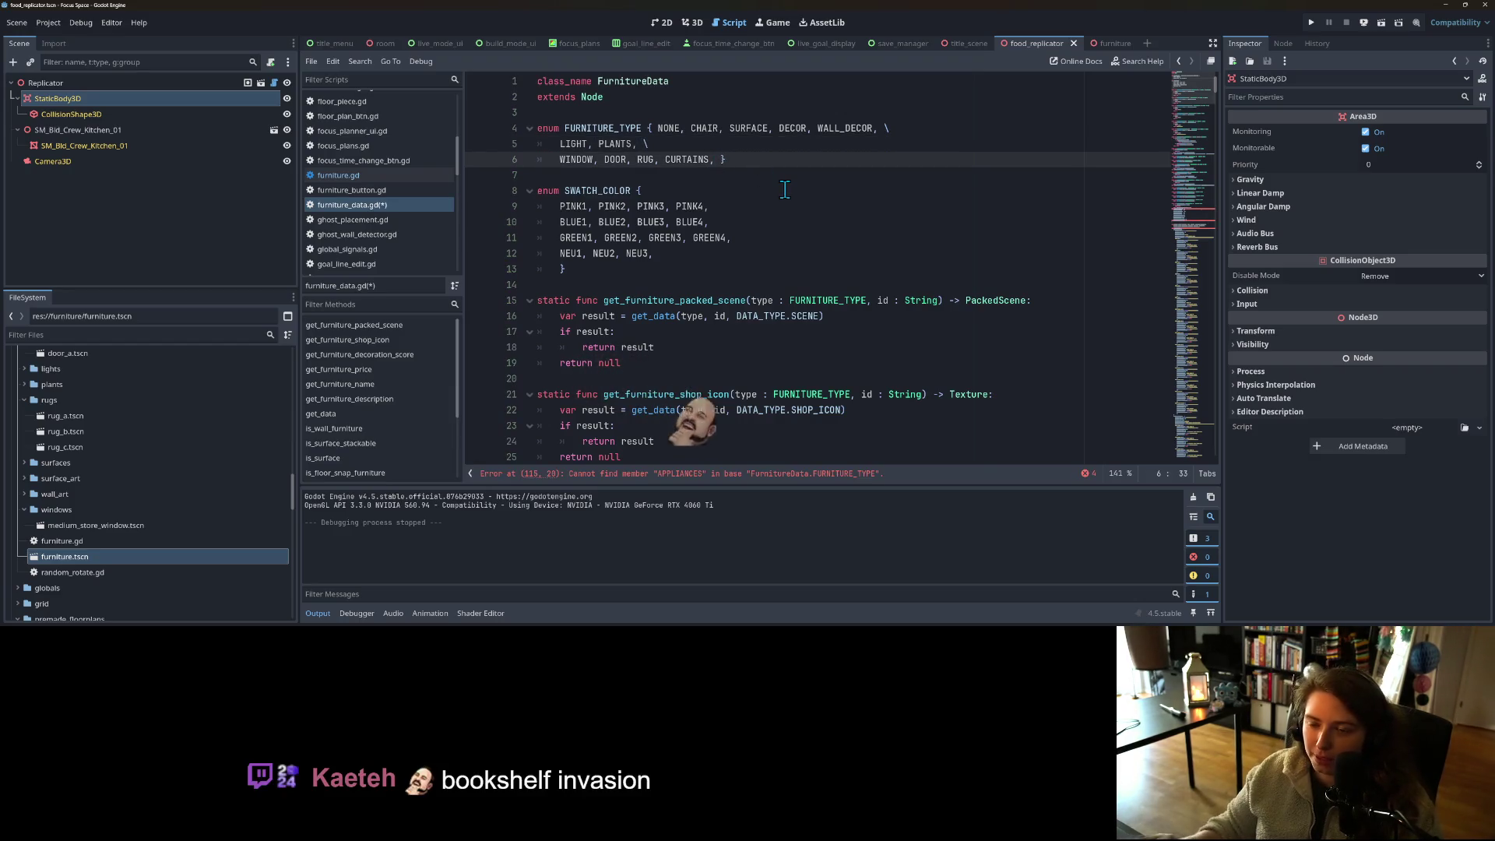
key(Return)
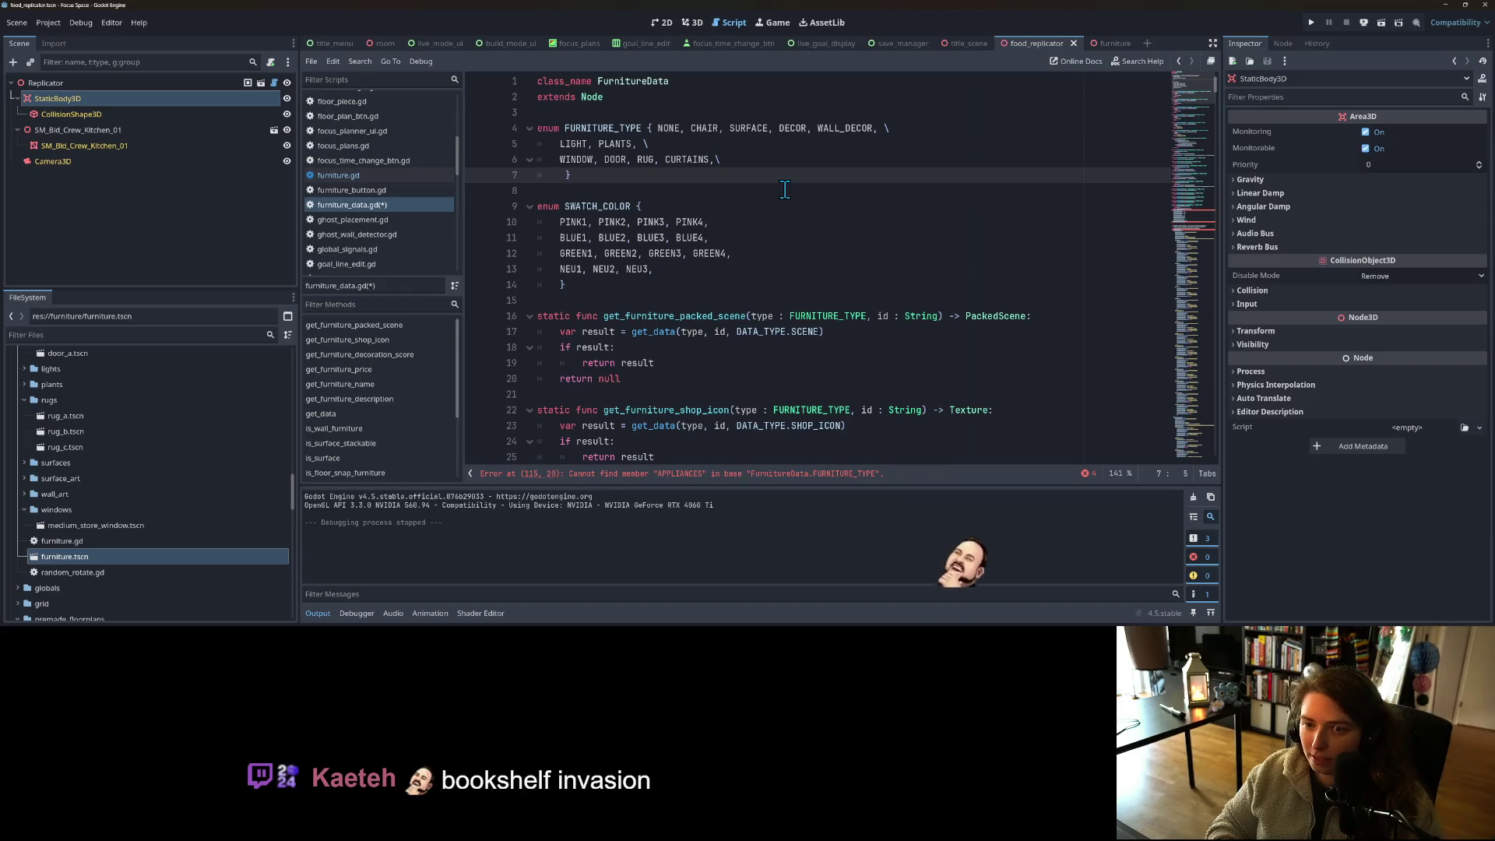
text(APPLIANCES,)
key(ctrl+s)
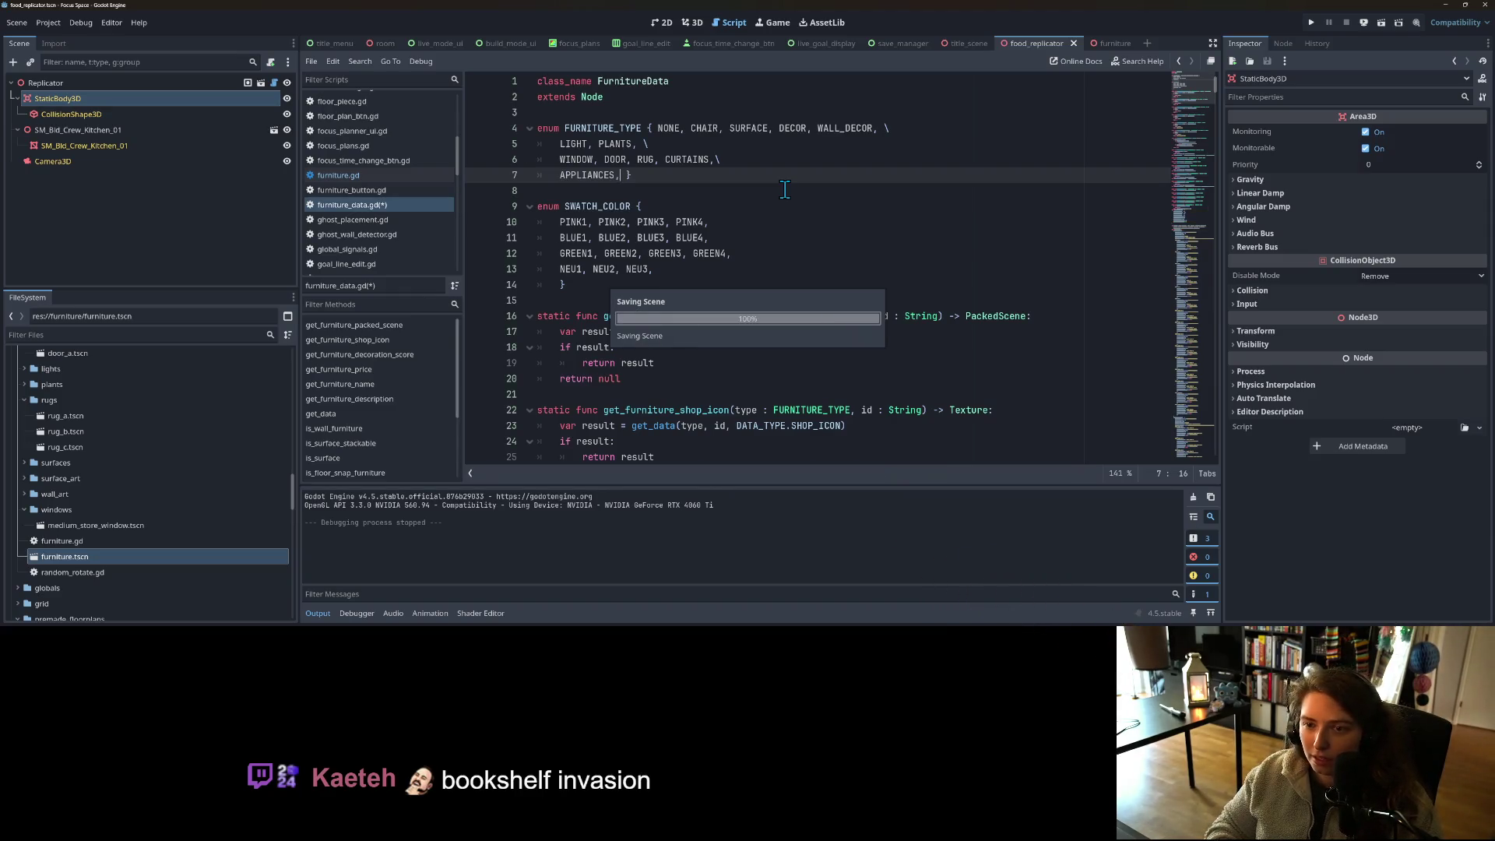
click(785, 190)
- Run the game, load my_living_room, collapse Output and enable distraction-free mode
click(1311, 23)
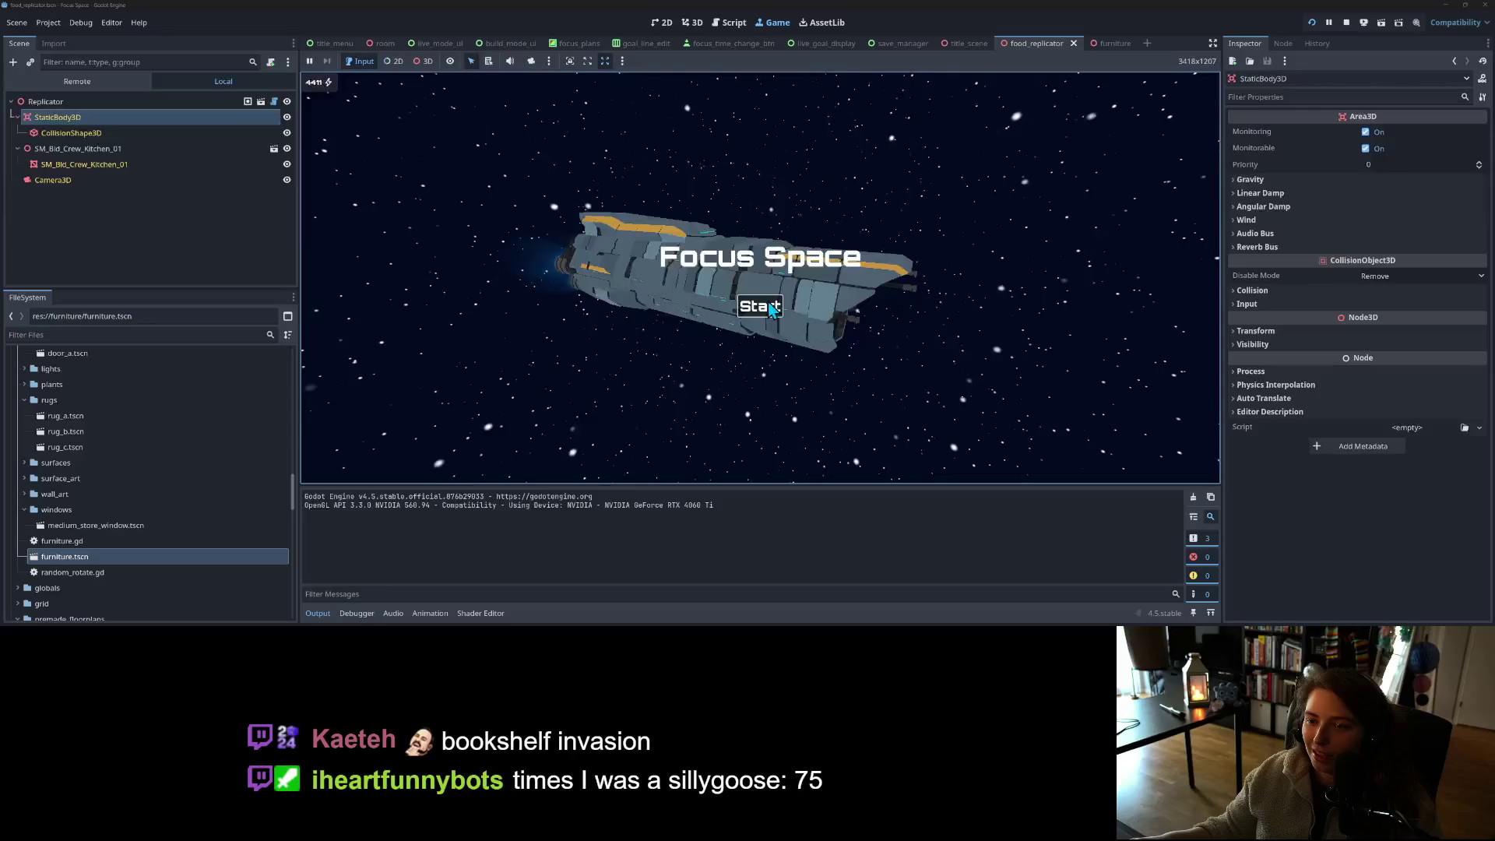
click(760, 306)
click(621, 249)
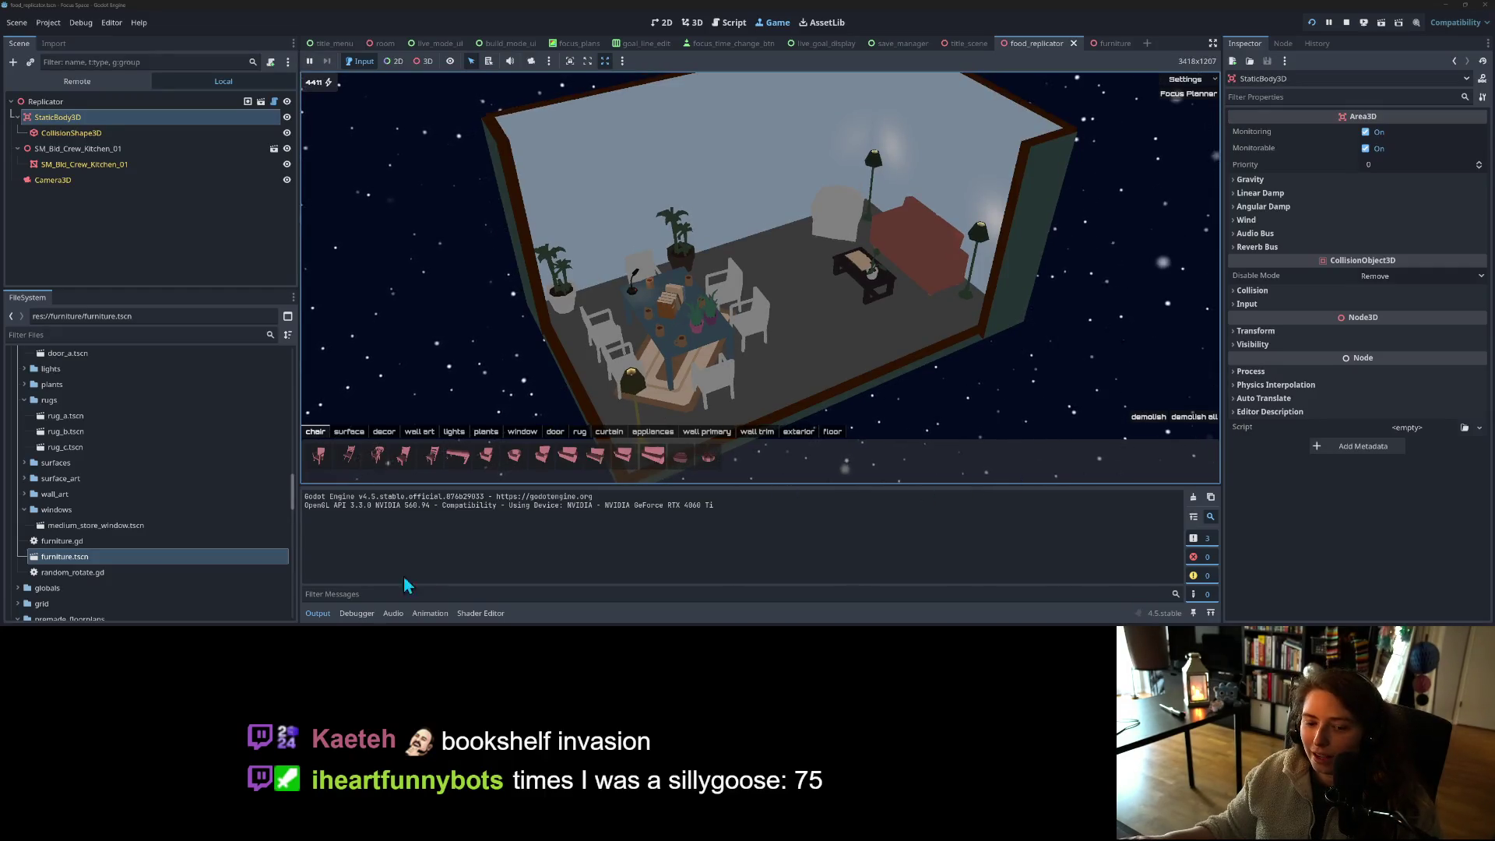
click(318, 613)
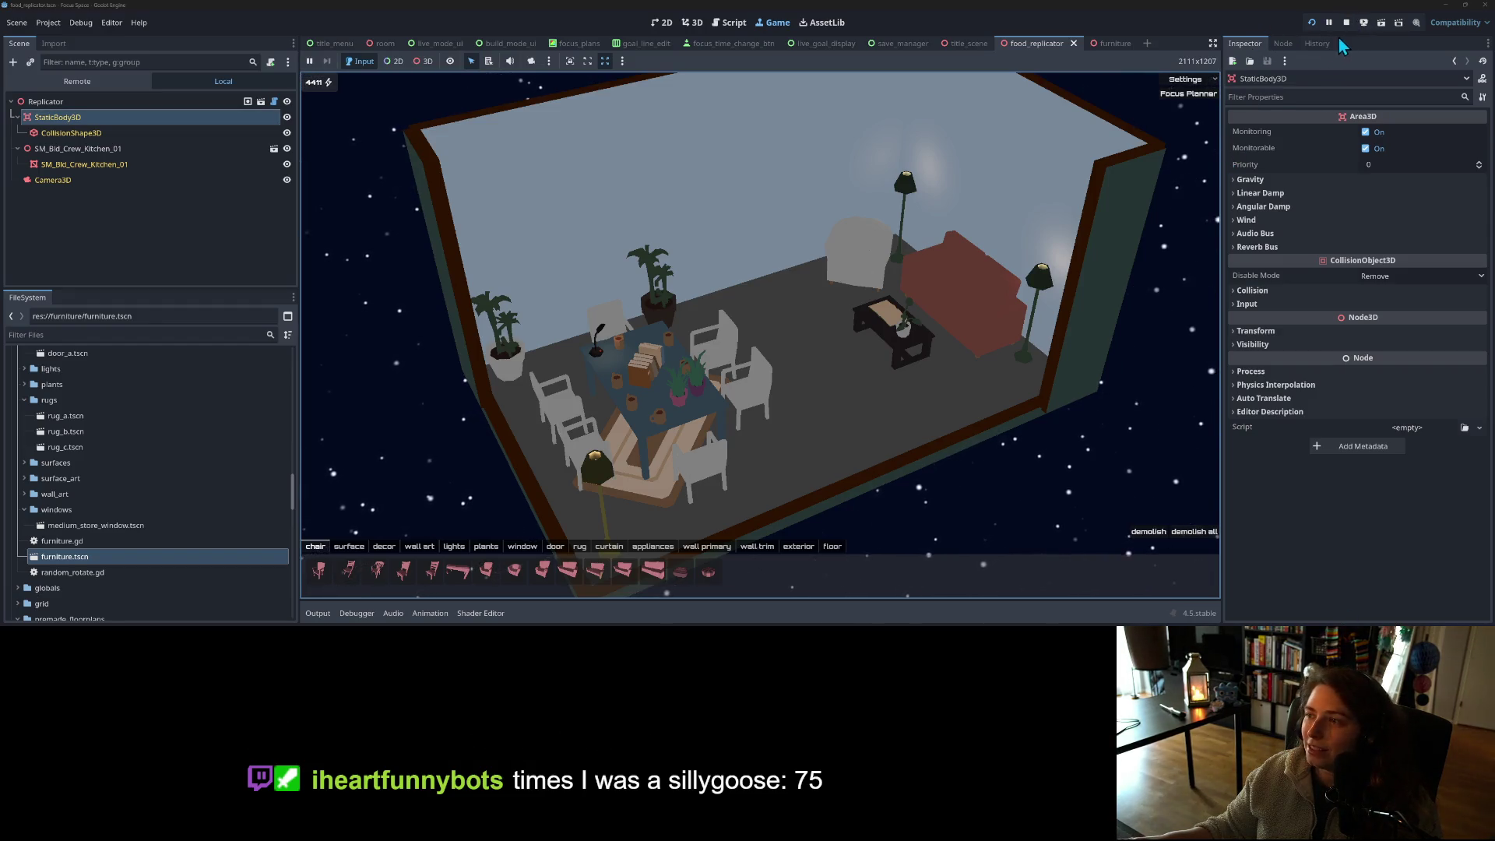
click(1212, 44)
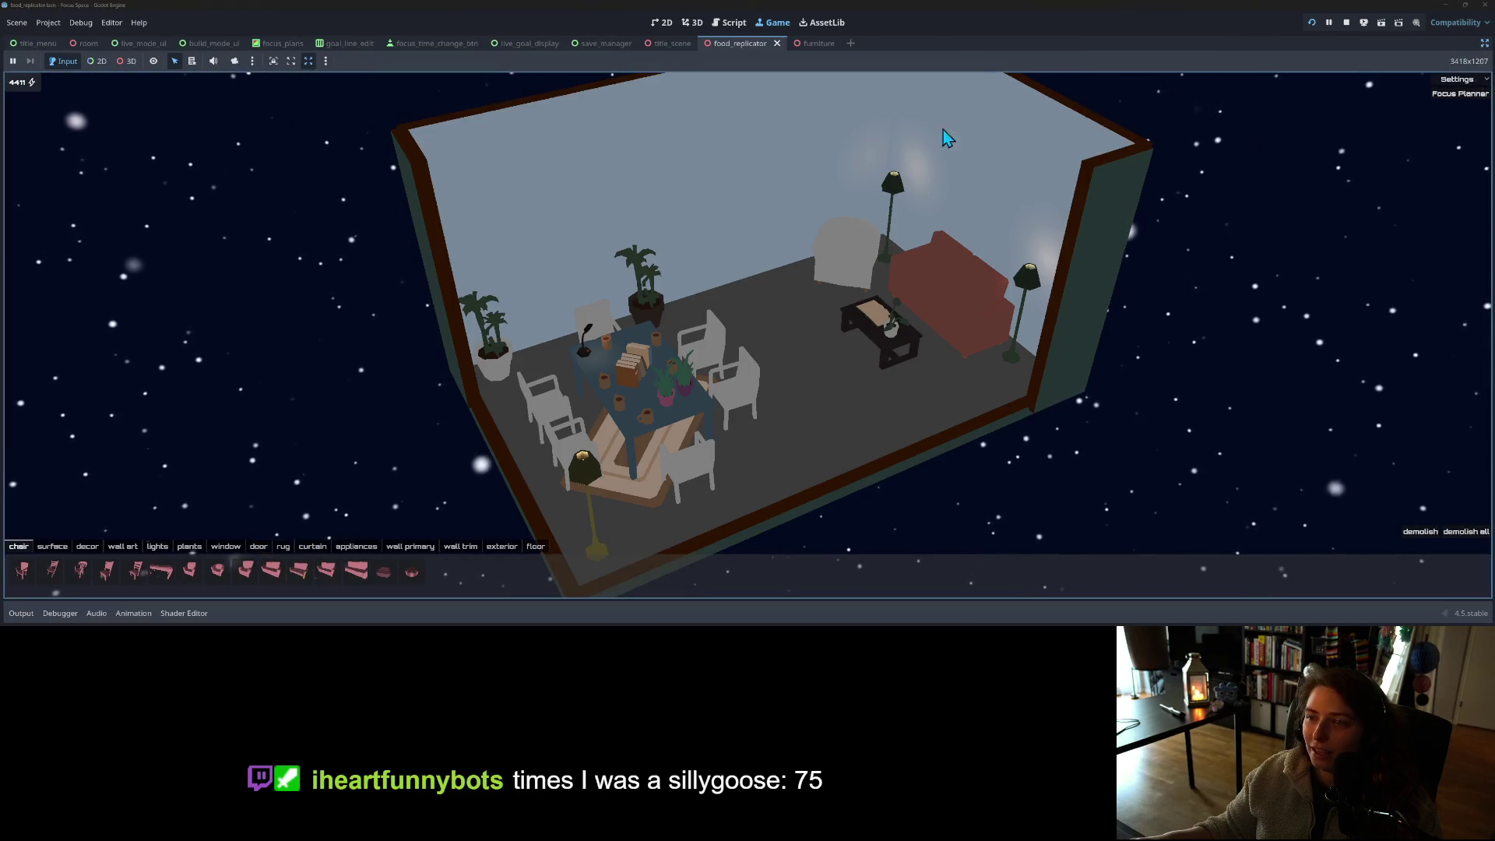
- In the Focus Planner, set goal 'brb', cut time to 5 minutes, and start
click(1461, 95)
click(743, 352)
text(brb)
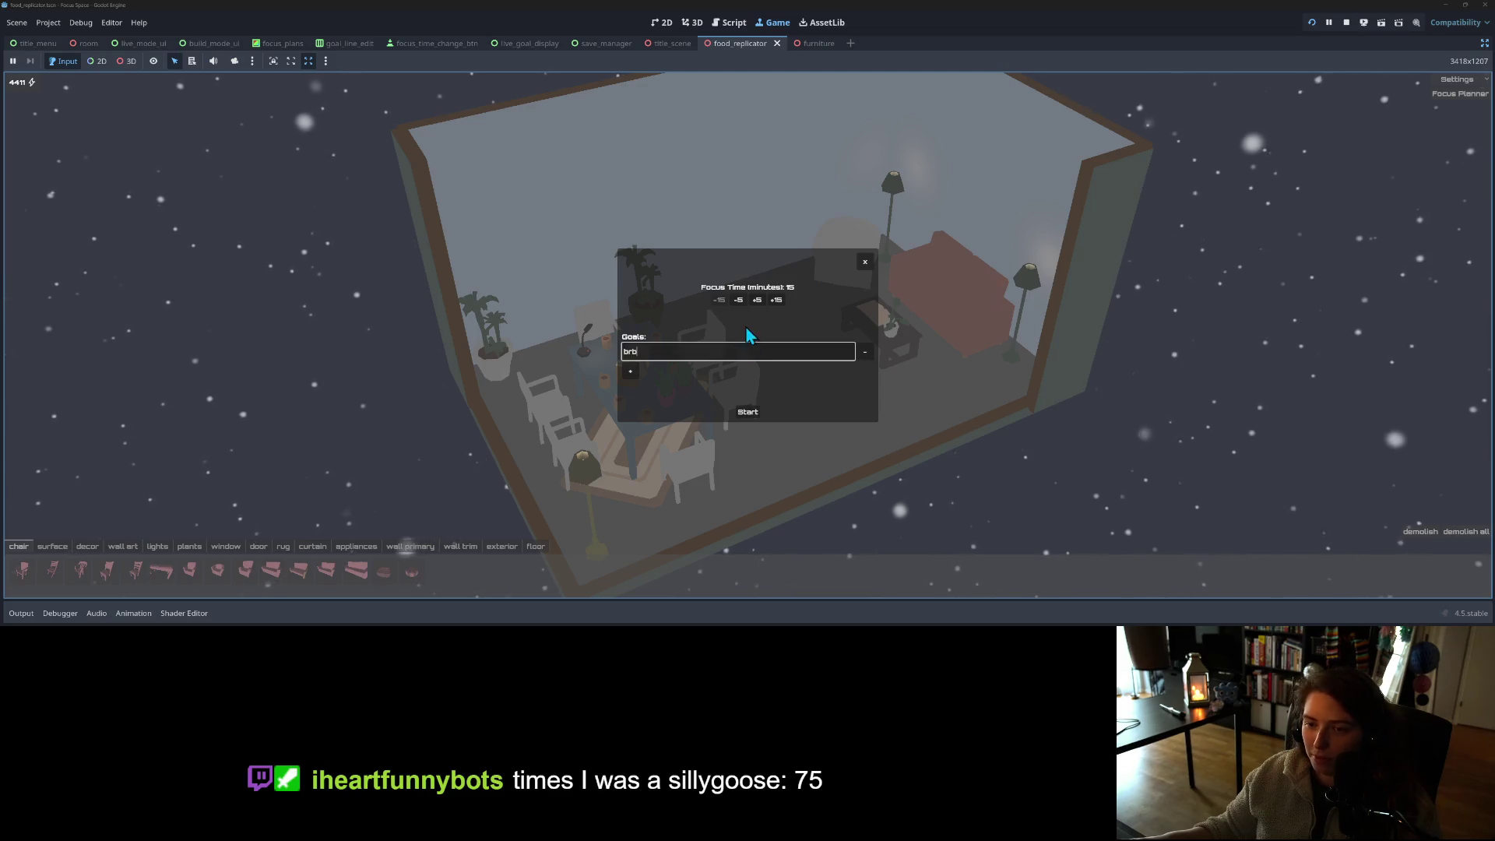
click(737, 300)
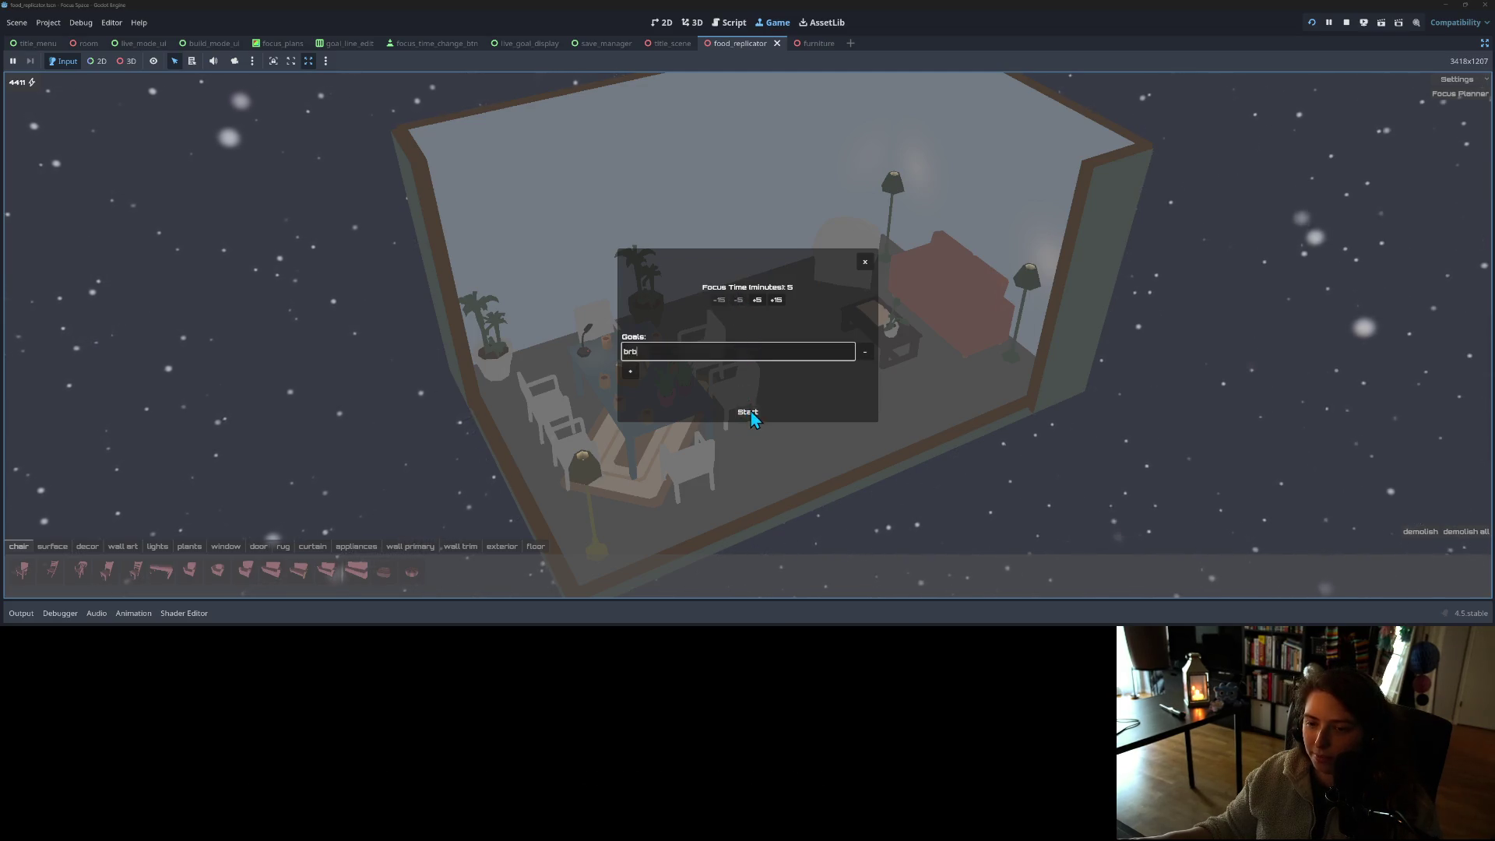
click(748, 412)
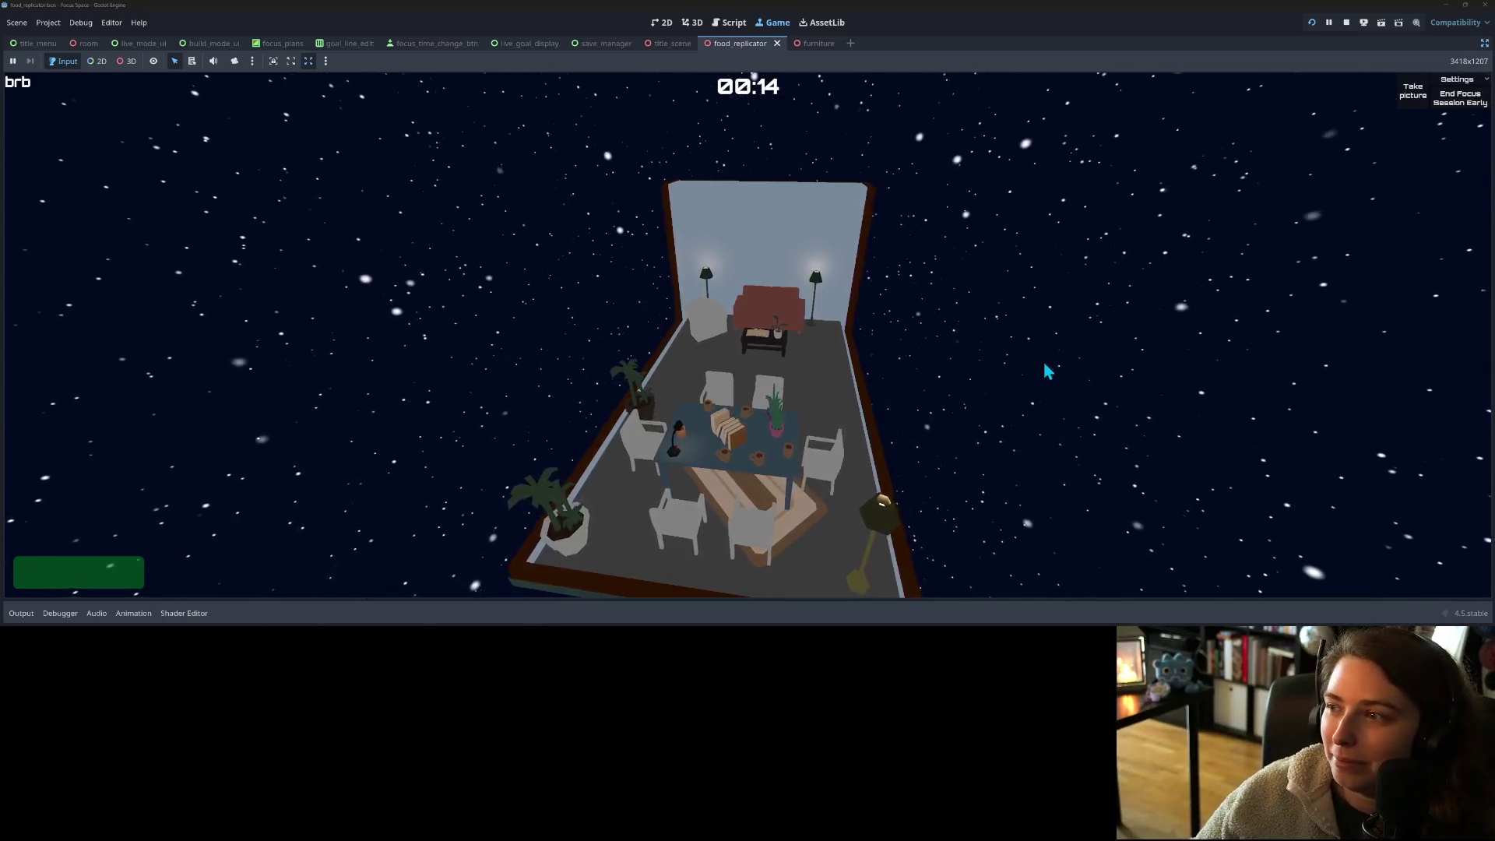
- End the focus session early after about 04:47 of focus
click(1465, 101)
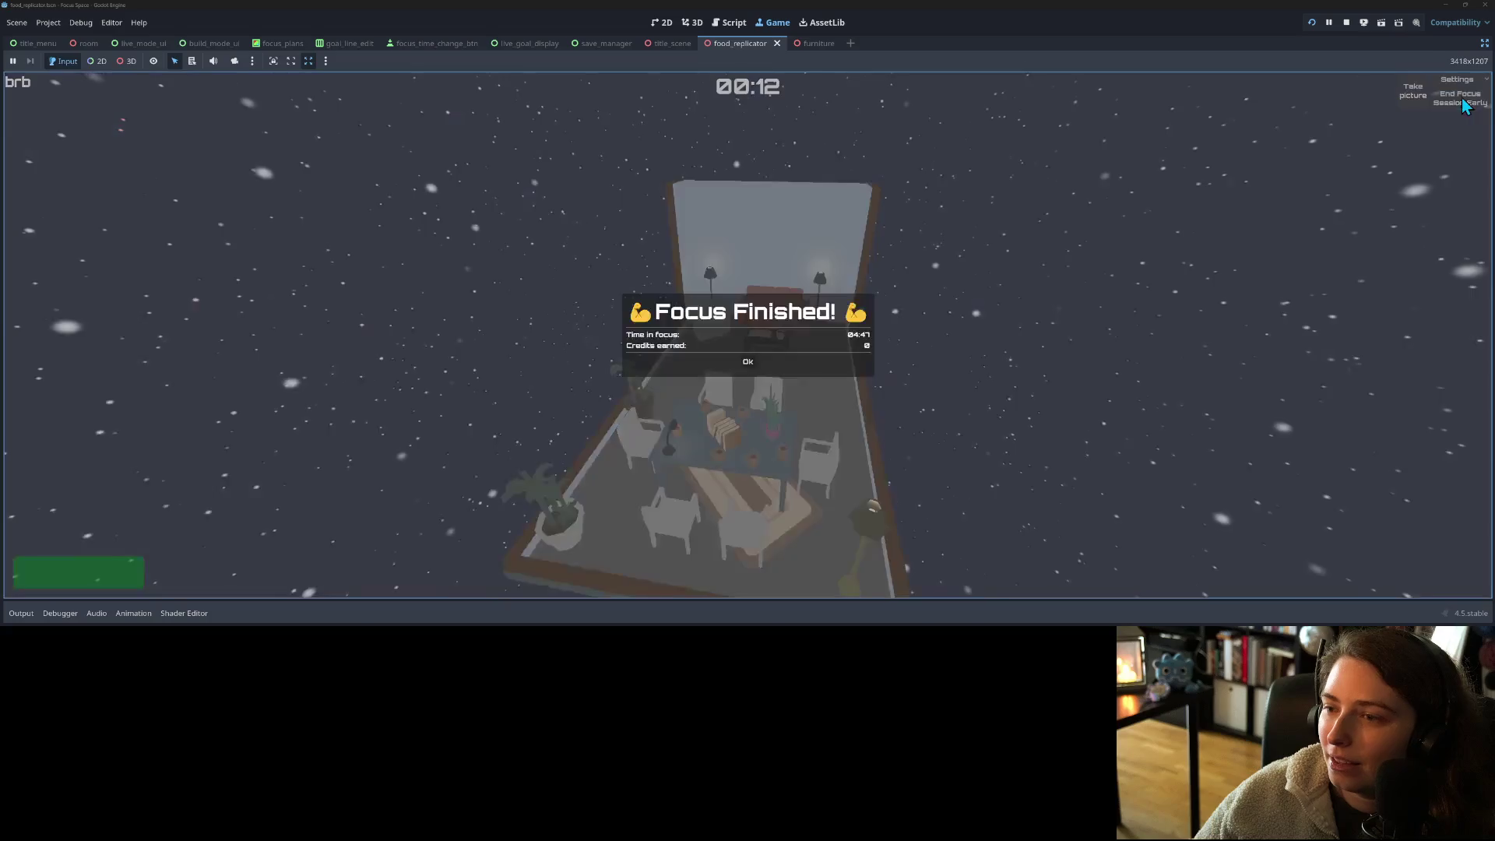
- Dismiss the Focus Finished summary and stop the running game
click(748, 363)
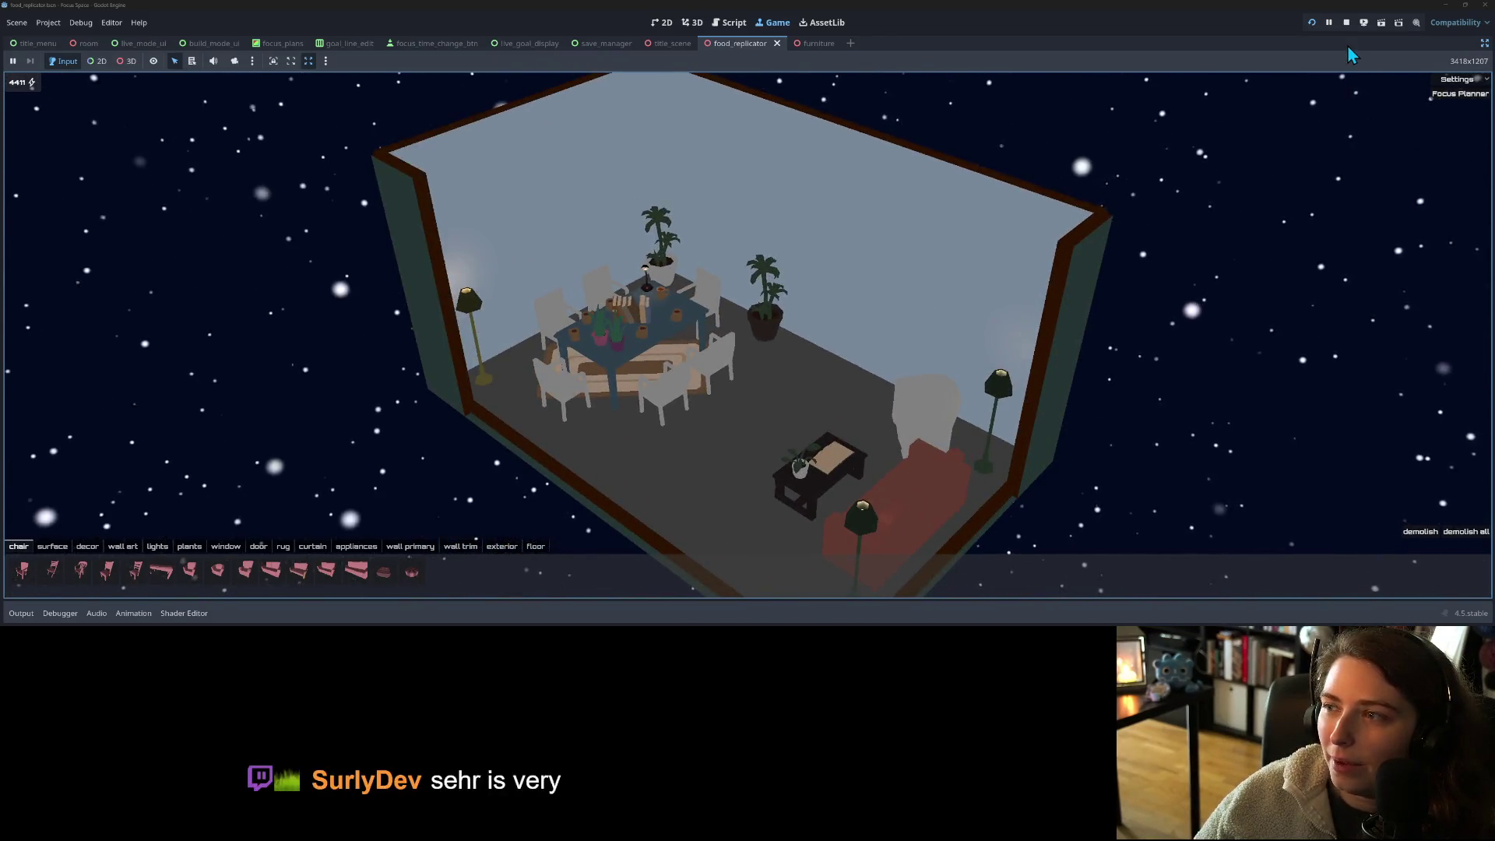
click(1346, 24)
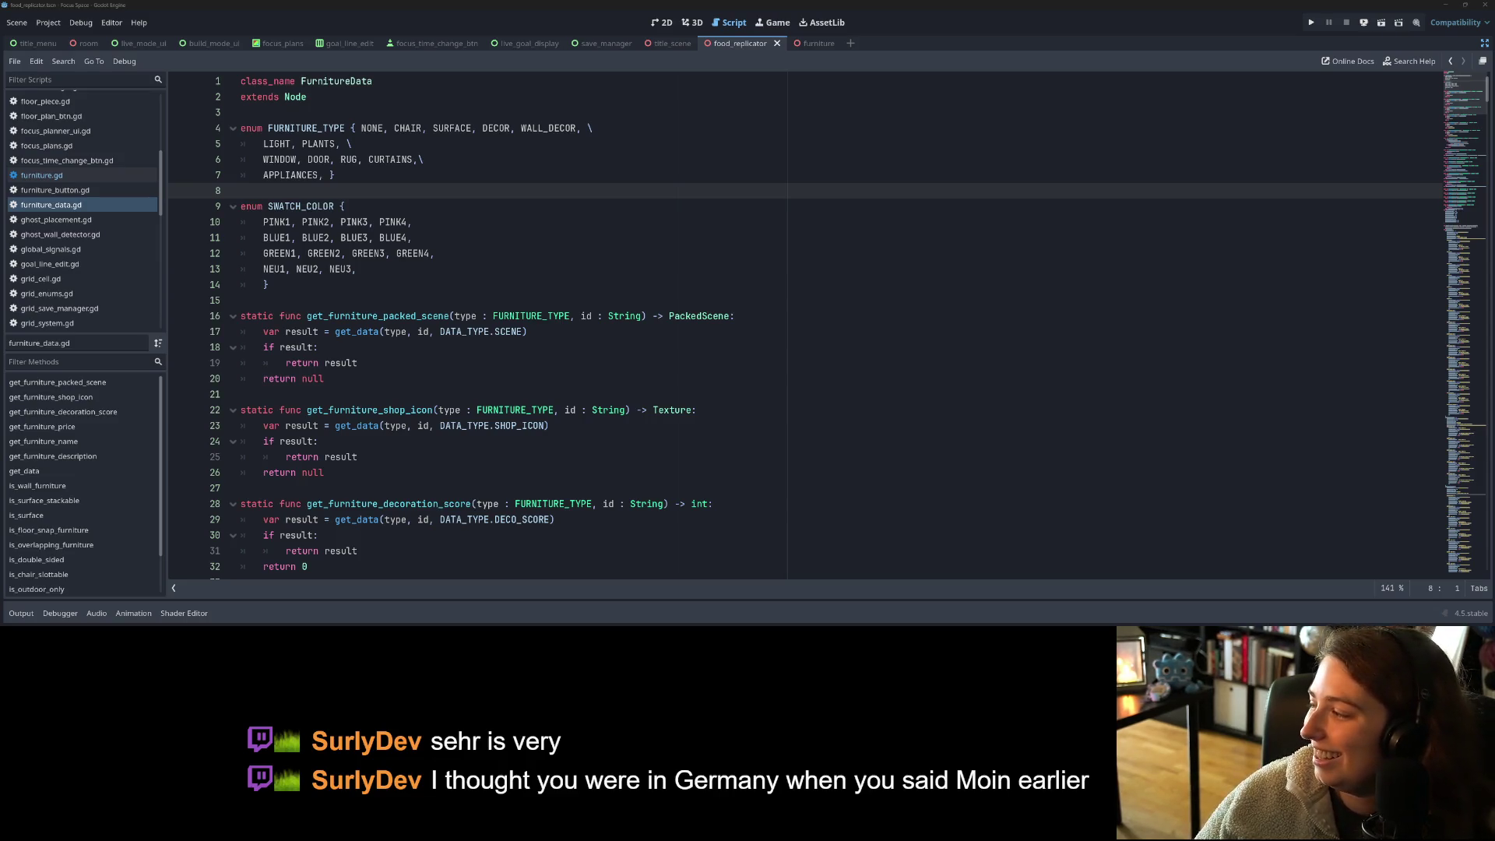
- Turn off distraction-free mode and place the cursor on lines 13 and 15
click(1485, 44)
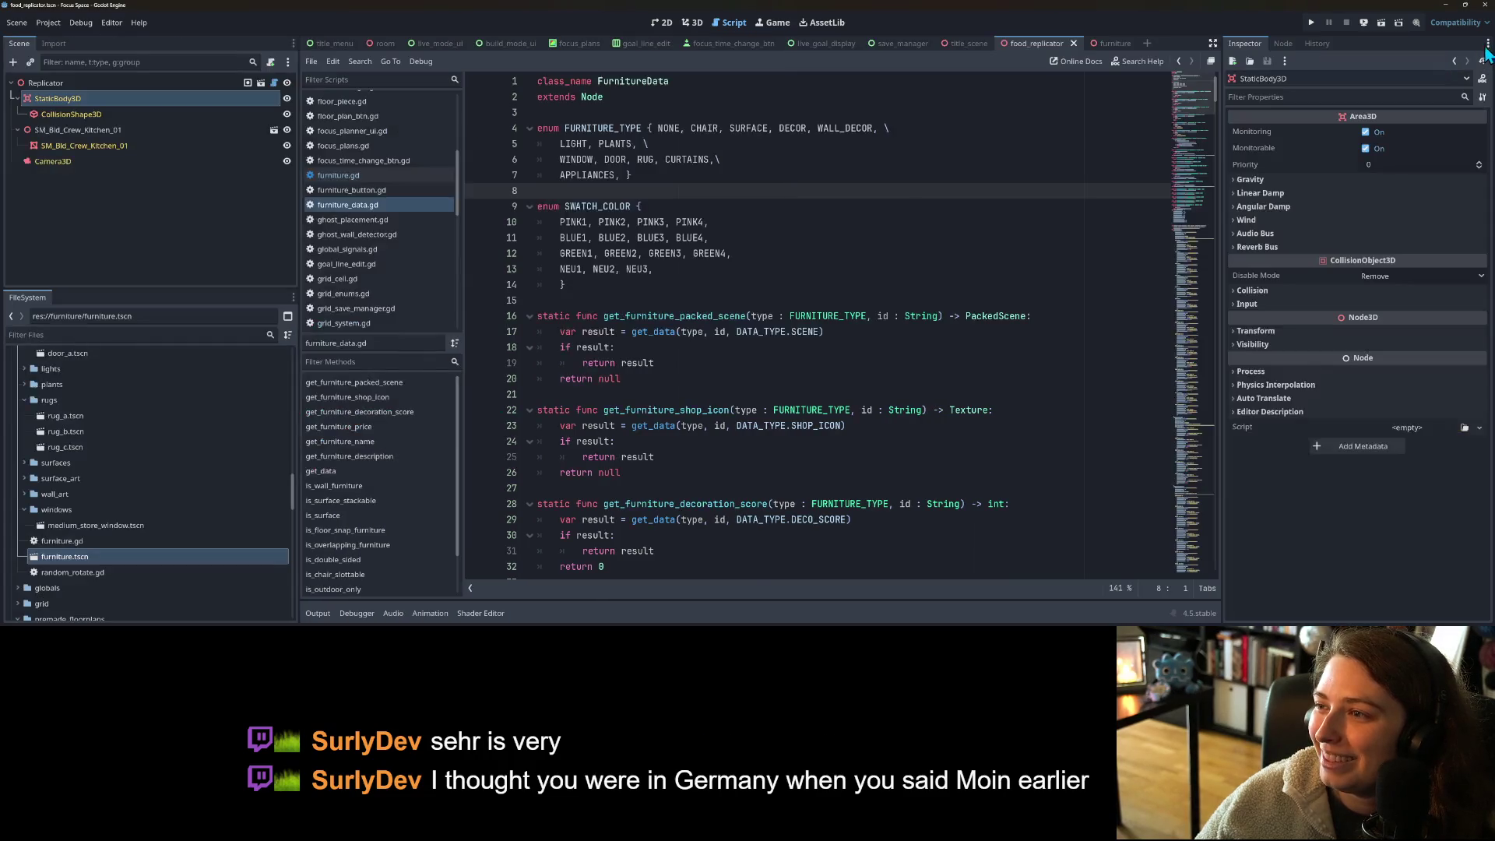
click(923, 267)
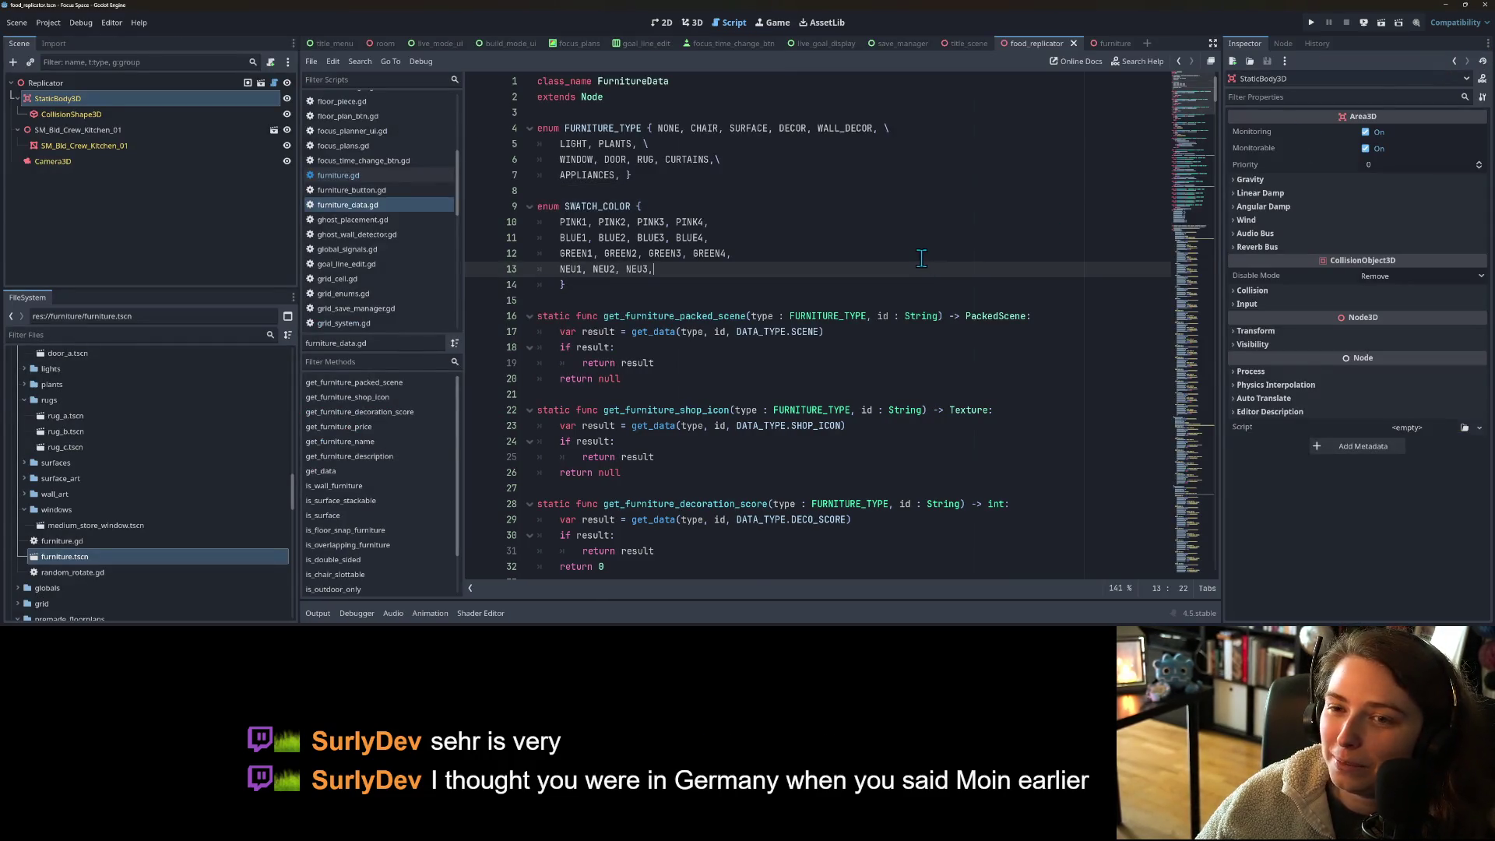
click(874, 302)
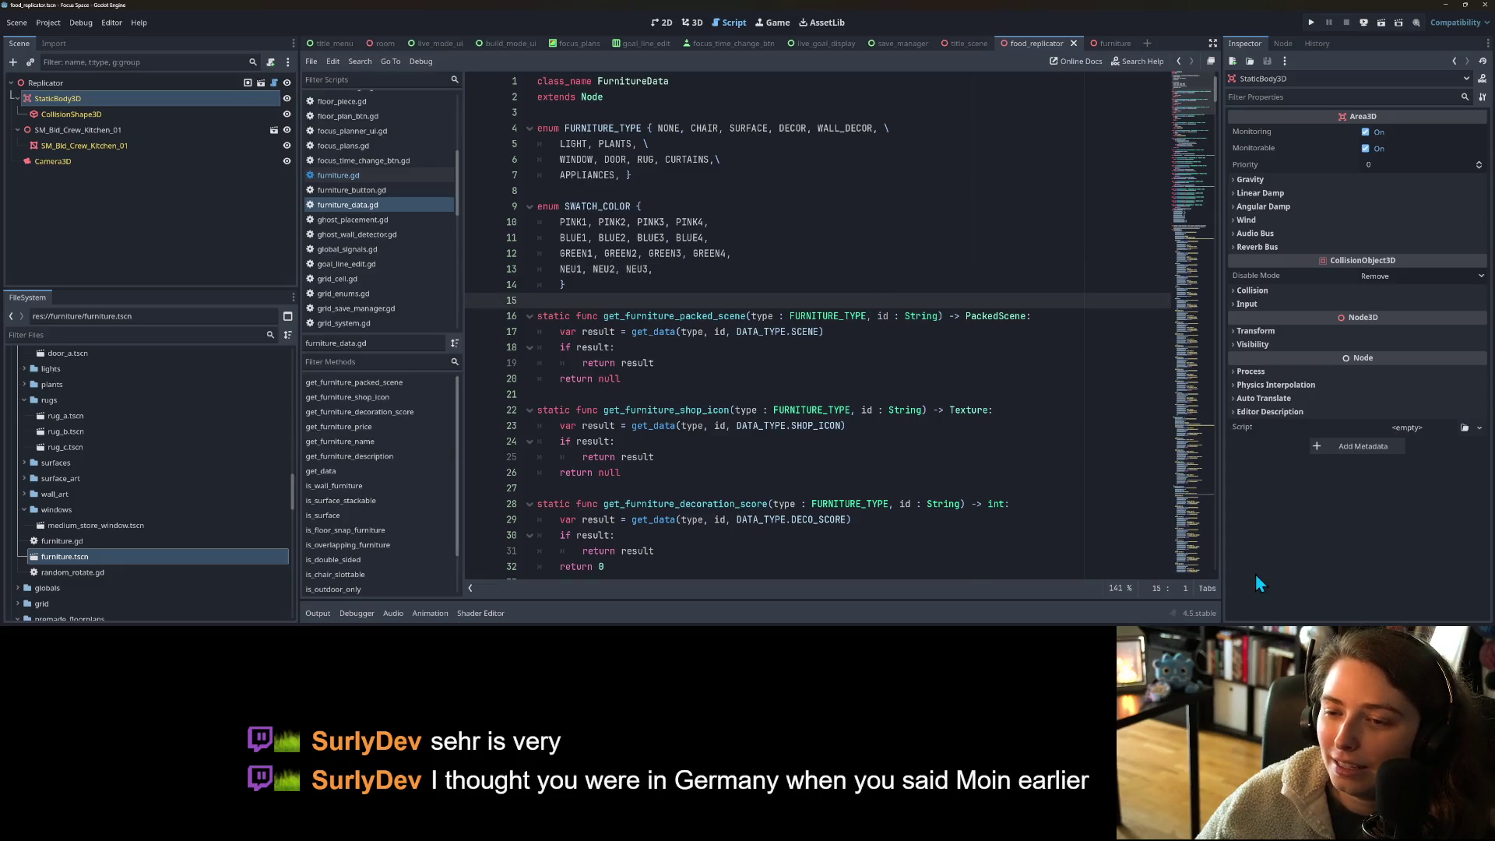
- Switch to GitHub Desktop and scroll through its 22 changed files
key(alt+Tab)
scroll(down, 3)
scroll(up, 3)
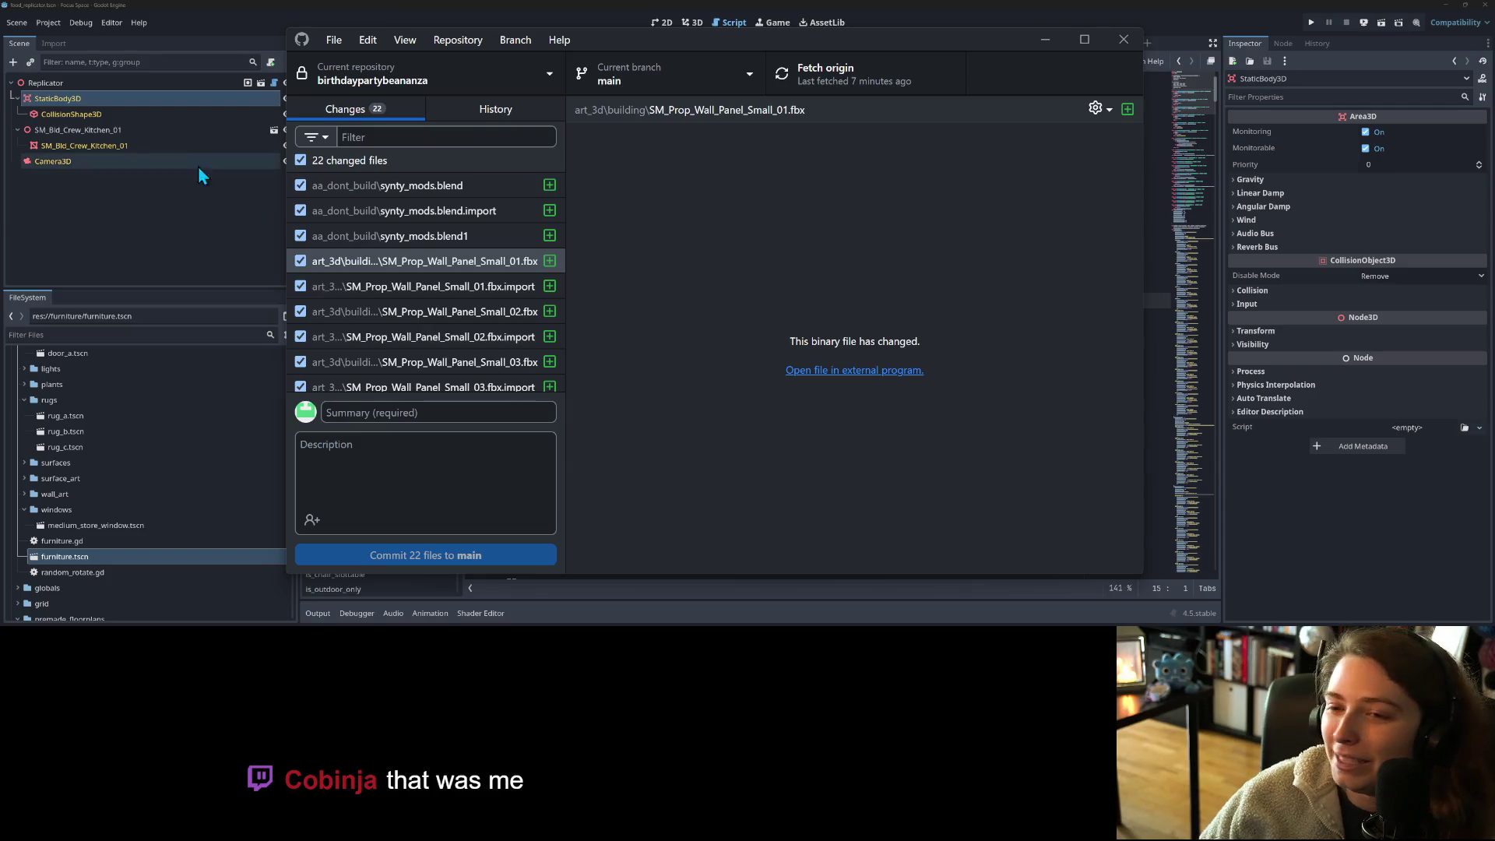
- Uncheck all changes, then tick synty_mods.blend, synty_mods.blend.import and synty_mods.blend1
click(301, 159)
click(300, 185)
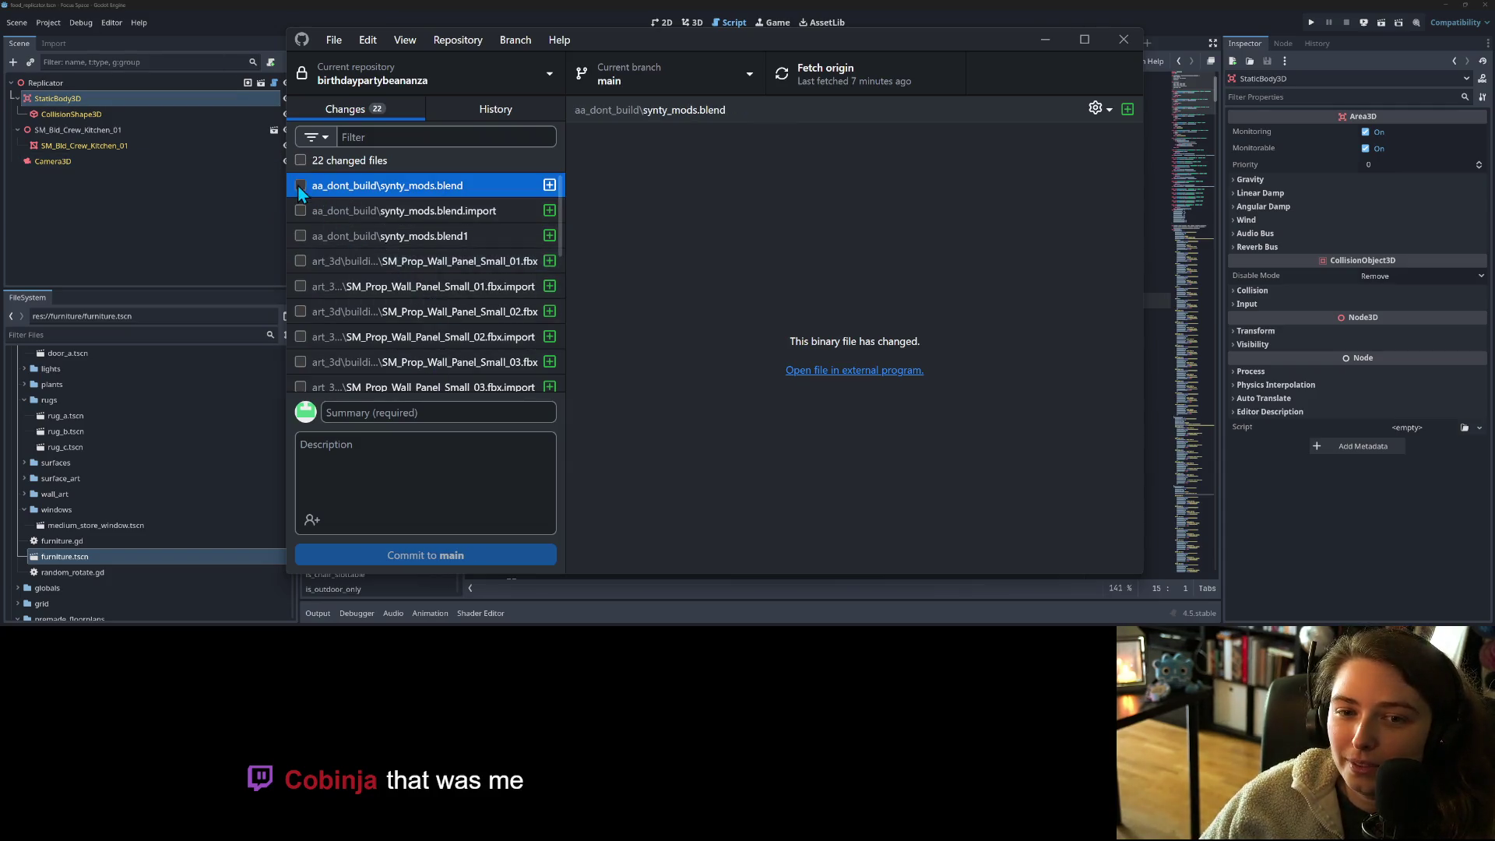
click(300, 209)
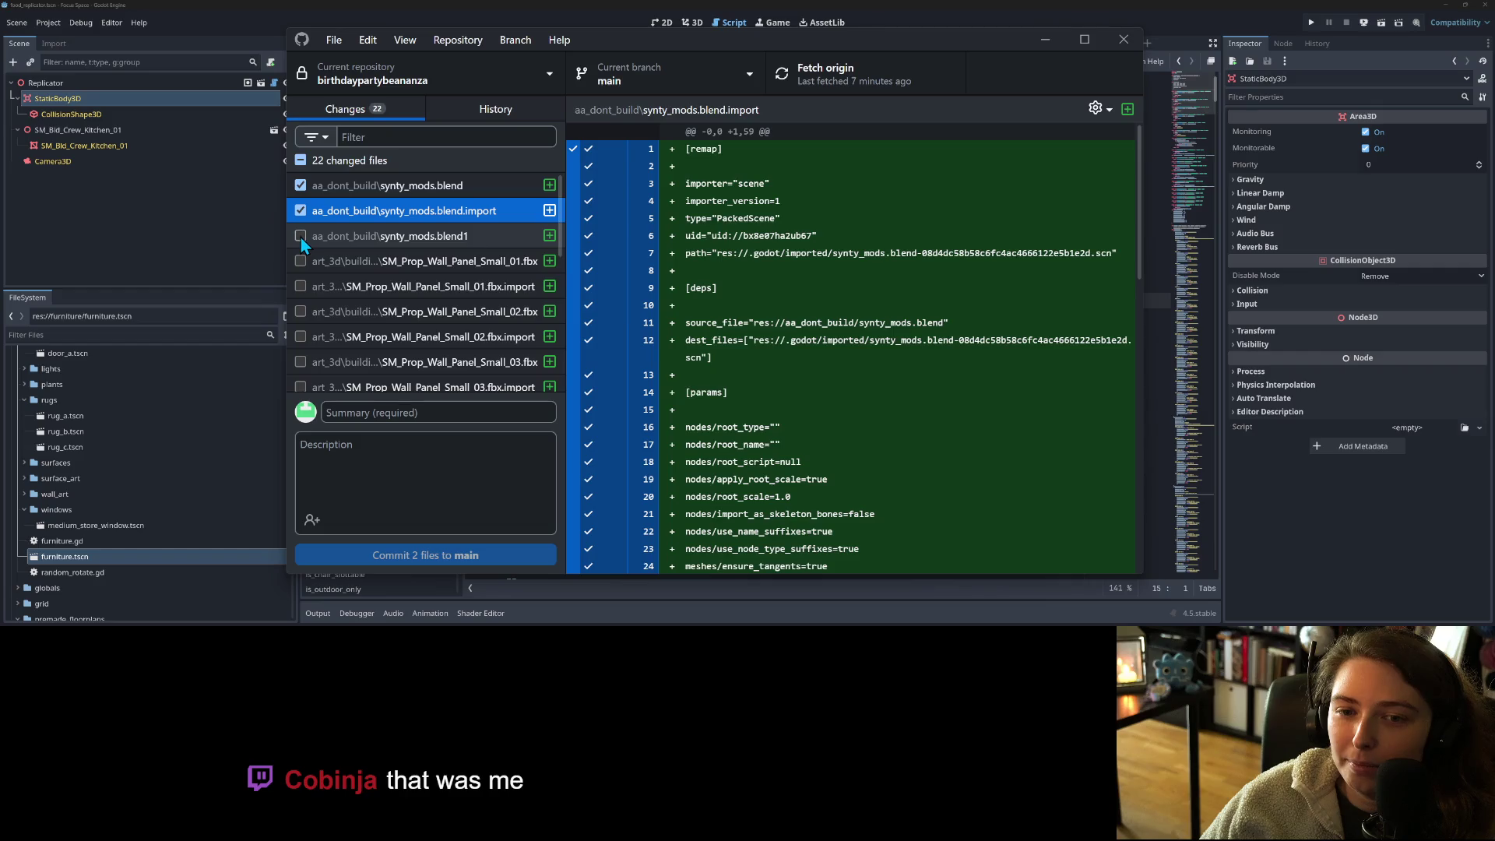
click(300, 236)
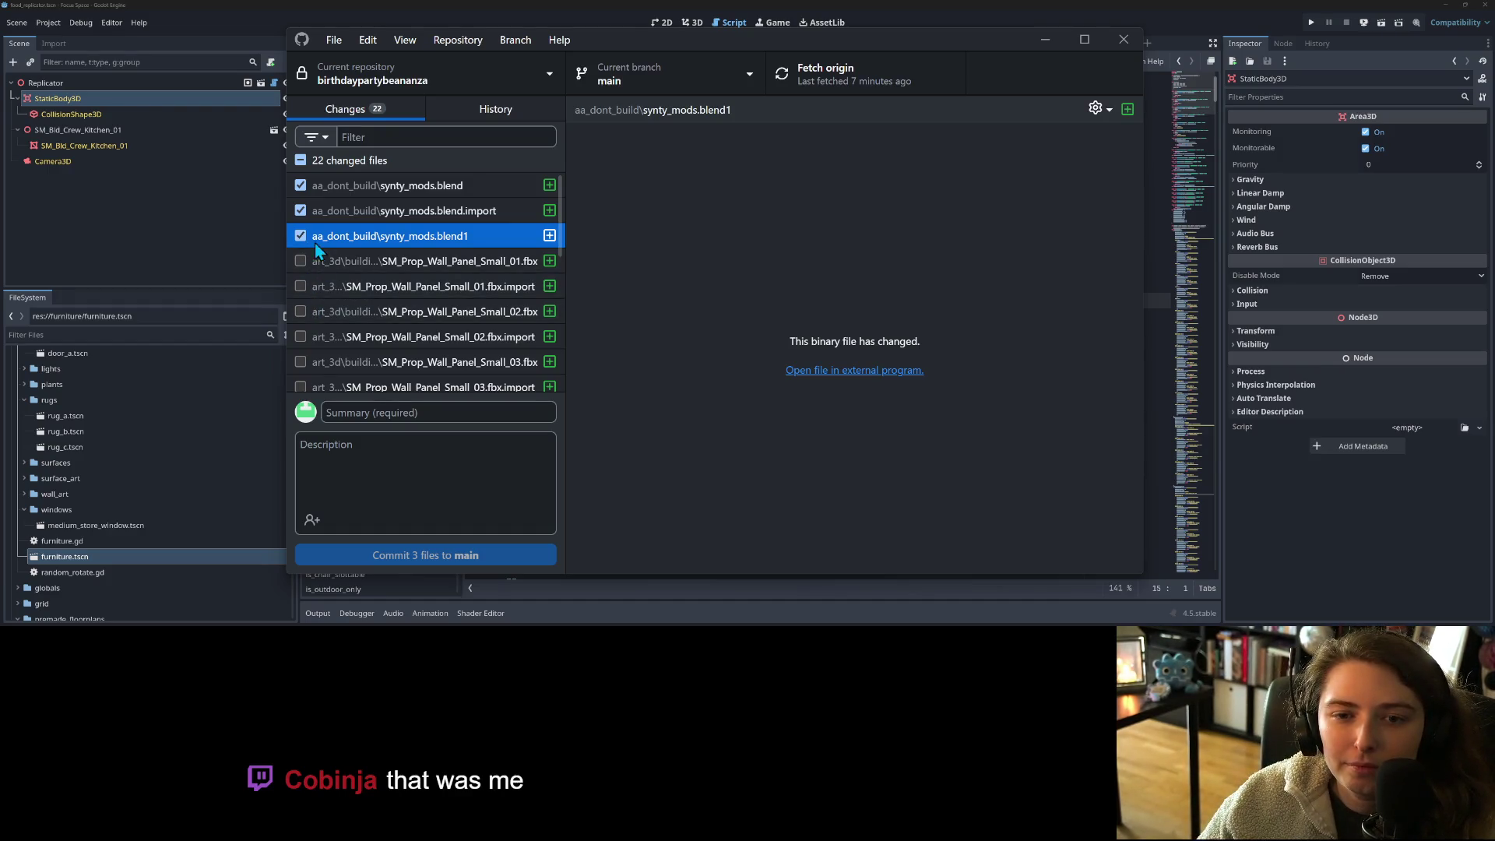
- Uncheck everything and add the aa_dont_build folder to .gitignore via synty_mods.blend
click(301, 159)
right_click(343, 184)
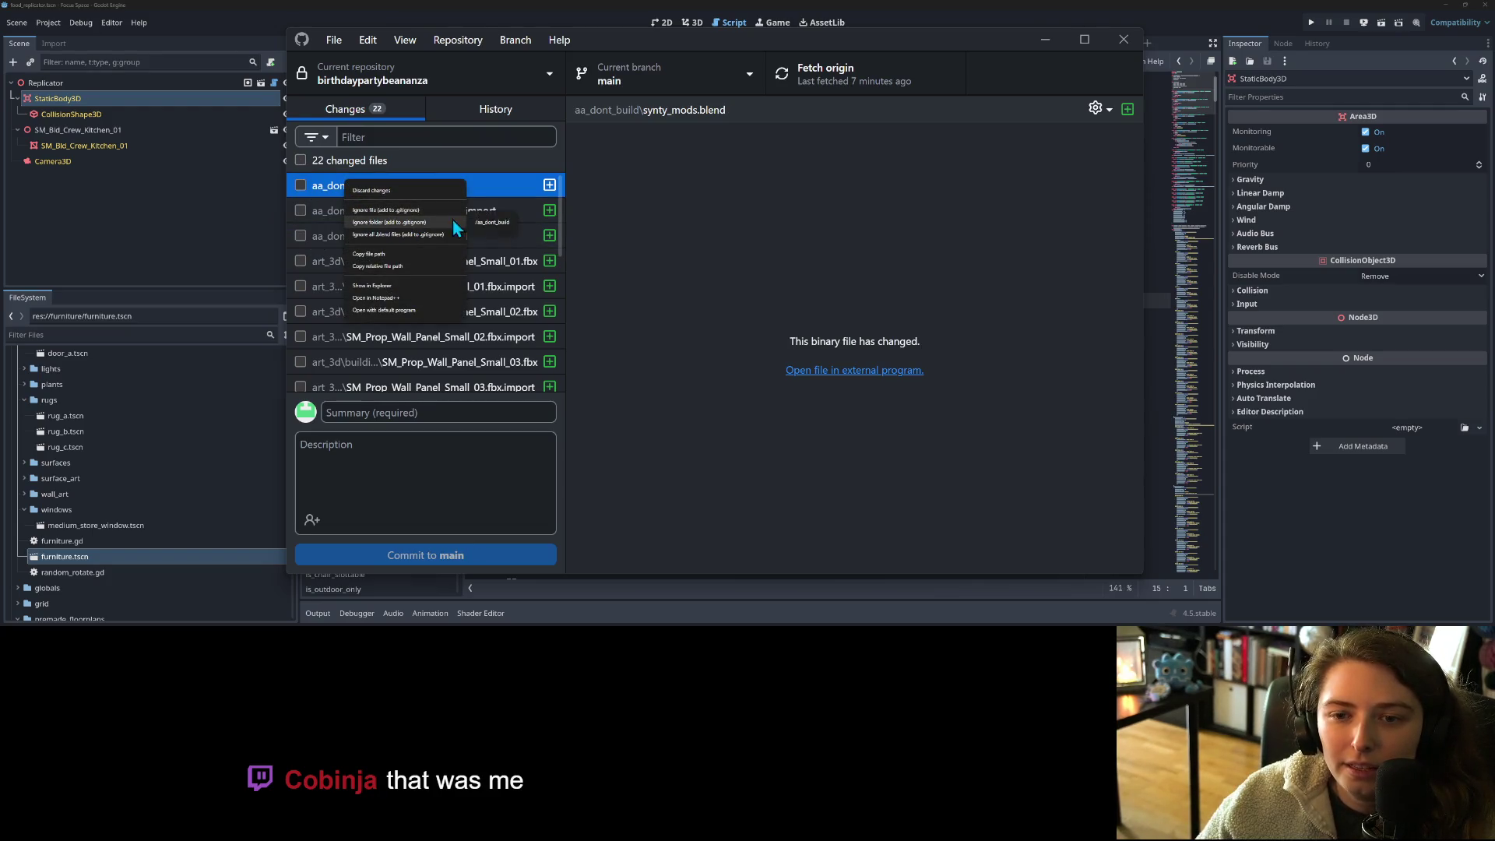
click(492, 222)
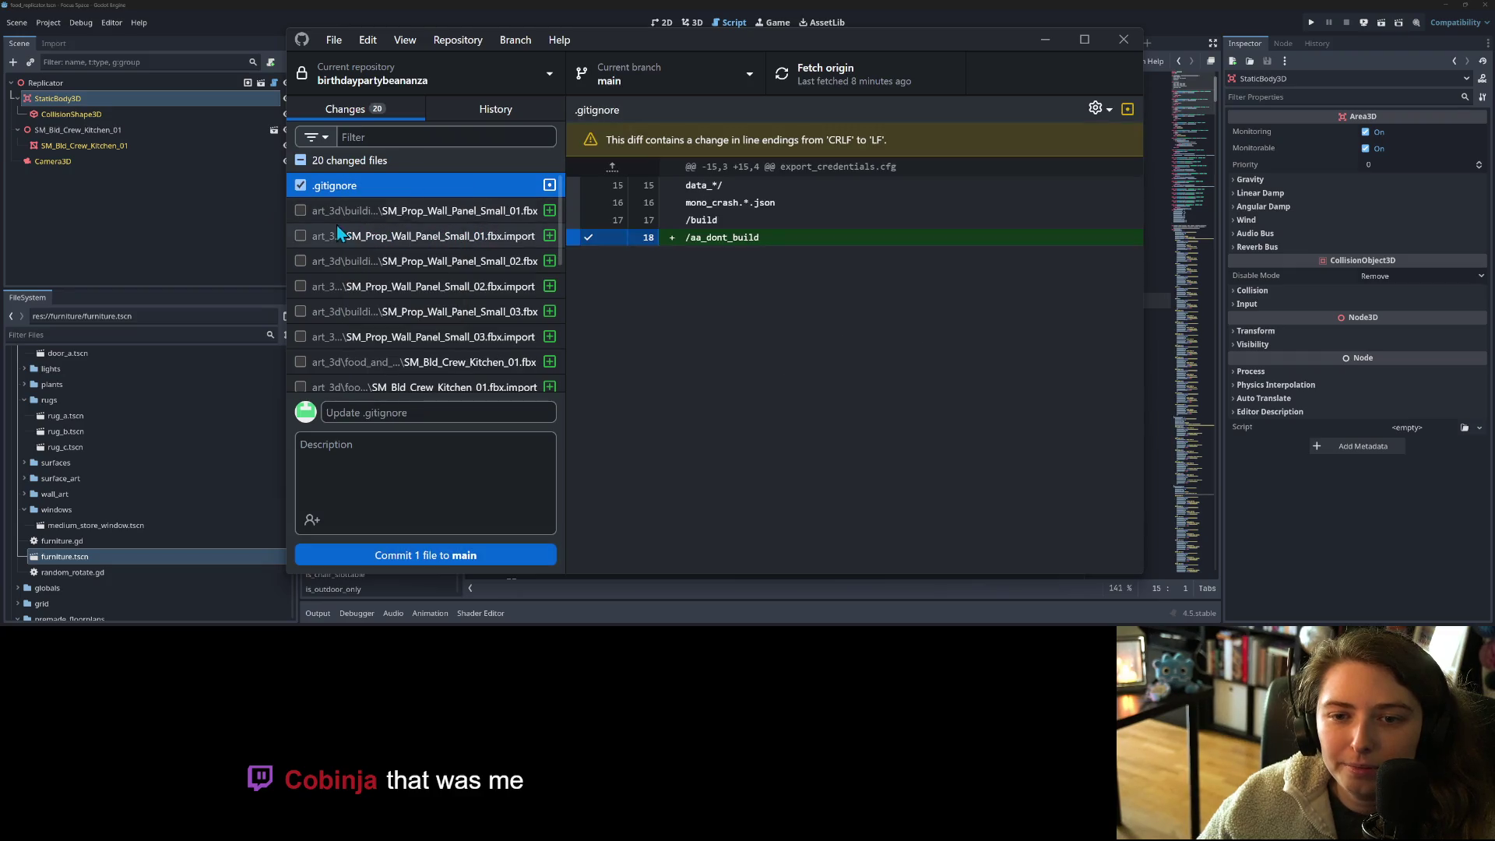
- Commit the .gitignore update, then review the shader_friendly_mat.tres and food_replicator.tscn changes
click(450, 549)
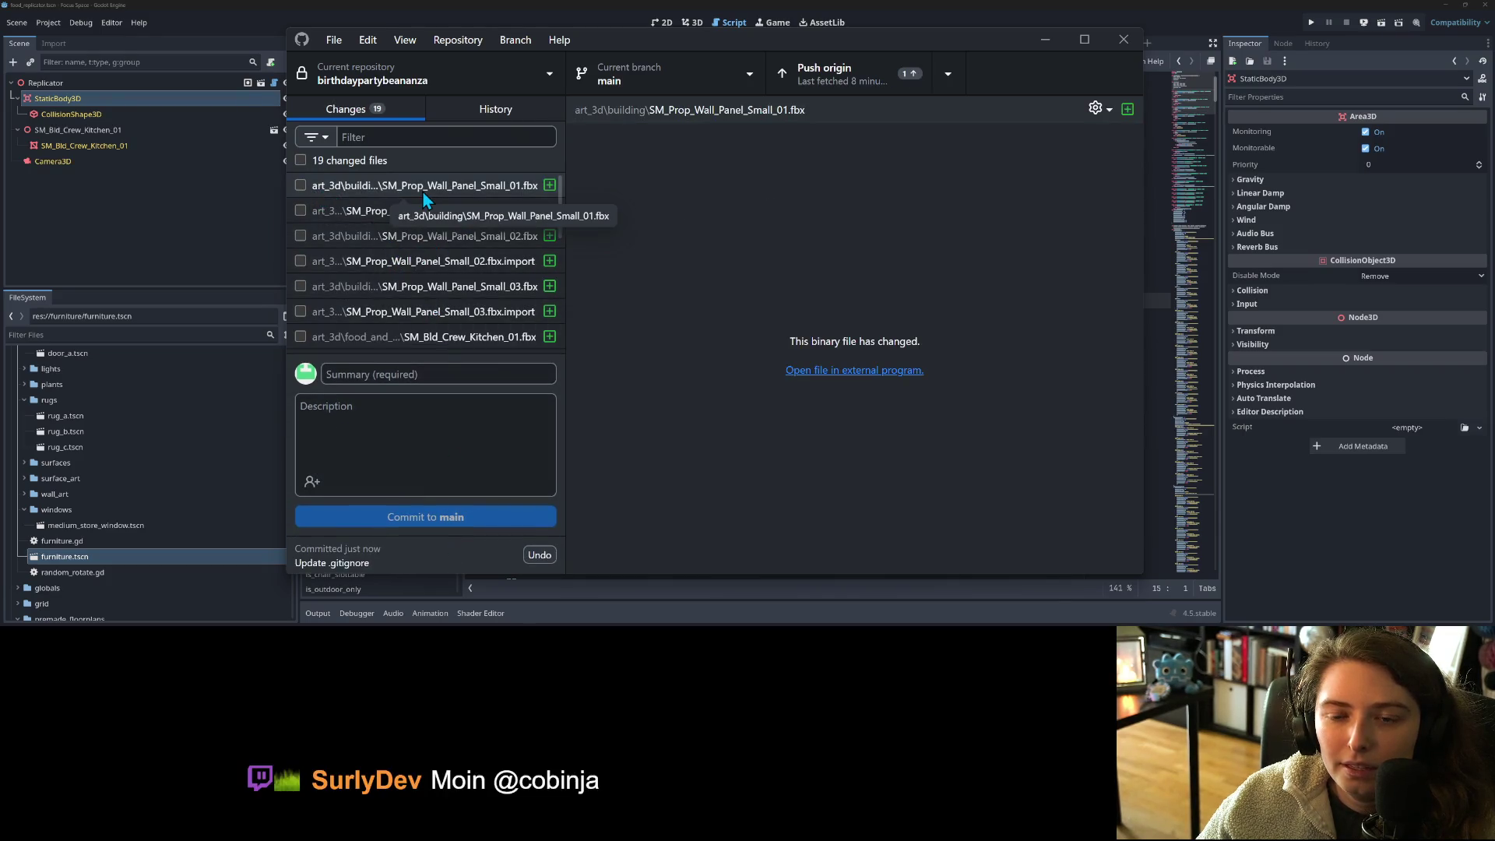
scroll(down, 3)
scroll(down, 3)
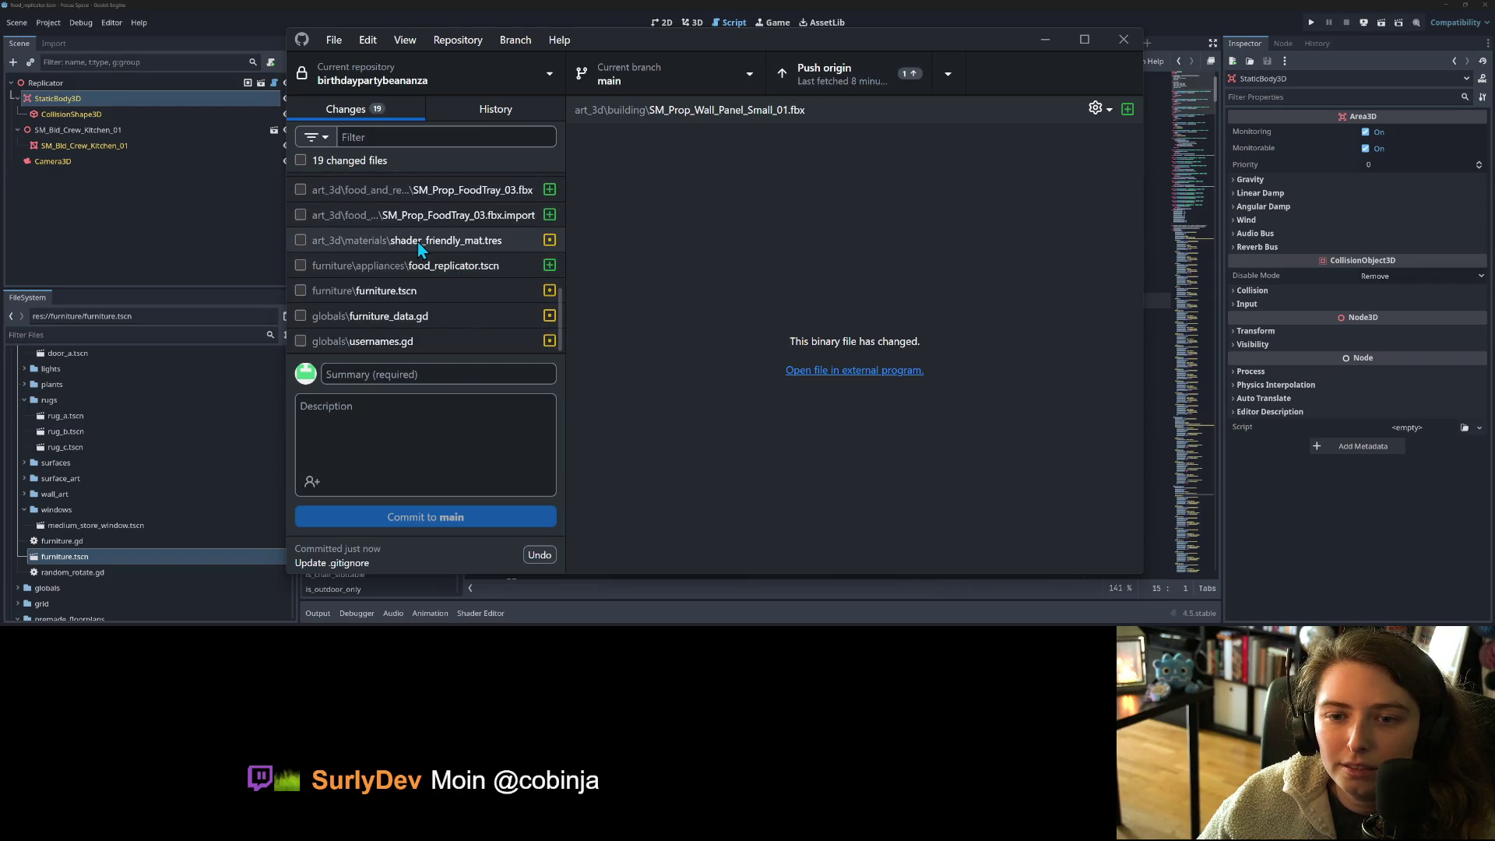
click(417, 241)
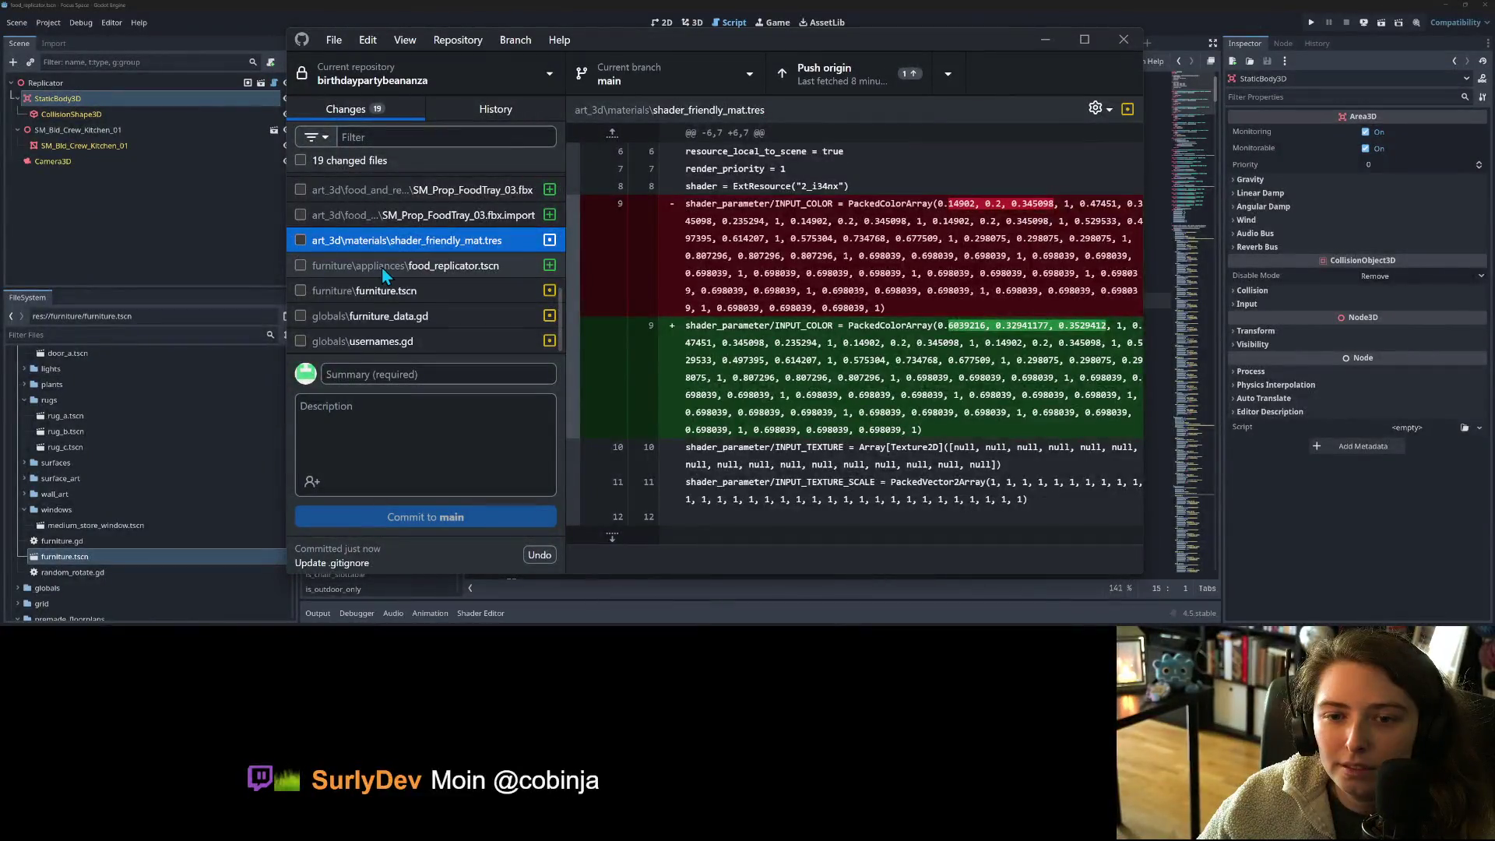
click(383, 271)
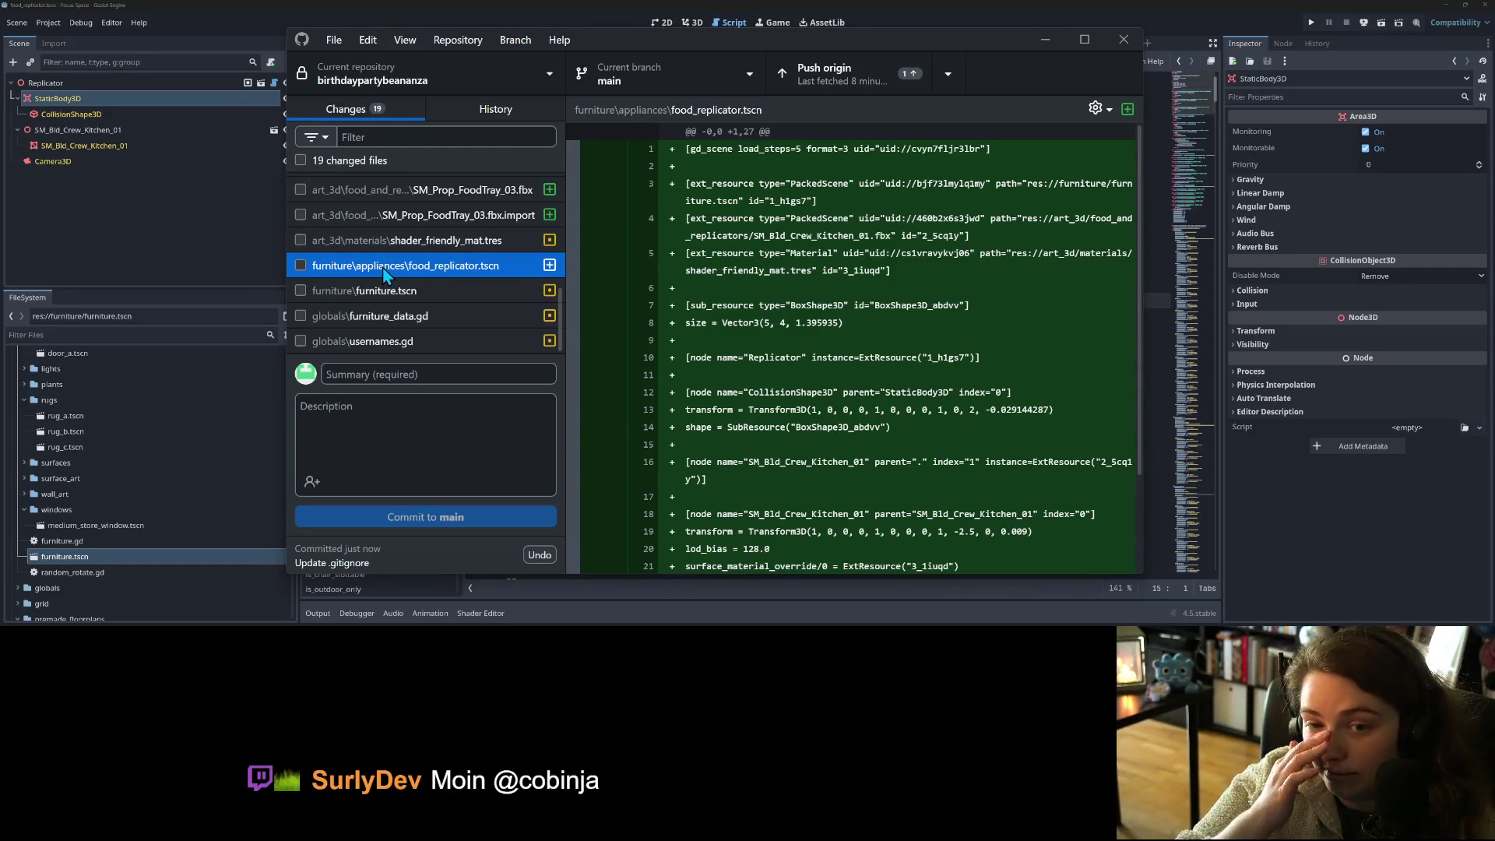
- Commit furniture.tscn alone with the summary 'fixed furniture generic'
click(300, 291)
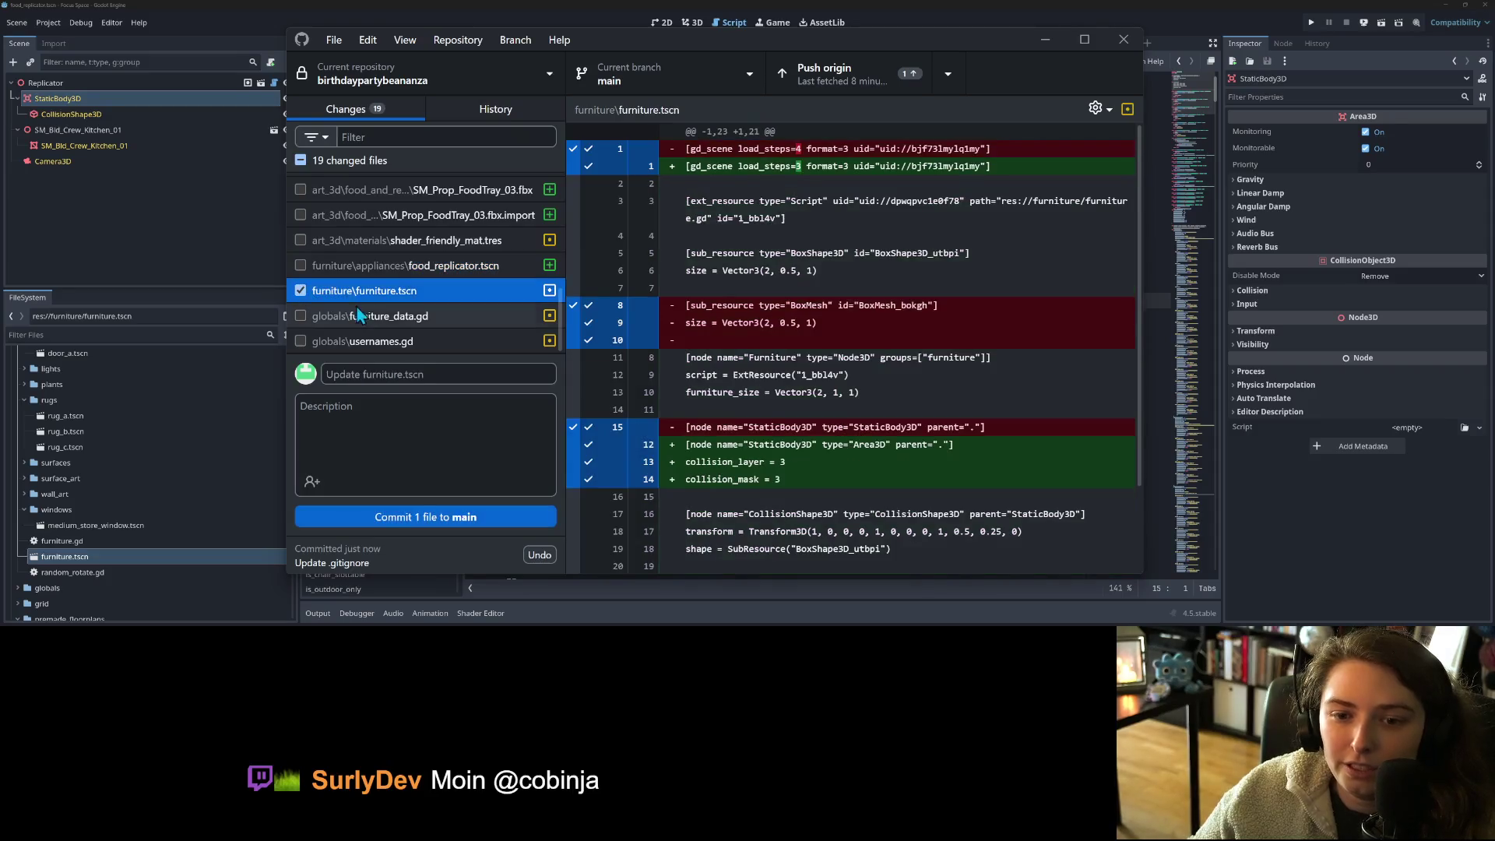
click(420, 375)
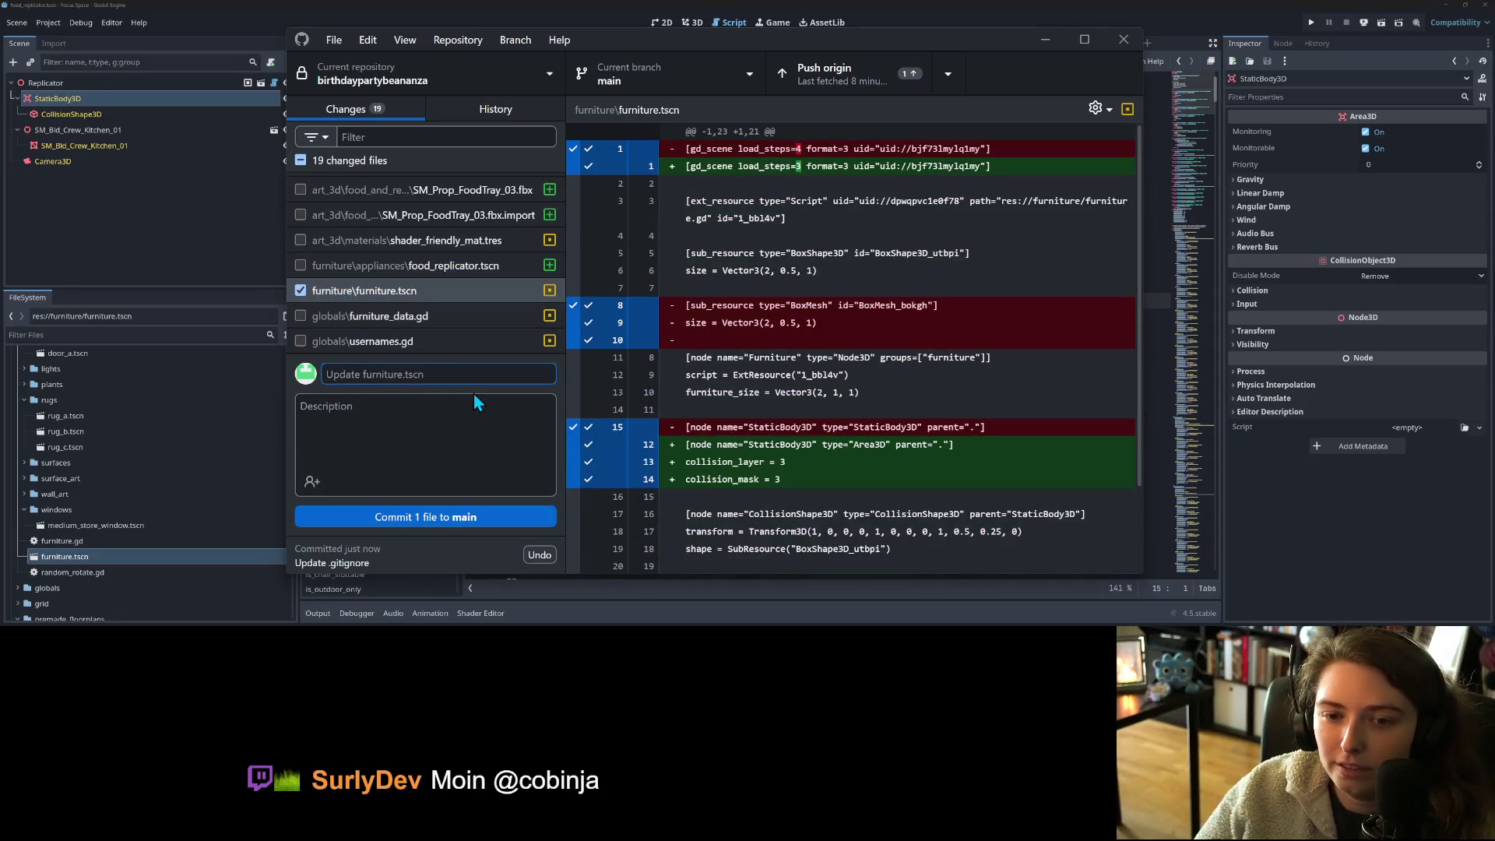
text(fixed f)
text(urnit)
text(ure genr)
key(BackSpace)
text(eric)
click(483, 509)
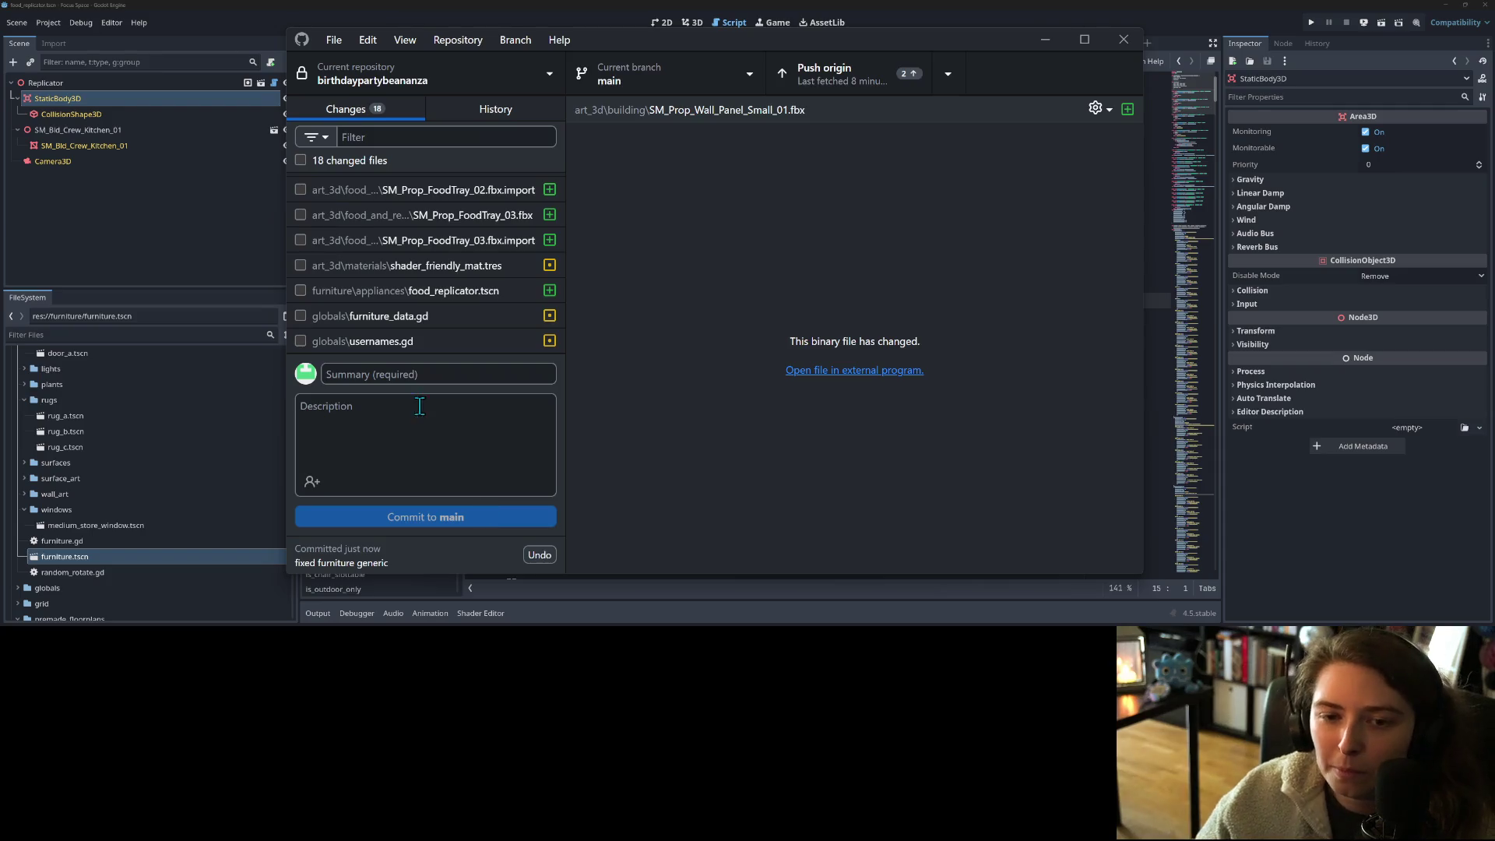
- Commit usernames.gd on its own with the summary 'adds username'
click(299, 292)
click(301, 292)
click(301, 341)
click(413, 374)
text(adds username)
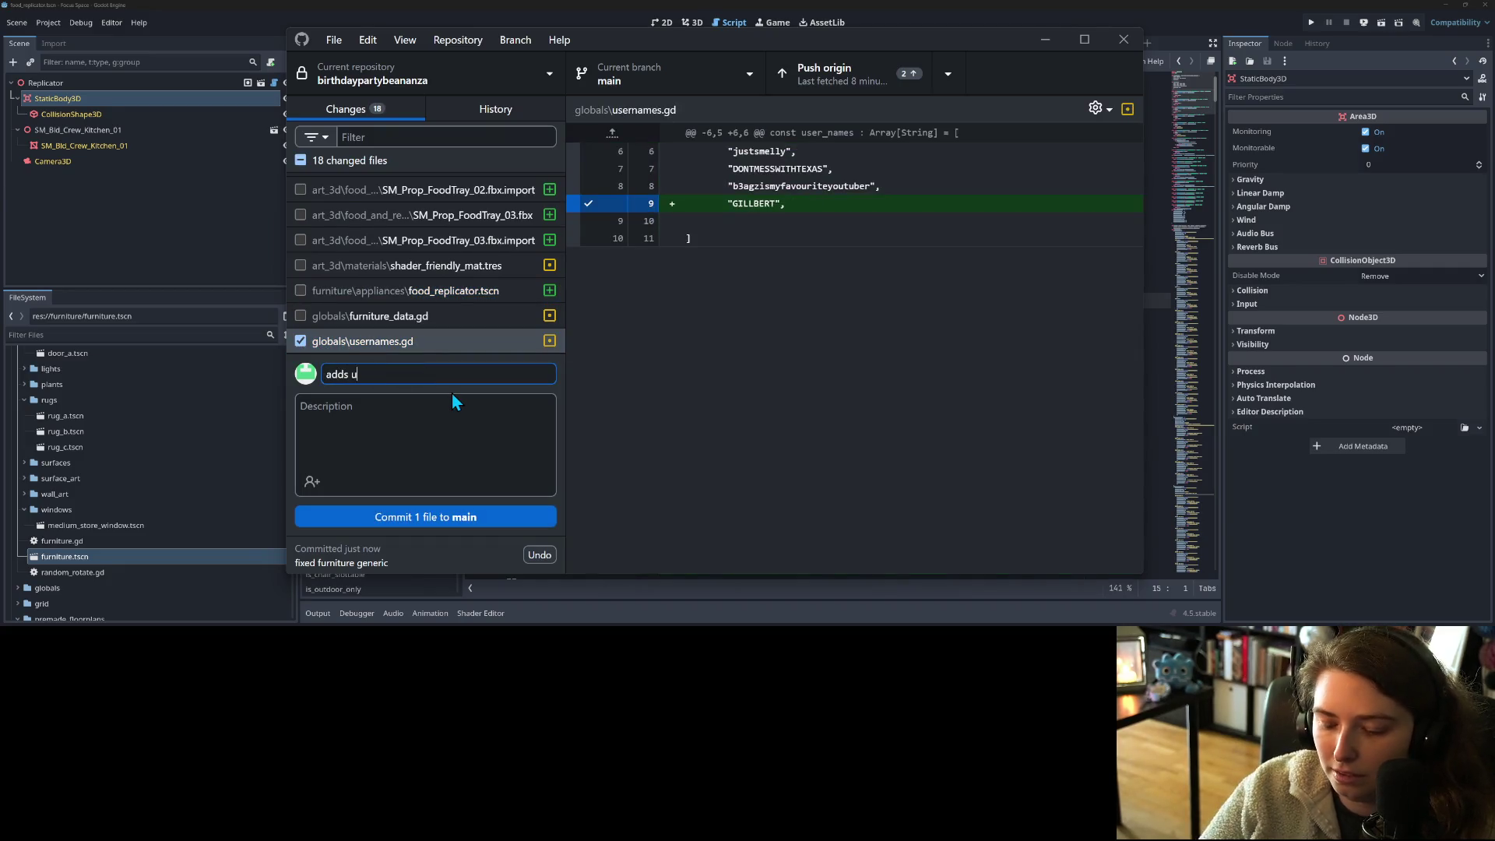
click(448, 516)
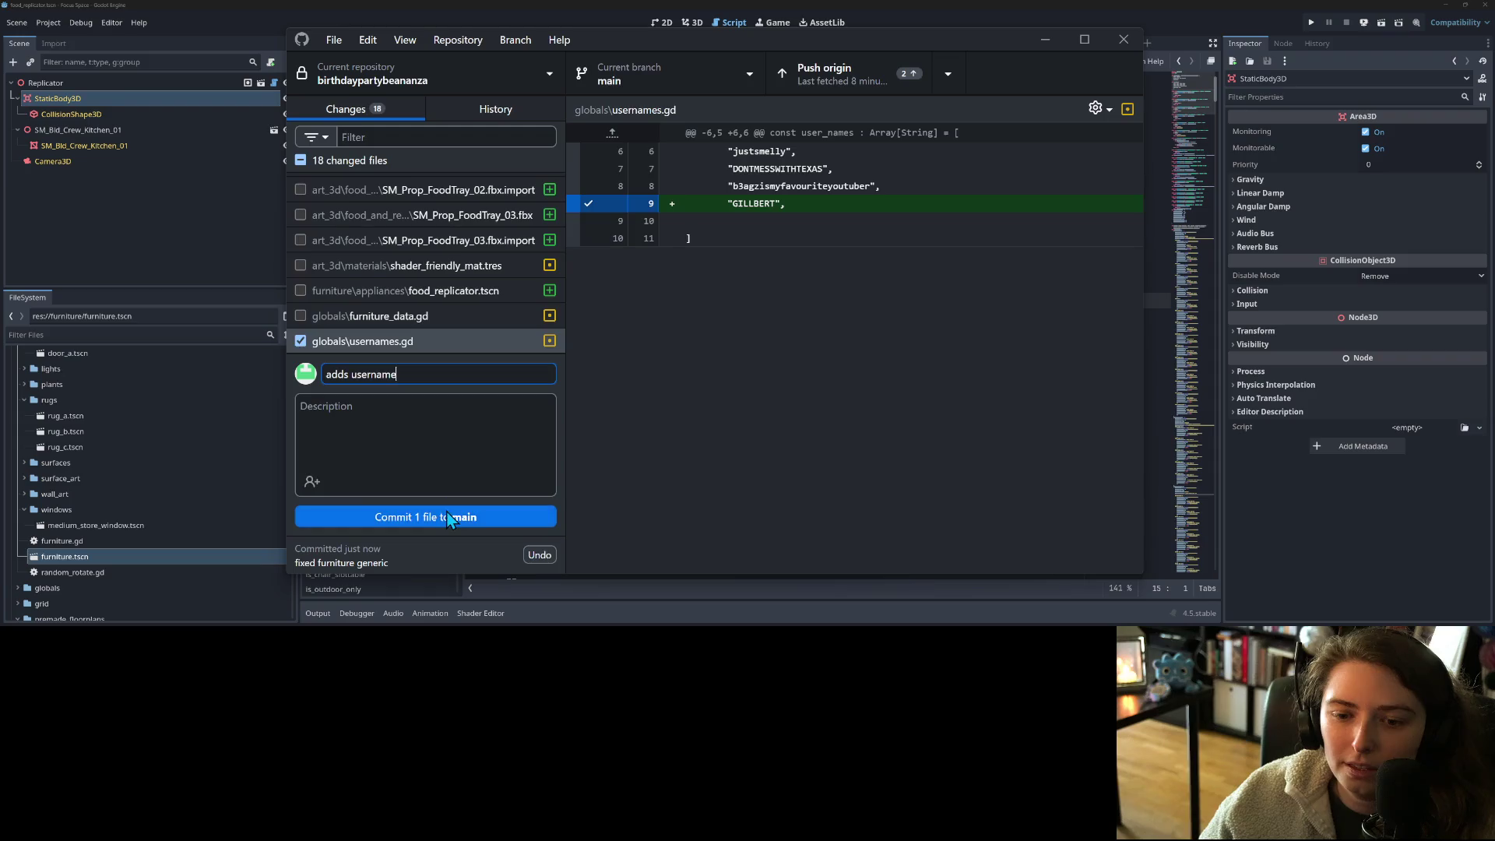
- Tick furniture_data.gd, food_replicator.tscn, and SM_Bld_Crew_Kitchen_01's .fbx and .fbx.import files
click(338, 335)
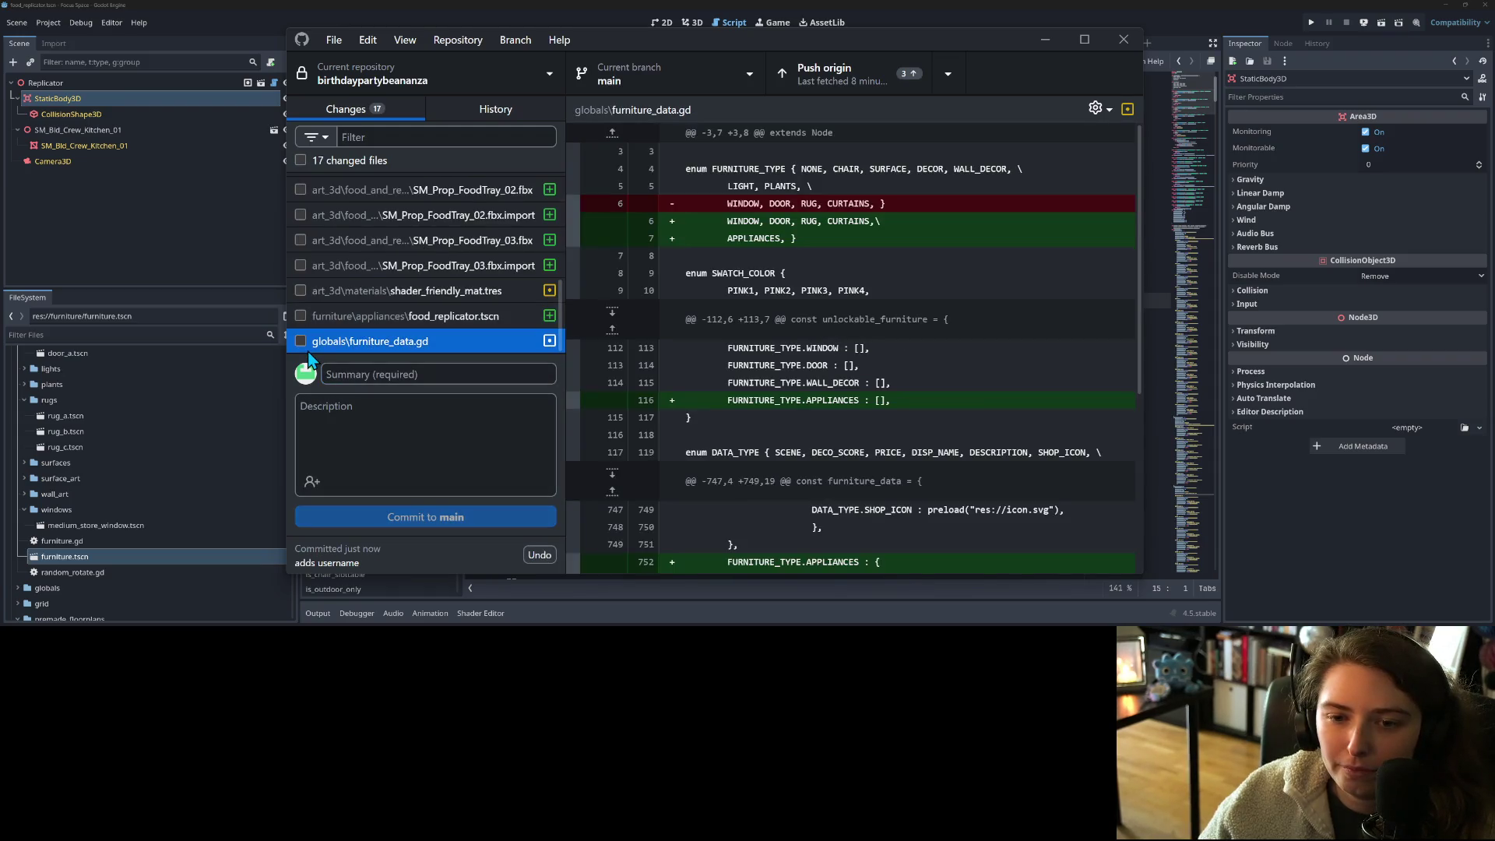
click(302, 342)
click(299, 316)
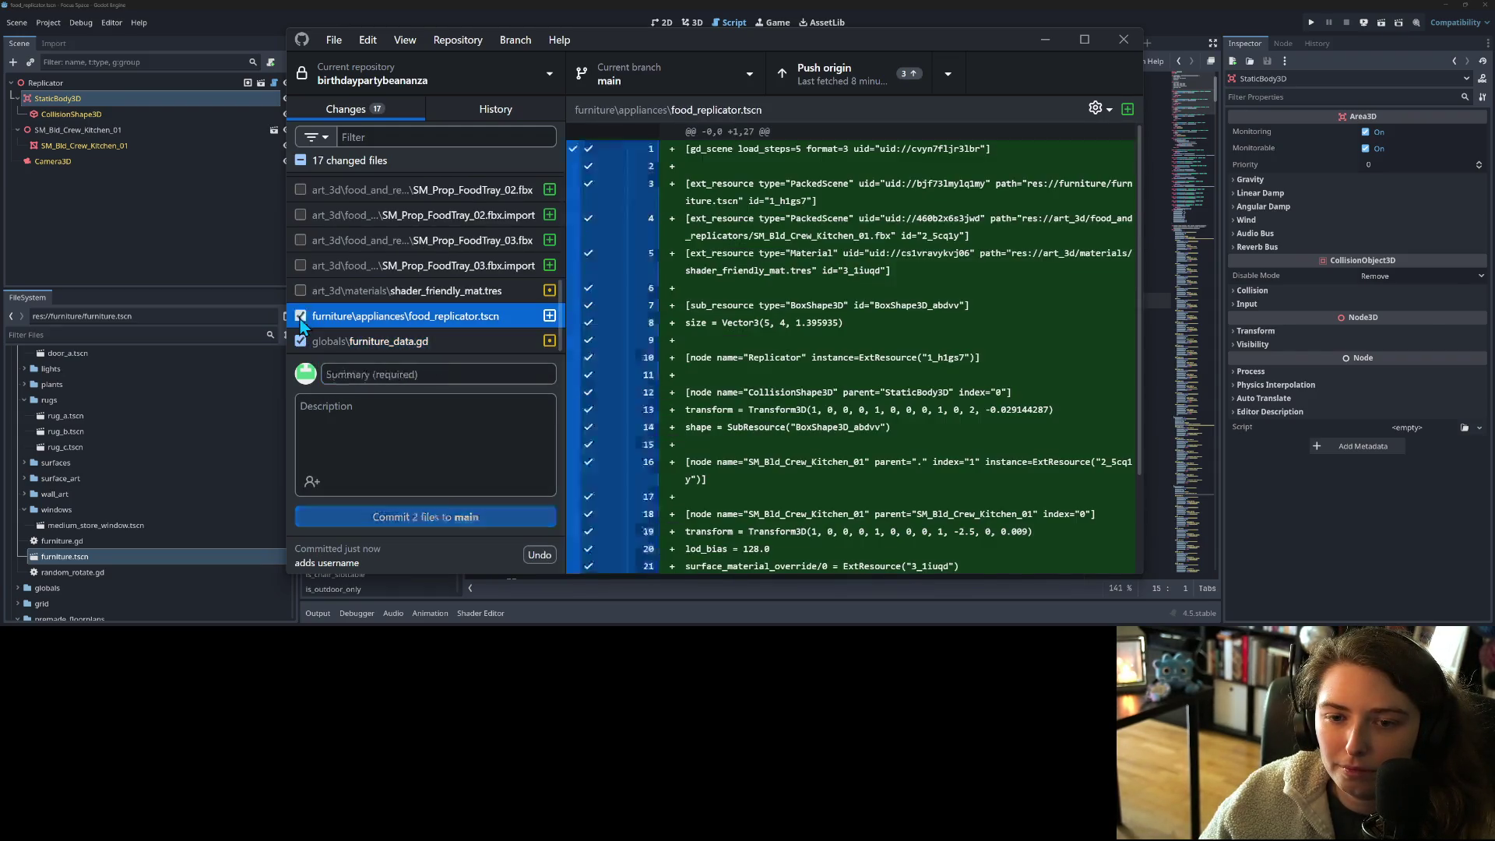
scroll(up, 3)
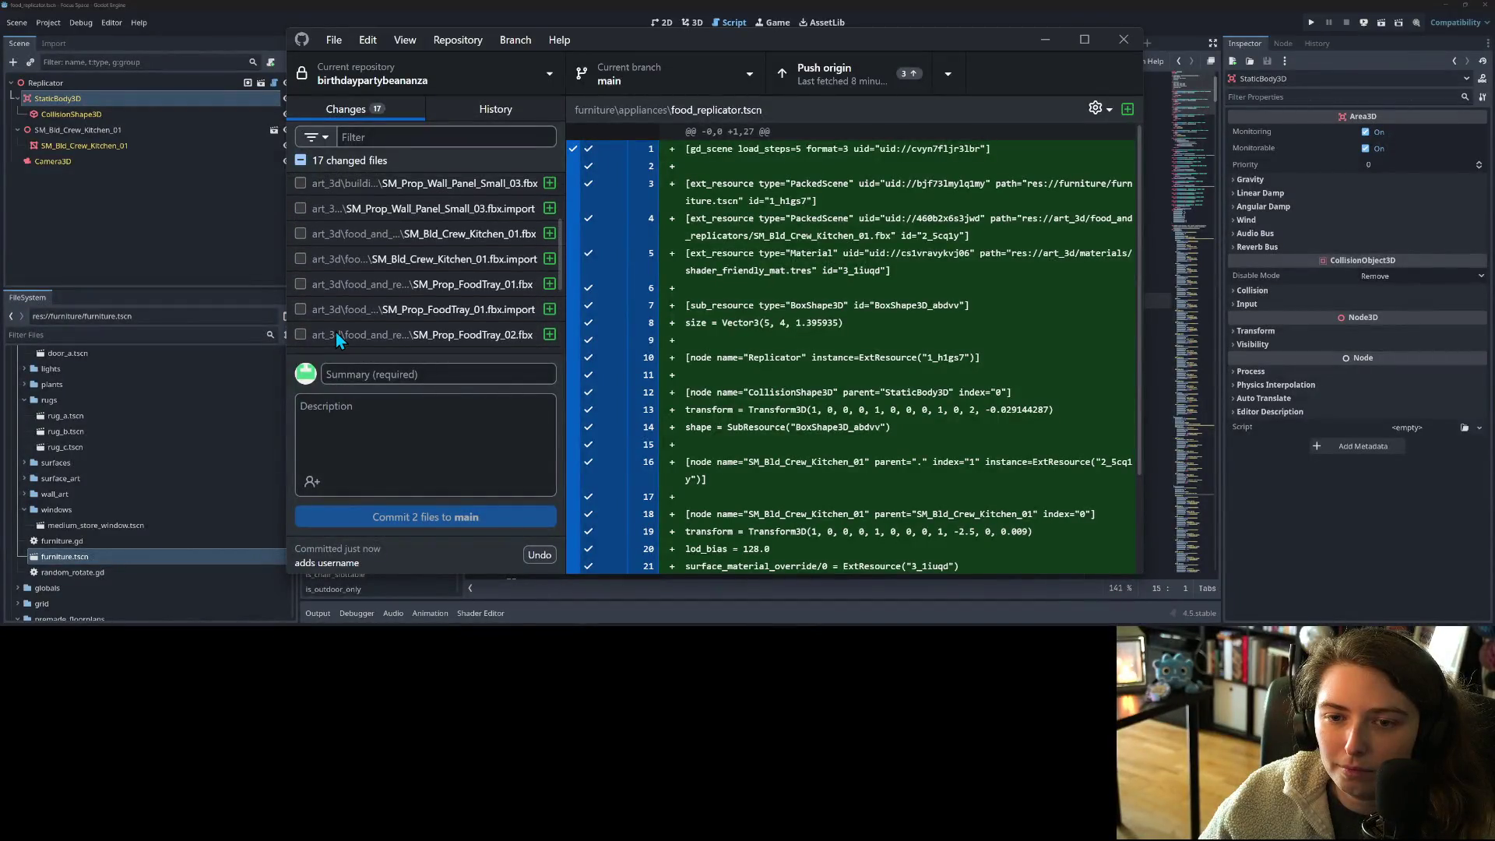
scroll(up, 3)
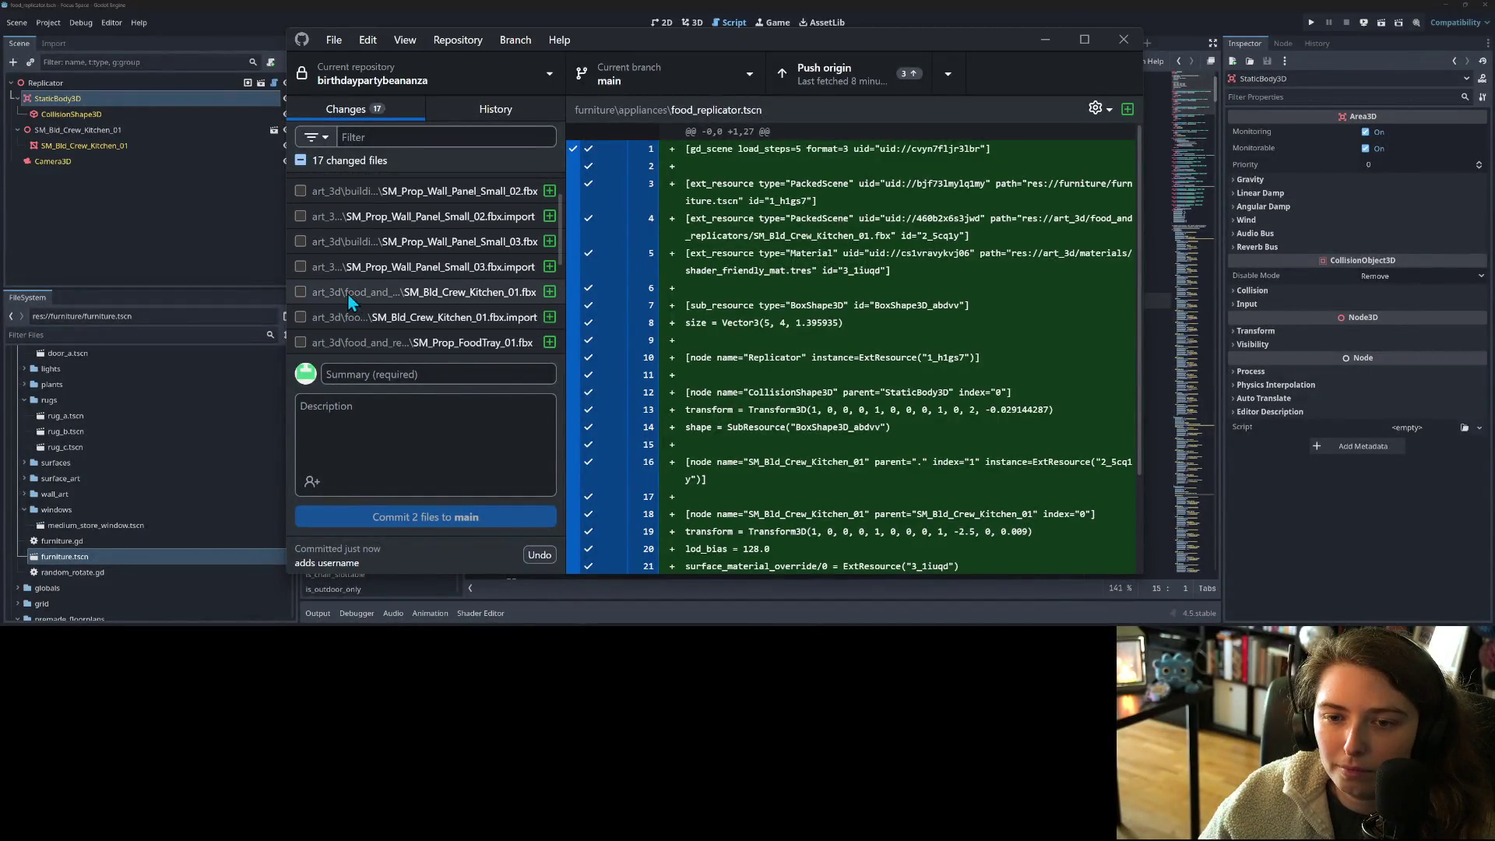
click(301, 291)
click(301, 317)
- Enter the 'adds replicator' commit summary and minimize GitHub Desktop
click(419, 421)
click(441, 375)
text(adds replicator)
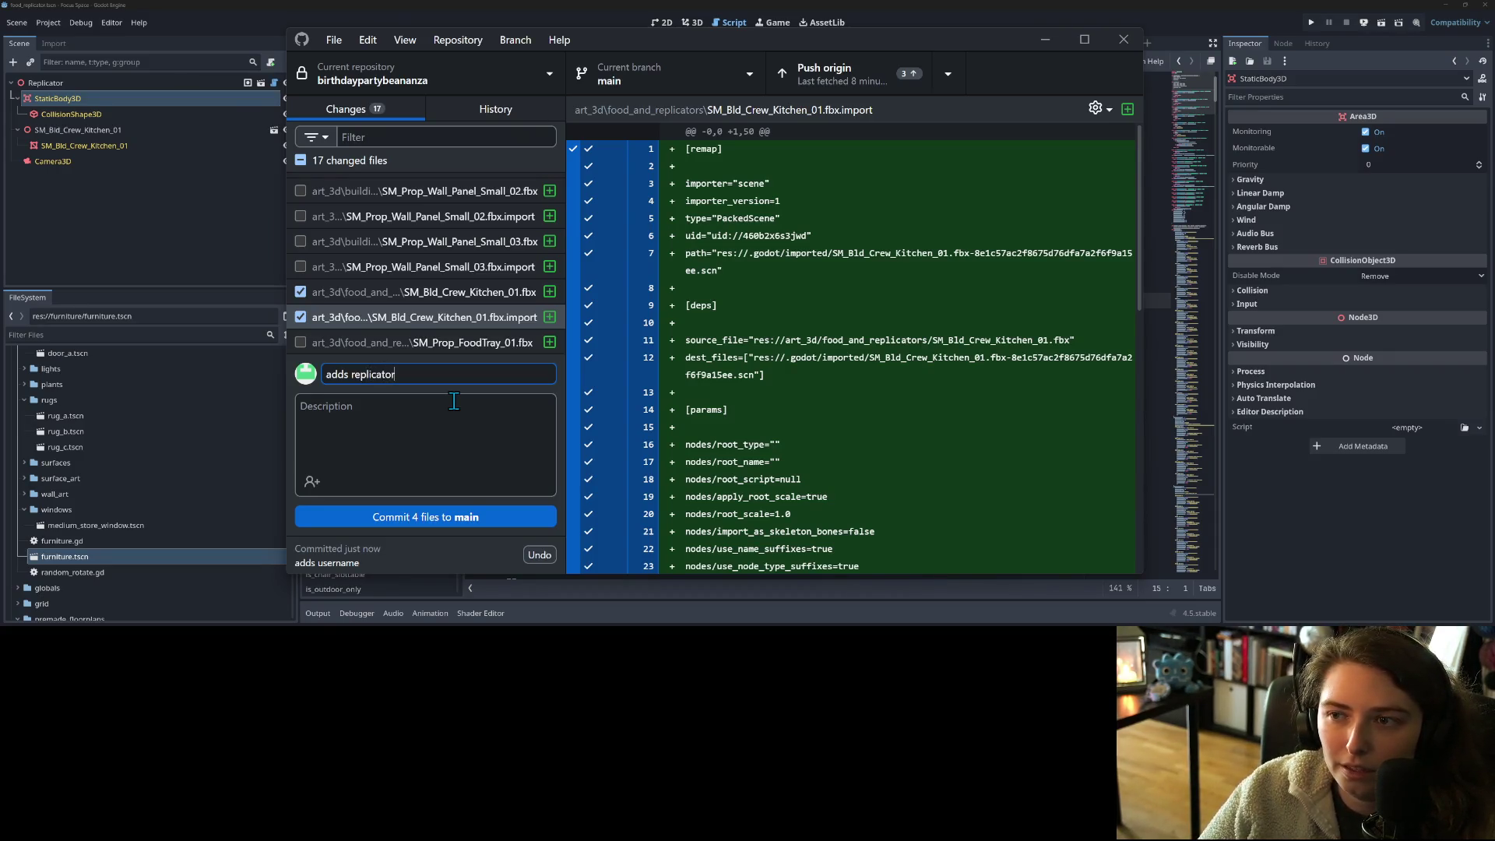
scroll(down, 3)
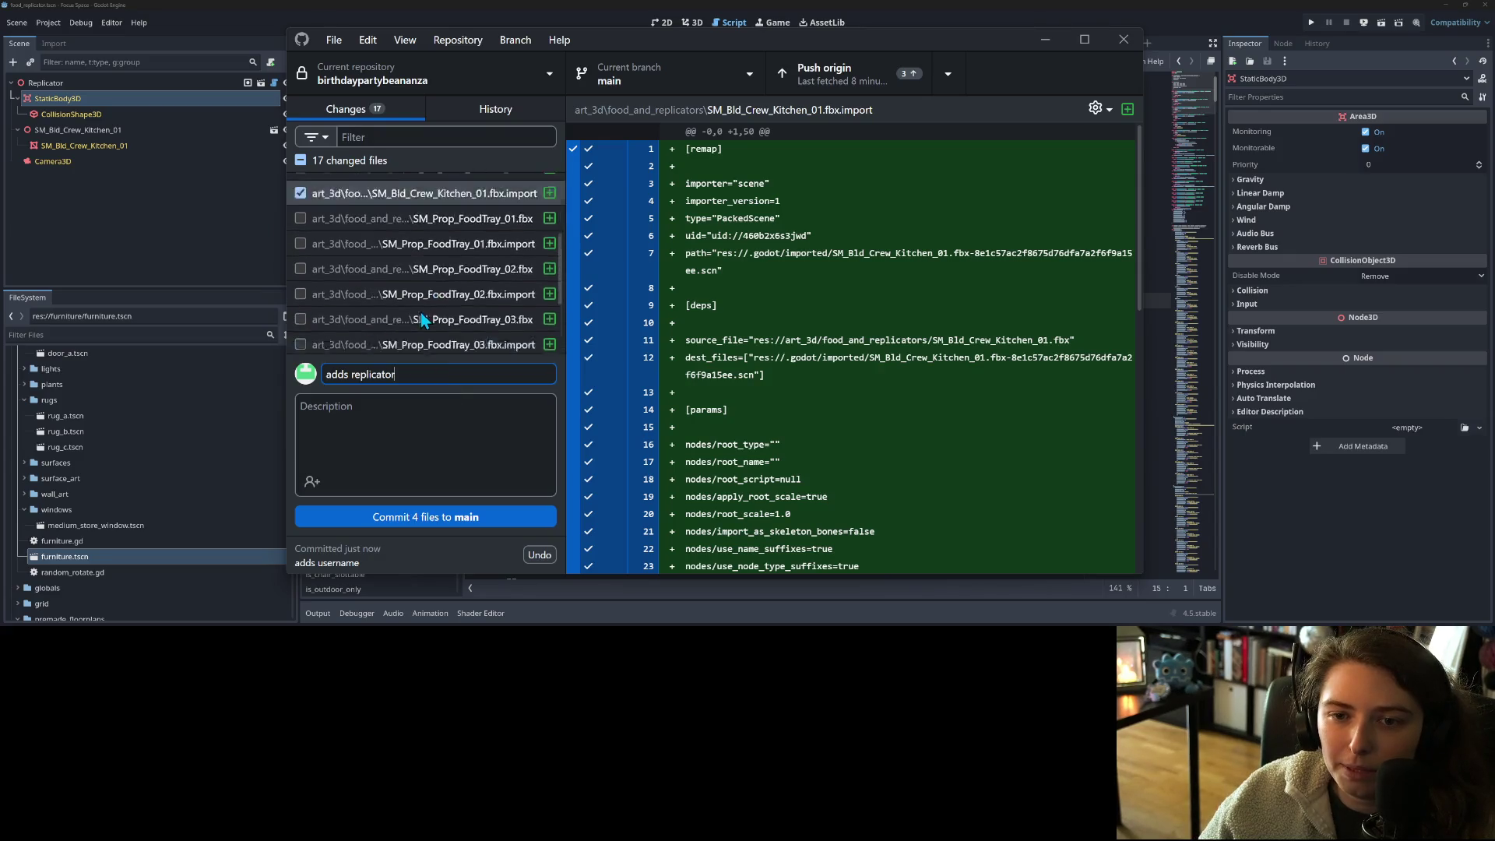
click(1045, 41)
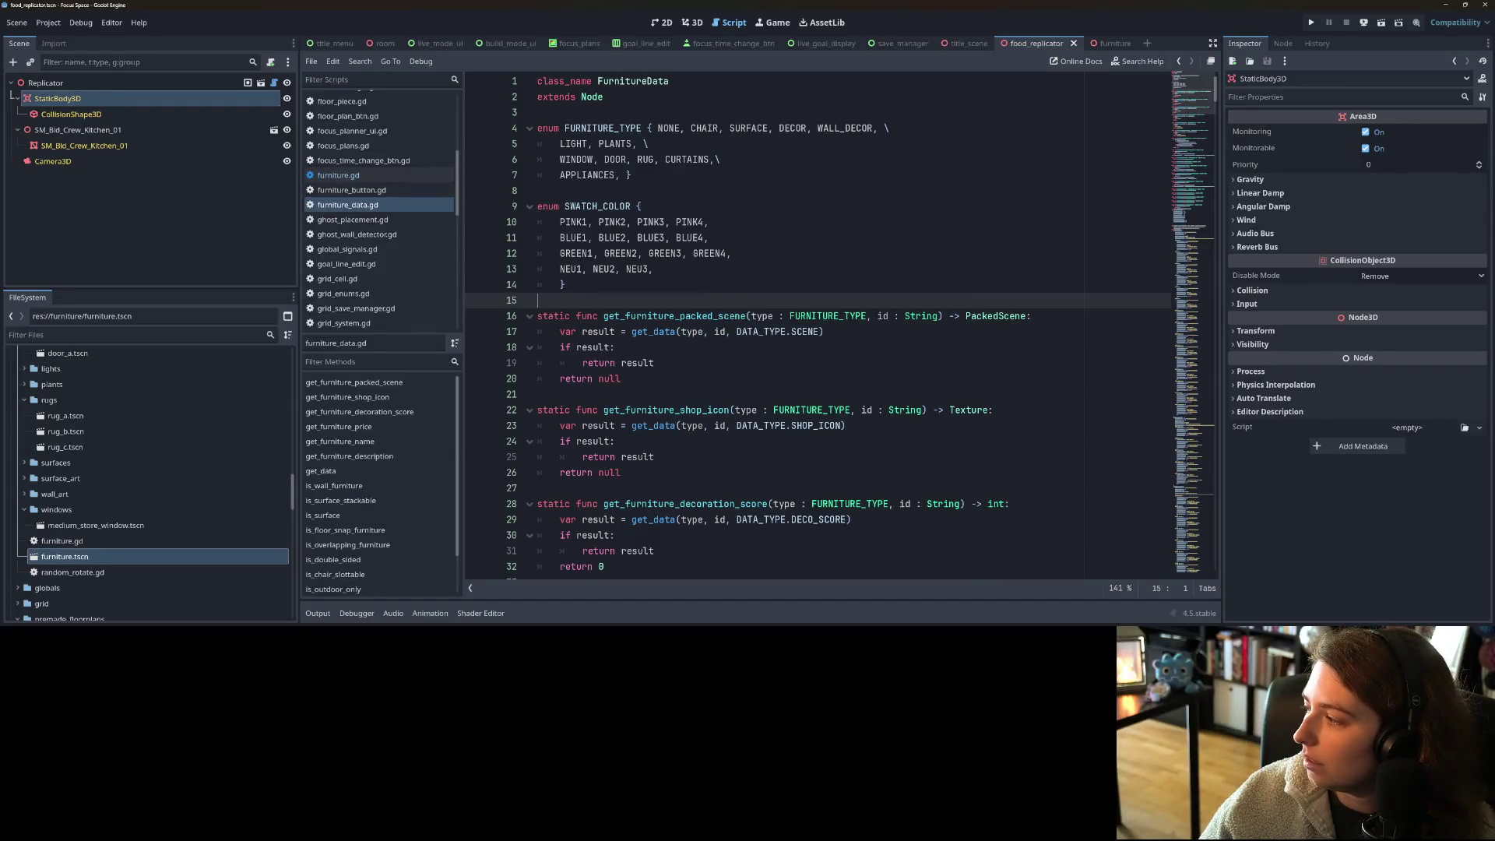
- Push the pending commits to origin, then switch over to Blender
key(alt+Tab)
click(872, 78)
click(1053, 40)
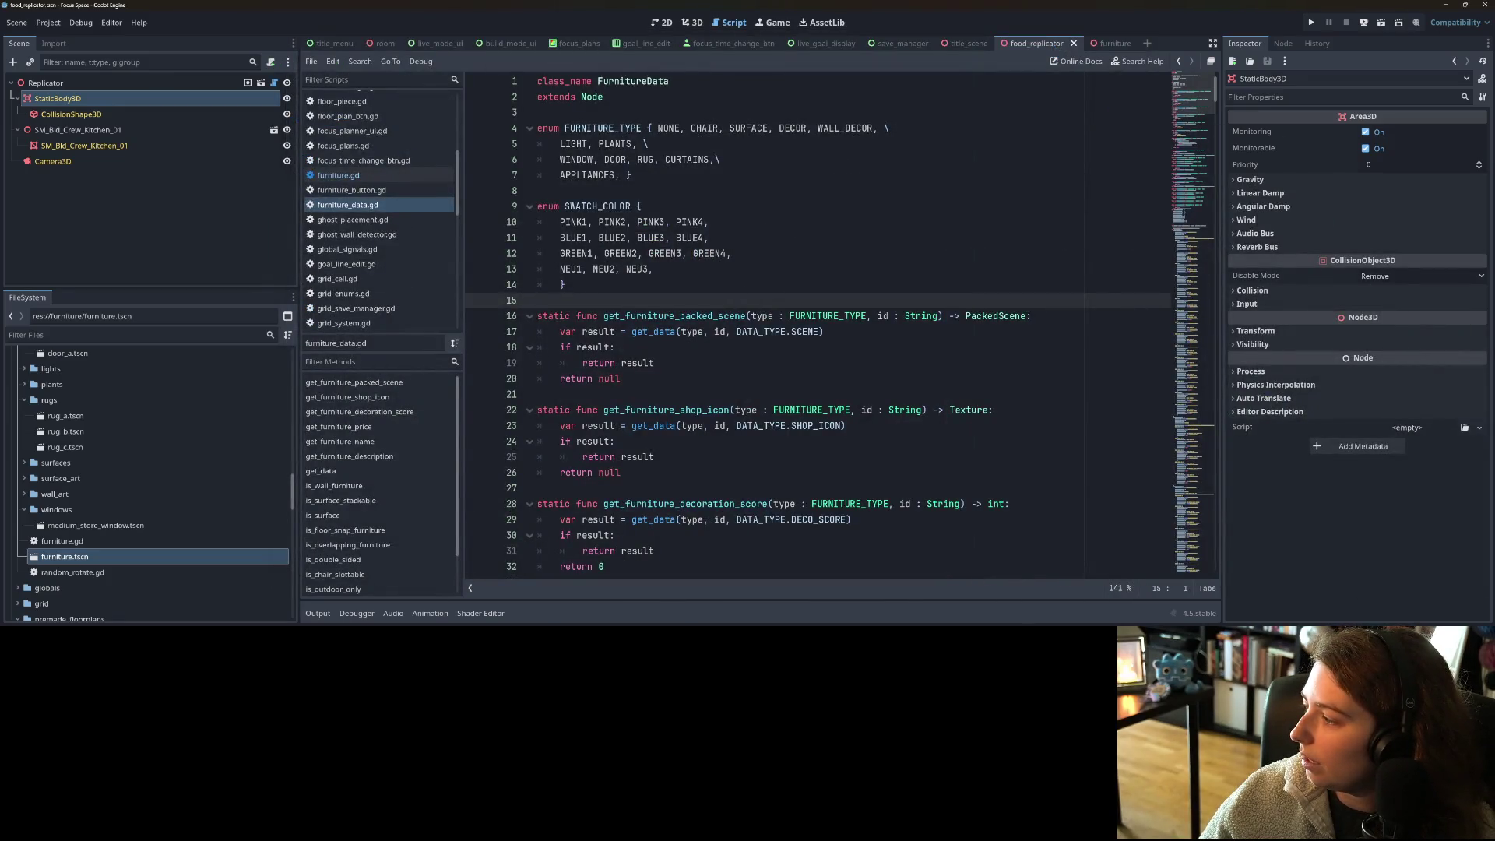
key(alt+Tab)
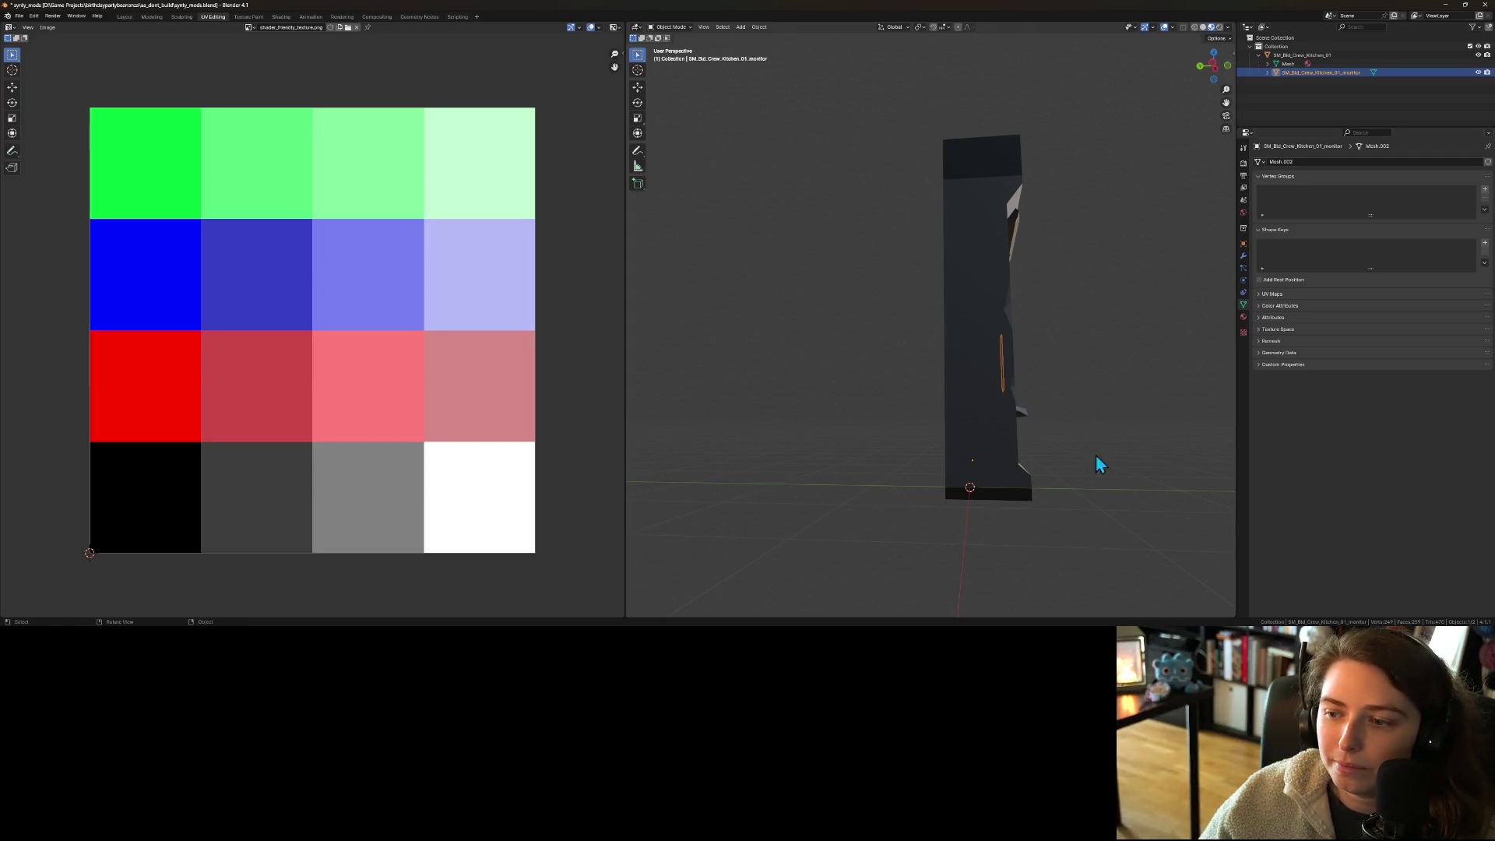
- Save synty_mods.blend and start an FBX export of the replicator model
drag(1124, 461, 1036, 472)
key(ctrl+s)
click(19, 15)
mouse_move(63, 148)
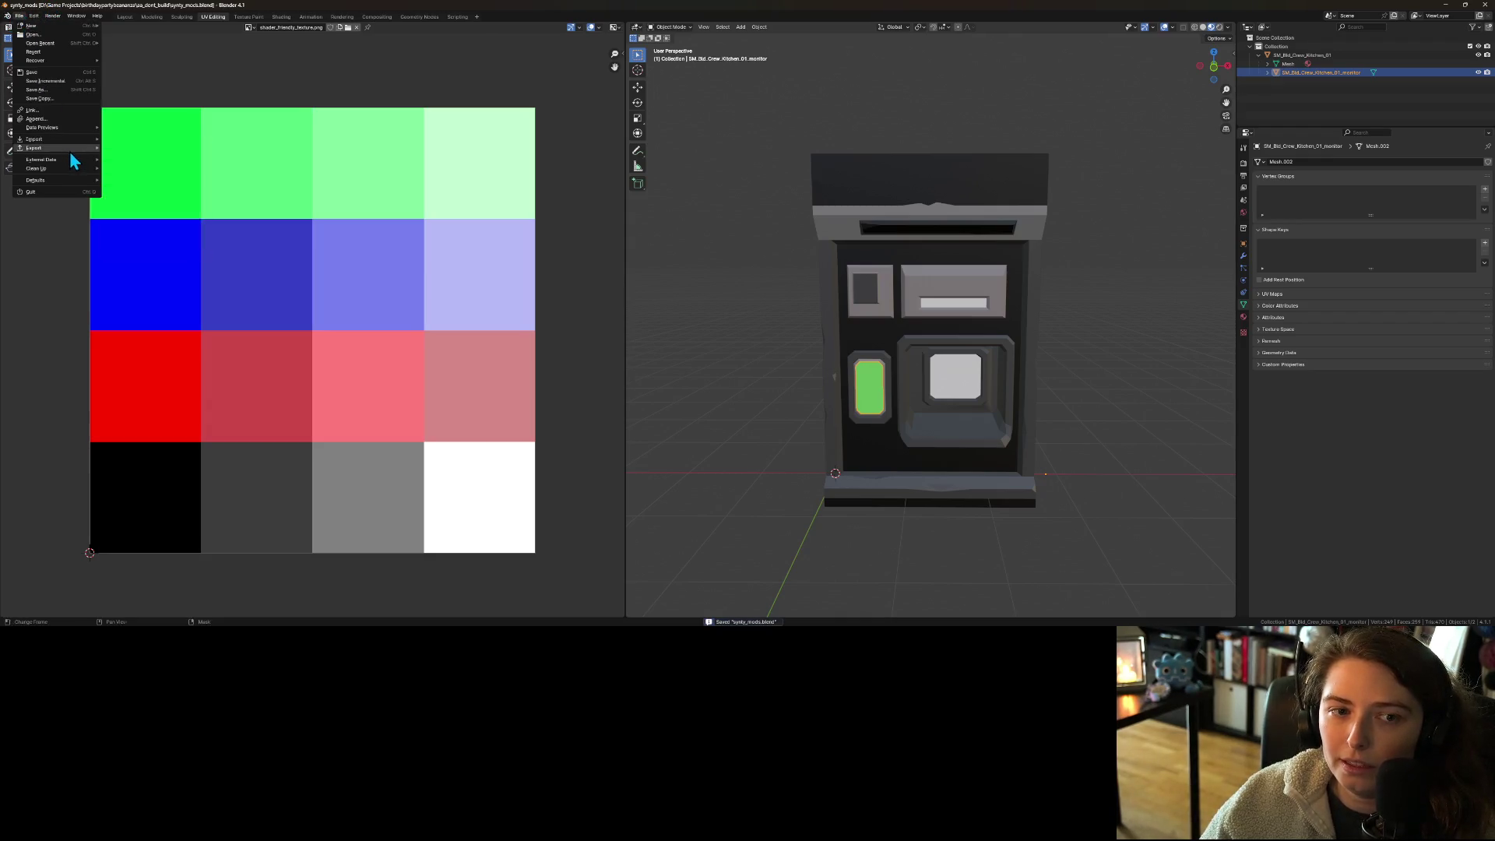
click(145, 237)
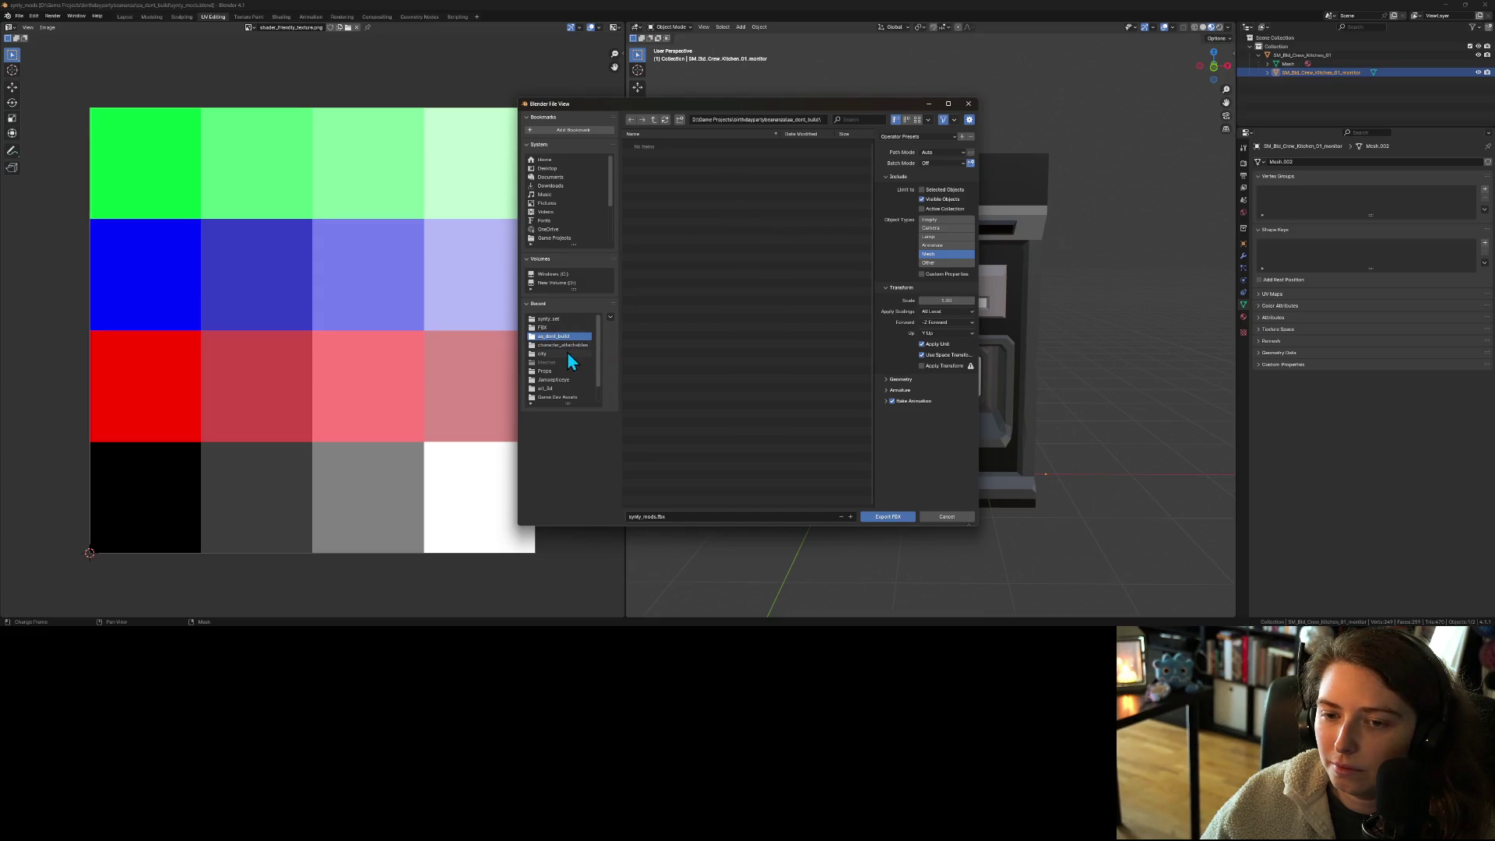
- Target the export at art_3d/food_and_replicators with the file name compact_replicator.fbx
click(654, 120)
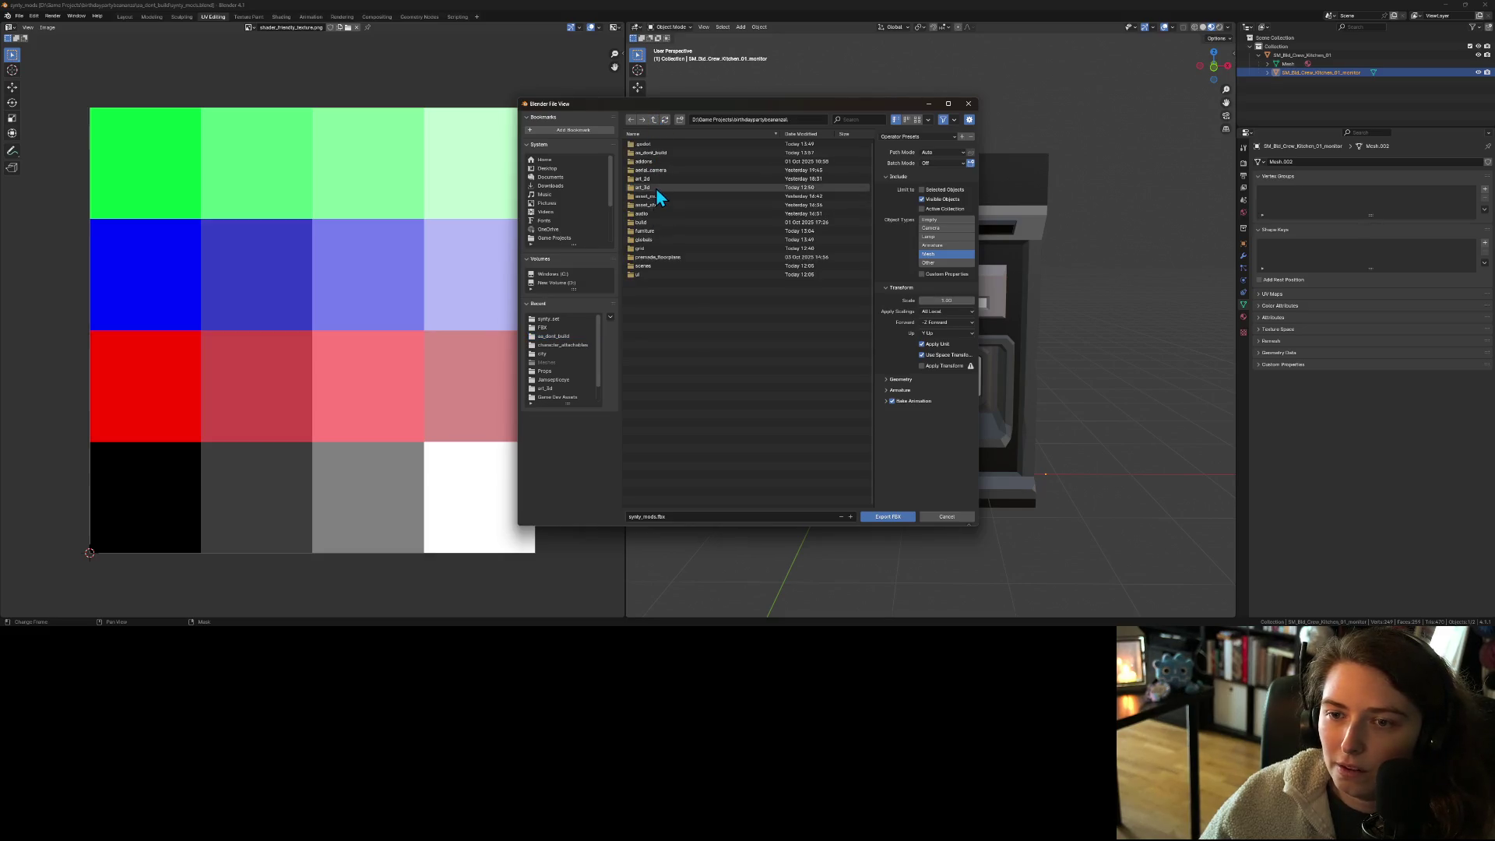
double_click(656, 189)
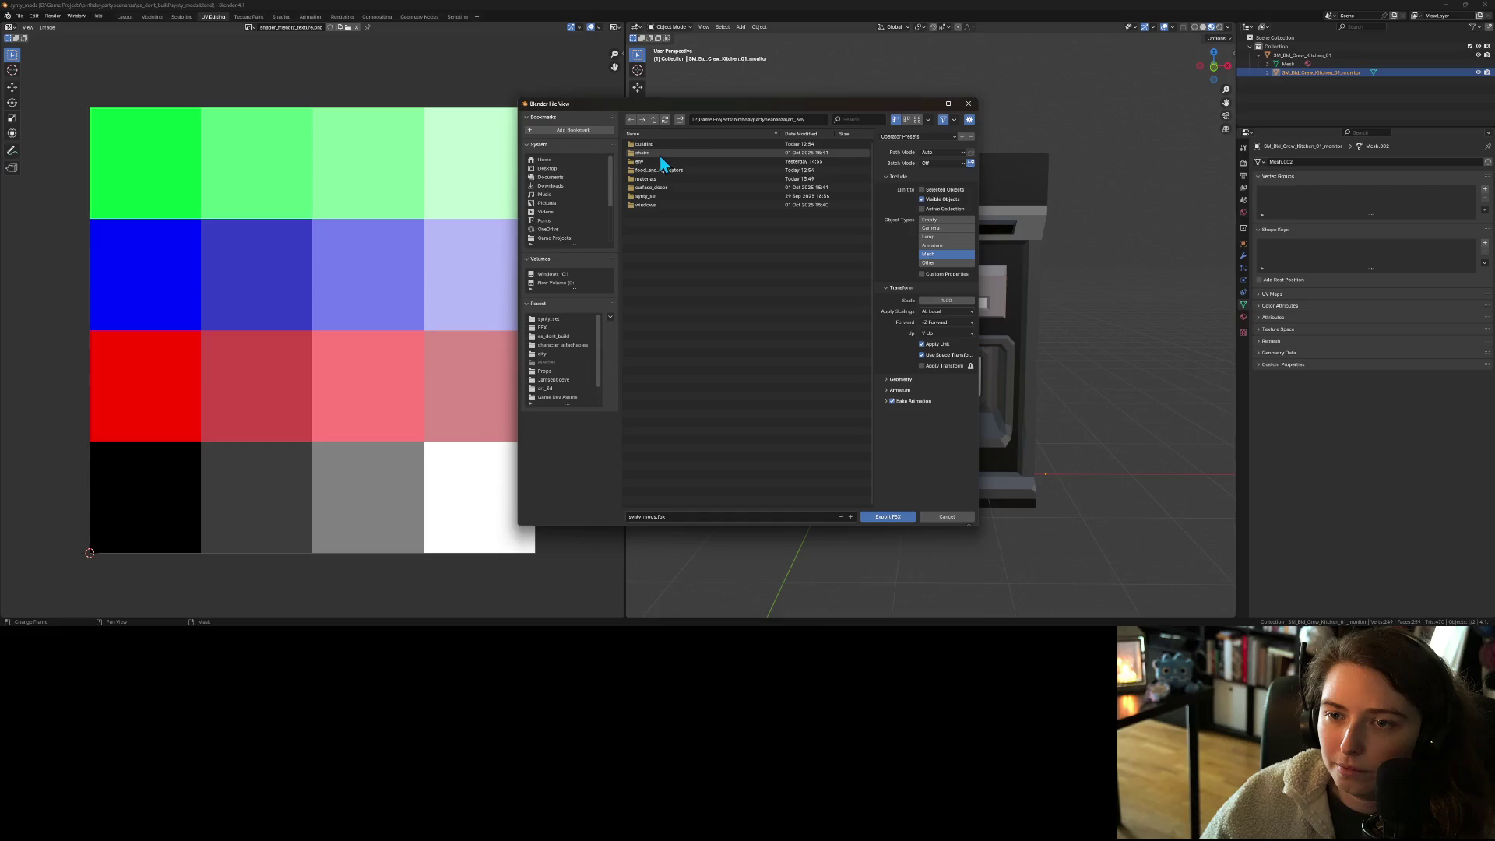
double_click(677, 170)
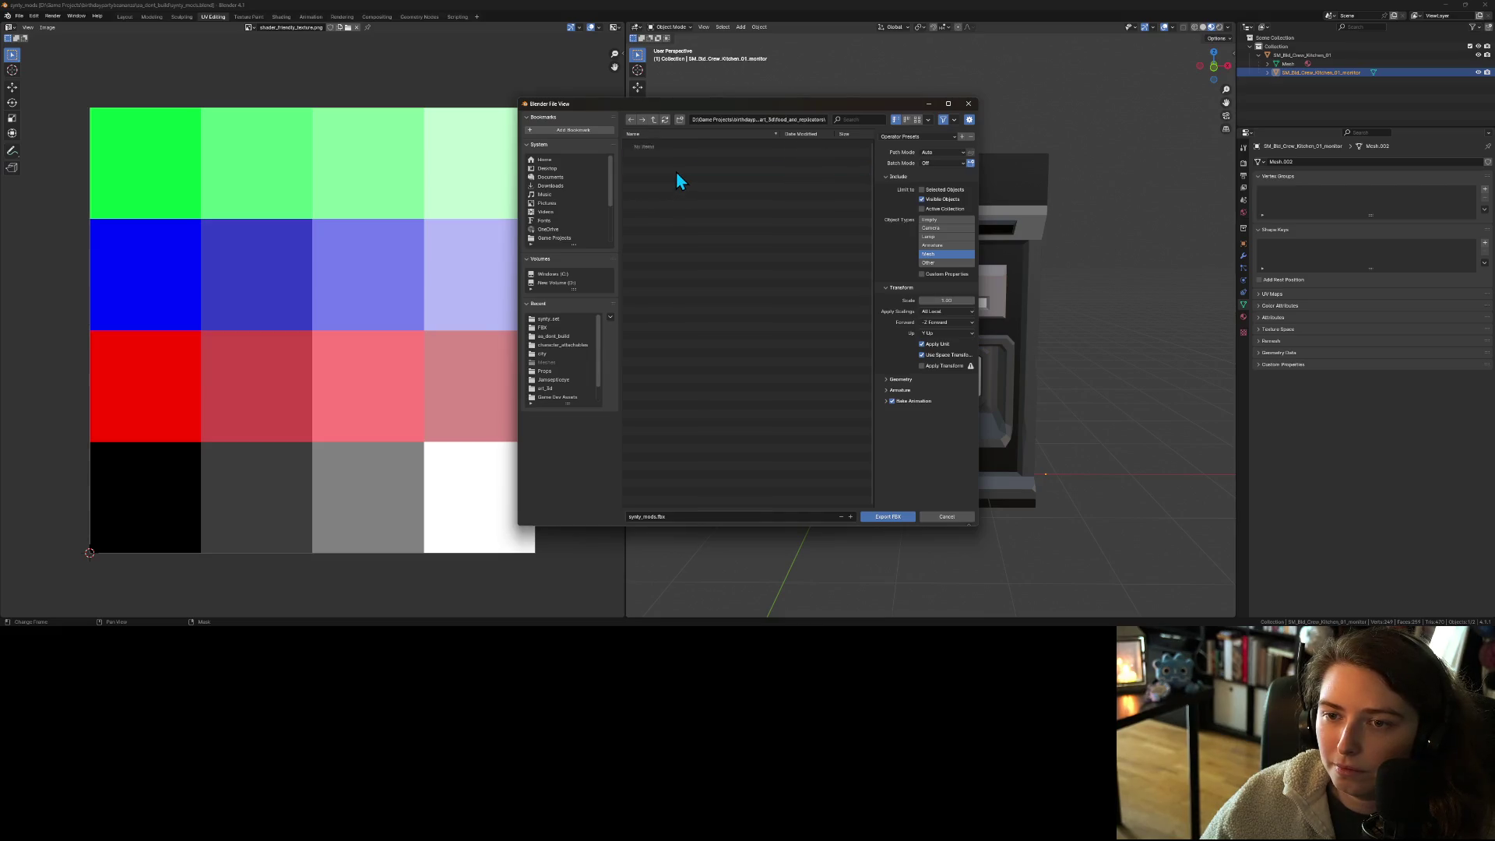
double_click(643, 516)
text(smal)
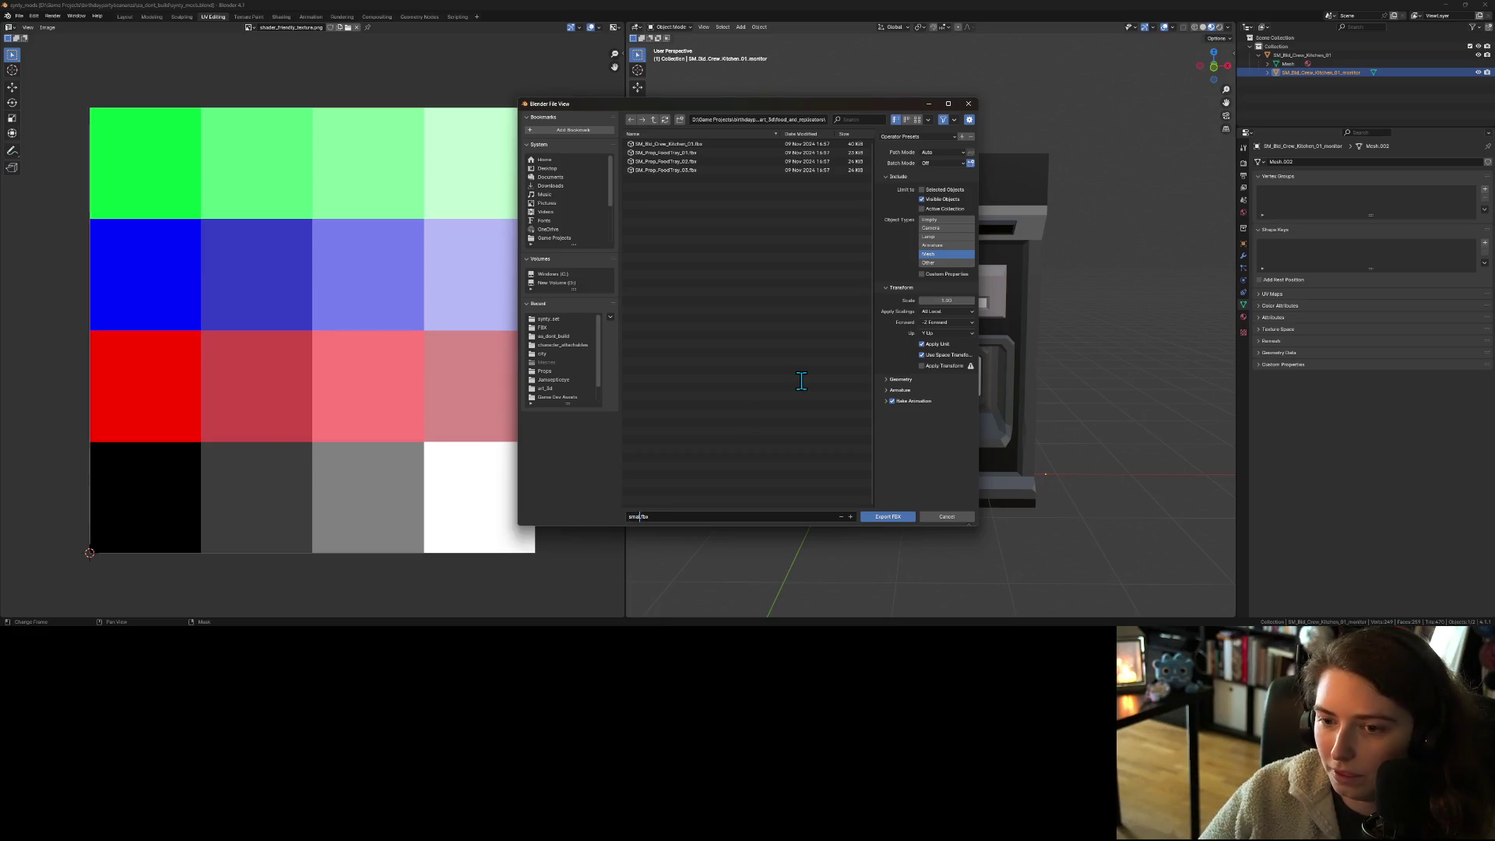
text(_replicator)
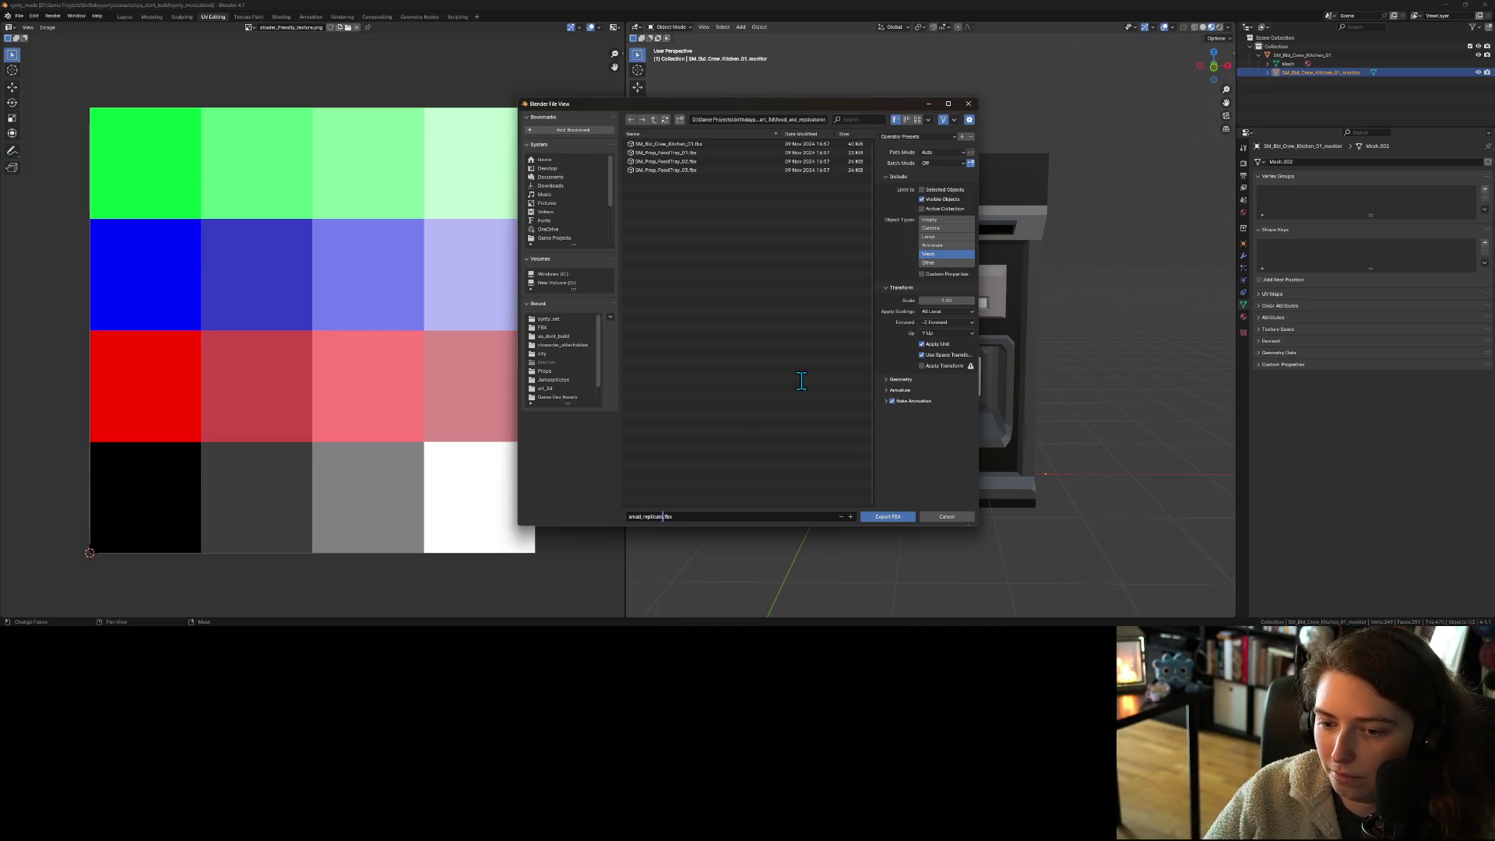
double_click(640, 517)
text(compact_)
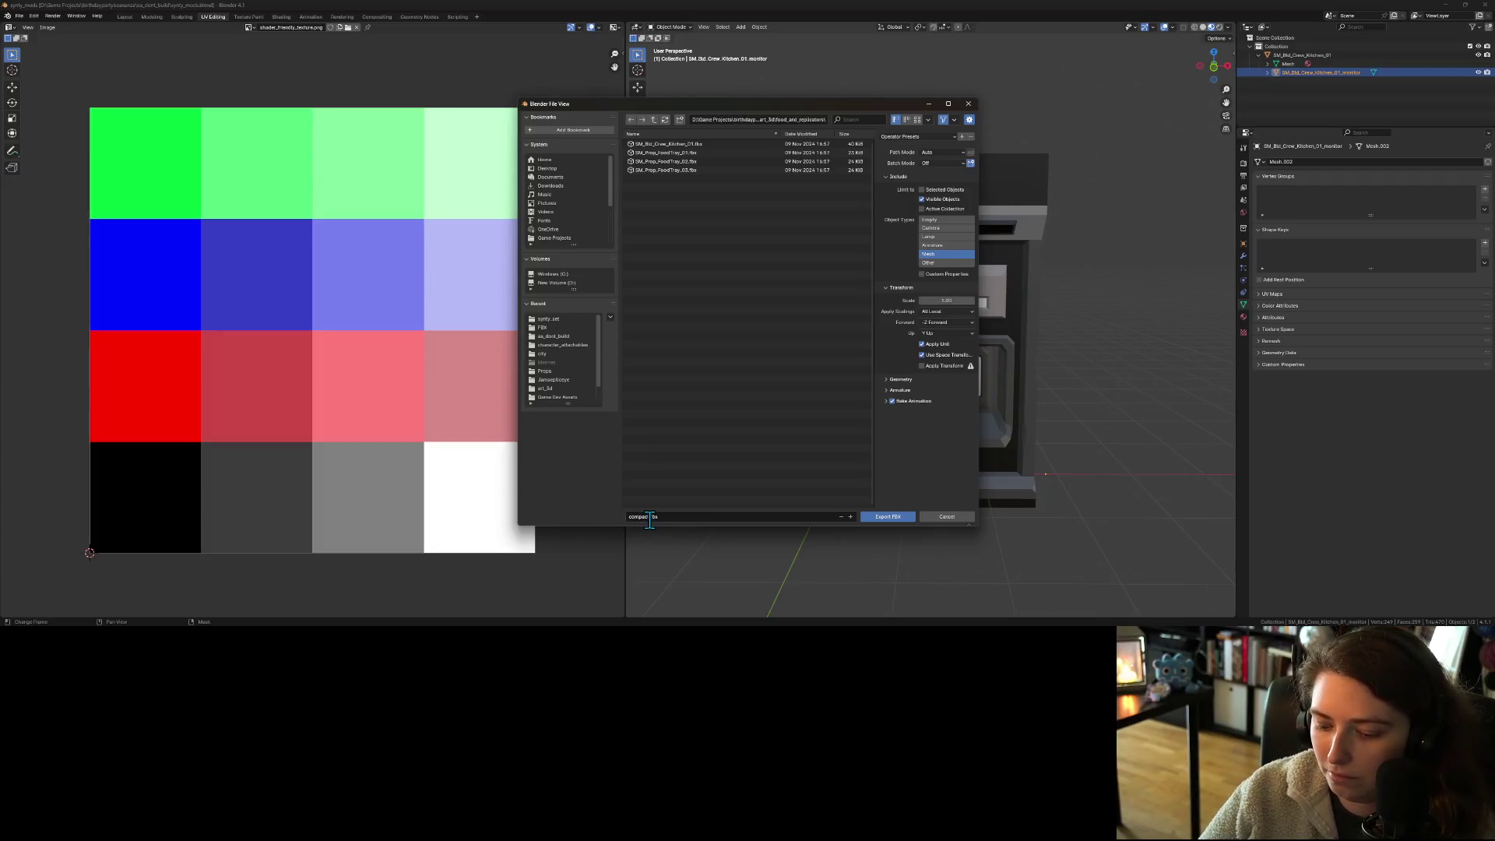
text(replicator)
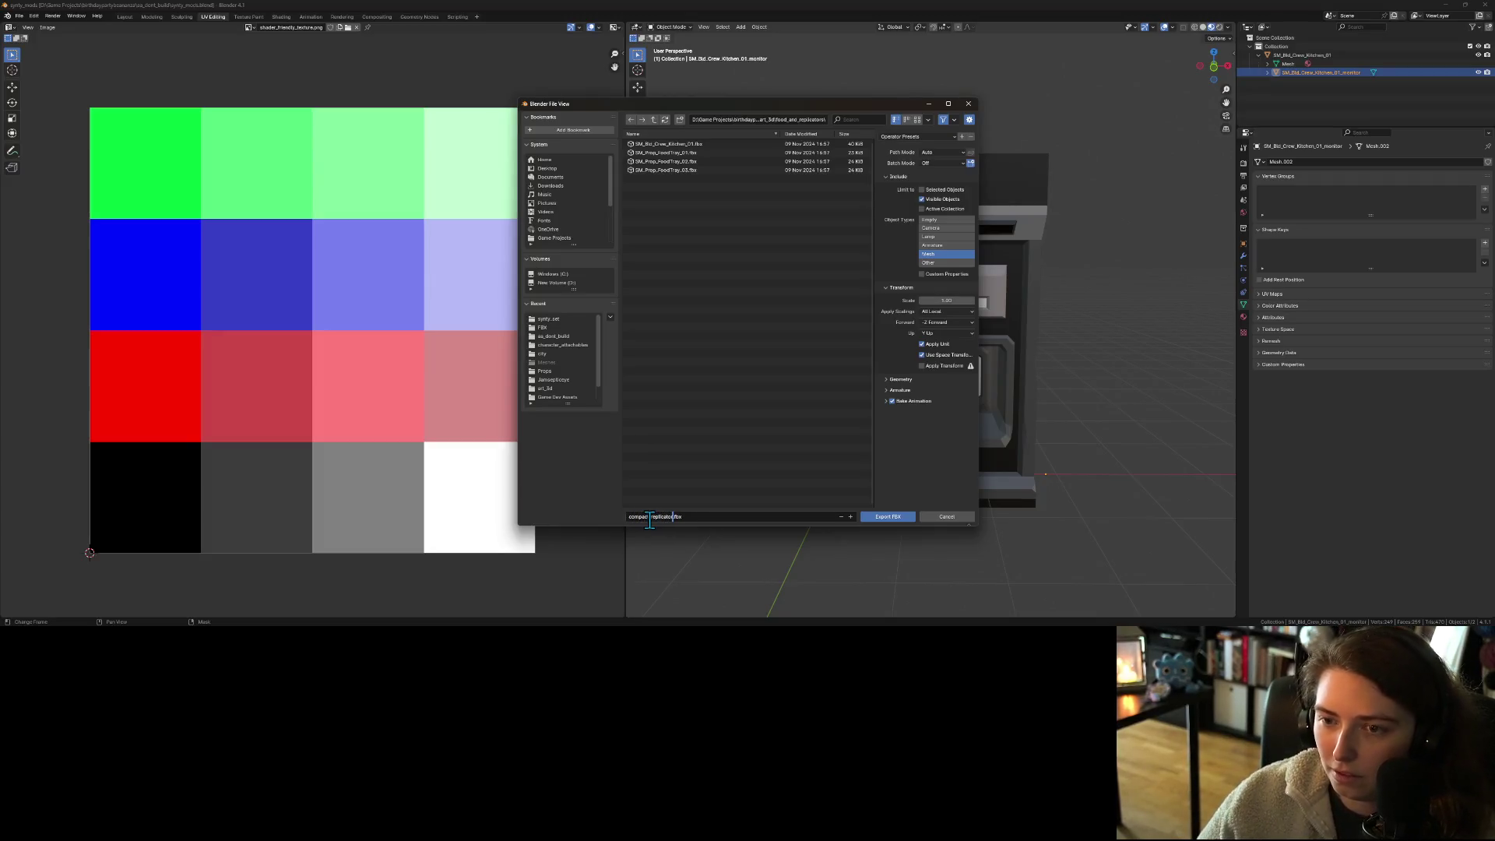
key(Return)
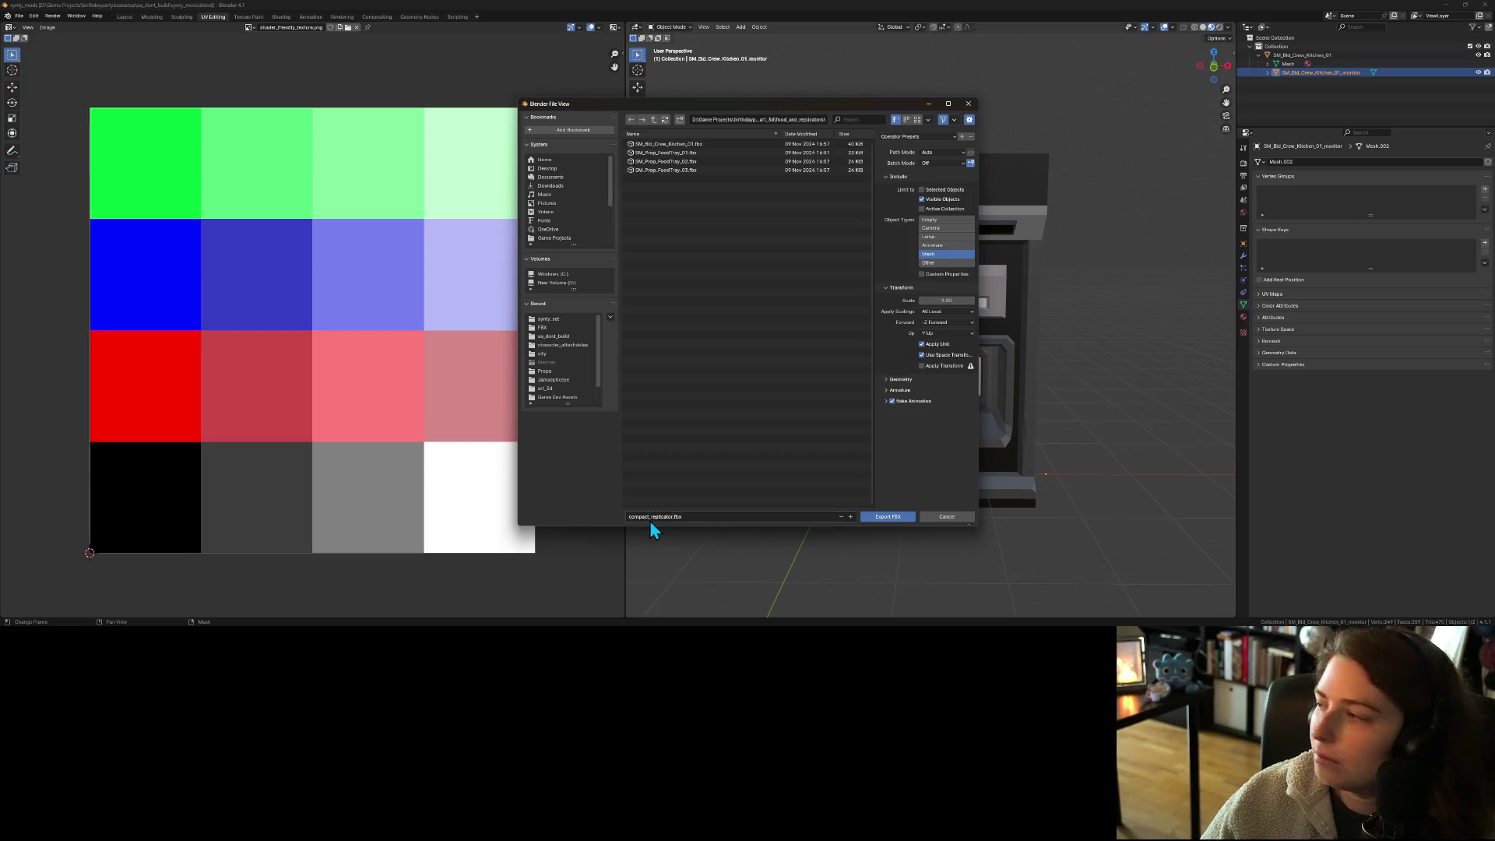
- Export the FBX, save the blend file, and return to Godot
click(888, 517)
key(ctrl+s)
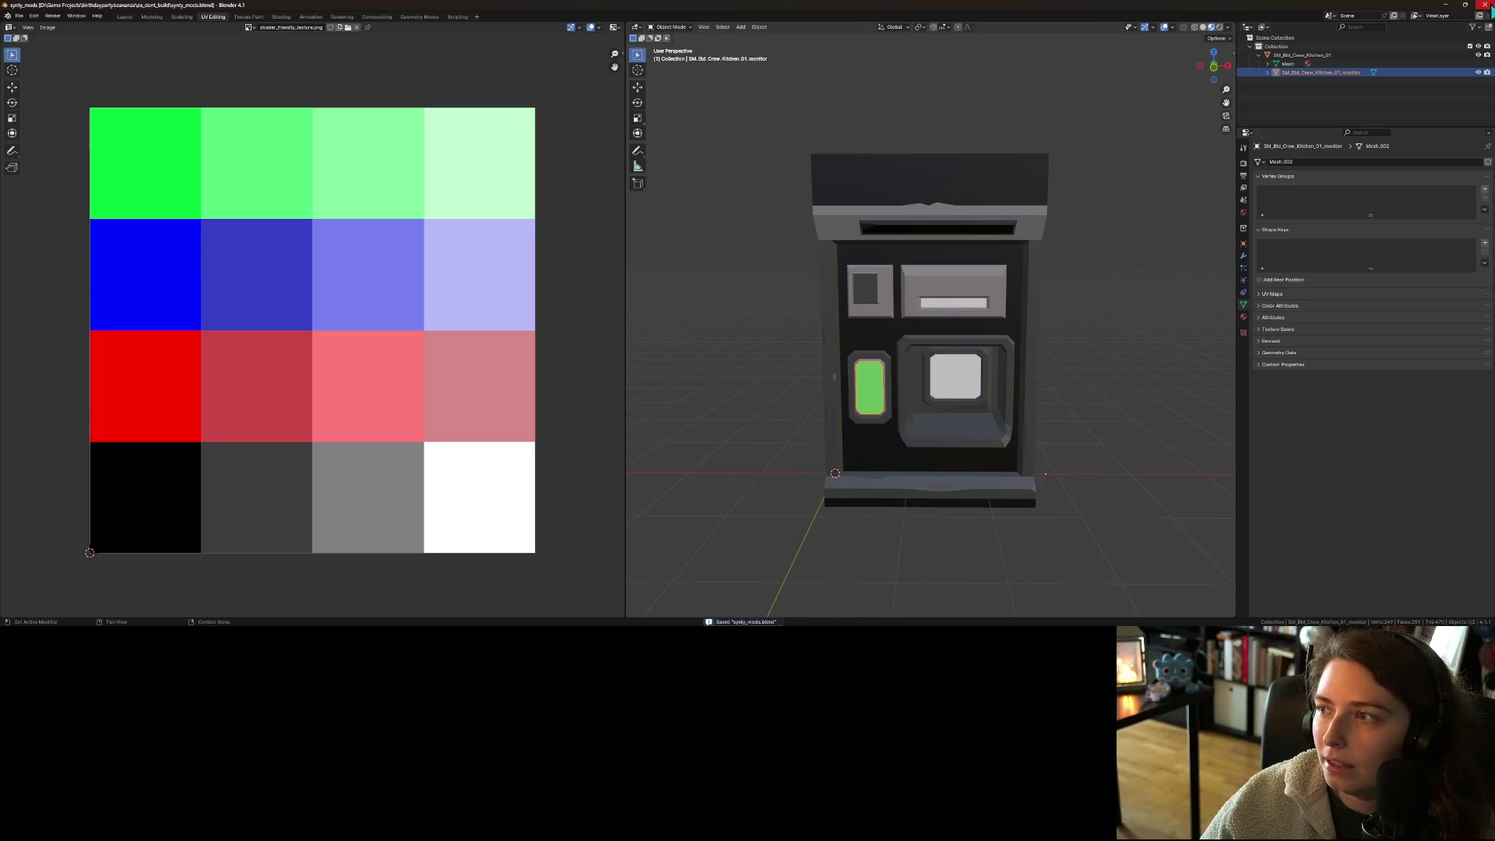
click(1446, 5)
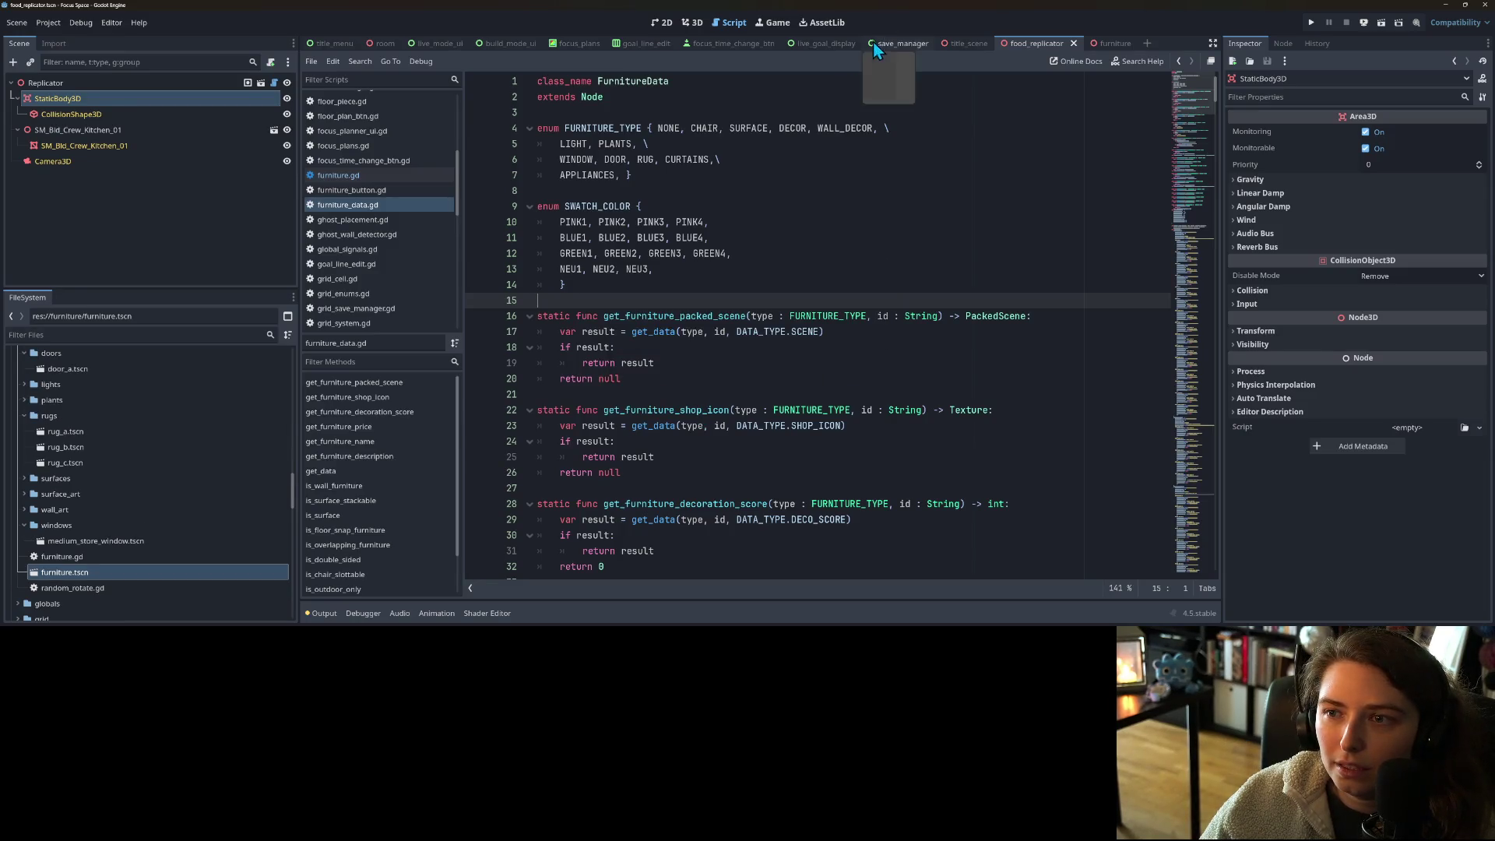
- Delete the SM_Bld_Crew_Kitchen_01 node and instance compact_replicator.fbx under Replicator
click(693, 22)
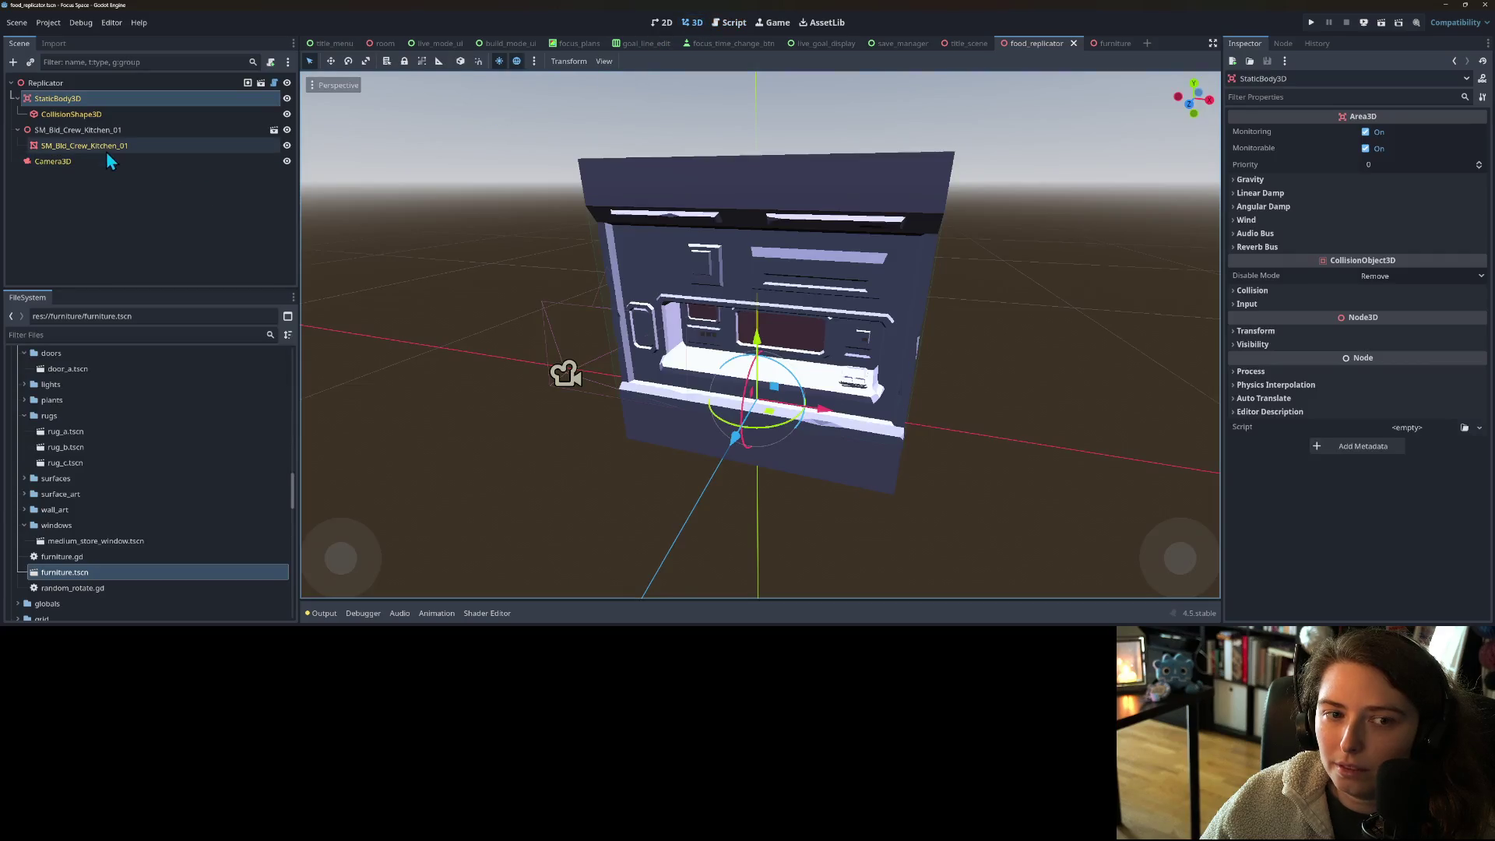
key(Delete)
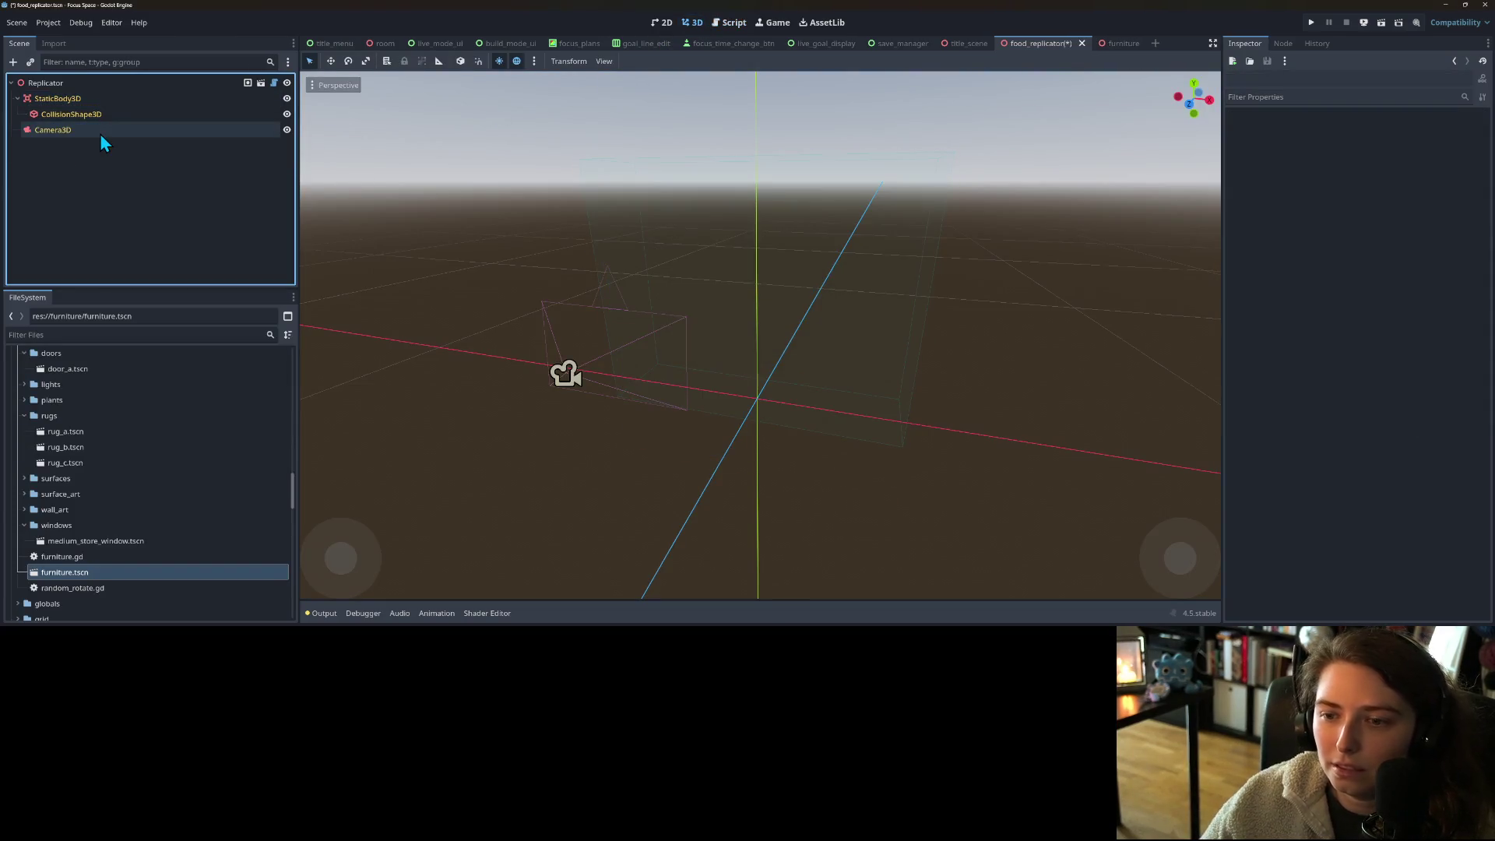
right_click(60, 82)
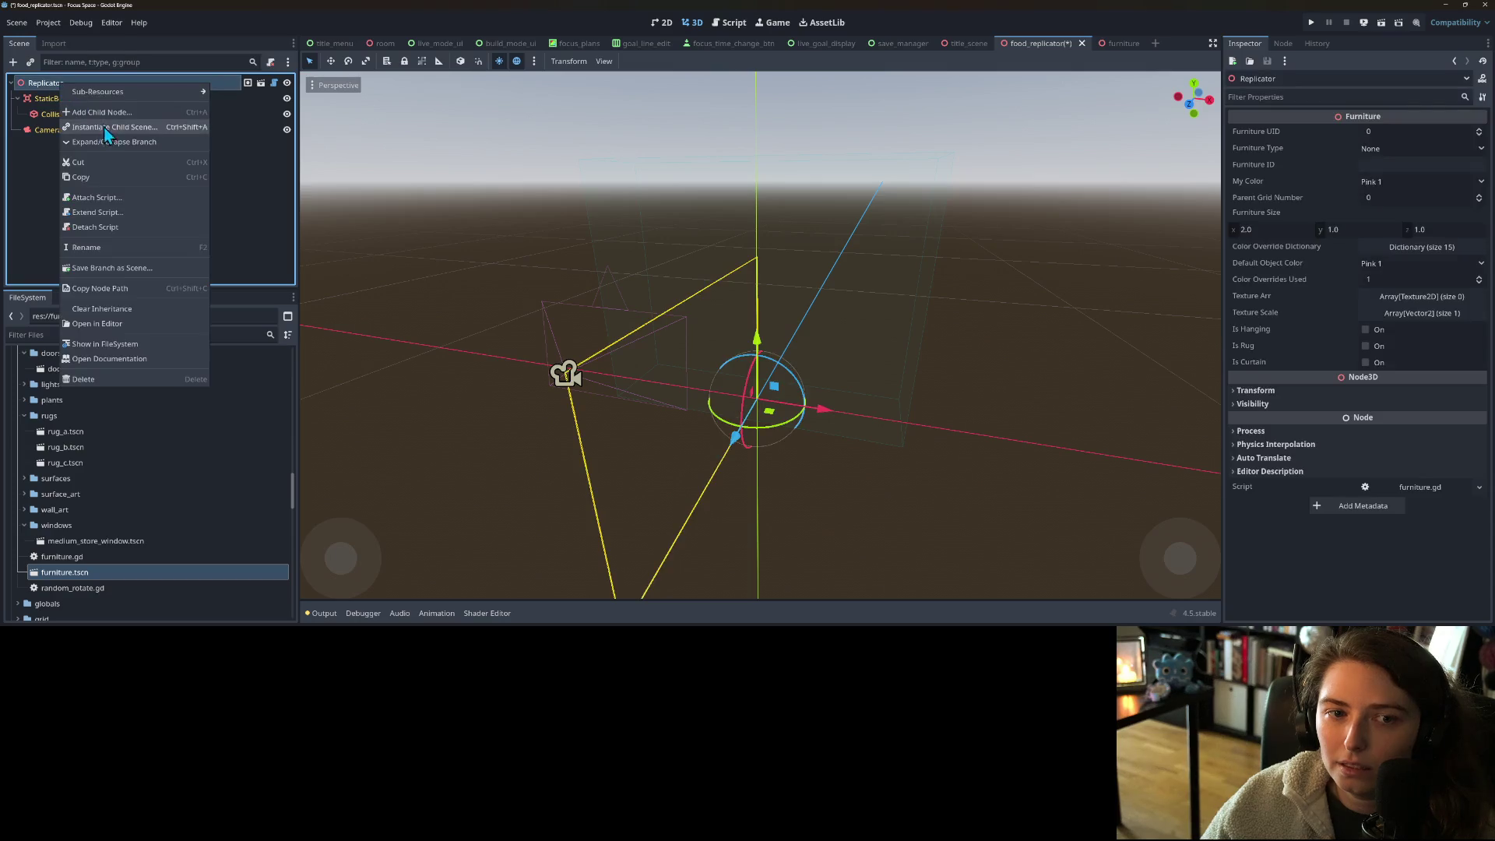
click(107, 128)
text(comp)
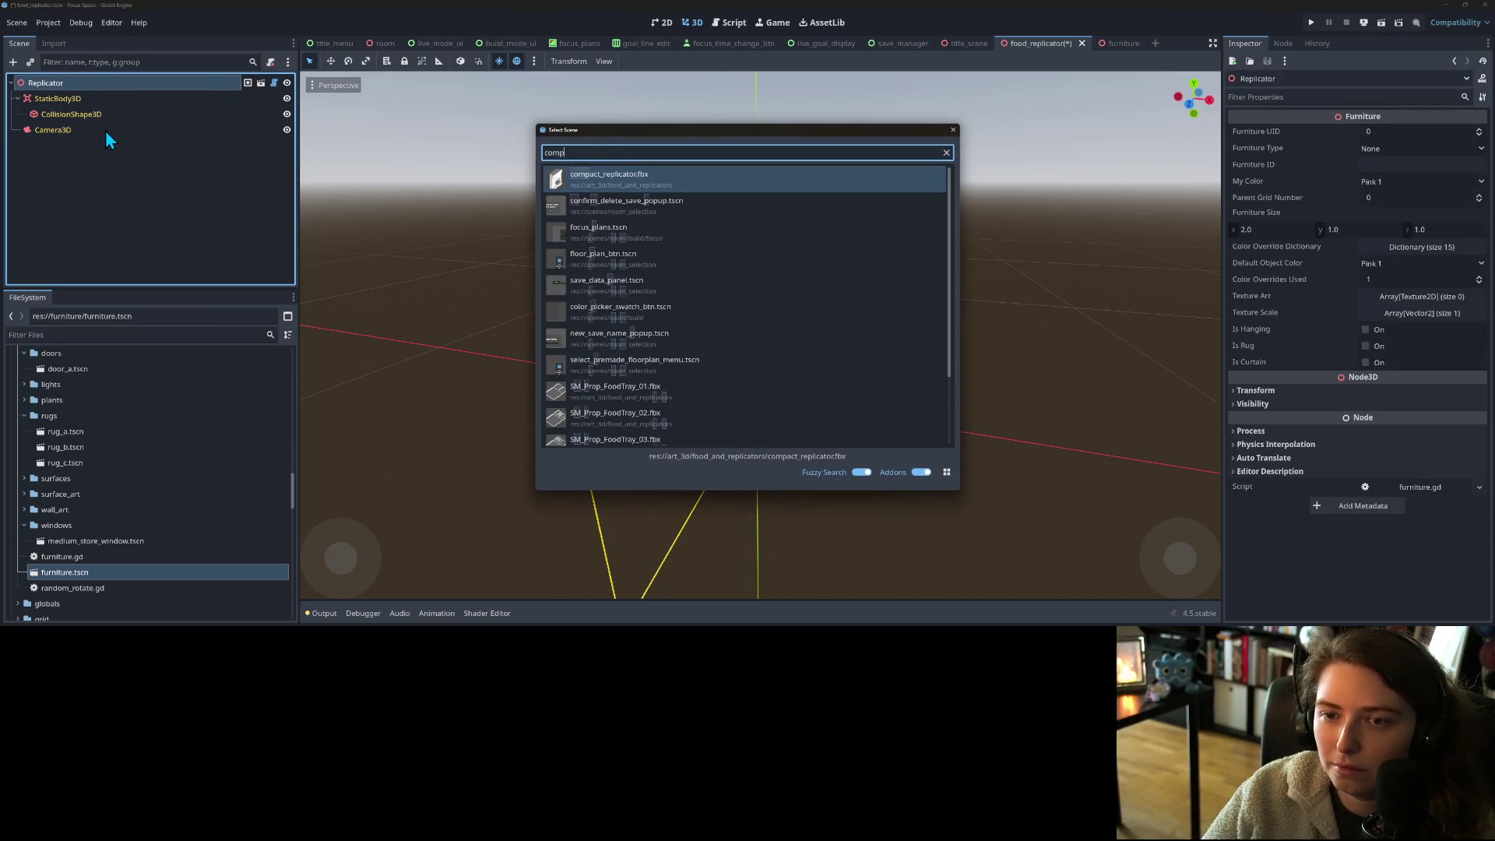
key(Return)
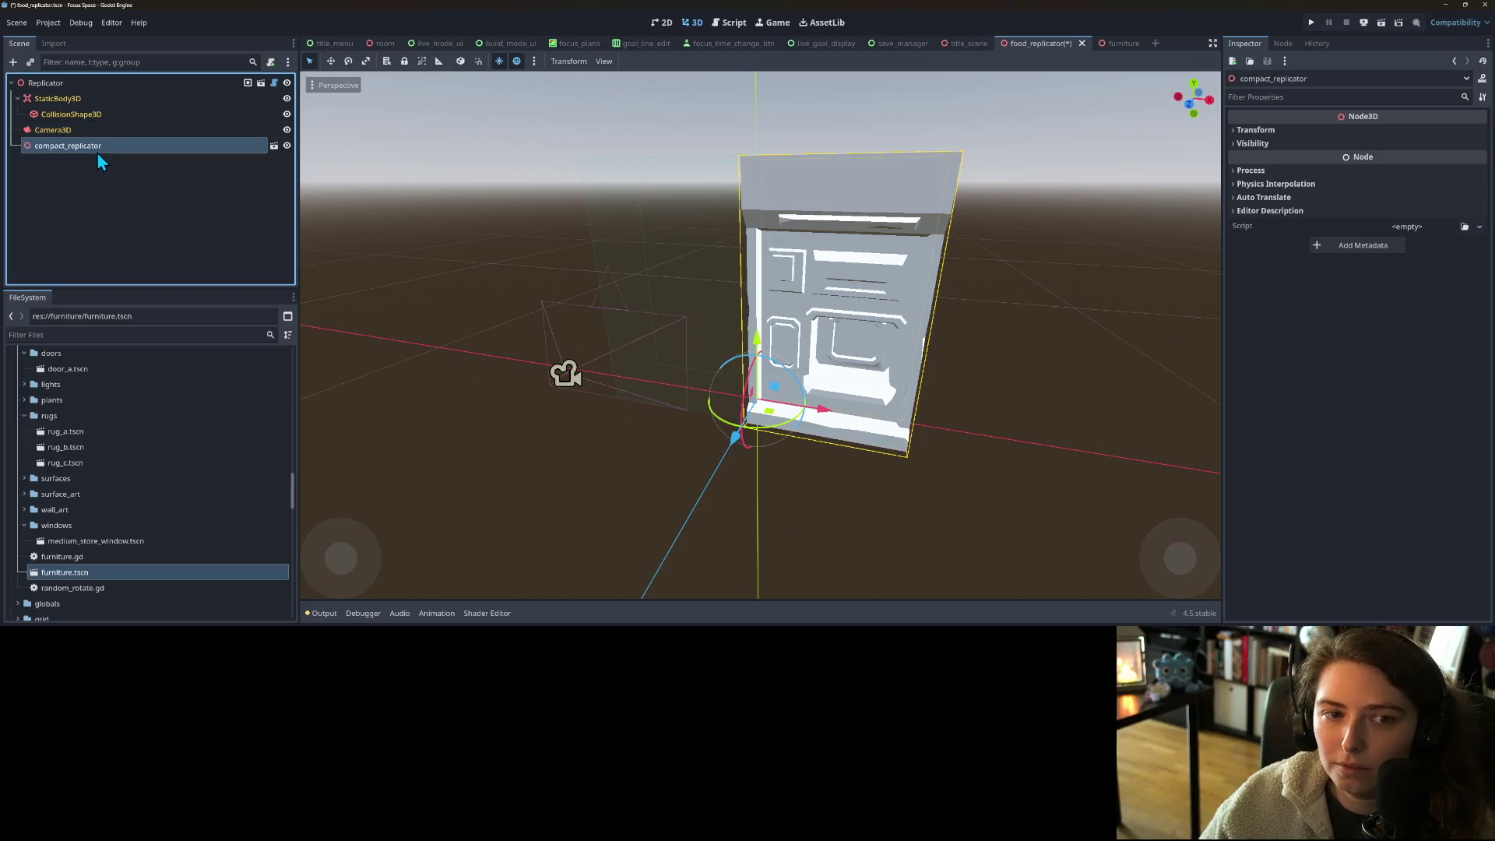
- Make compact_replicator's children editable and select the SM_Bld_Crew_Kitchen_01_monitor mesh
right_click(97, 150)
click(60, 160)
right_click(68, 147)
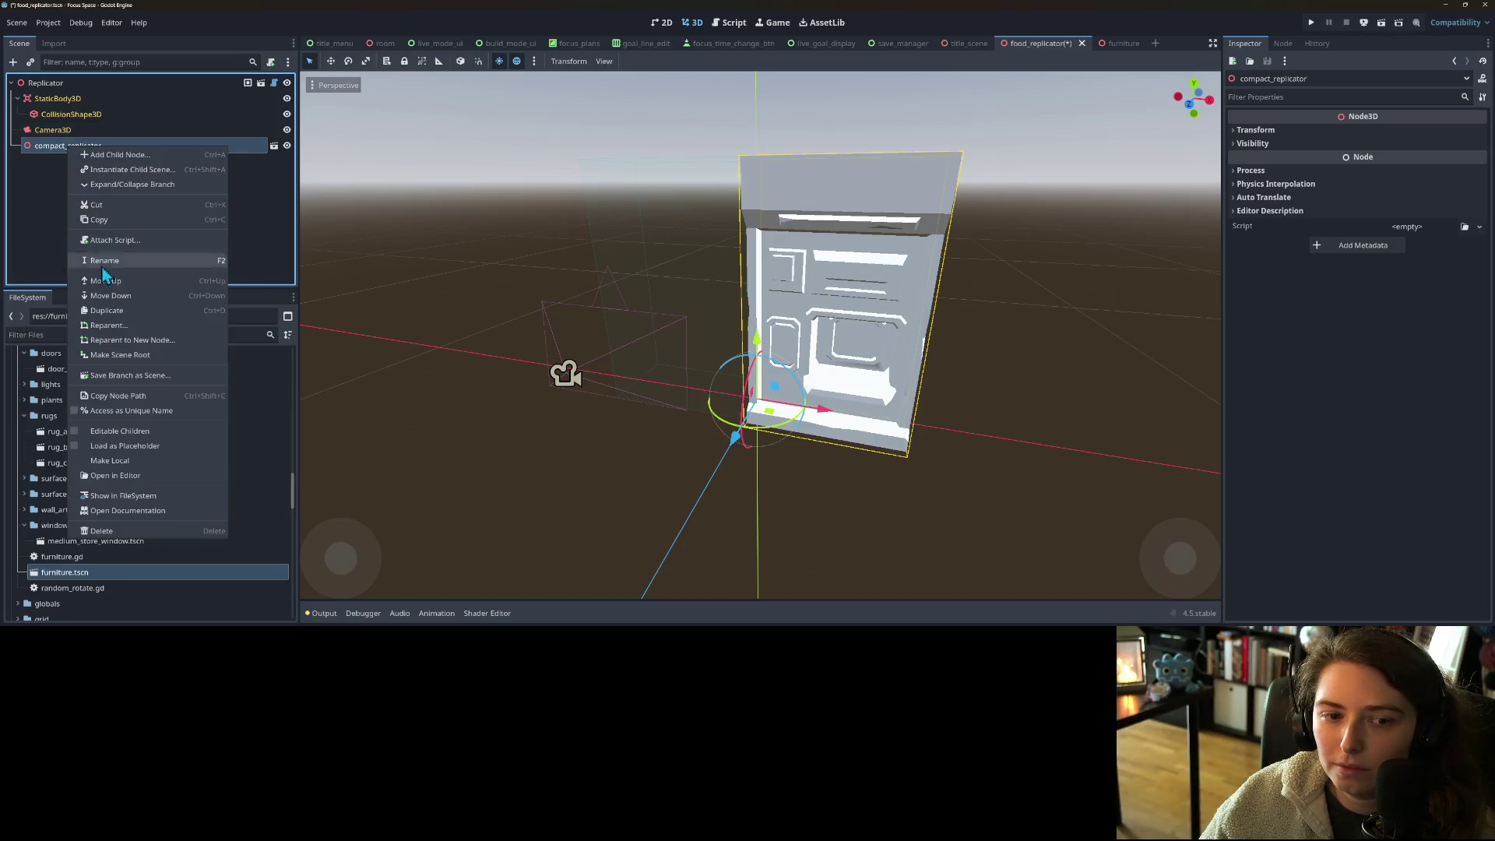
click(117, 436)
click(90, 177)
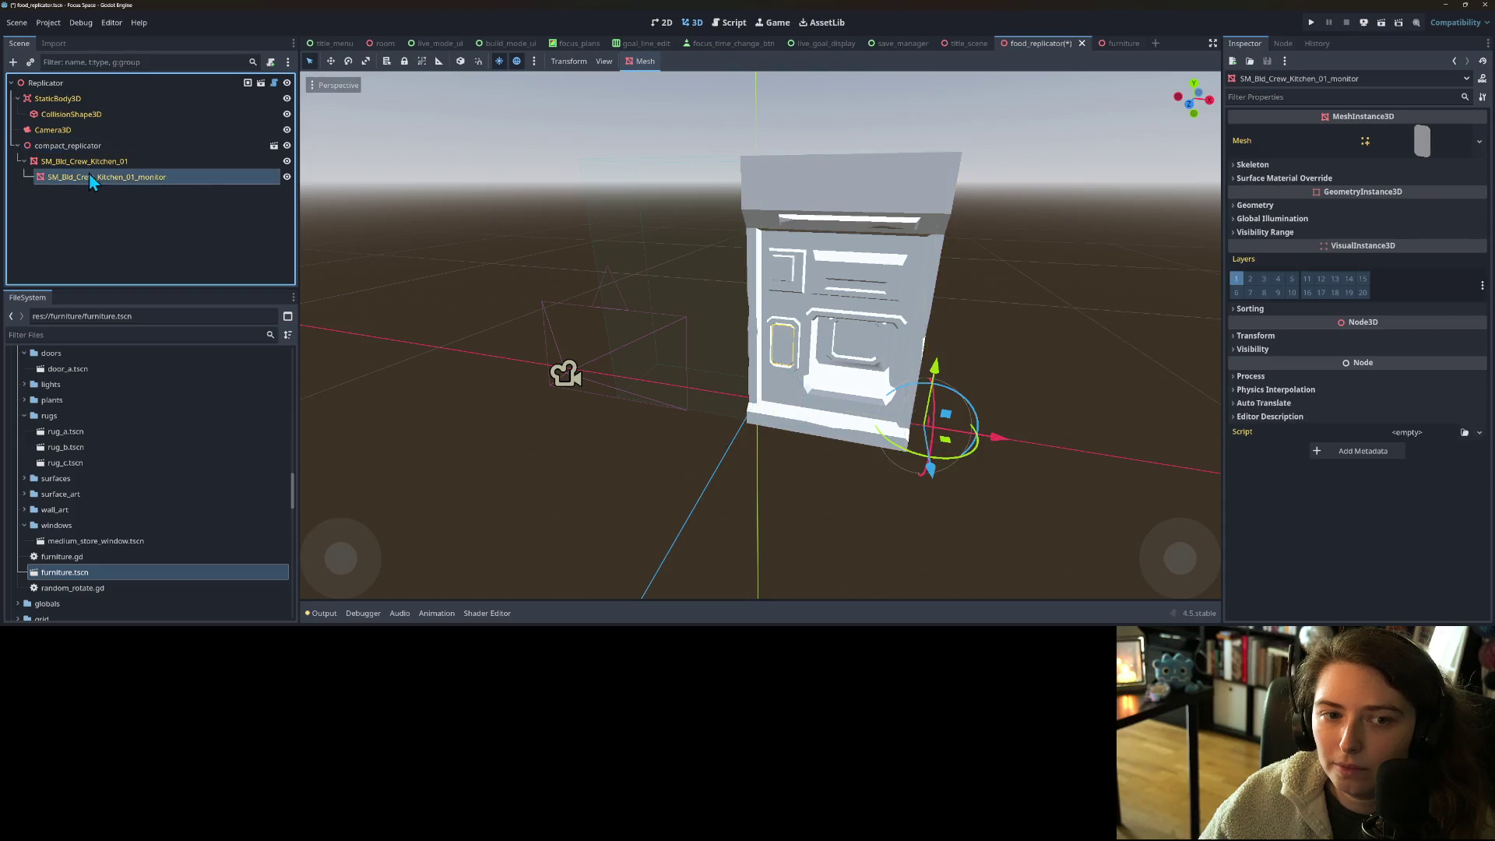
- Check the monitor mesh's groups and save the replicator scene
click(1284, 44)
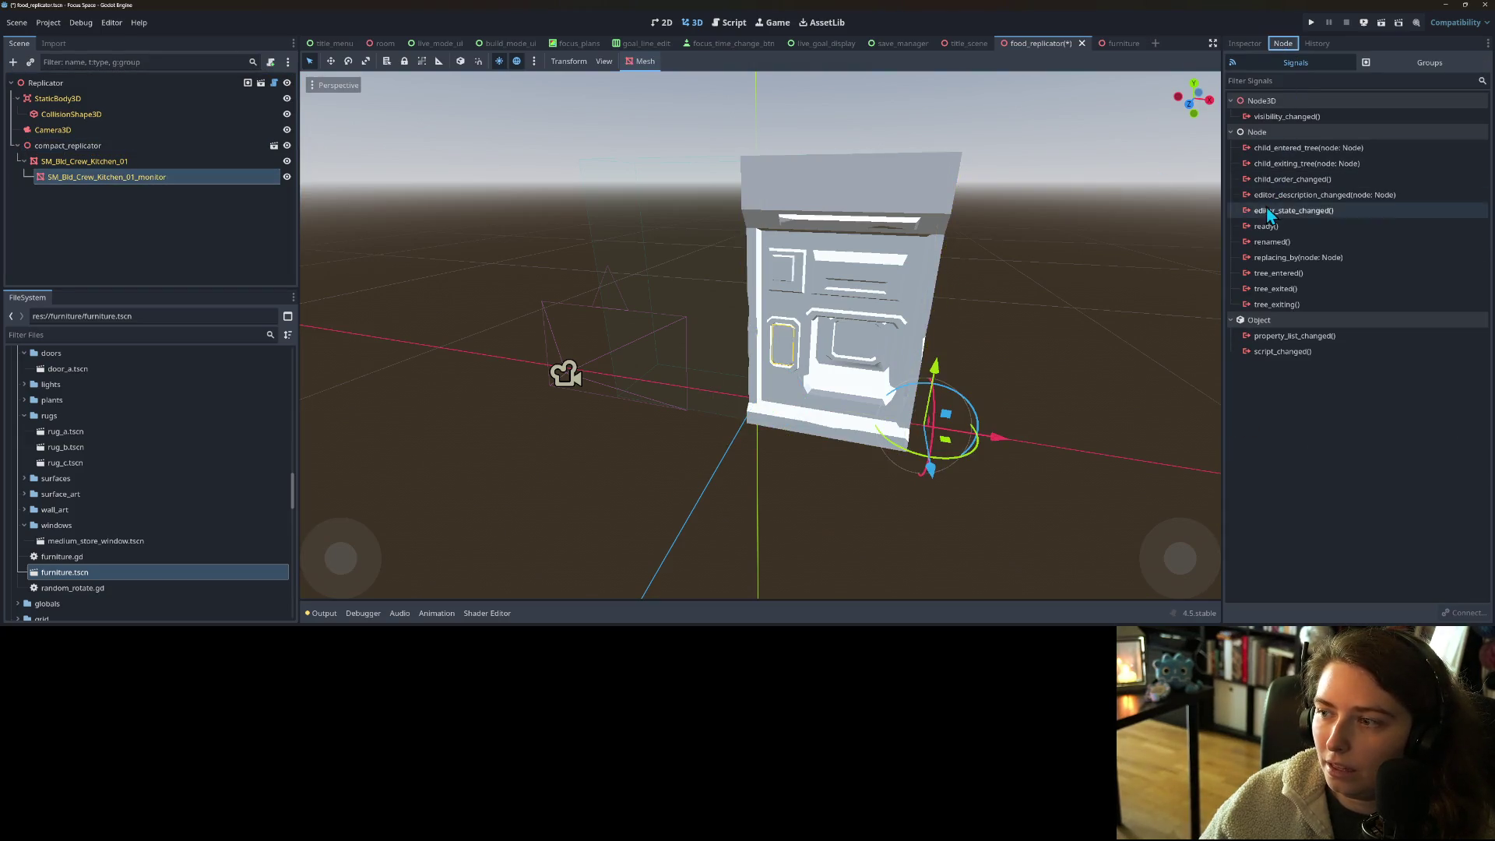
click(1387, 64)
click(1305, 236)
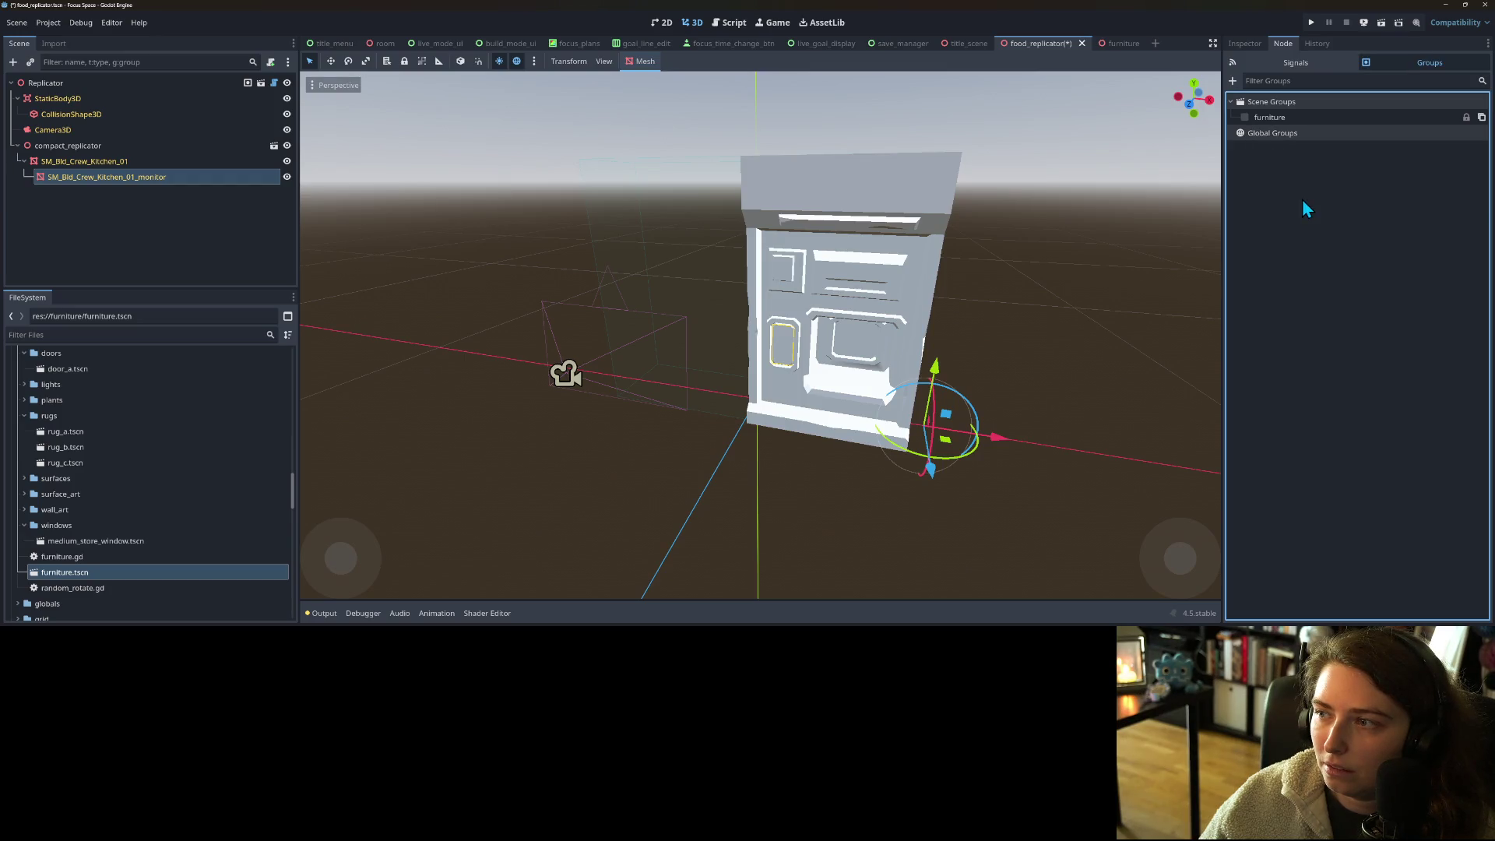
key(ctrl+s)
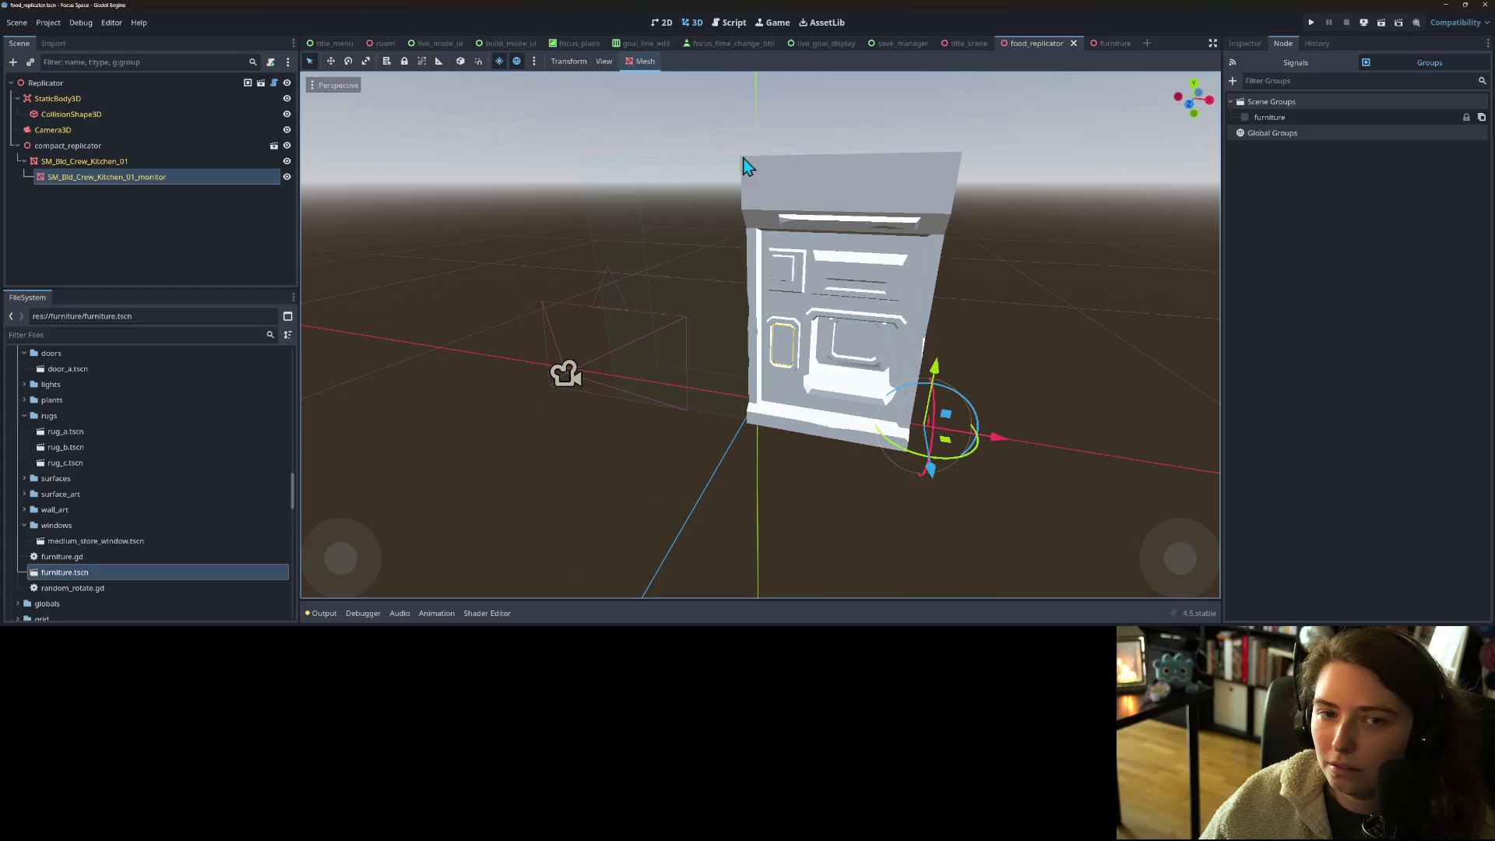
- Inspect the SM_Bld_Crew_Kitchen_01 mesh's properties and groups, then open the Replicator's furniture.gd
click(270, 217)
click(227, 165)
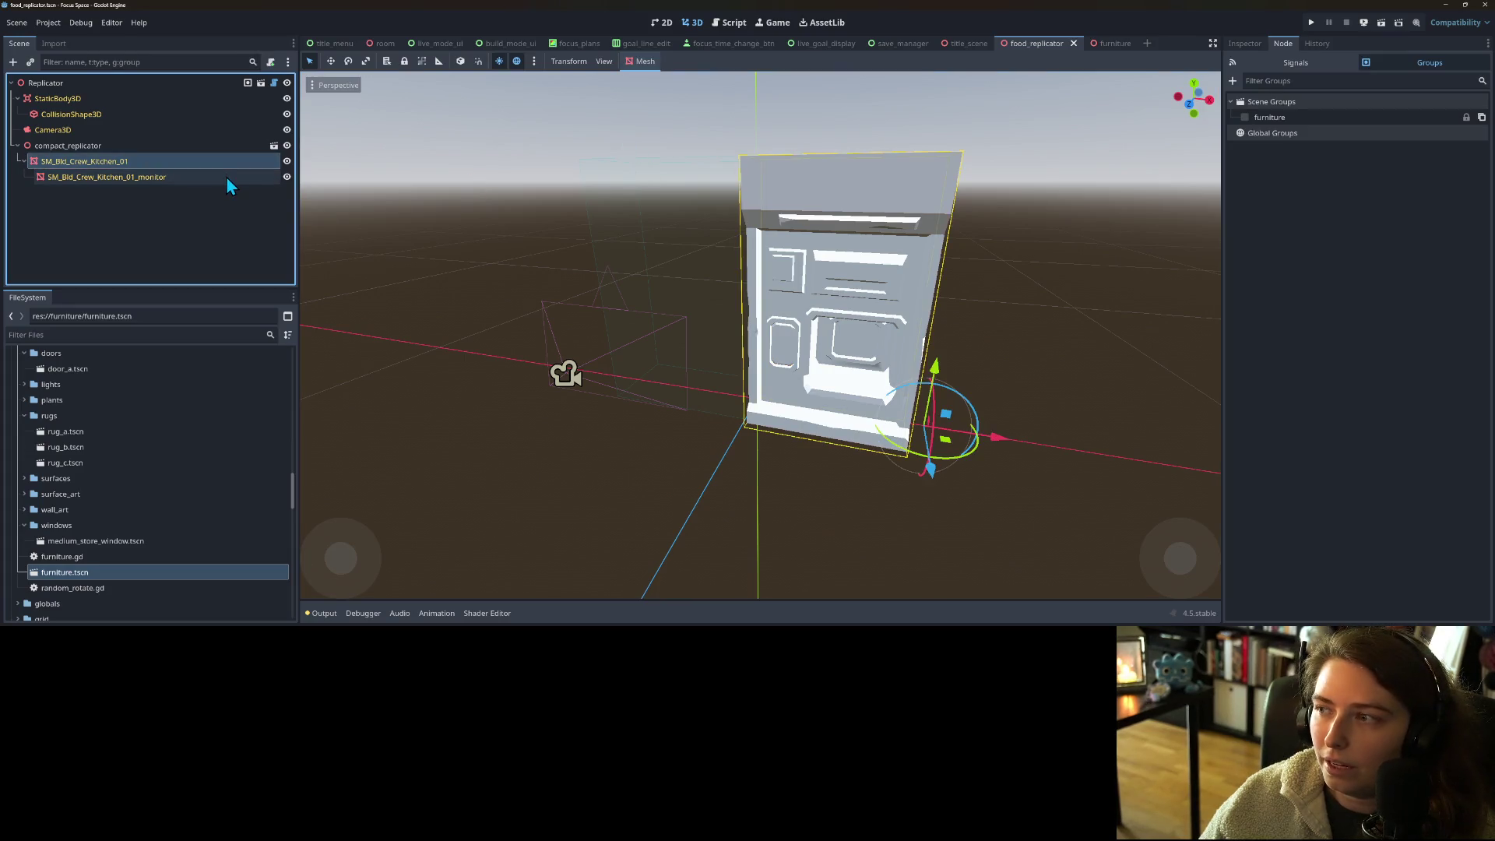
click(226, 177)
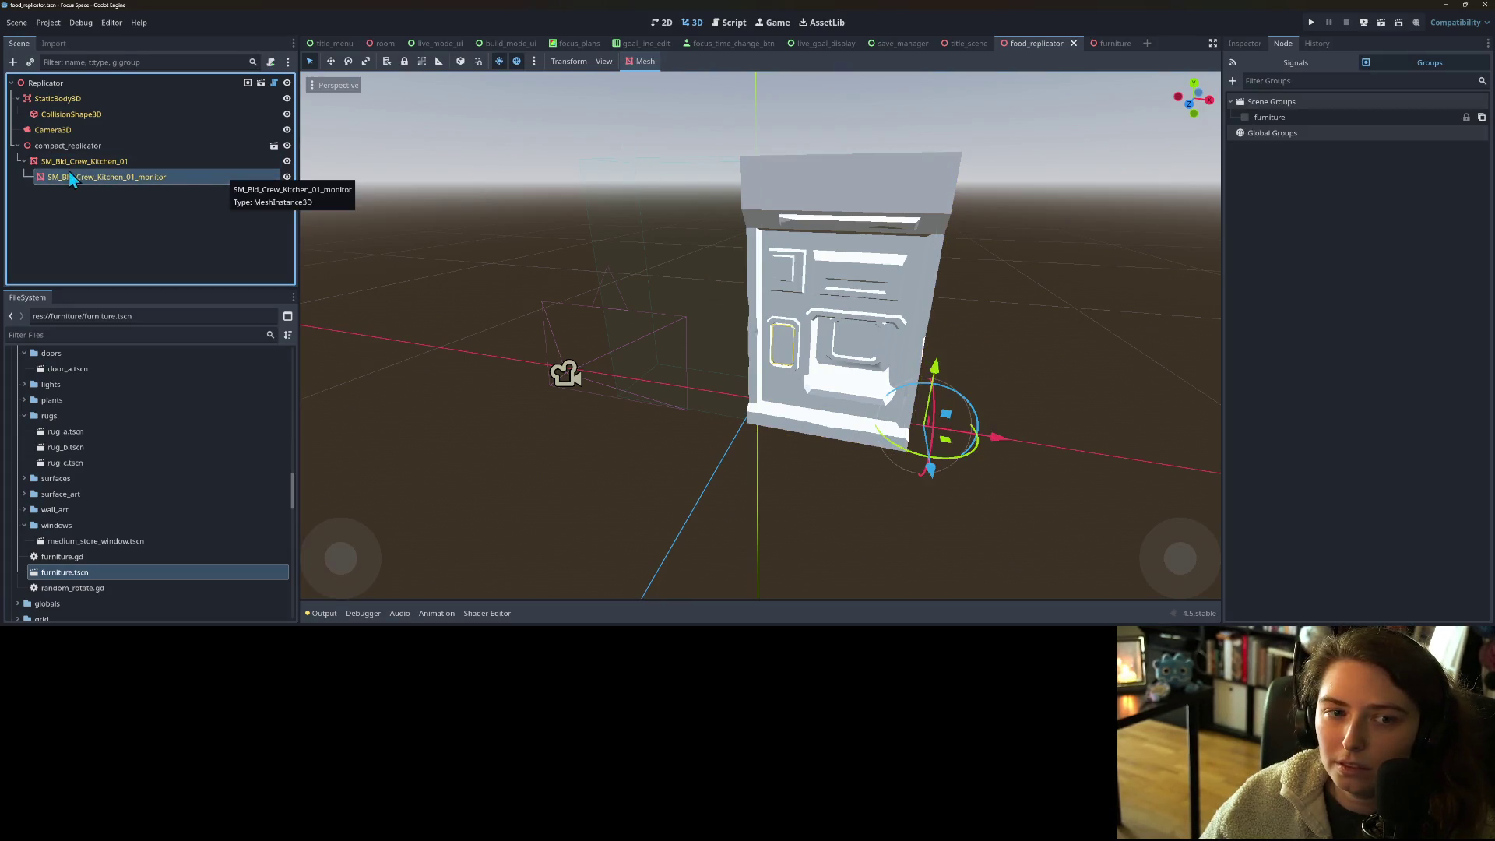
click(106, 165)
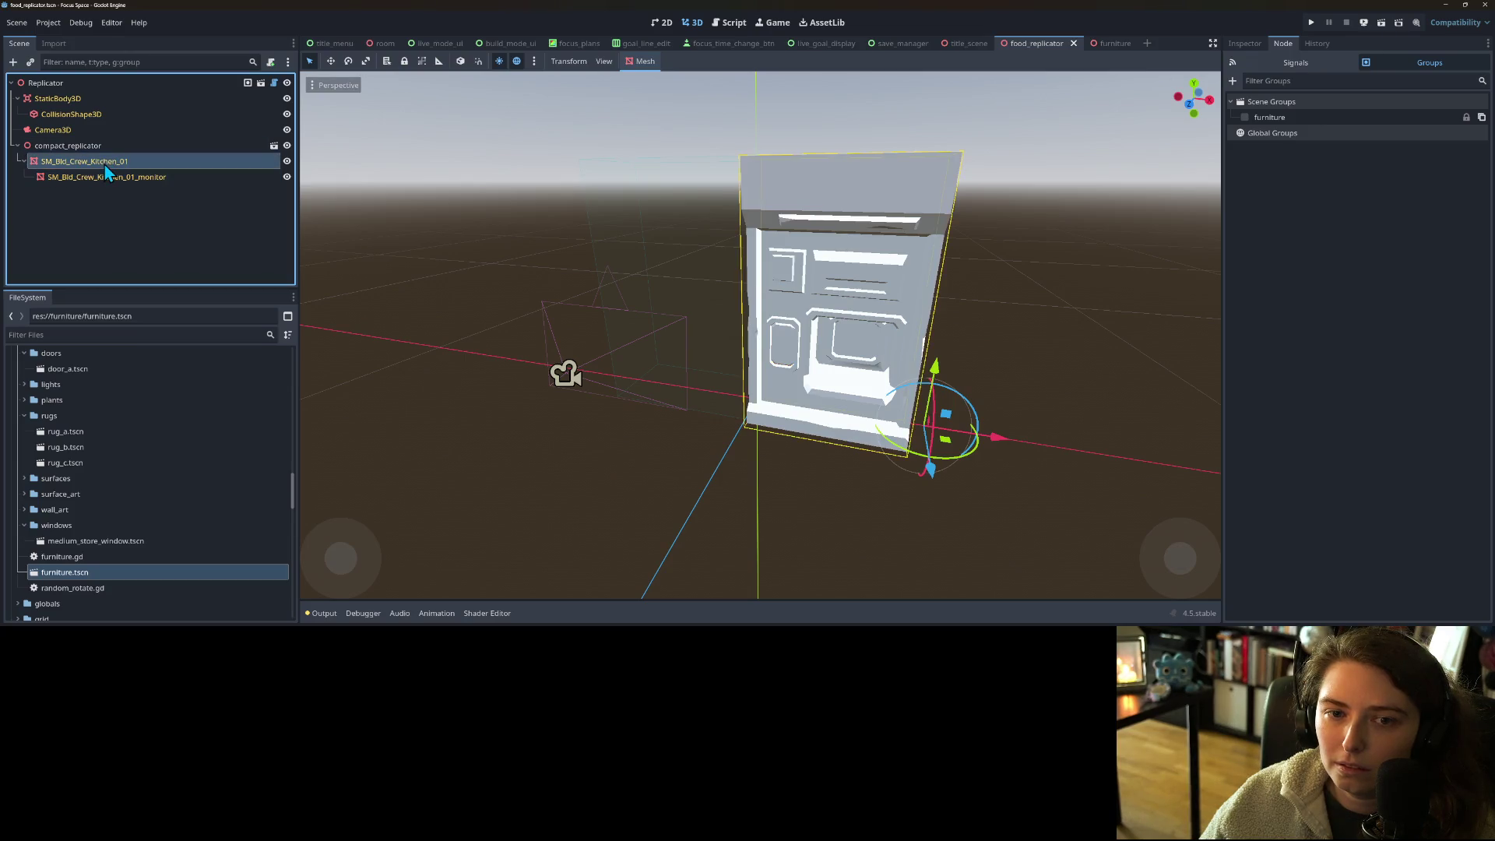
click(1238, 43)
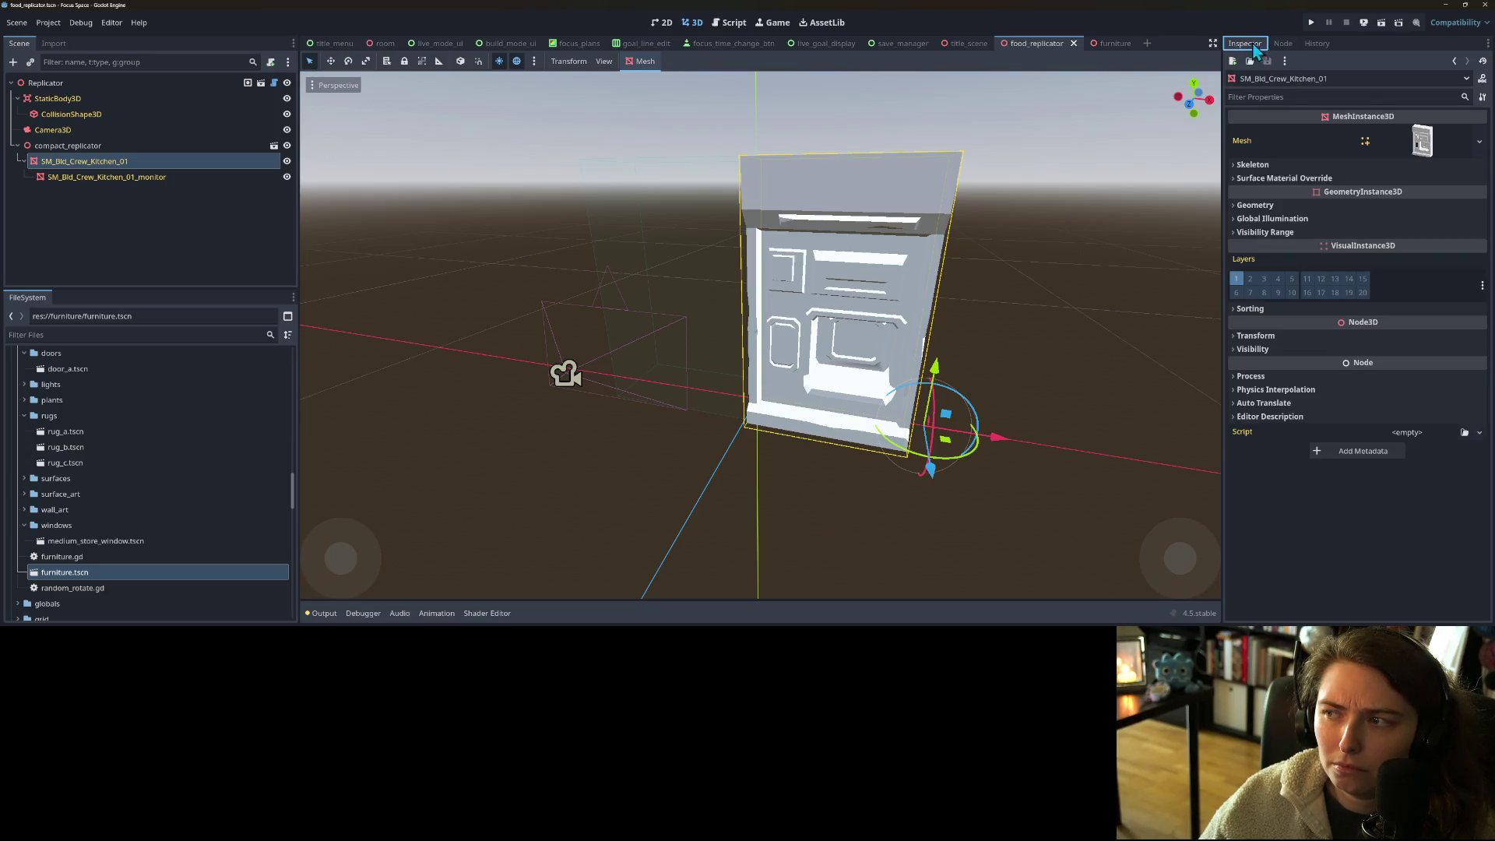
click(1293, 46)
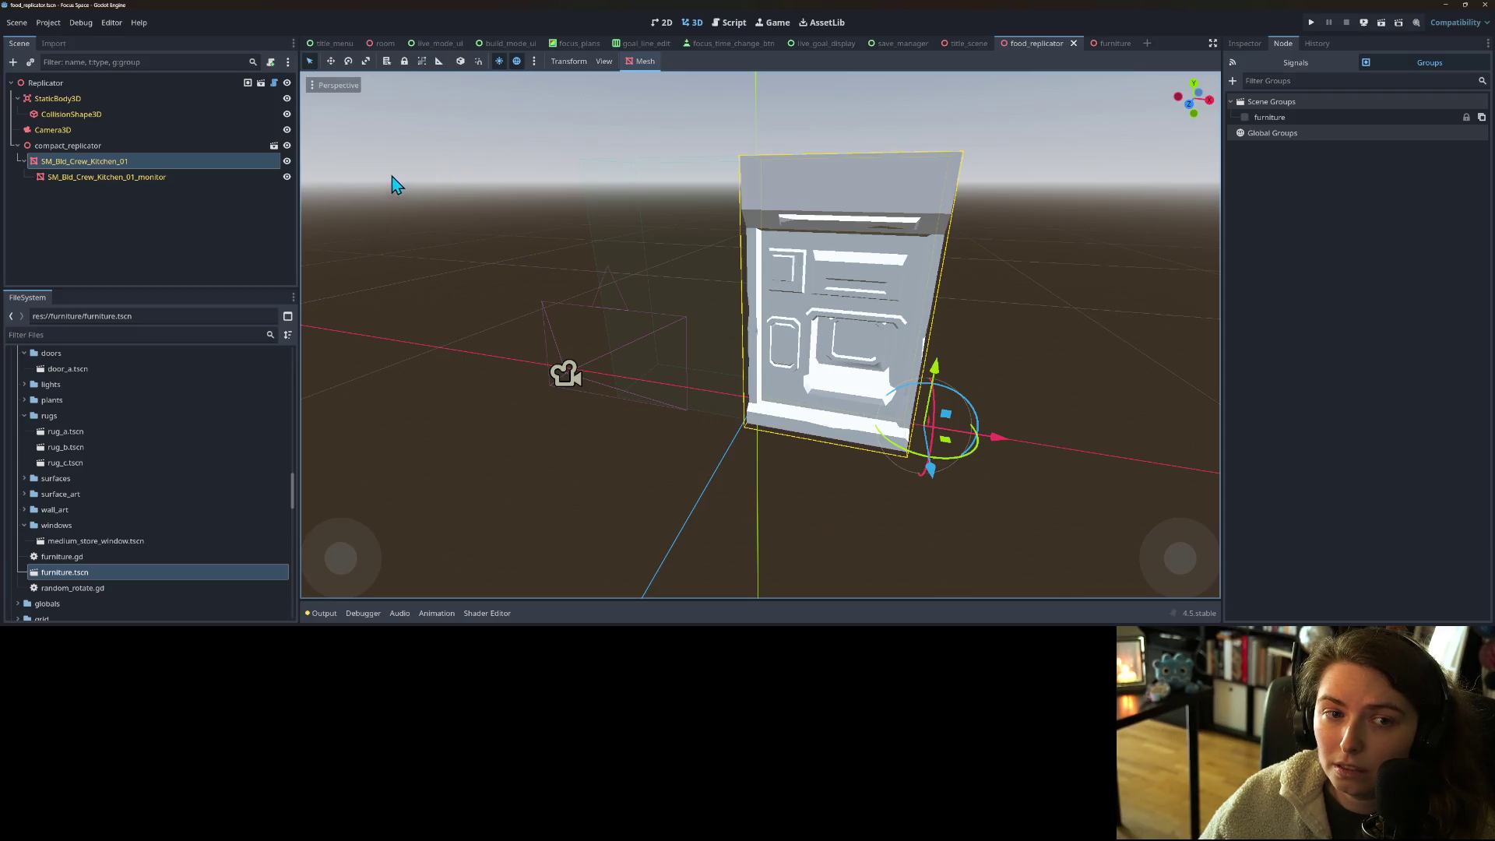
click(274, 82)
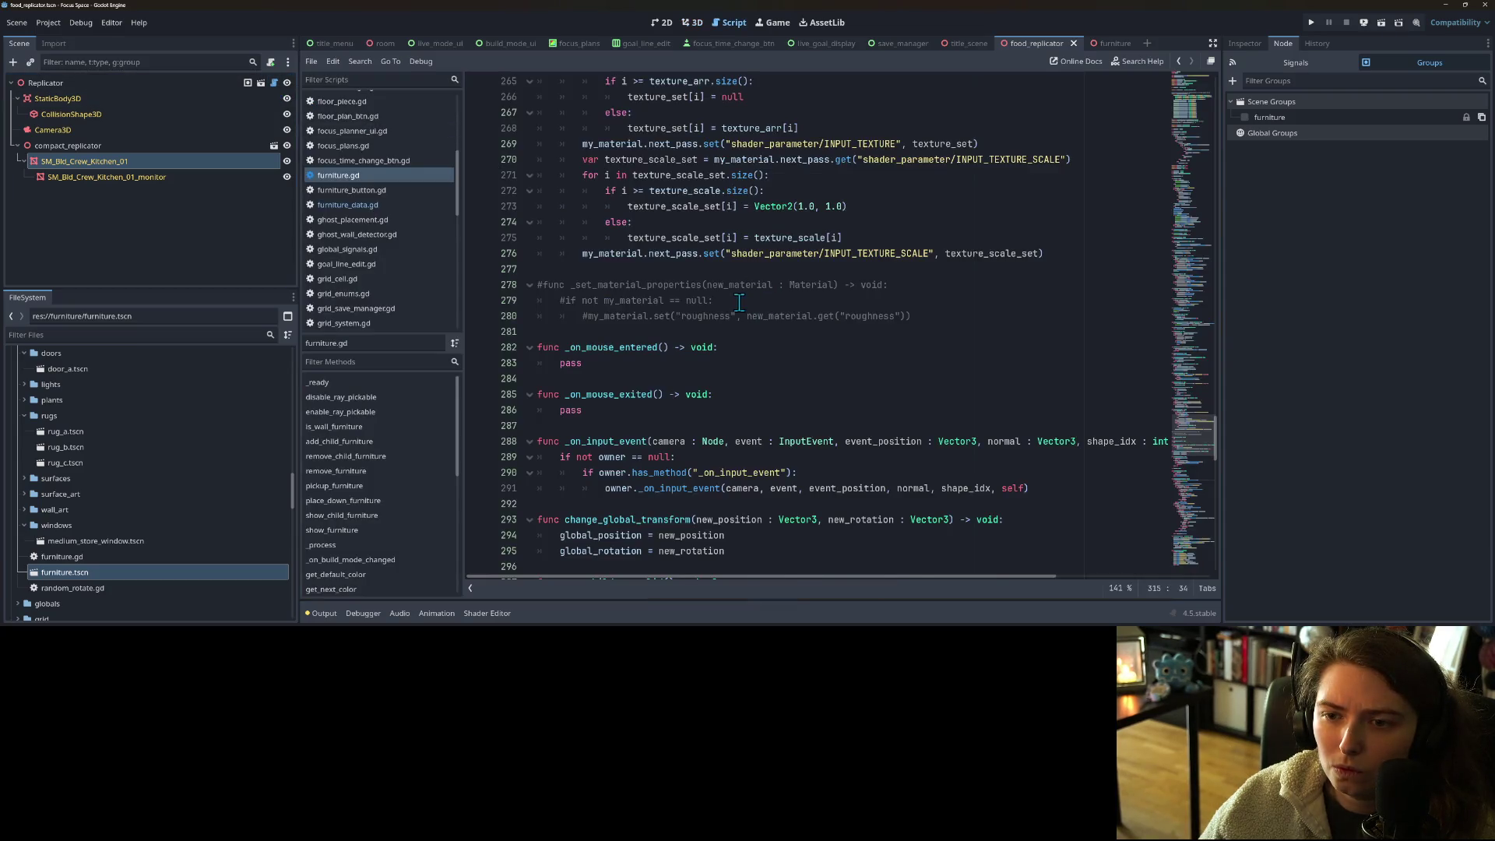
- Search furniture.gd for 'prot' and copy the name protected_mesh
scroll(up, 3)
scroll(up, 3)
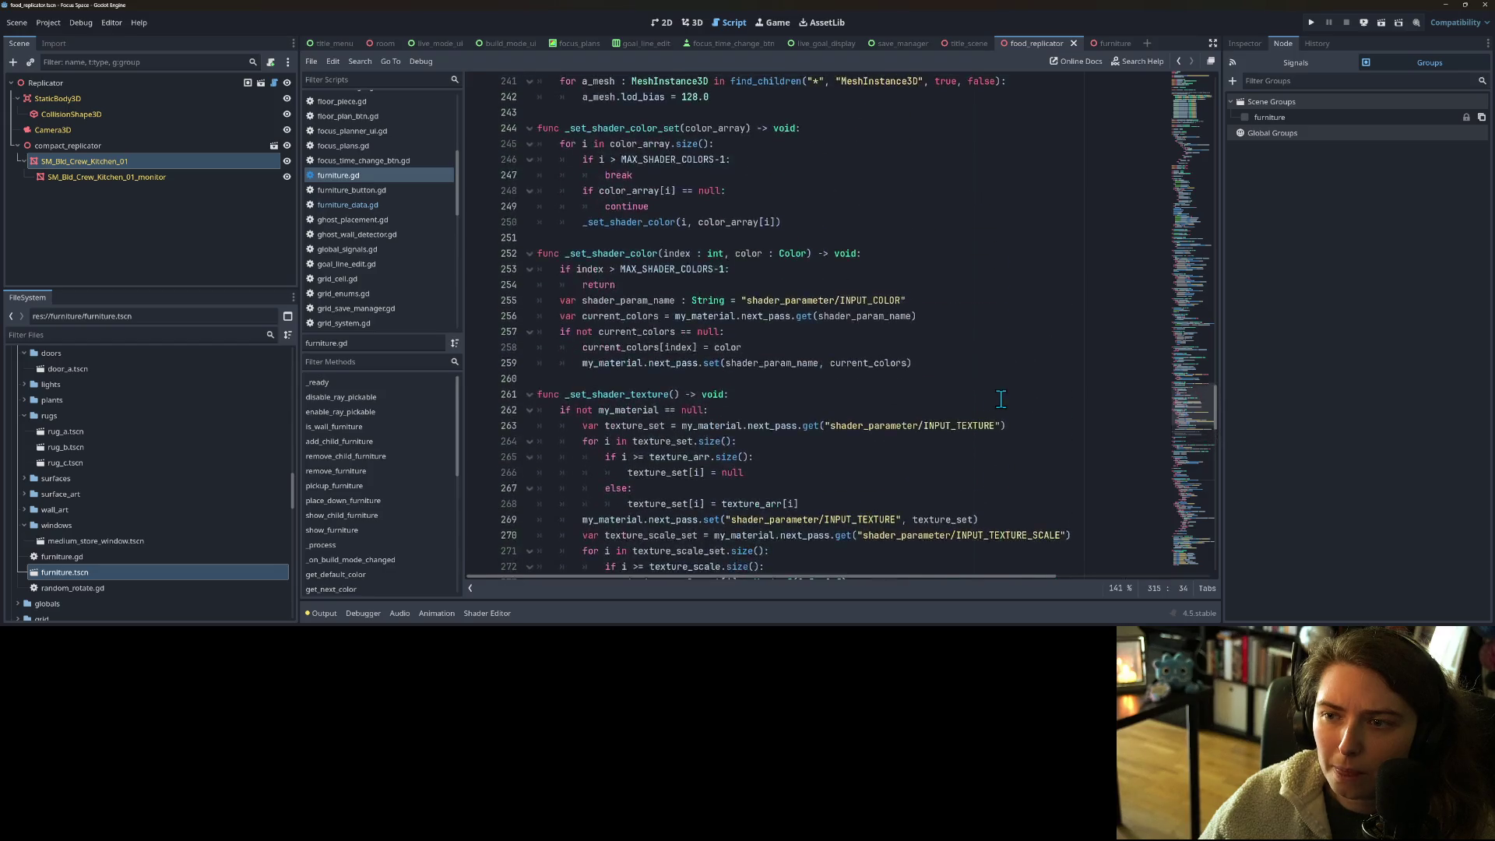
scroll(up, 3)
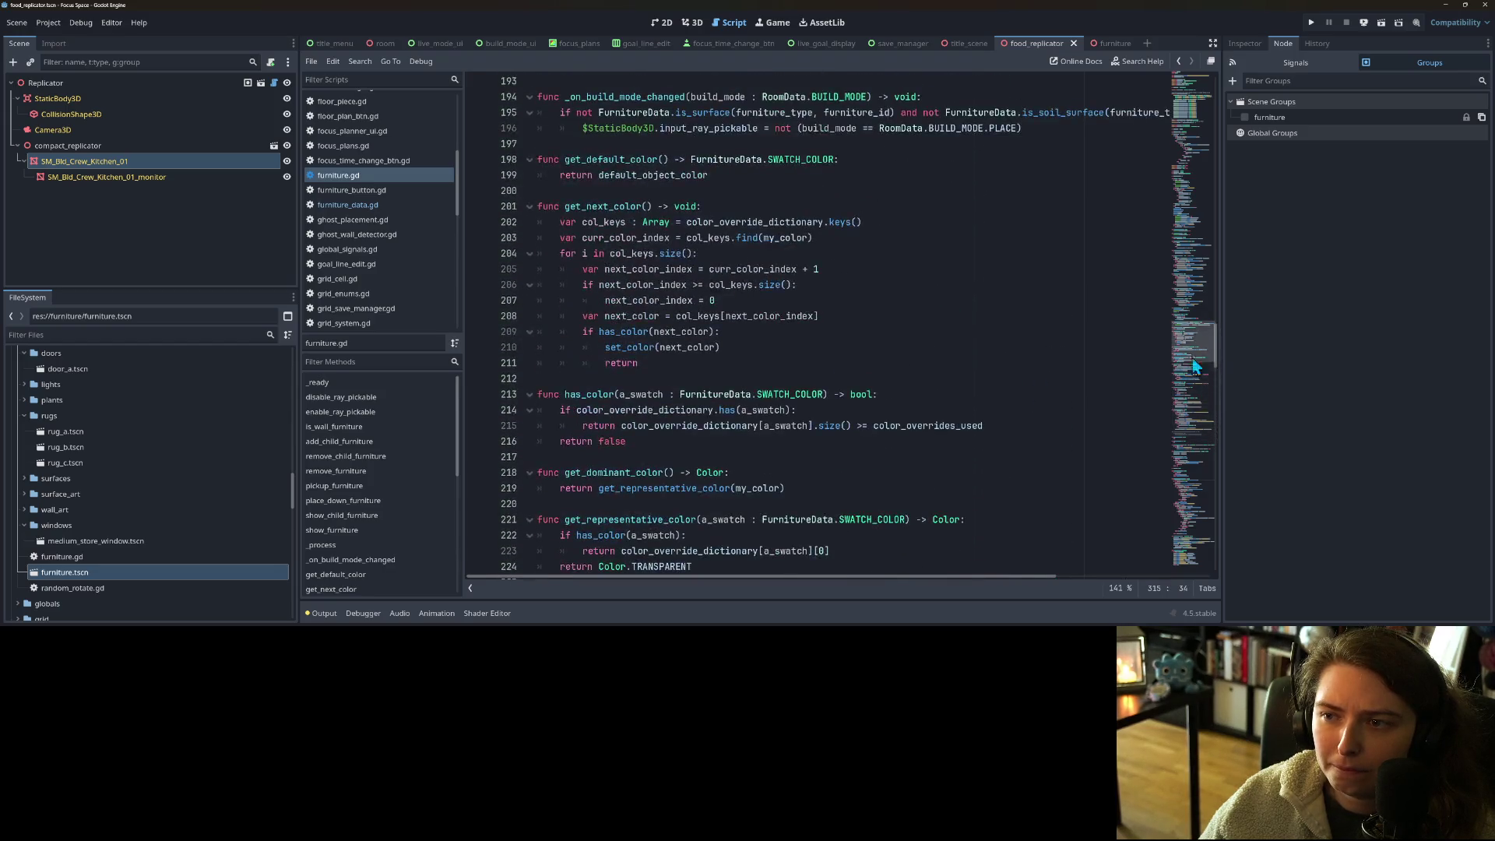
drag(1204, 349, 1200, 553)
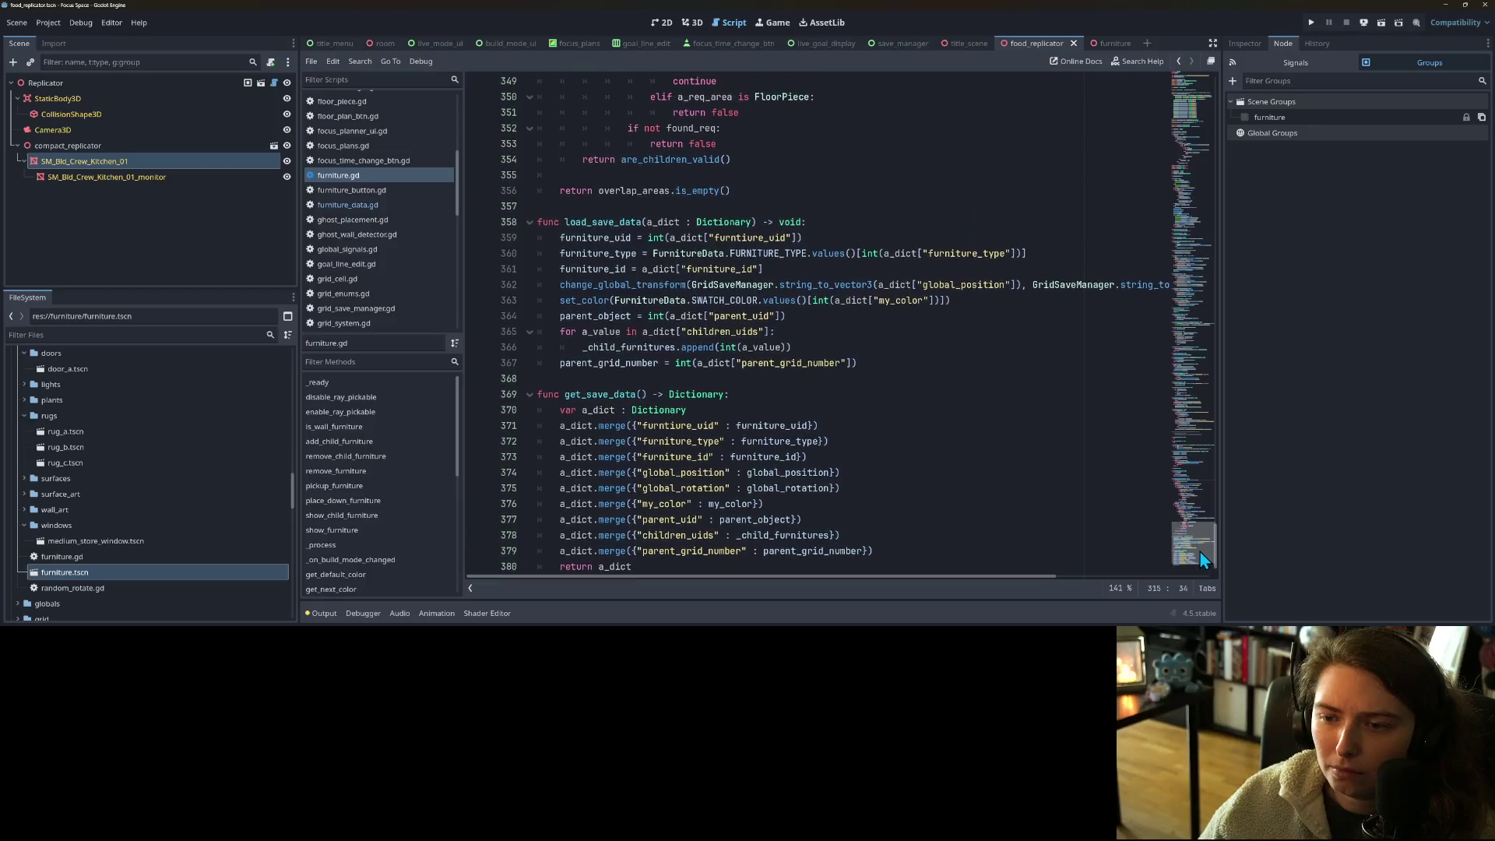
click(1005, 454)
key(ctrl+f)
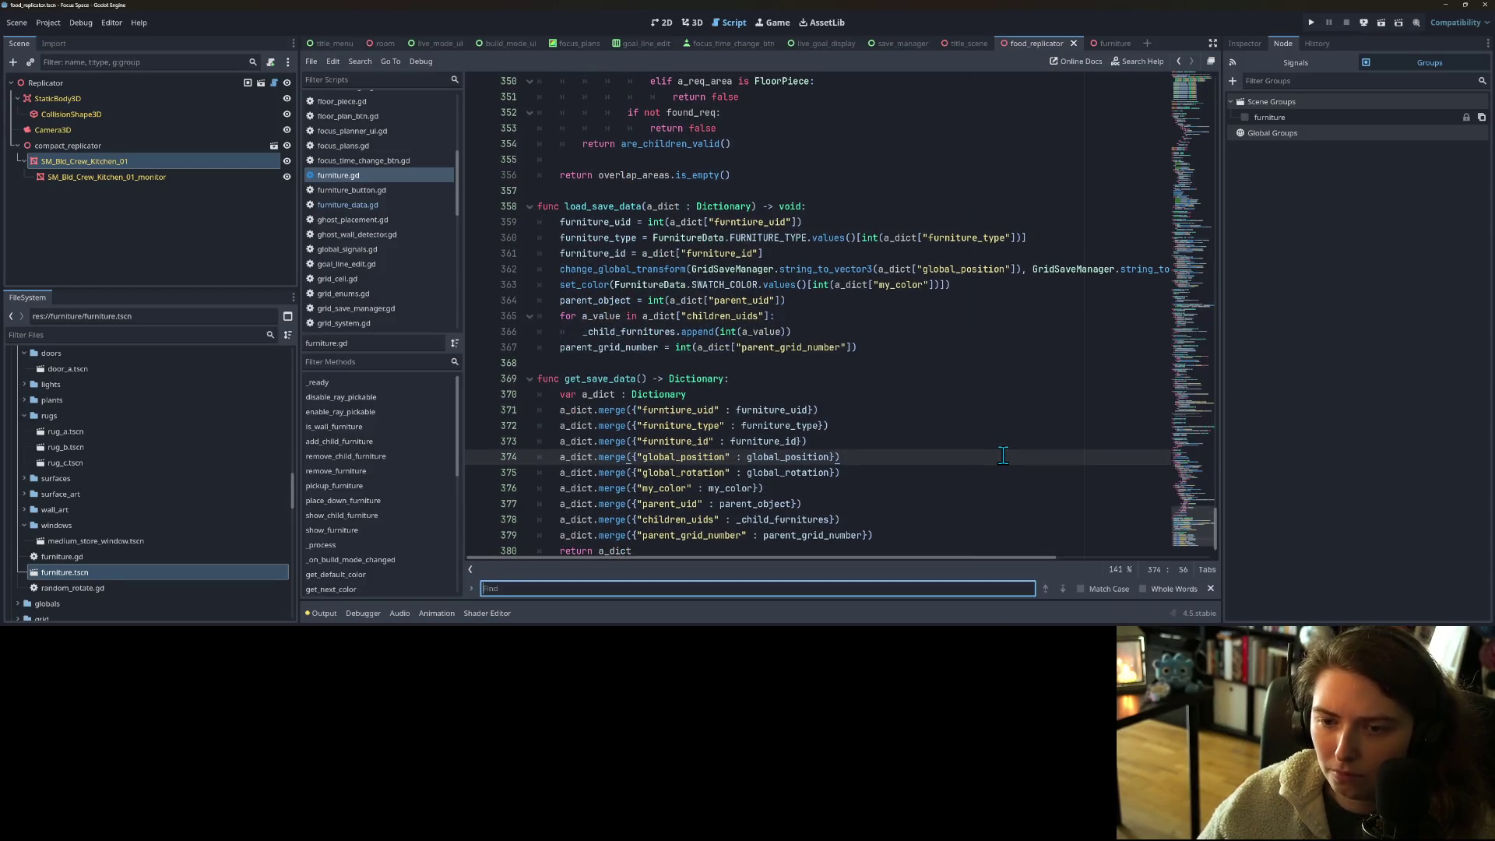
text(pro)
text(te)
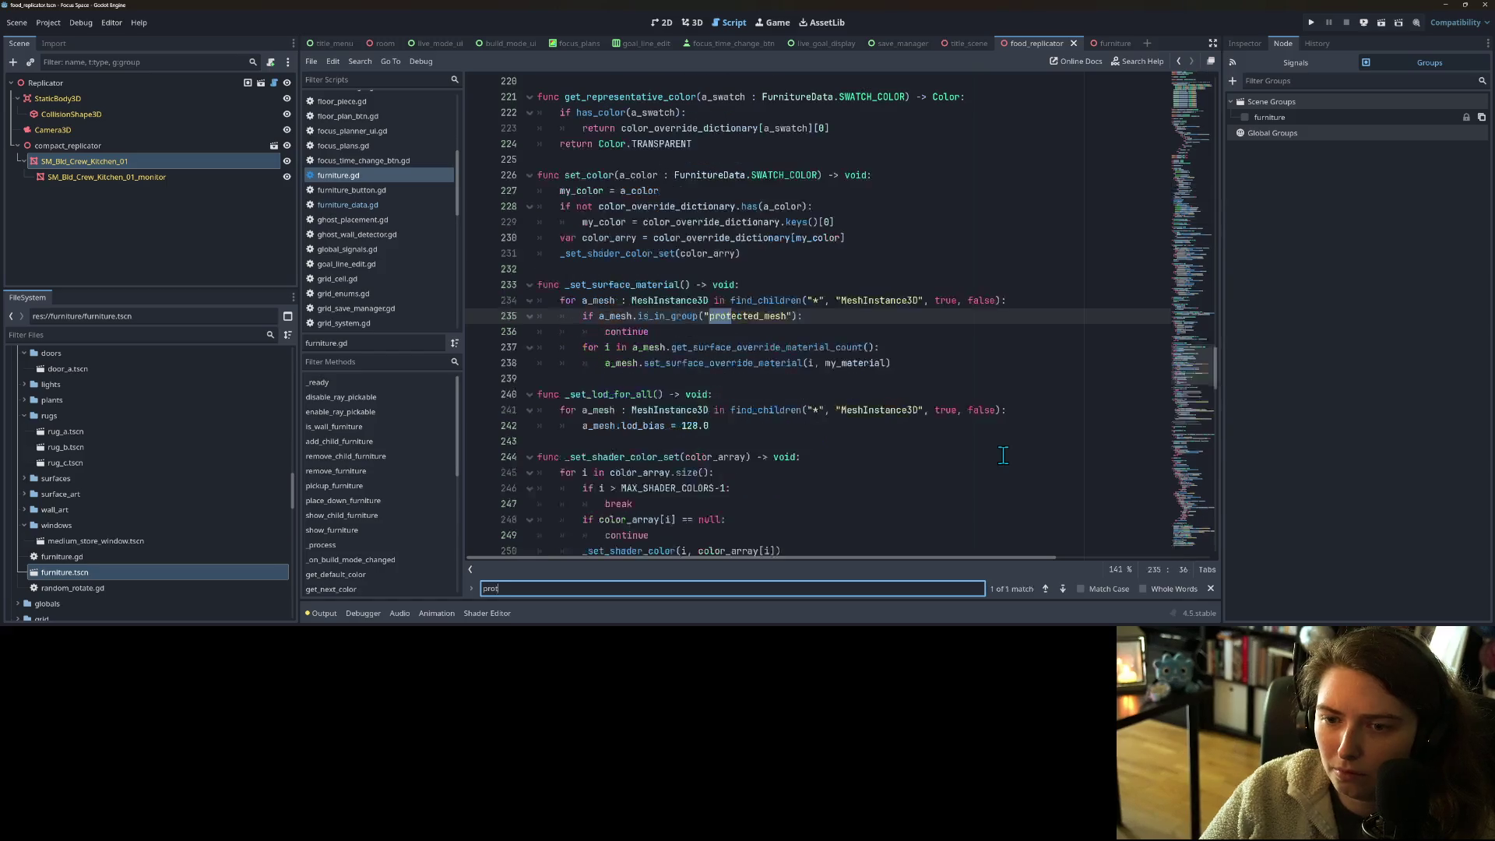
double_click(757, 315)
click(828, 266)
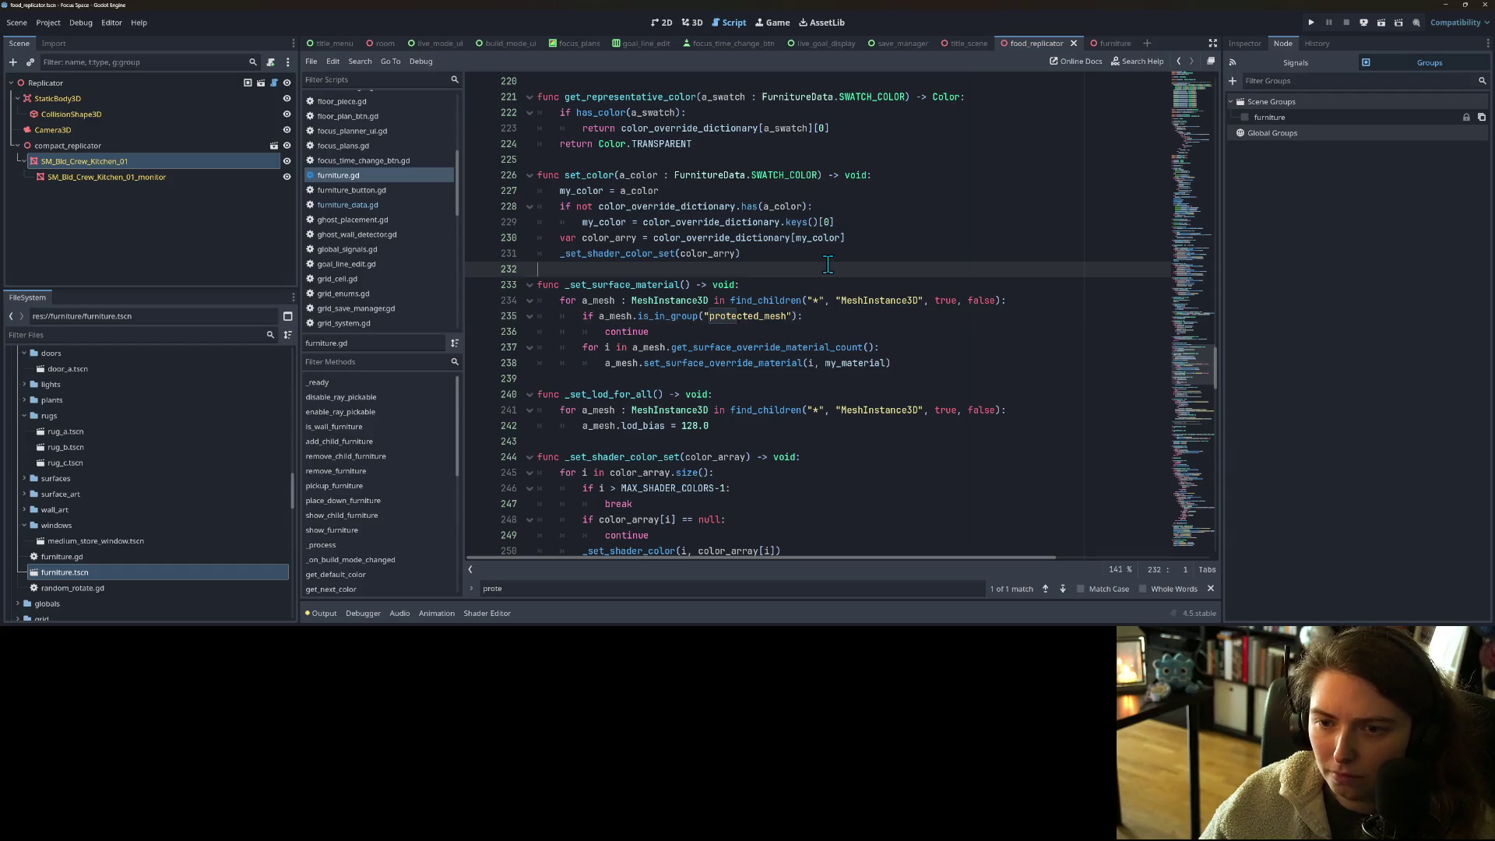
- Create a new global group named protected_mesh
click(1277, 162)
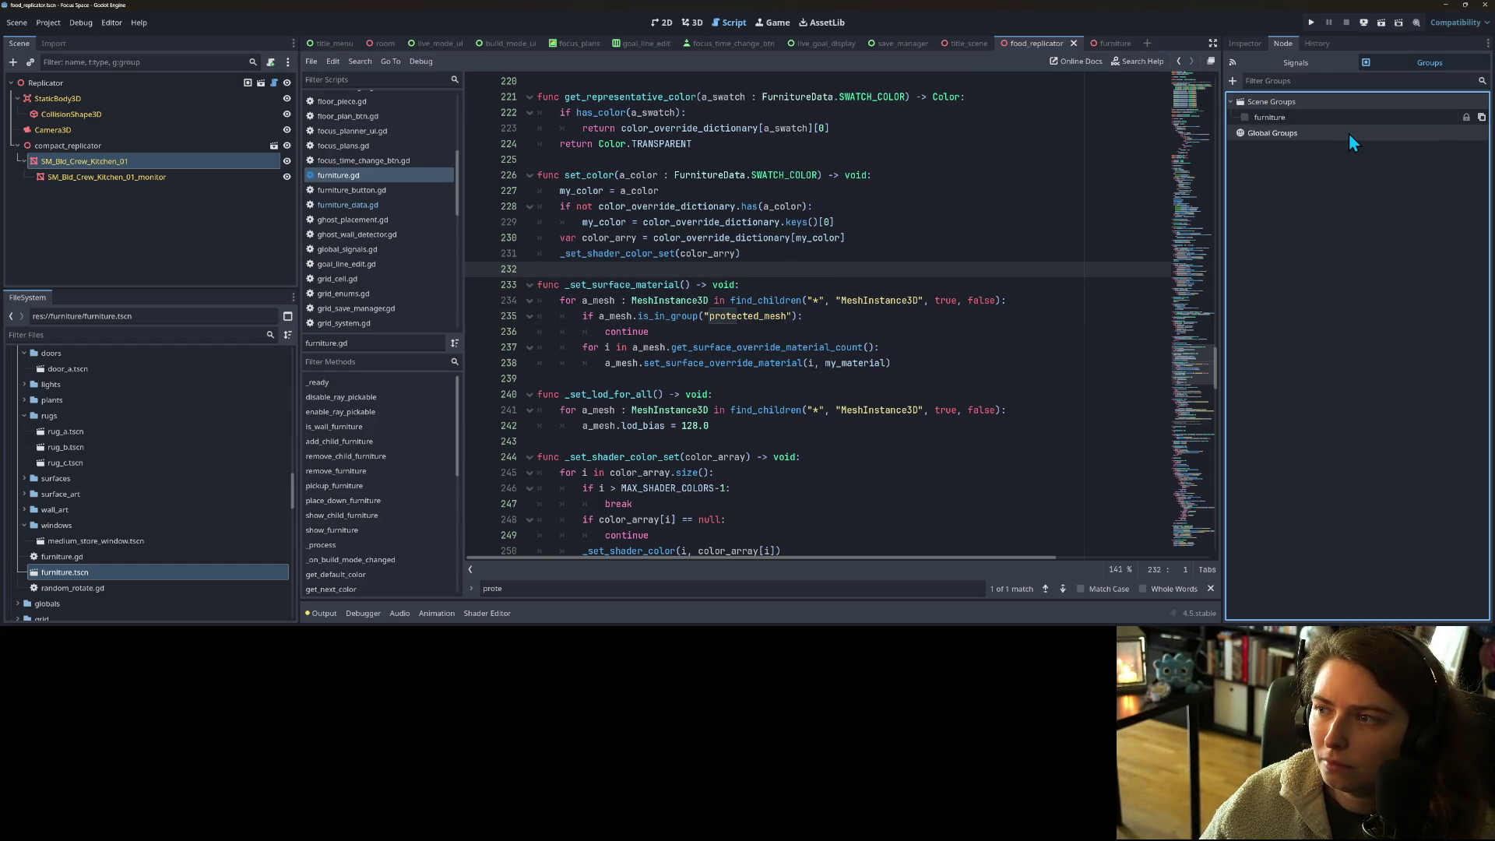
click(1233, 80)
key(ctrl+v)
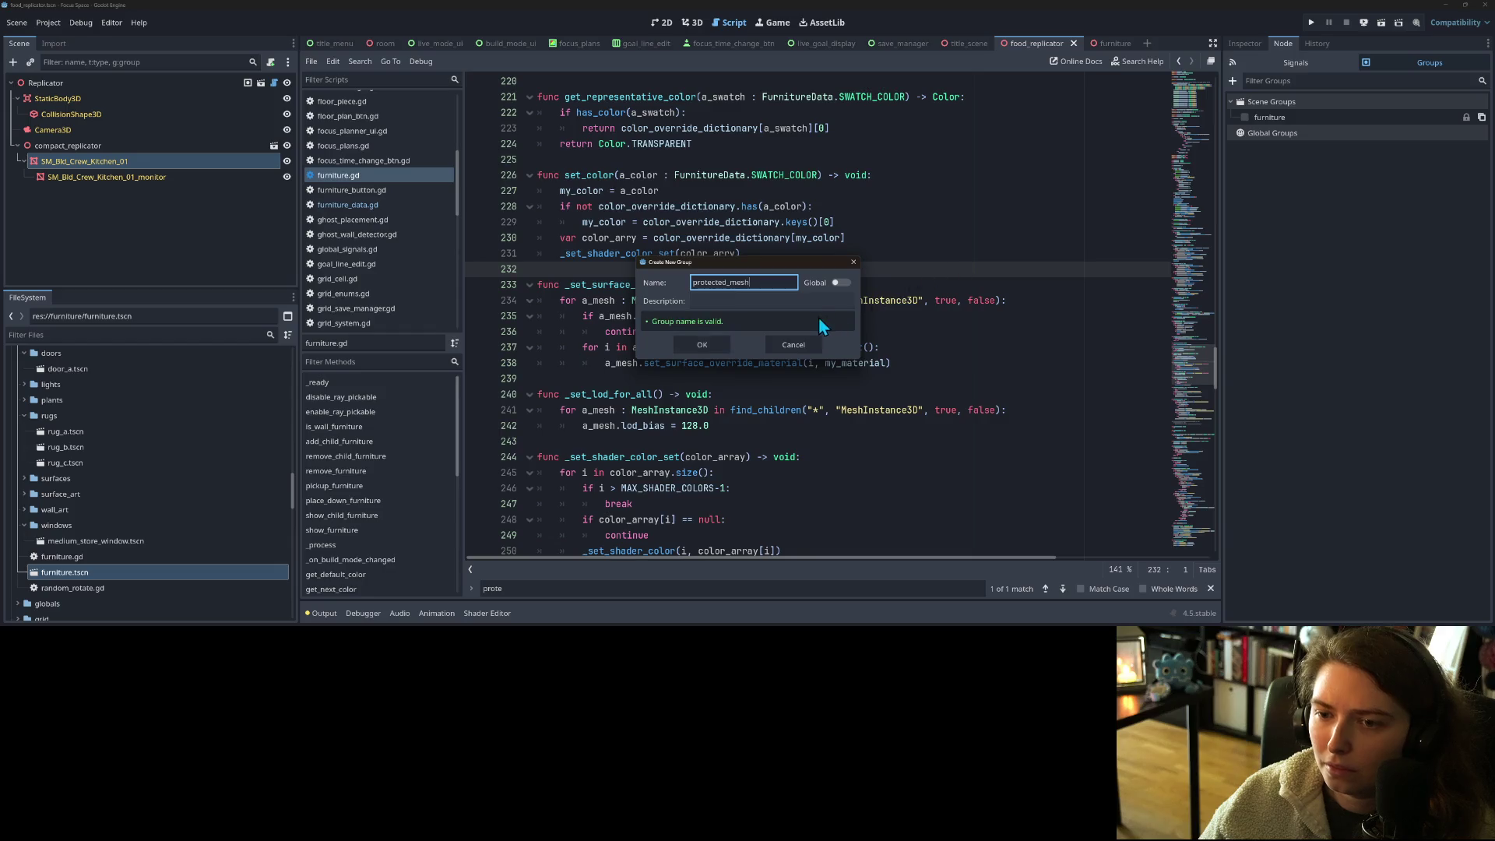
click(839, 283)
click(712, 347)
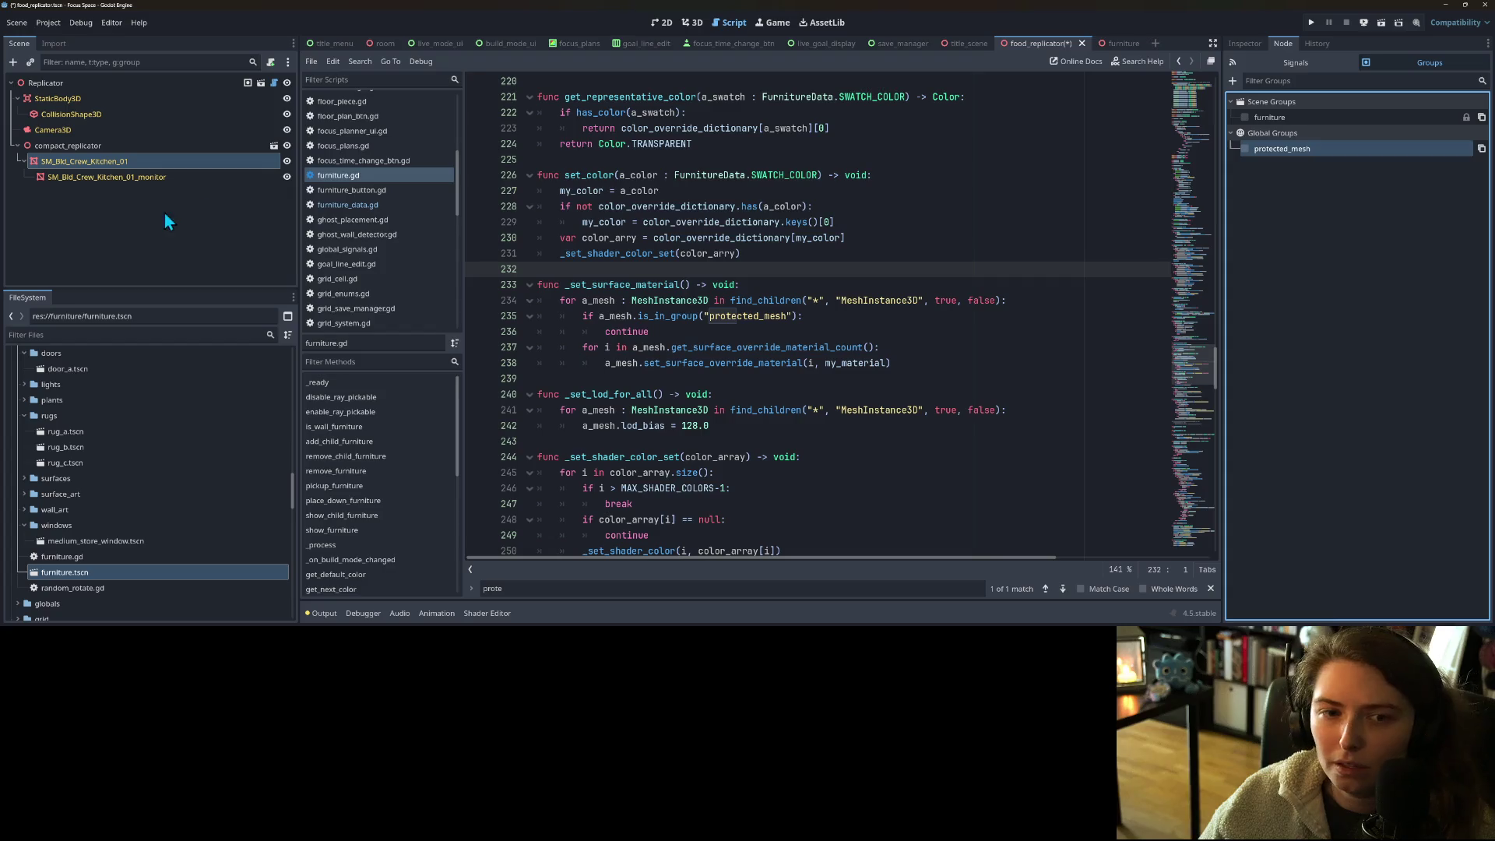
- Assign the monitor mesh to protected_mesh and save the scene
click(178, 175)
click(1249, 149)
key(ctrl+s)
click(944, 237)
click(693, 22)
- Load shader_friendly into surface material override slot 0 of the SM_Bld_Crew_Kitchen_01 body mesh
scroll(down, 3)
scroll(up, 3)
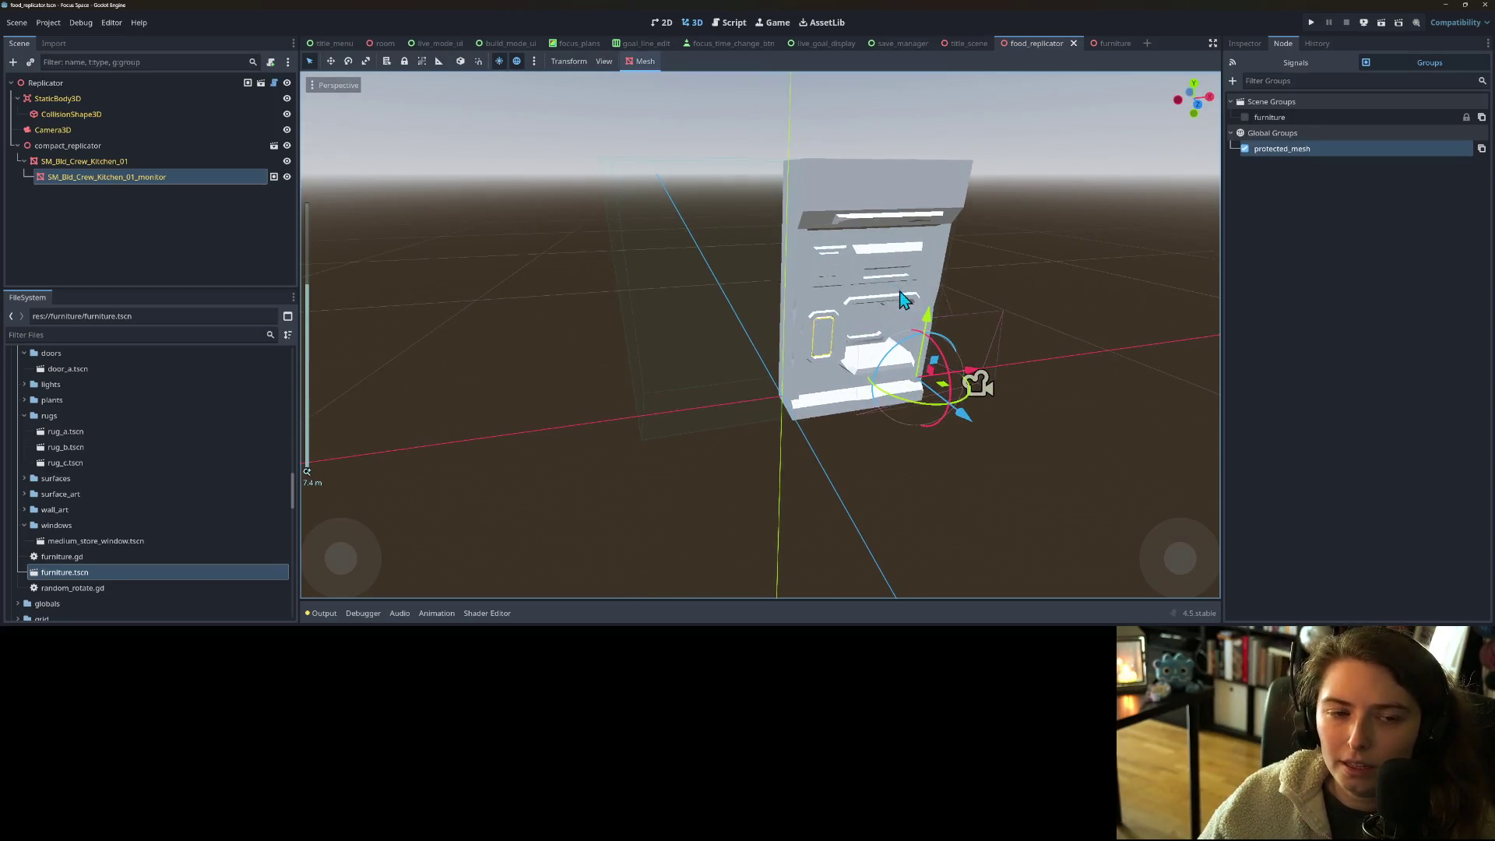
scroll(up, 3)
drag(777, 293, 803, 289)
click(796, 289)
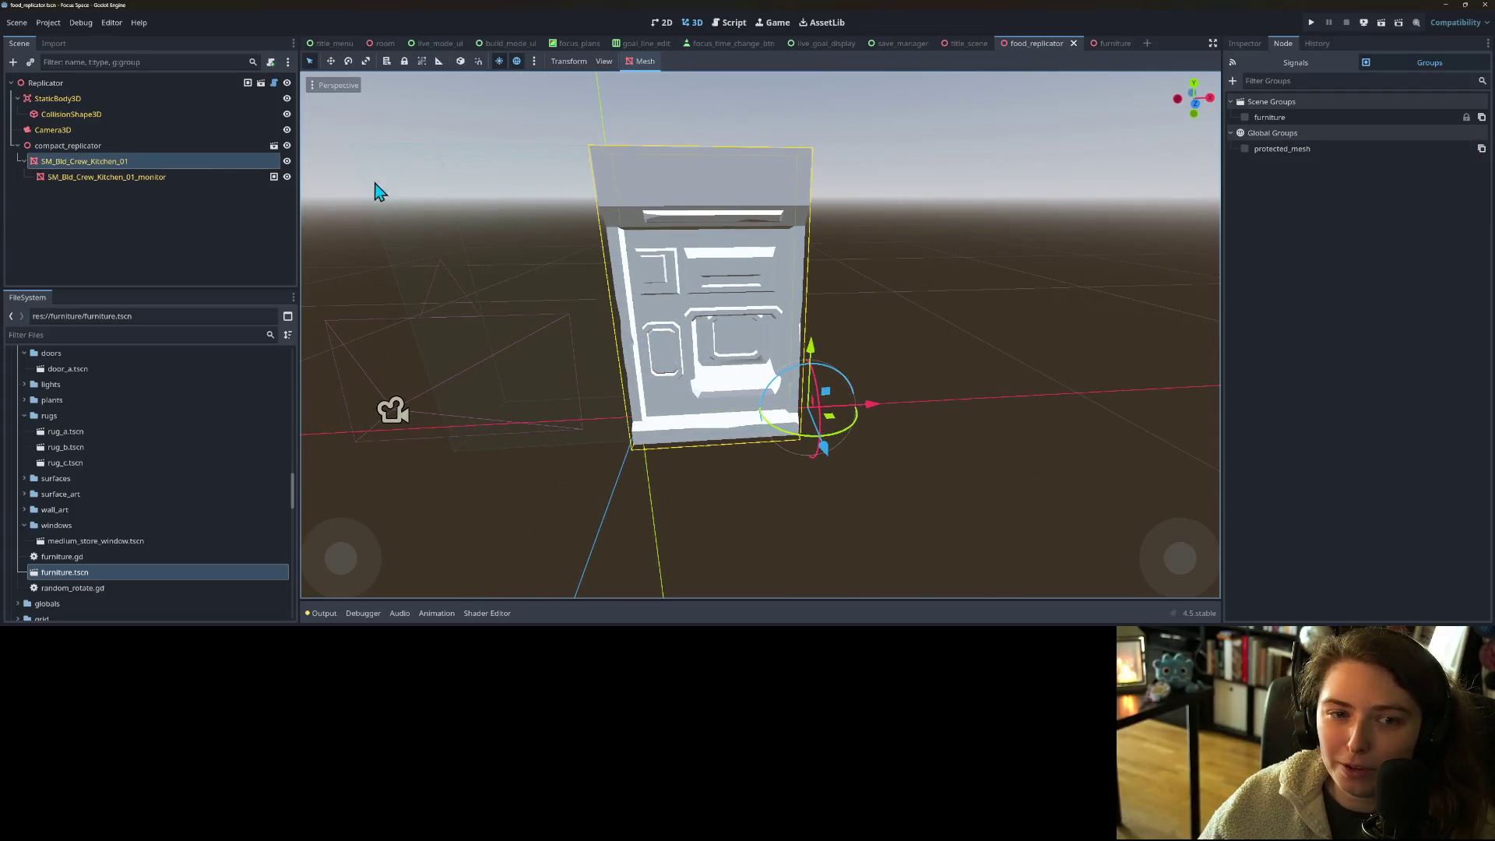
click(1249, 45)
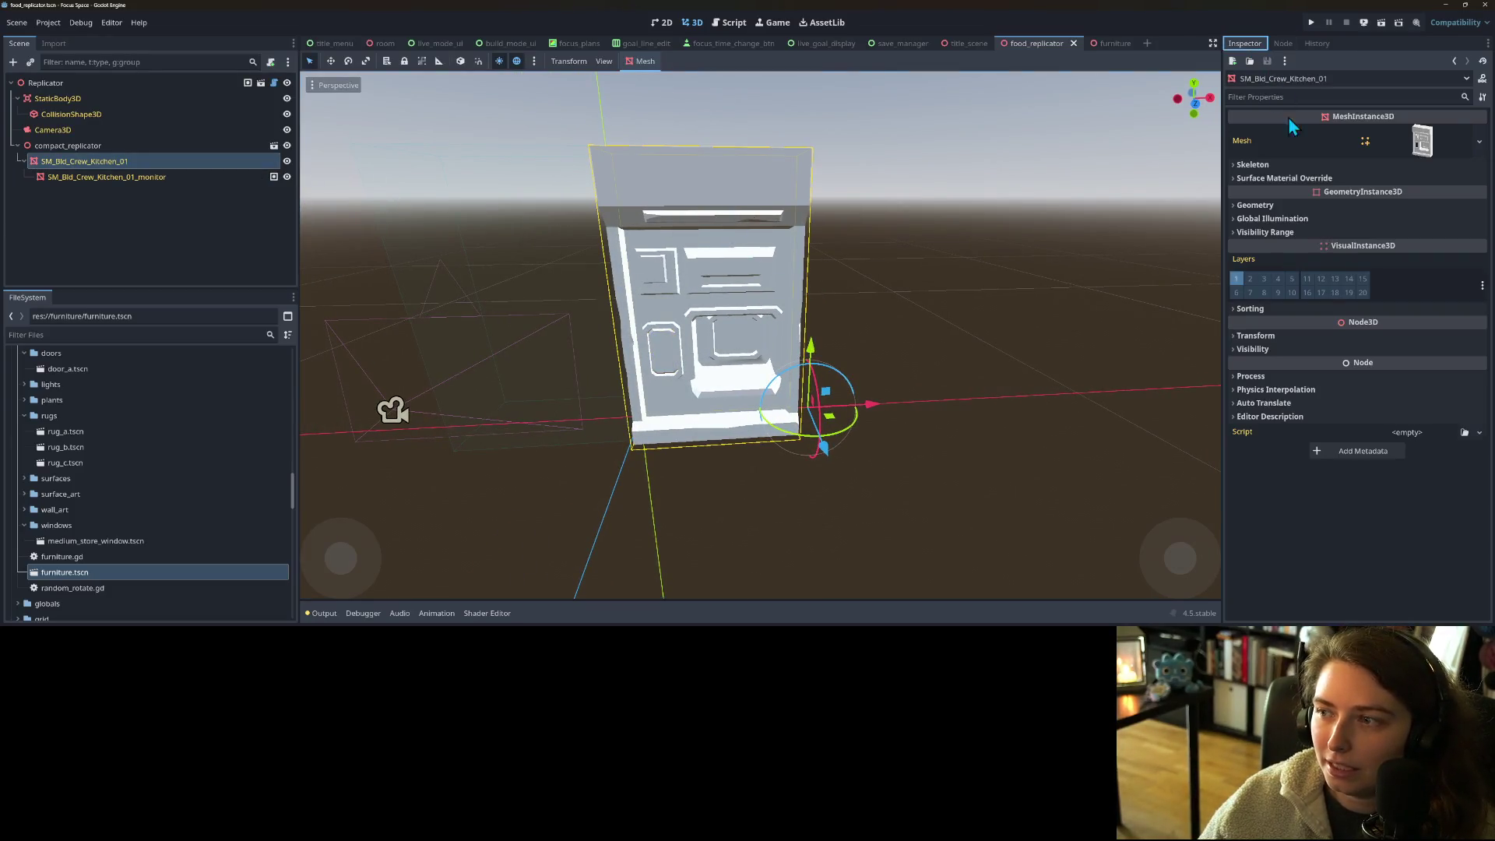
click(1285, 179)
click(1408, 194)
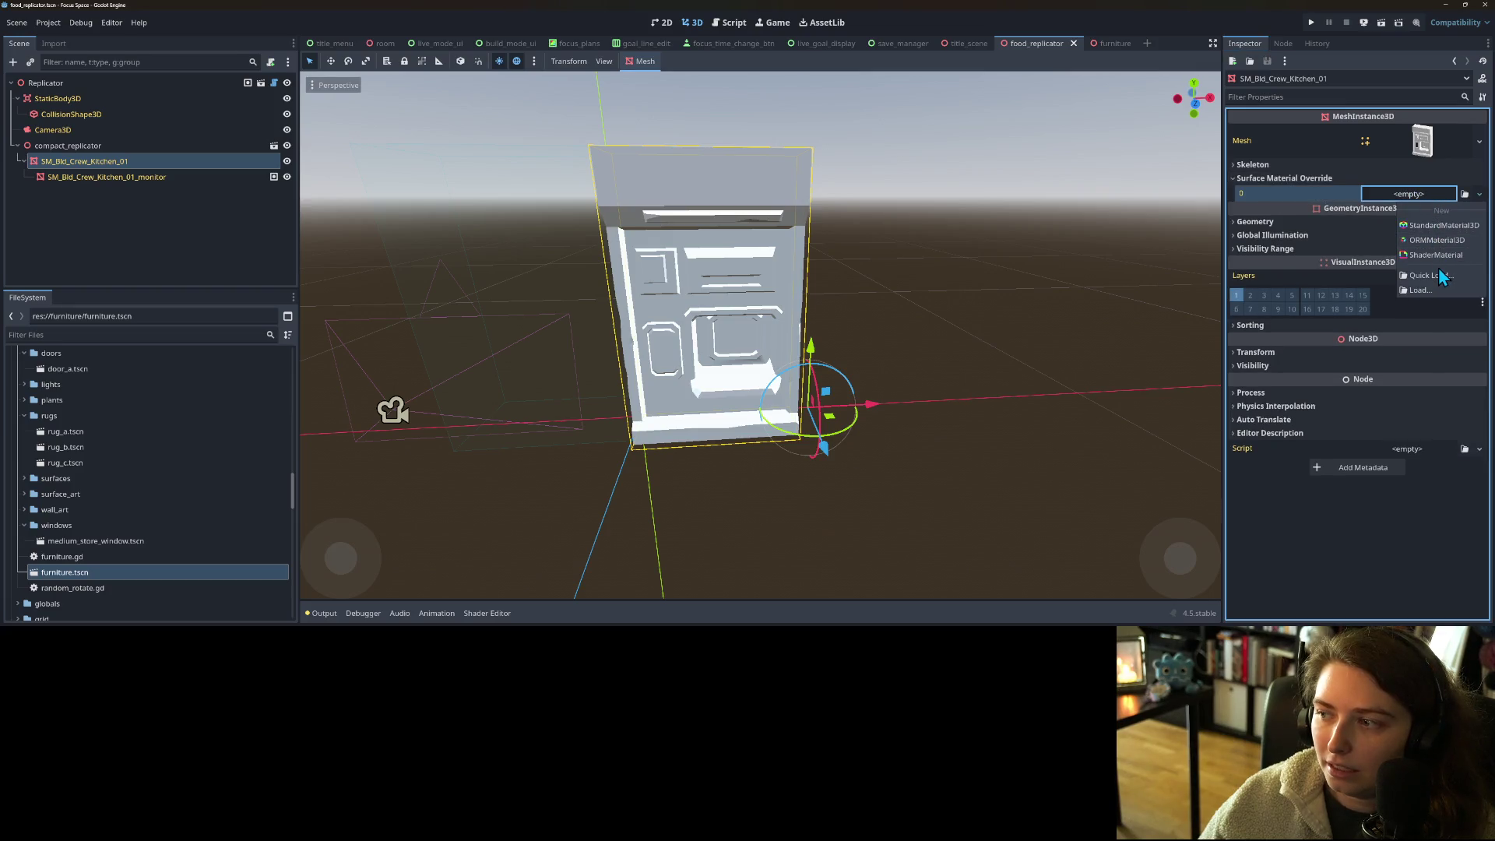
click(1425, 276)
double_click(625, 297)
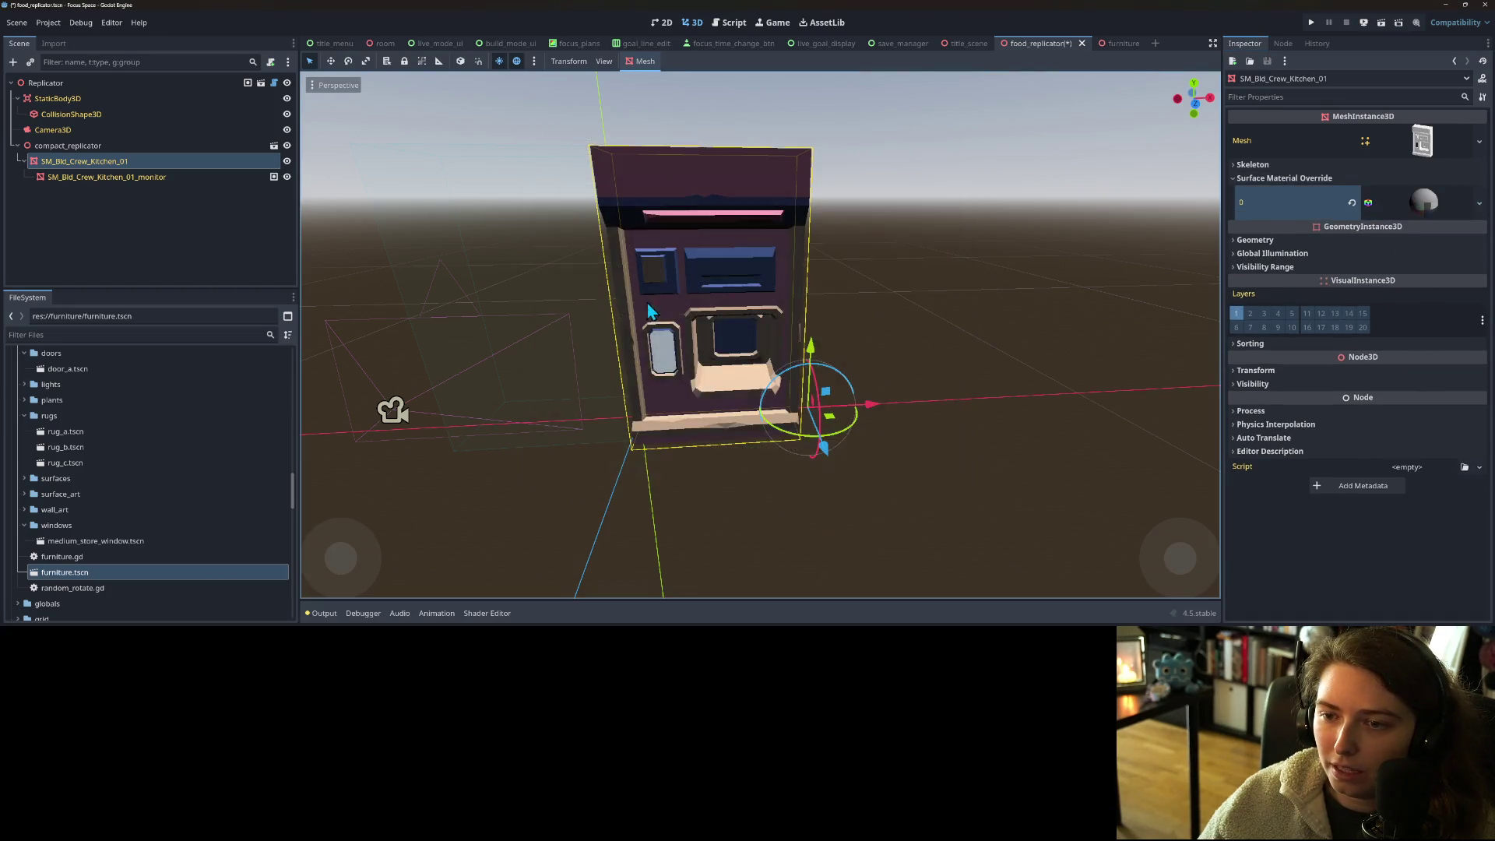
scroll(up, 3)
scroll(down, 3)
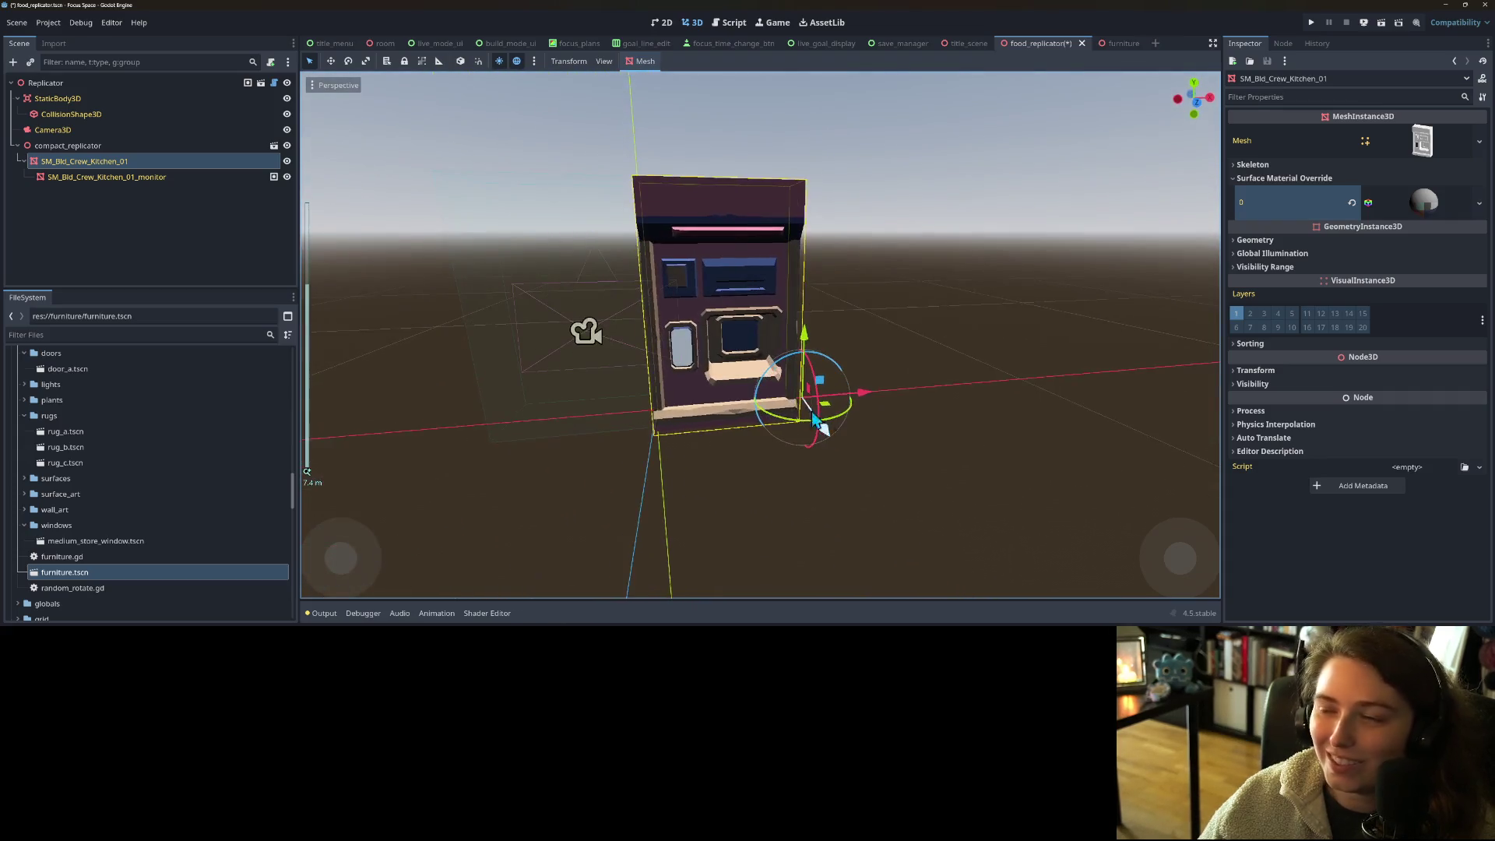
click(157, 84)
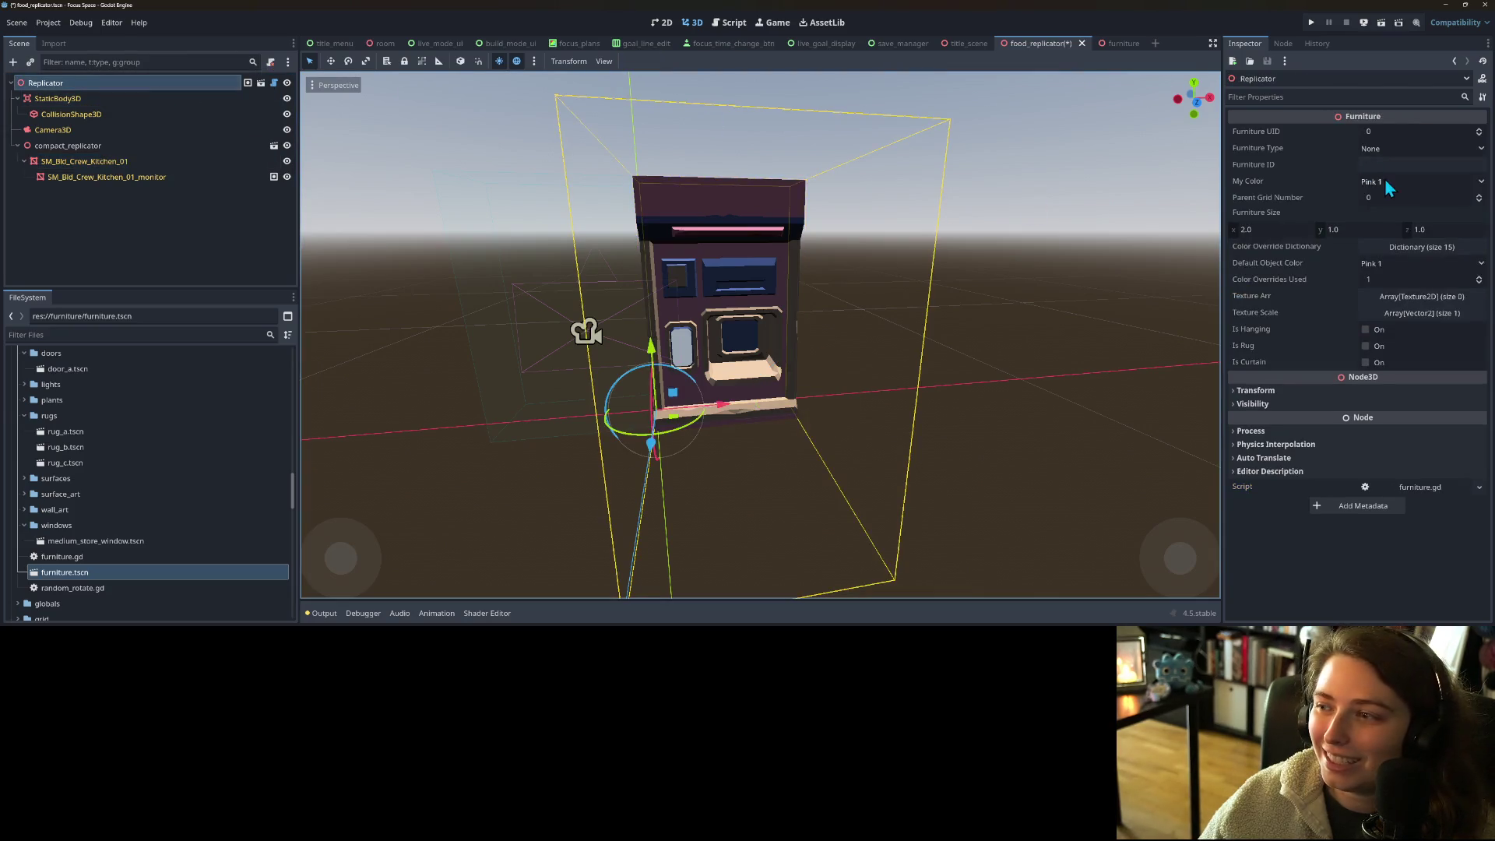
- Review the Color Override Dictionary, save food_replicator, and check the front orthogonal view
click(1400, 249)
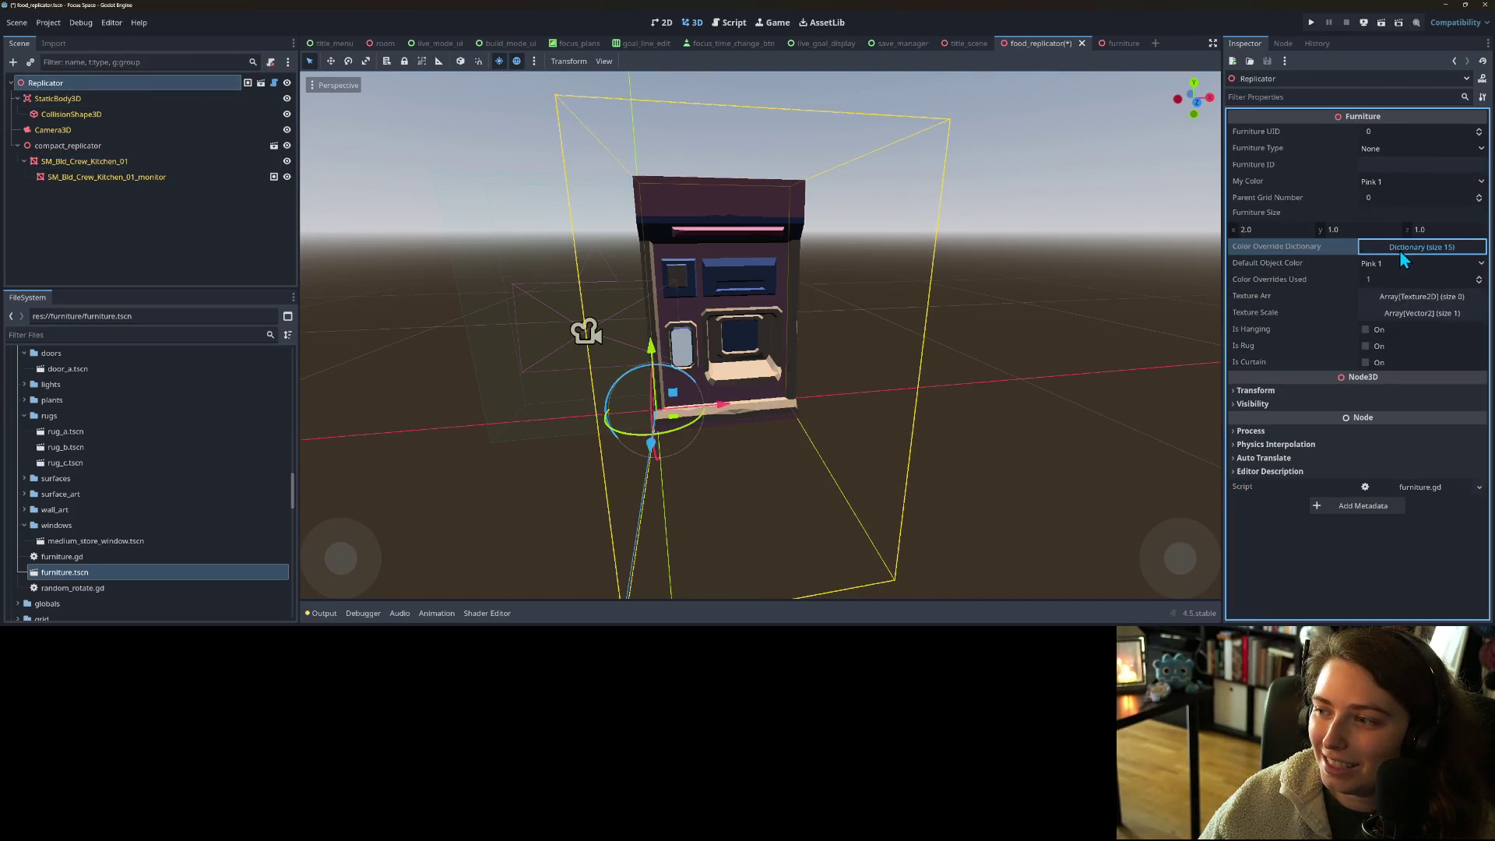
key(ctrl+s)
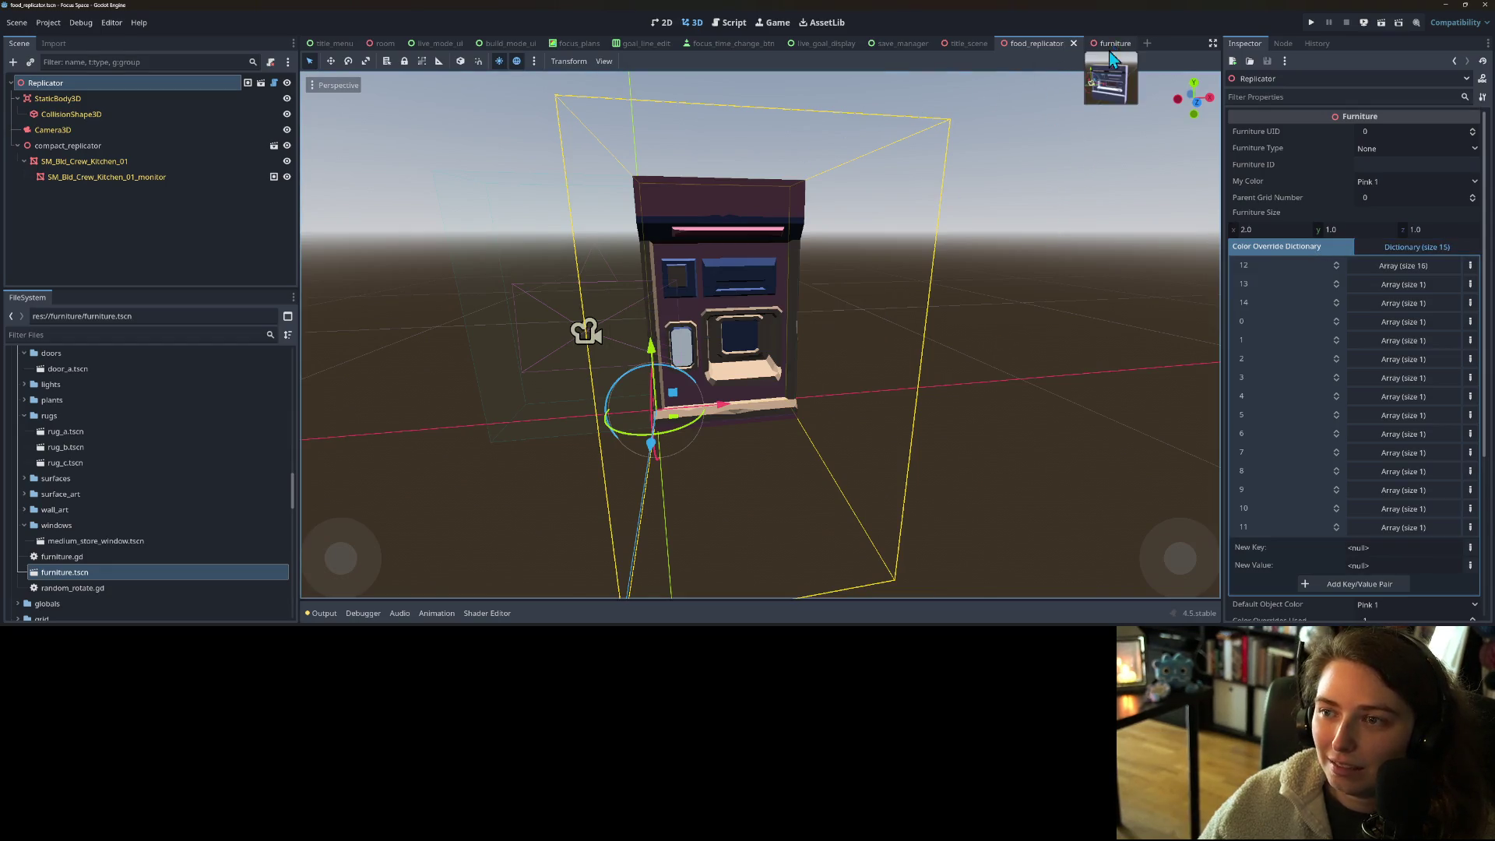
drag(421, 466, 664, 447)
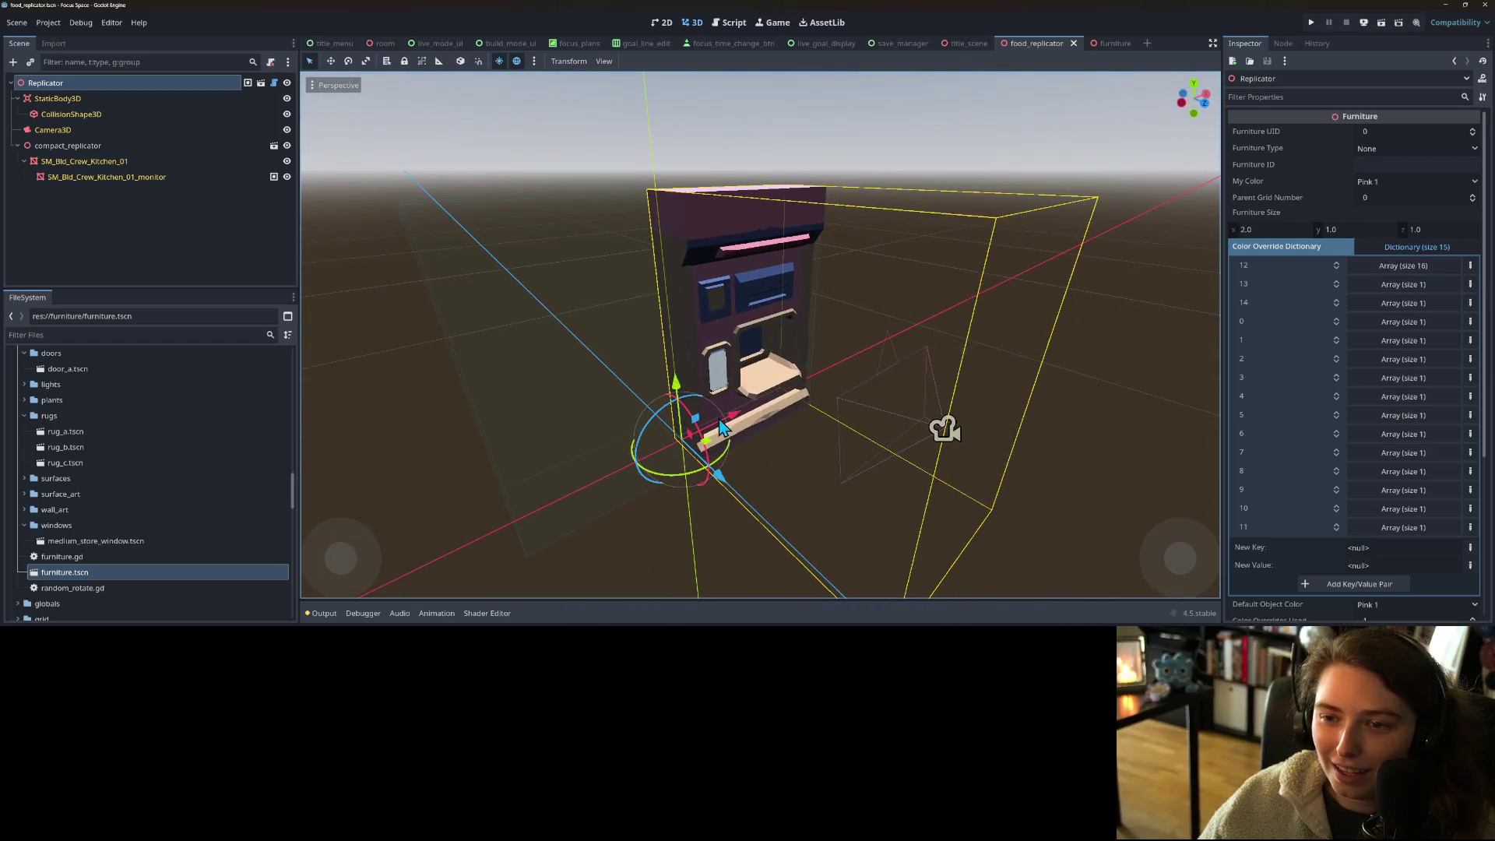
key(KP_1)
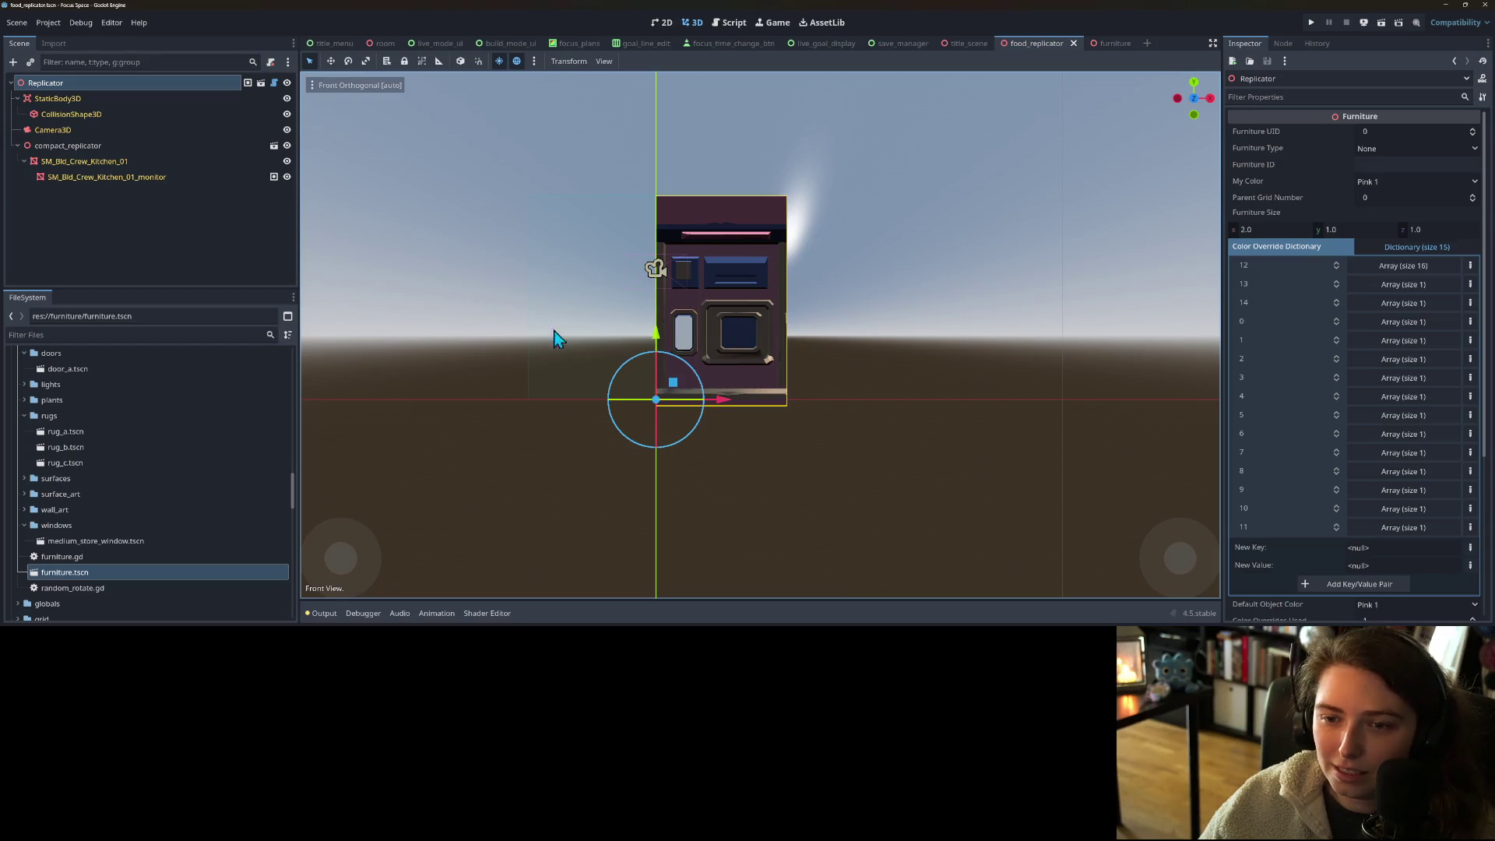
click(74, 145)
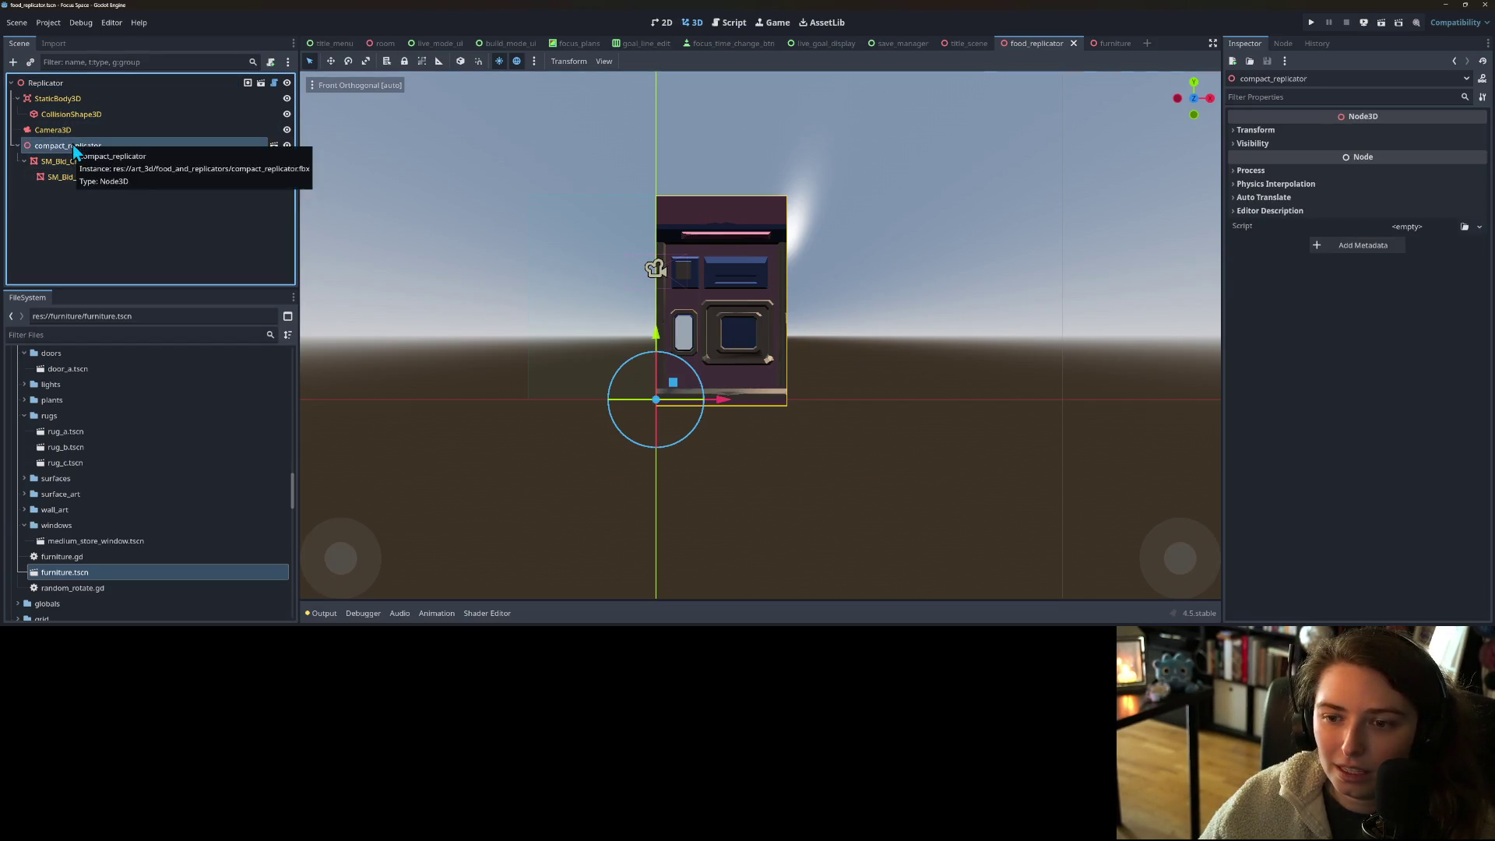
key(alt+Tab)
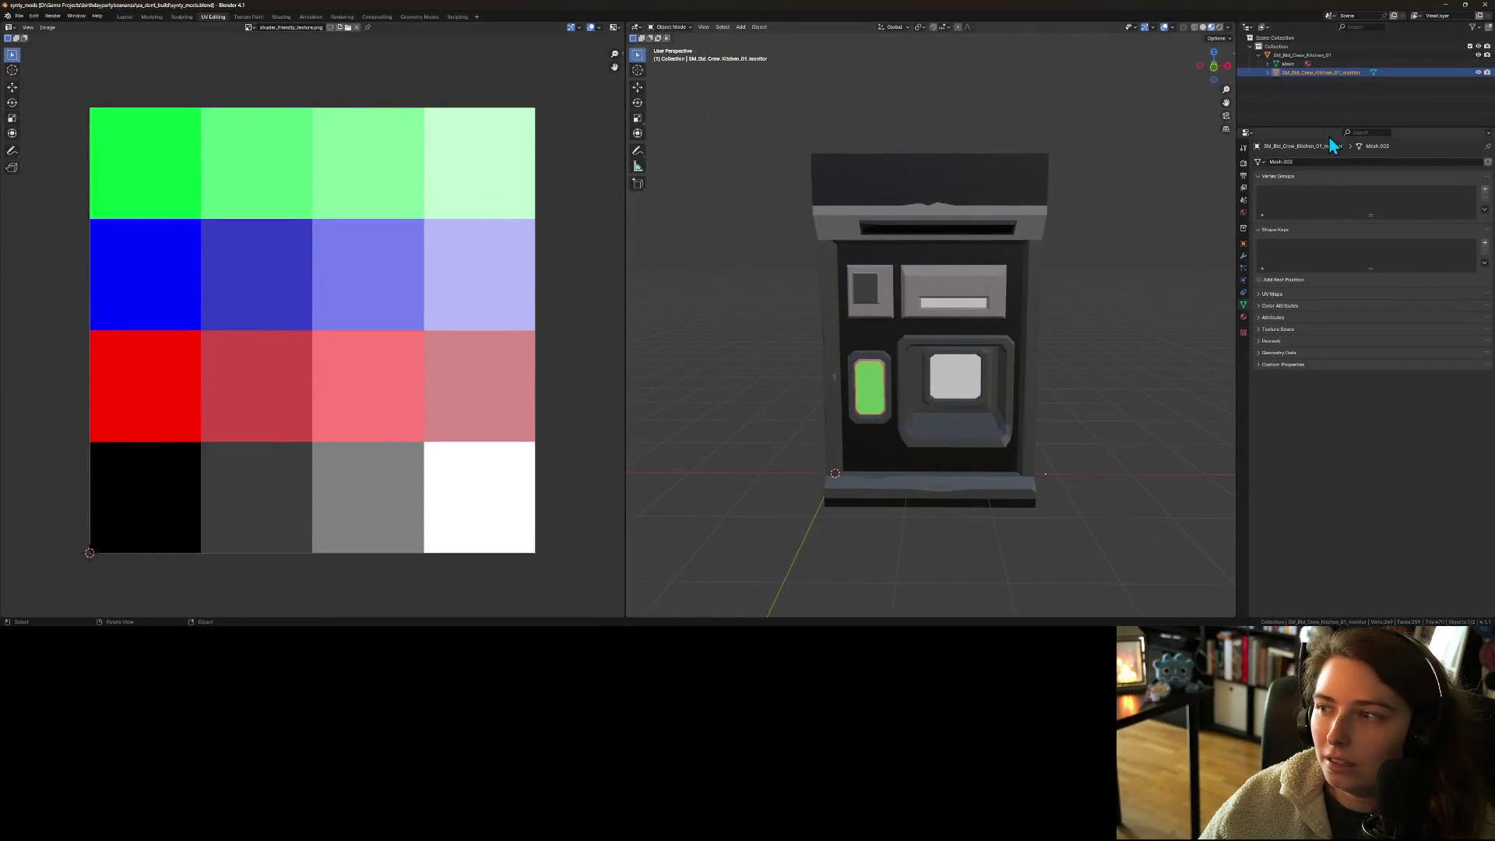
- Shift SM_Bld_Crew_Kitchen_01 slightly left along X in front view and save synty_mods.blend
click(1302, 55)
key(KP_1)
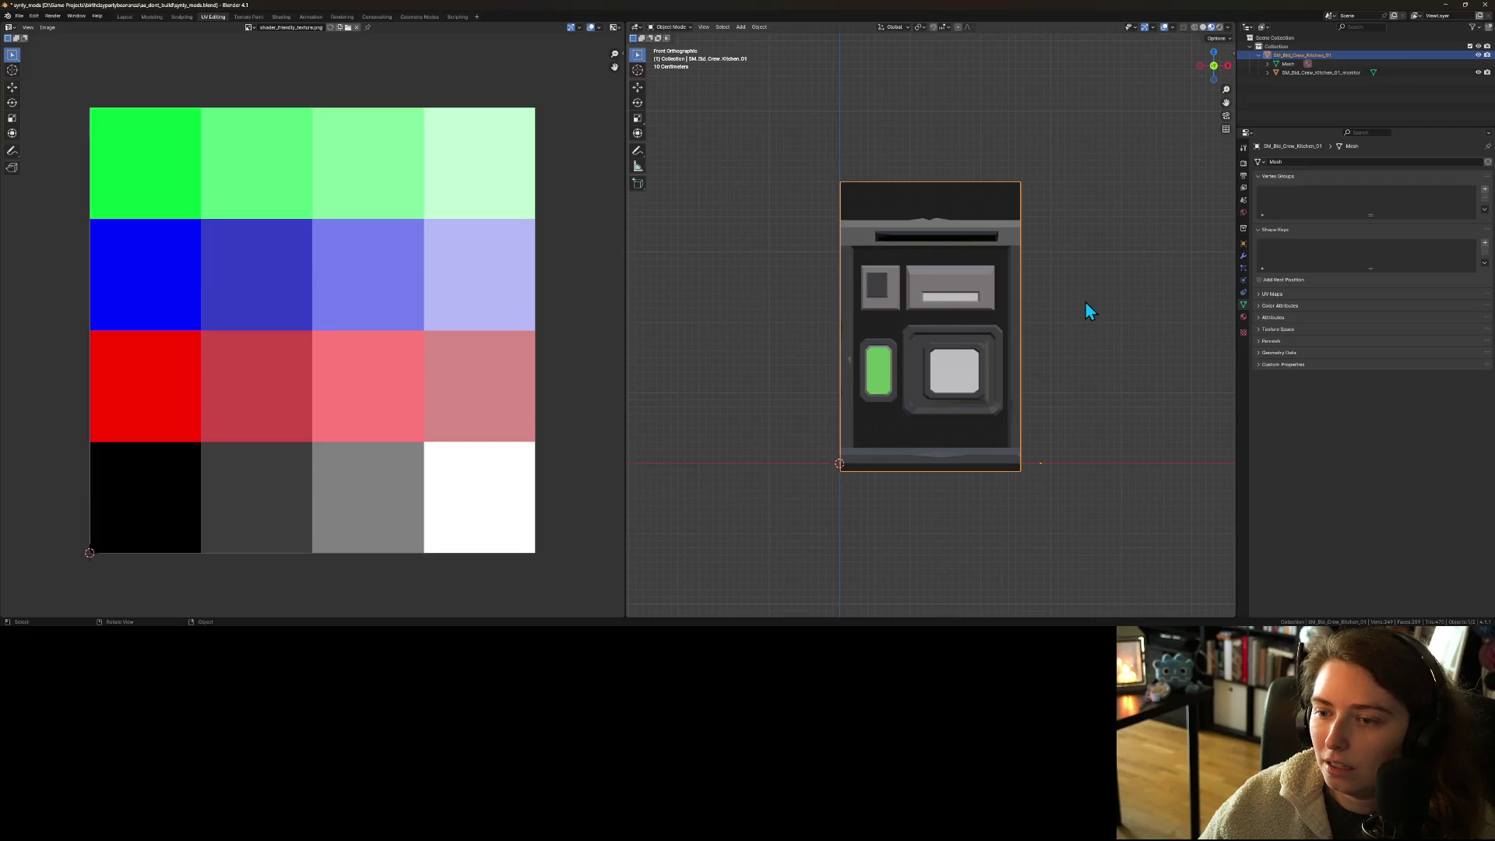
key(g)
key(x)
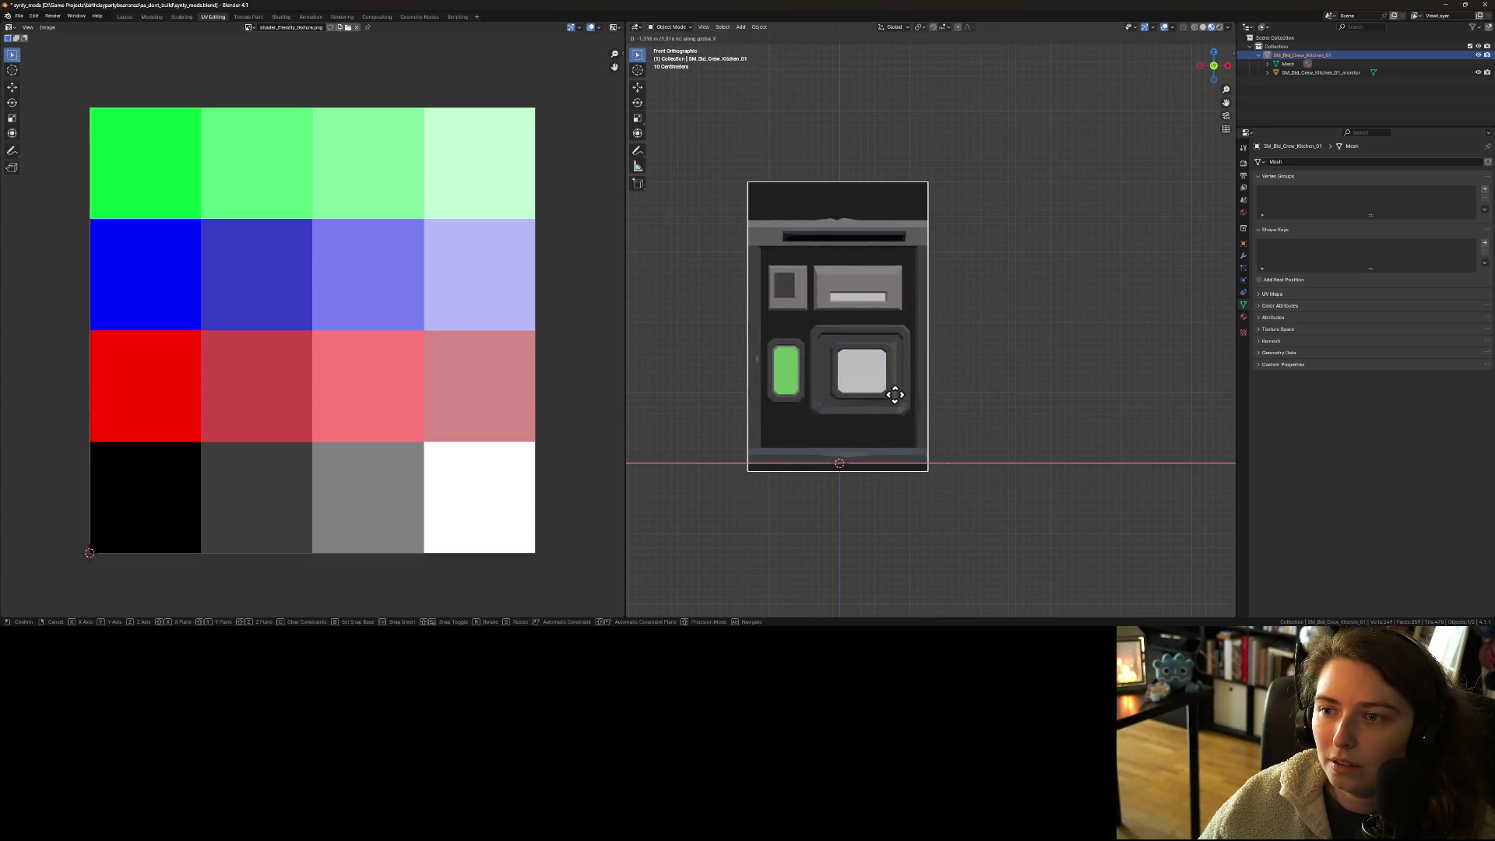
click(895, 395)
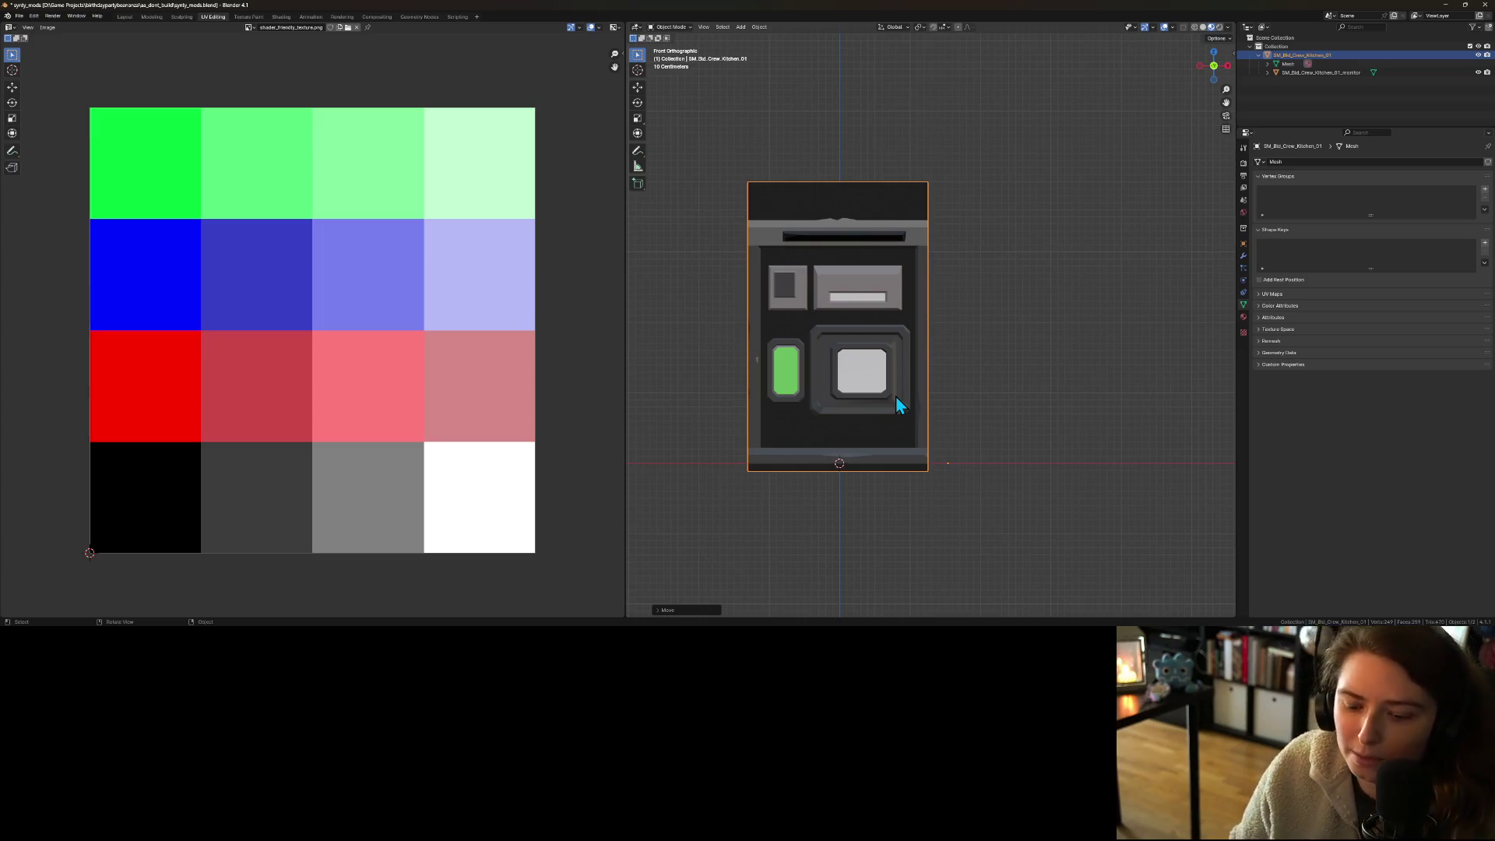
key(ctrl+s)
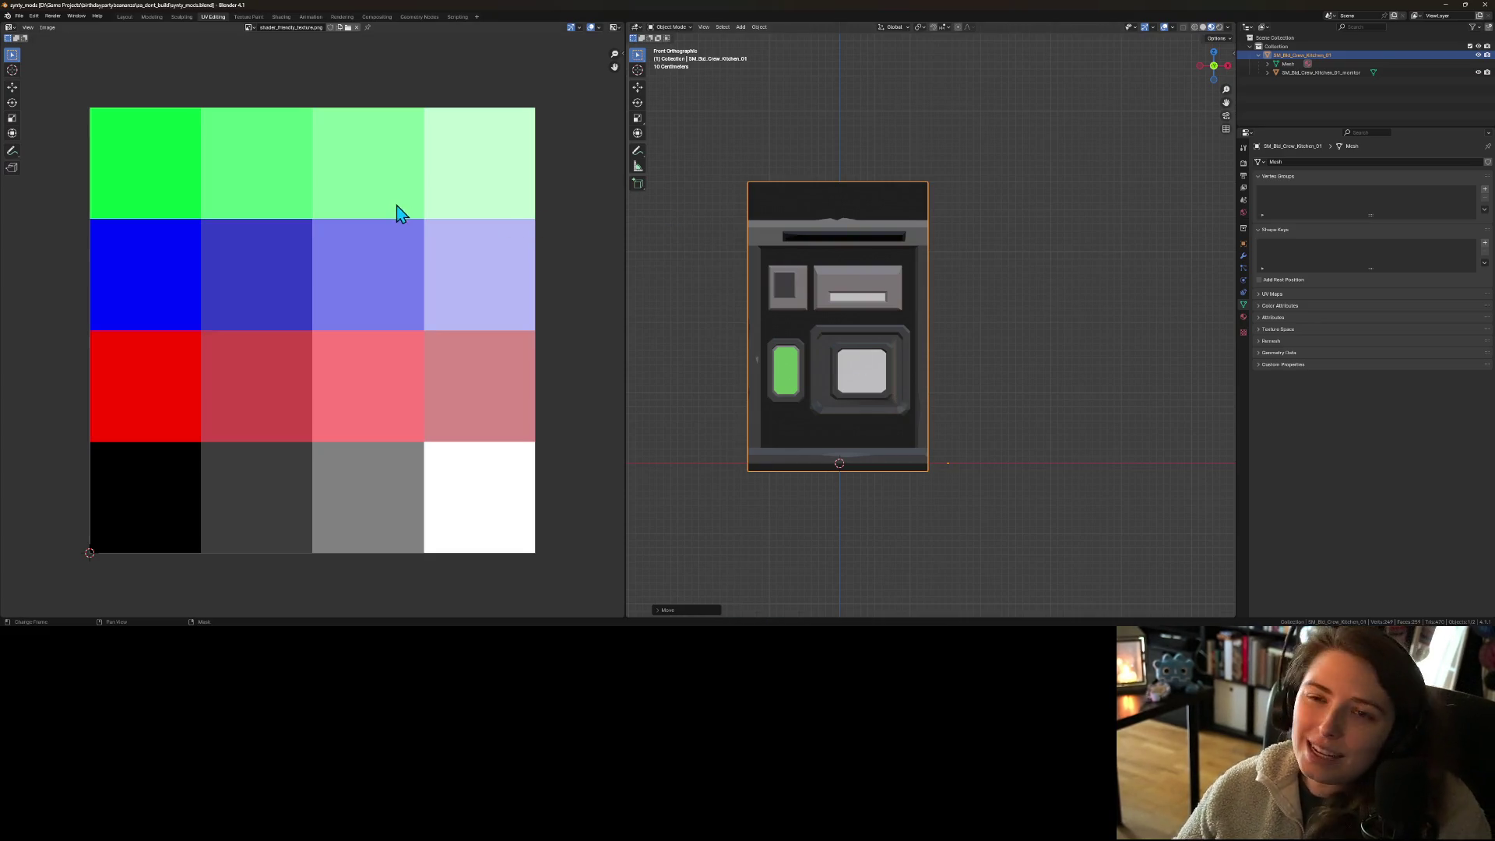
- Export the replicator model as FBX, overwriting compact_replicator.fbx
click(22, 17)
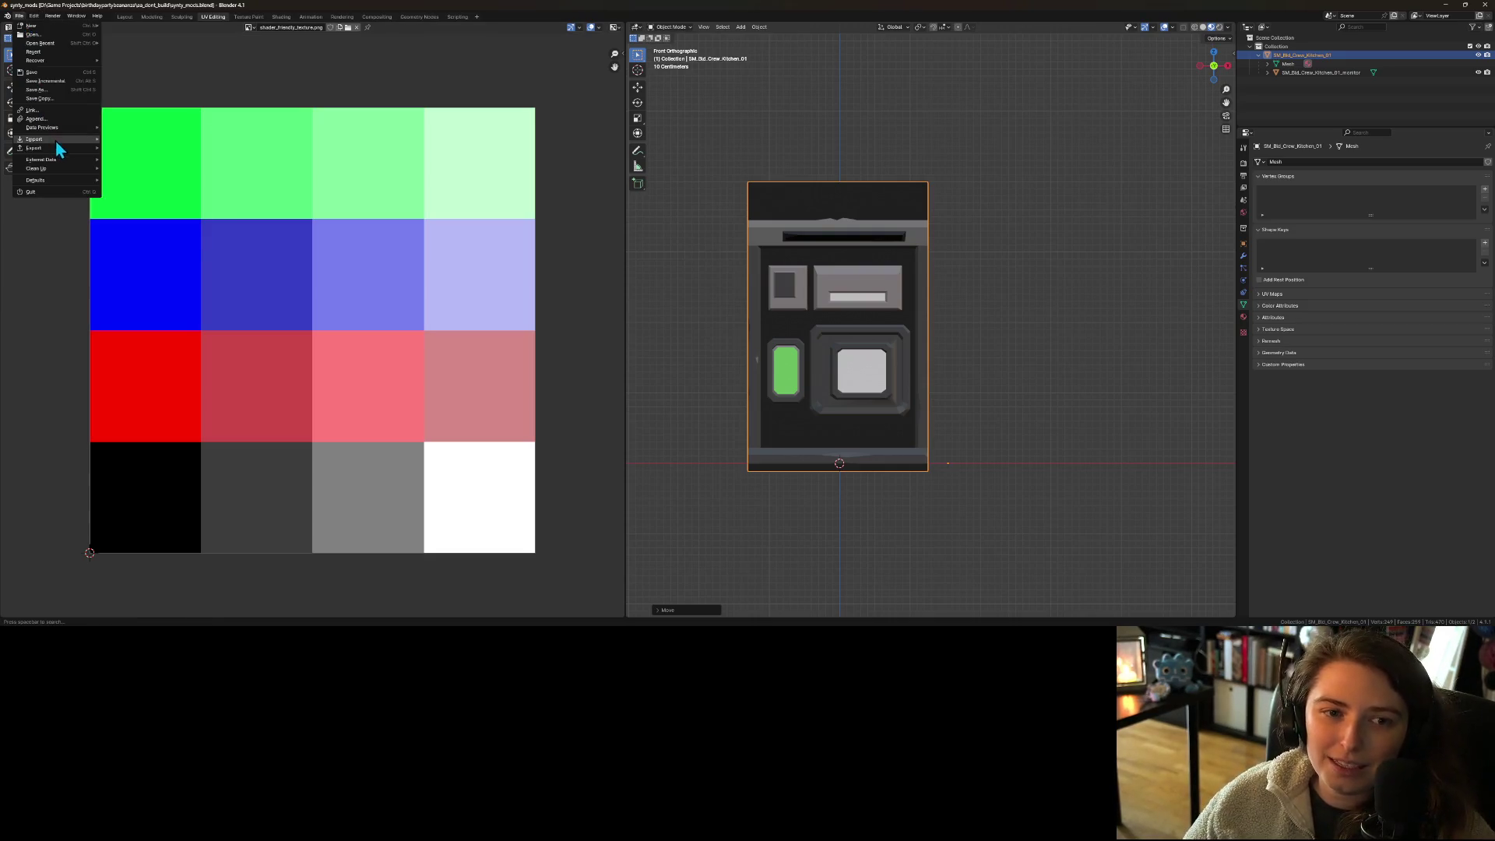
mouse_move(63, 148)
click(140, 235)
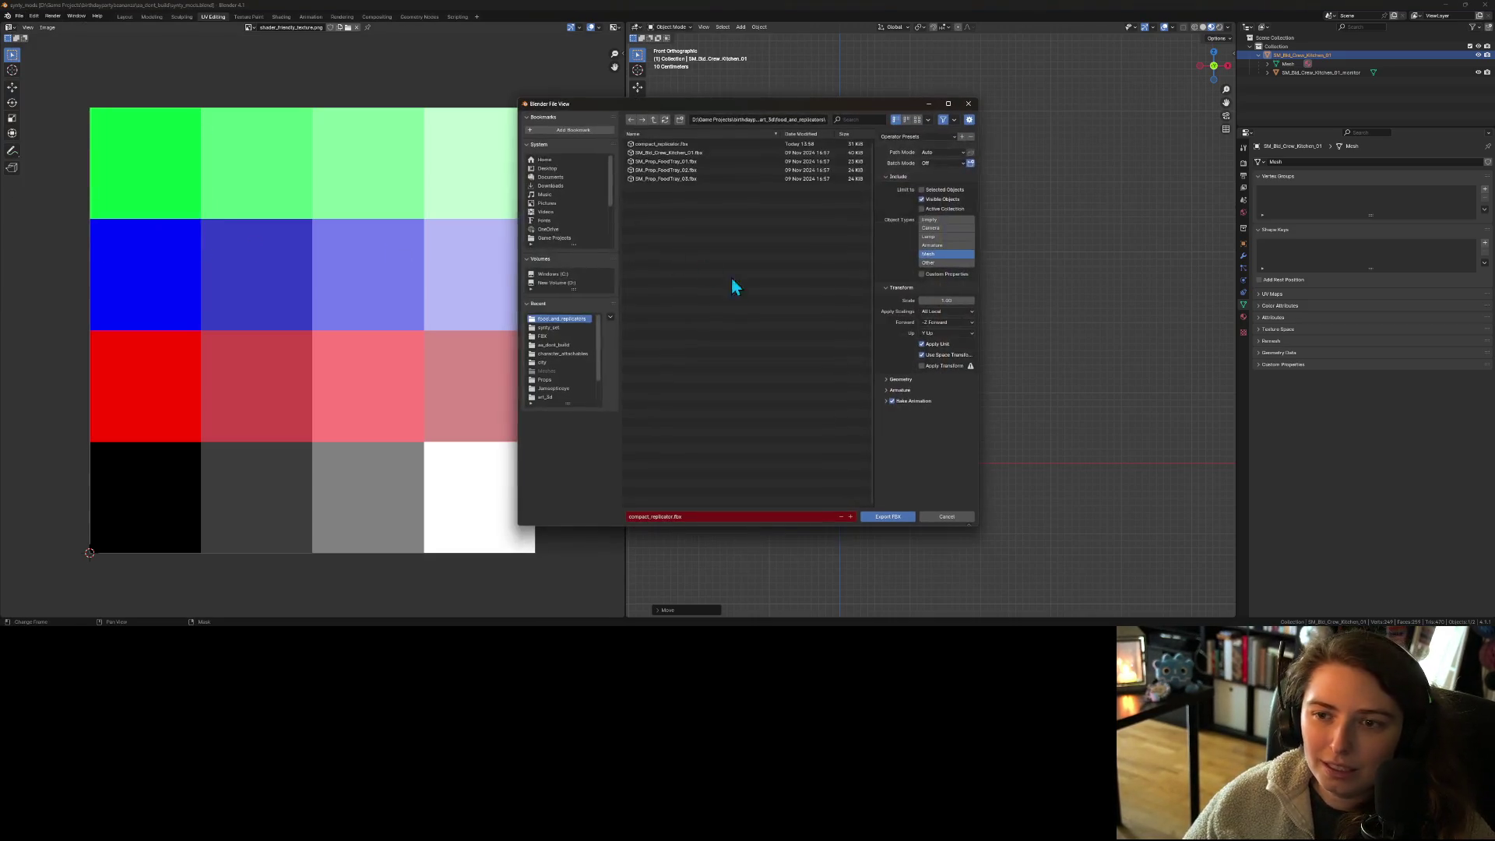
click(680, 146)
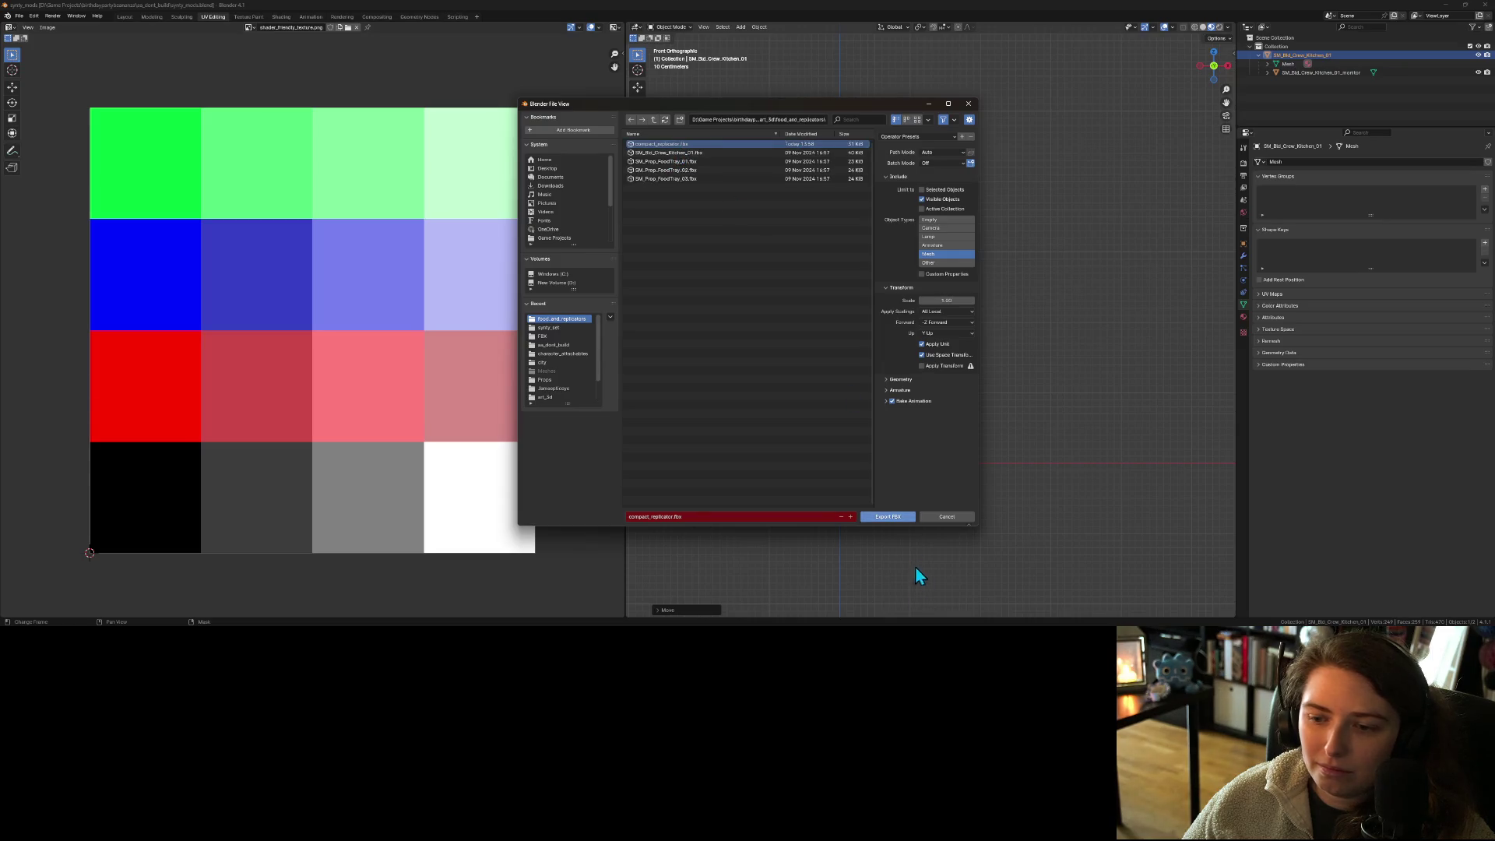
click(887, 517)
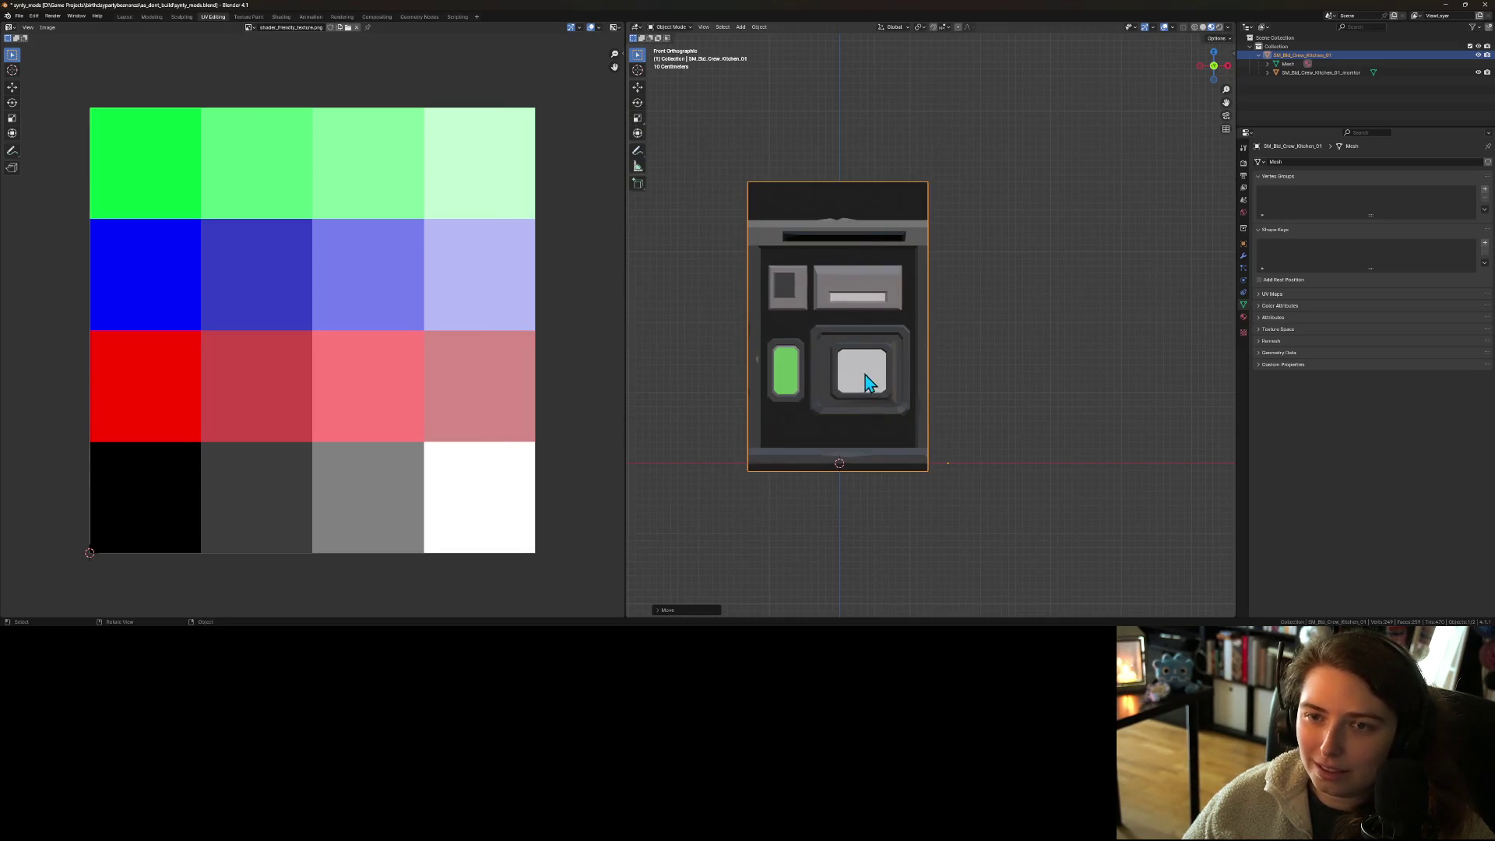
- Deselect the model, save the blend file, and return to the Godot editor
click(1013, 311)
key(ctrl+s)
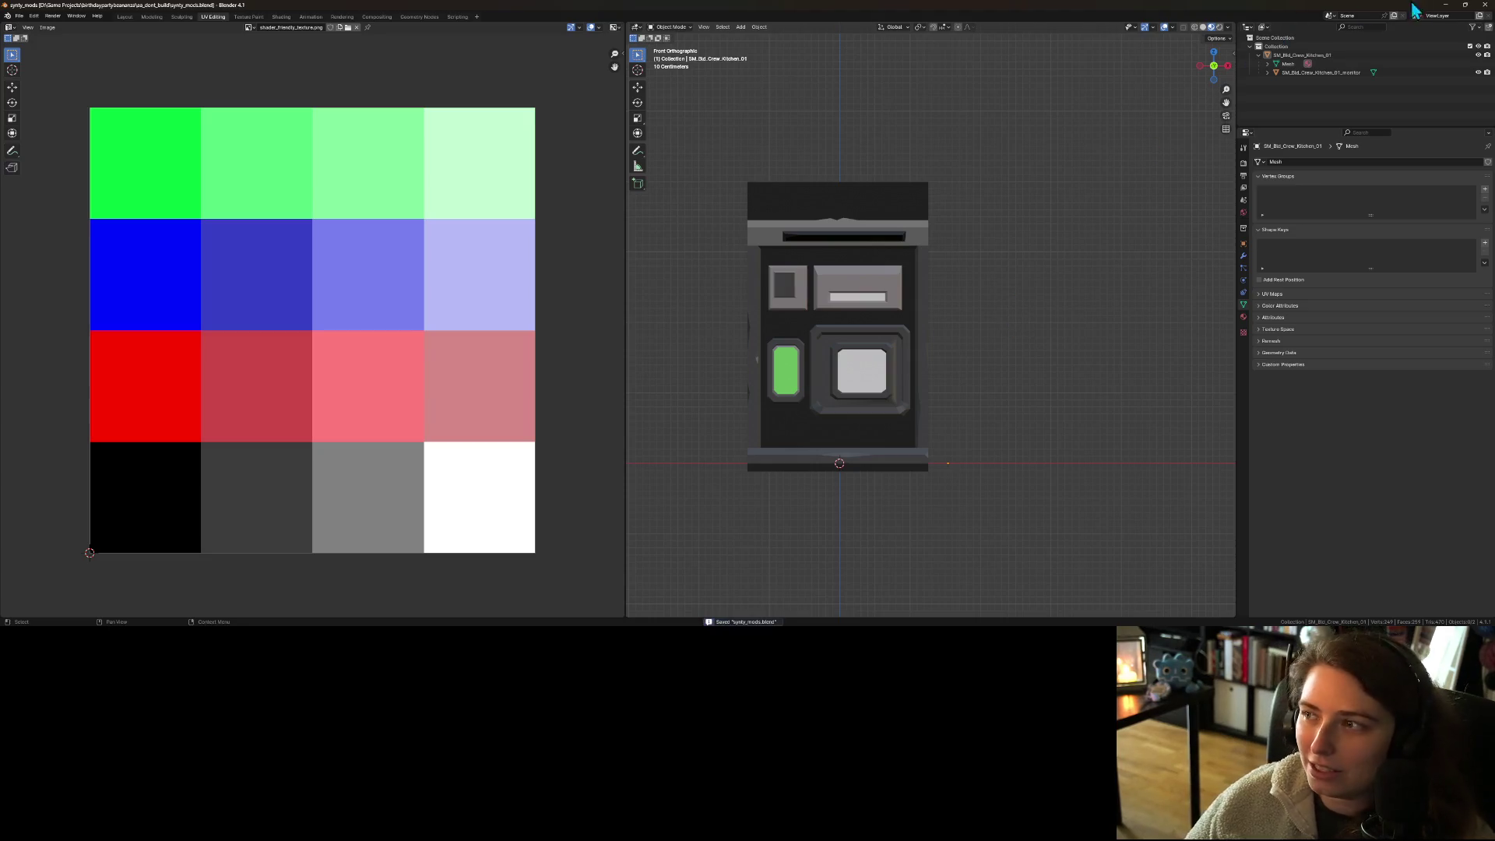
click(1446, 5)
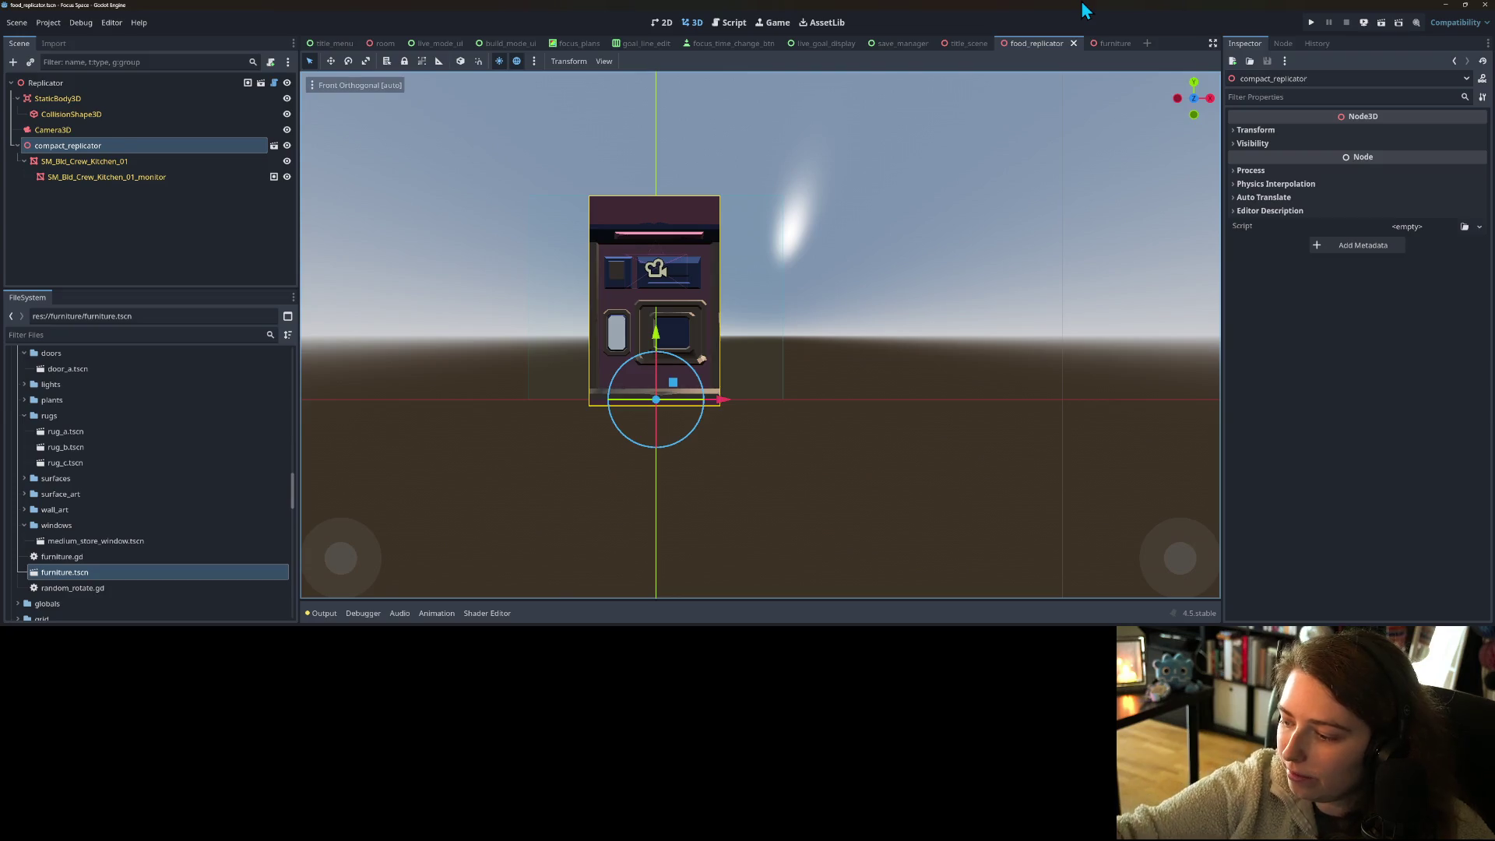
- Pull the CollisionShape3D box's left and right sides inward to about 2.57 wide
scroll(up, 3)
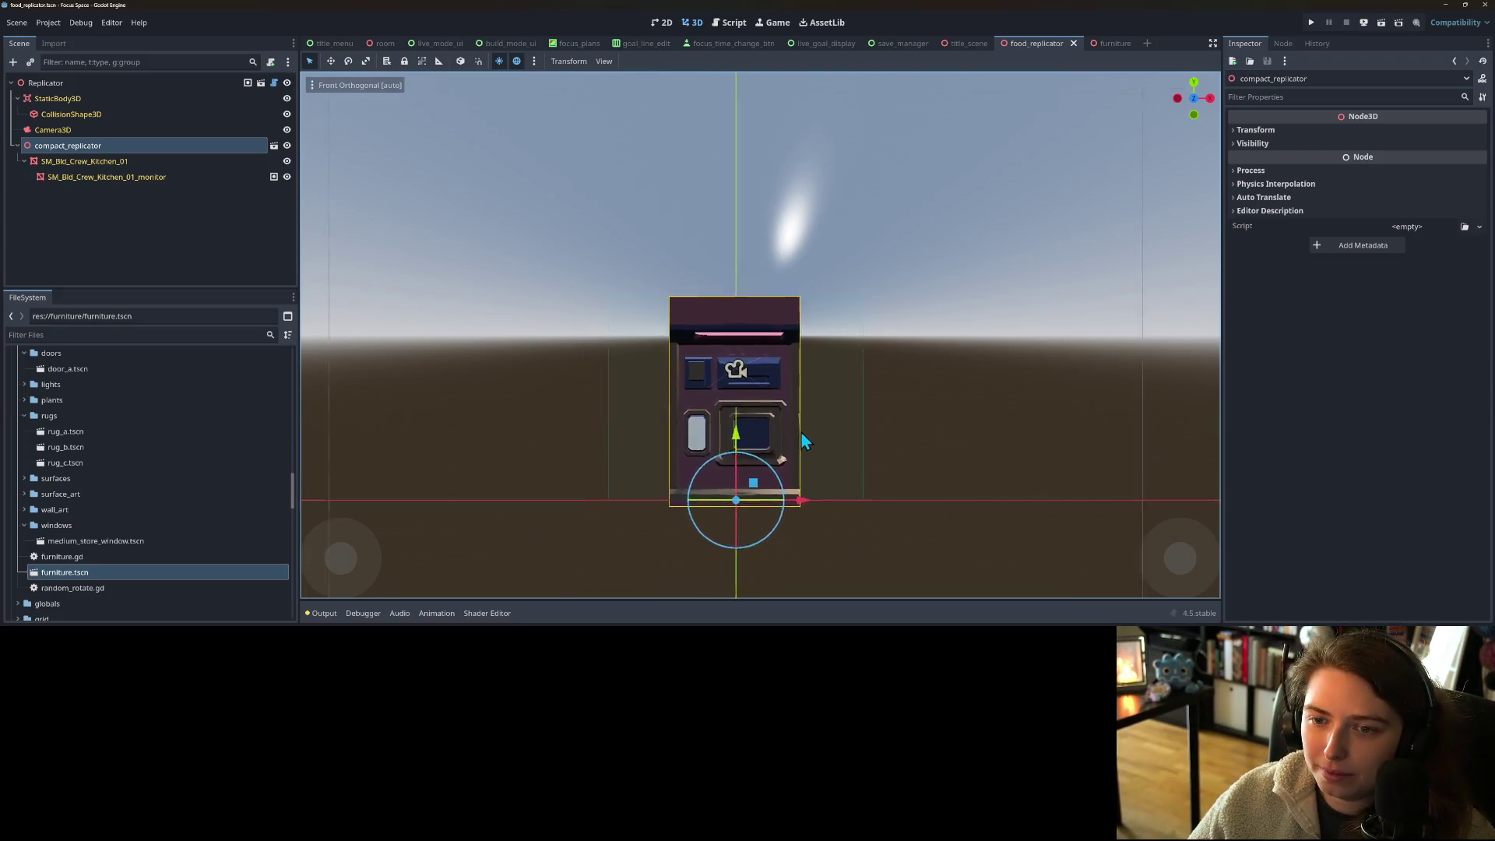
click(923, 437)
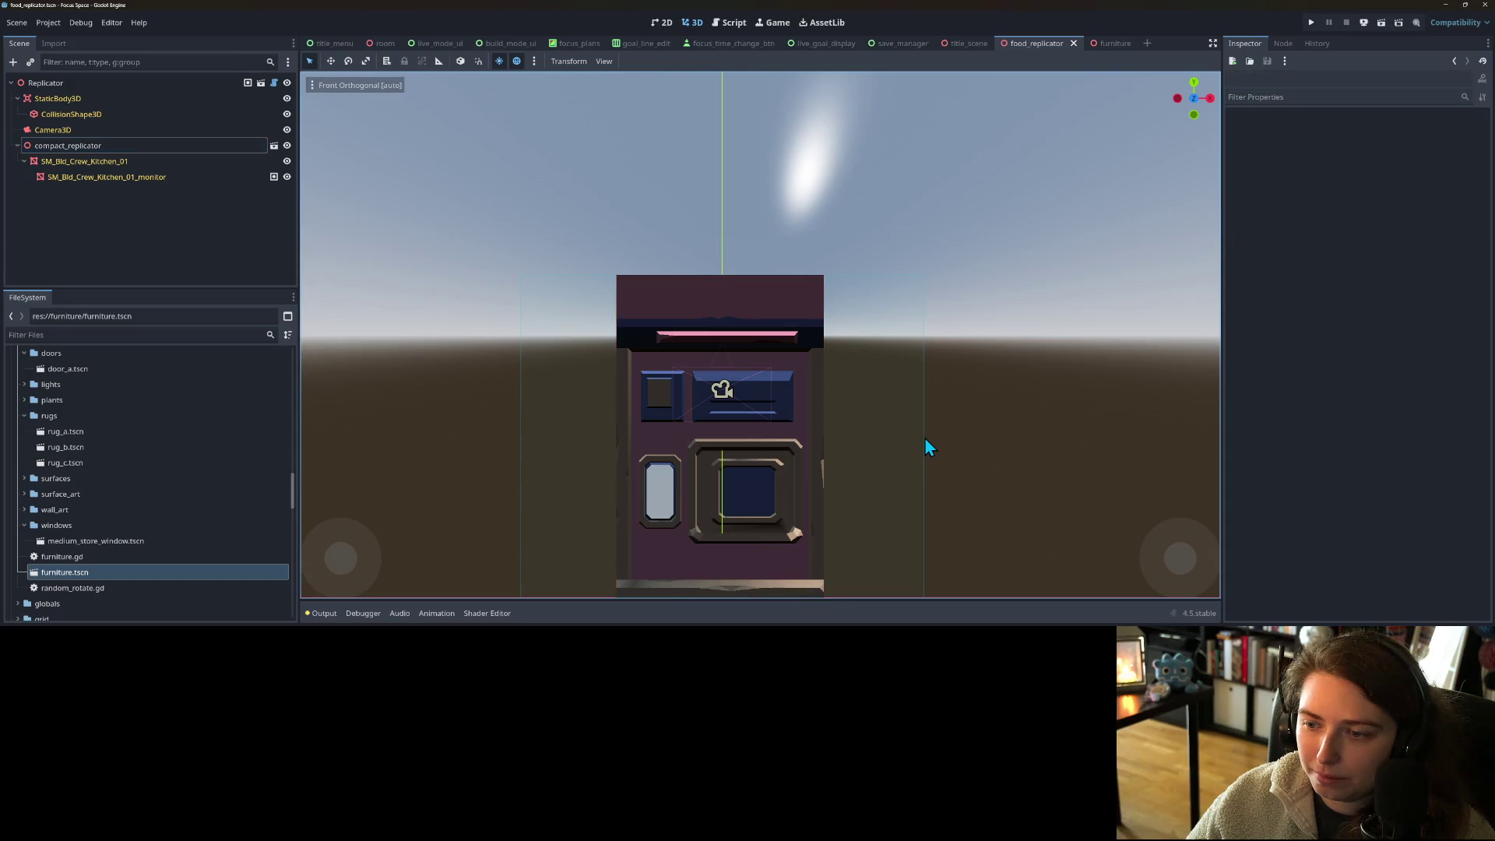
click(924, 438)
scroll(down, 3)
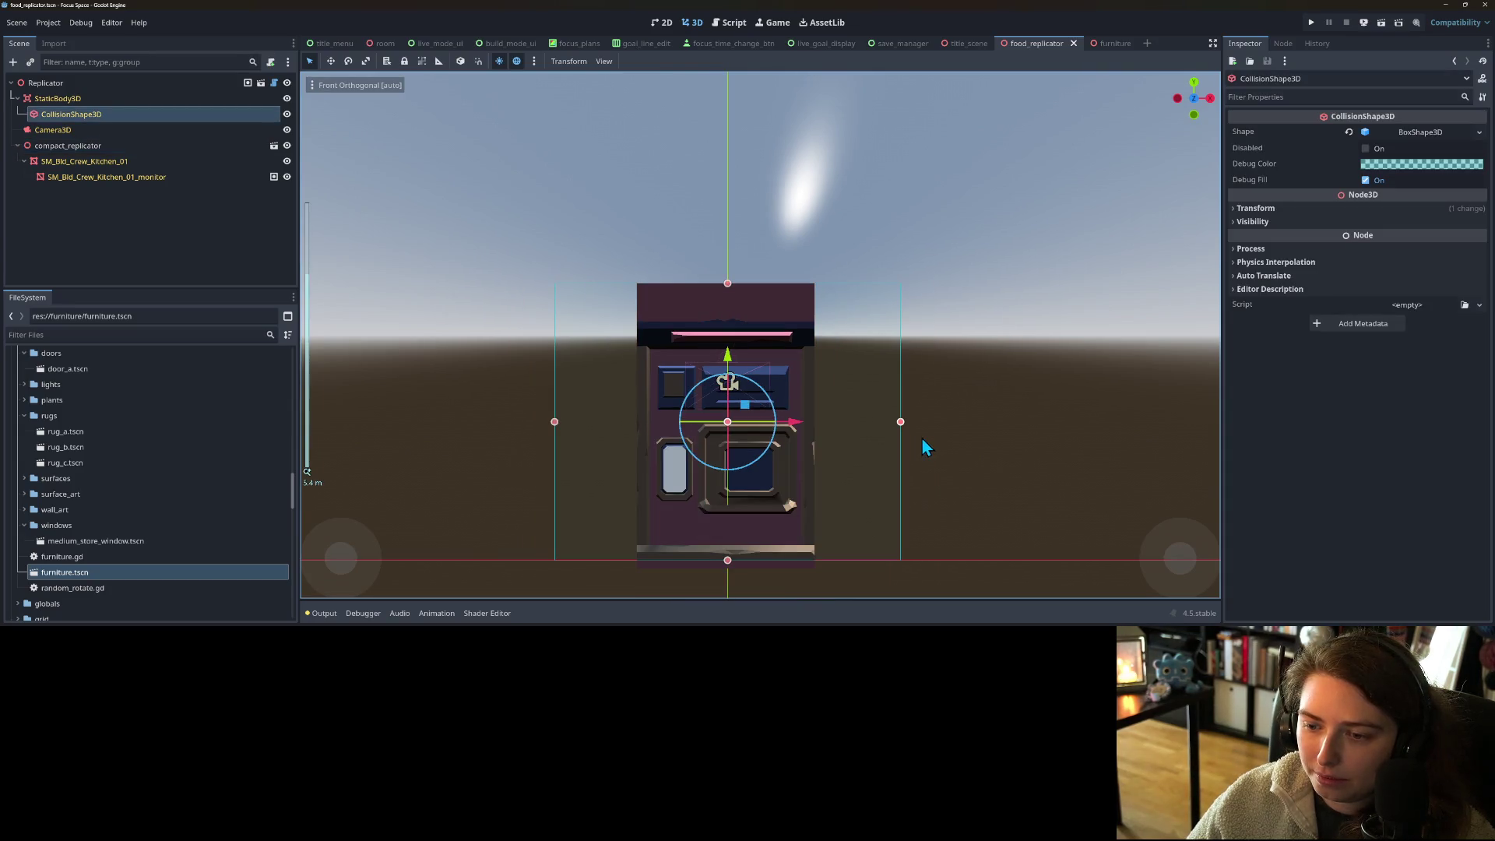
drag(901, 422, 817, 427)
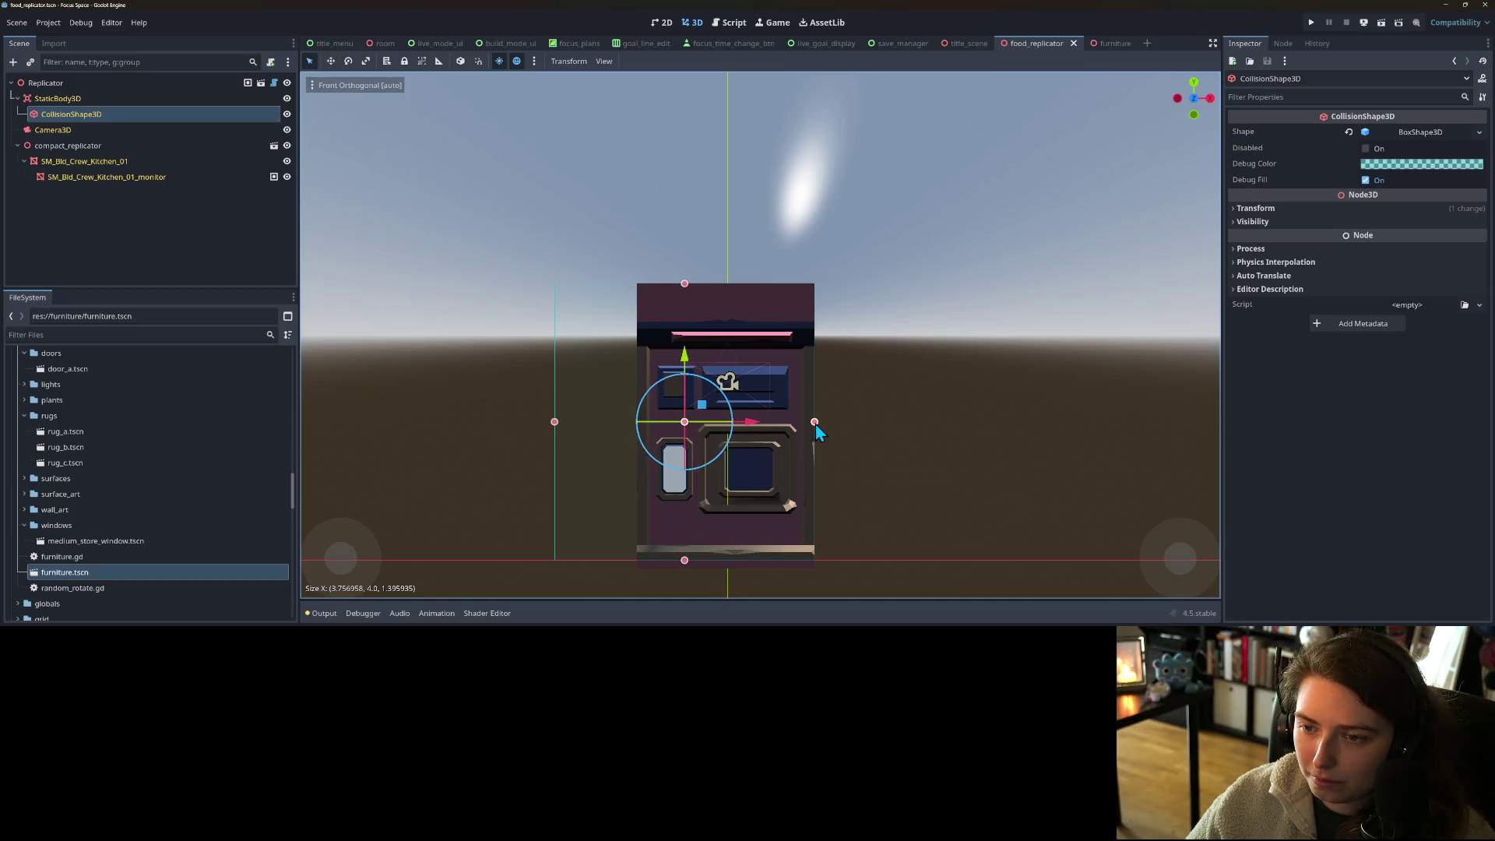
drag(554, 422, 638, 427)
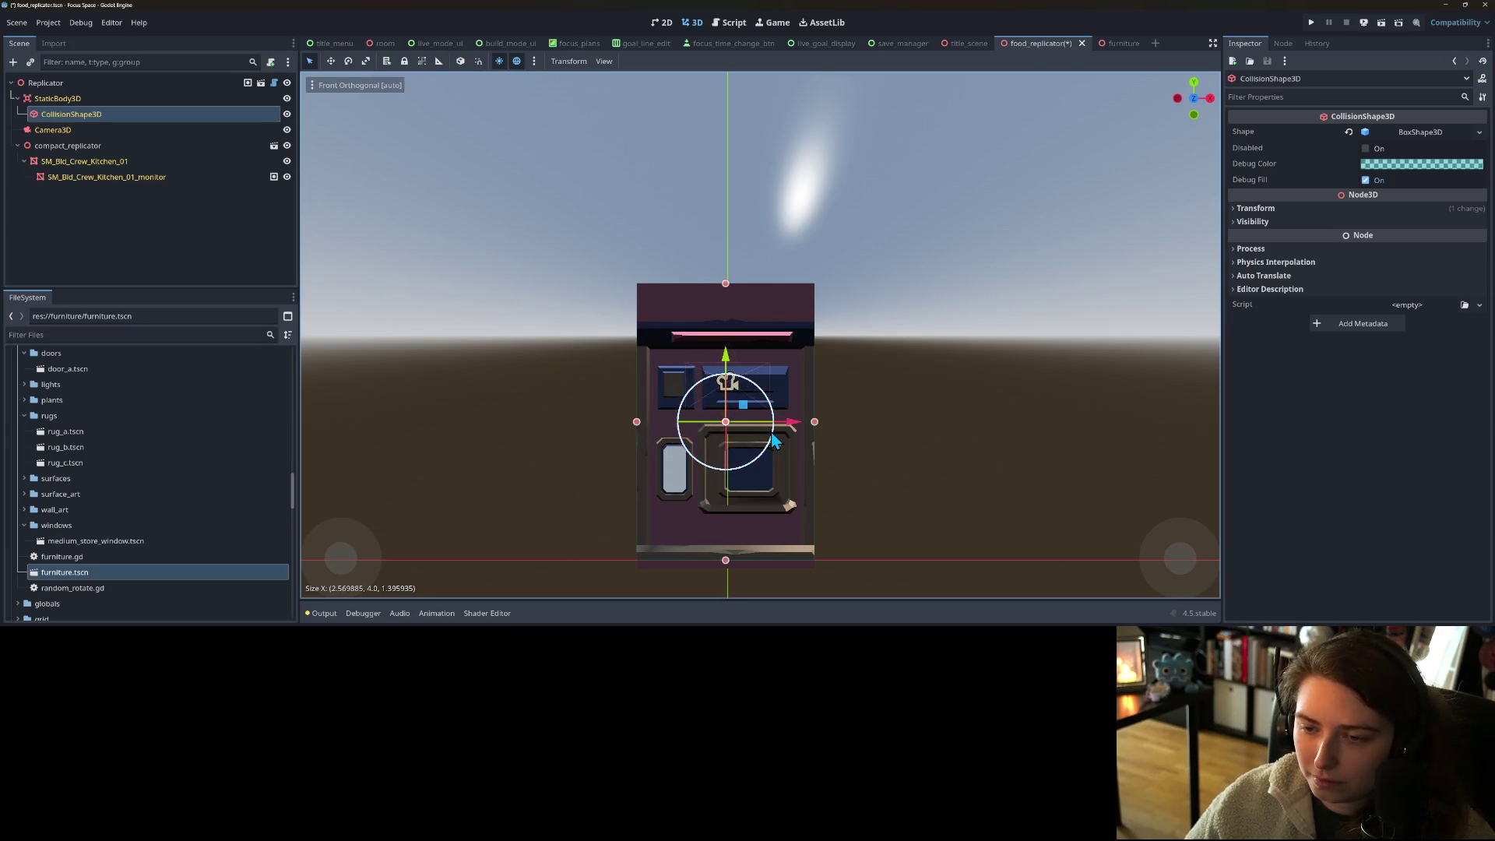
key(KP_3)
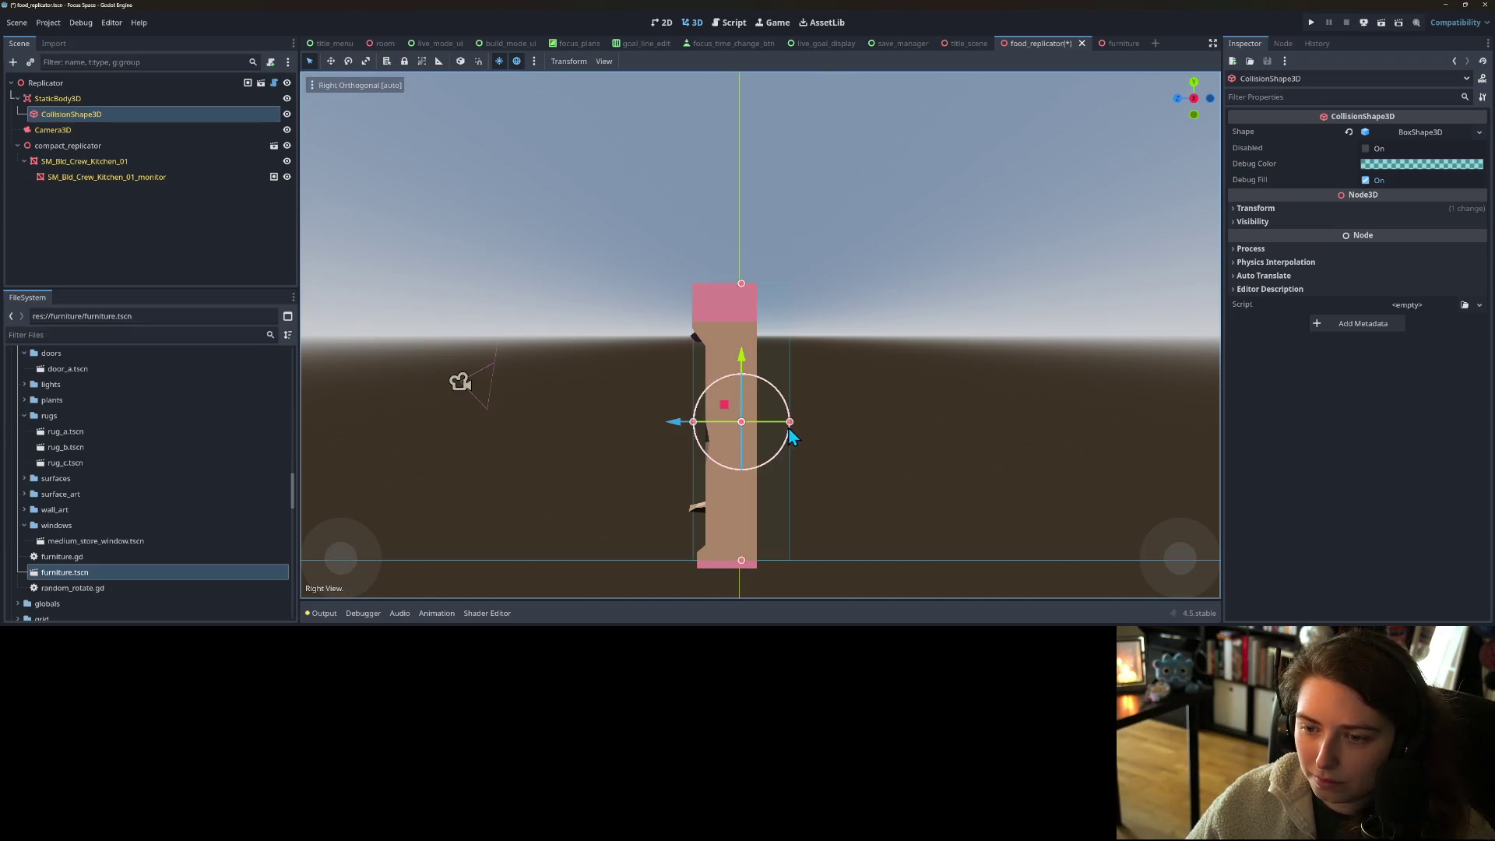
- Trim the collision box depth to about 0.44, raise its top slightly, and save food_replicator
drag(790, 424, 698, 483)
key(ctrl+s)
key(KP_3)
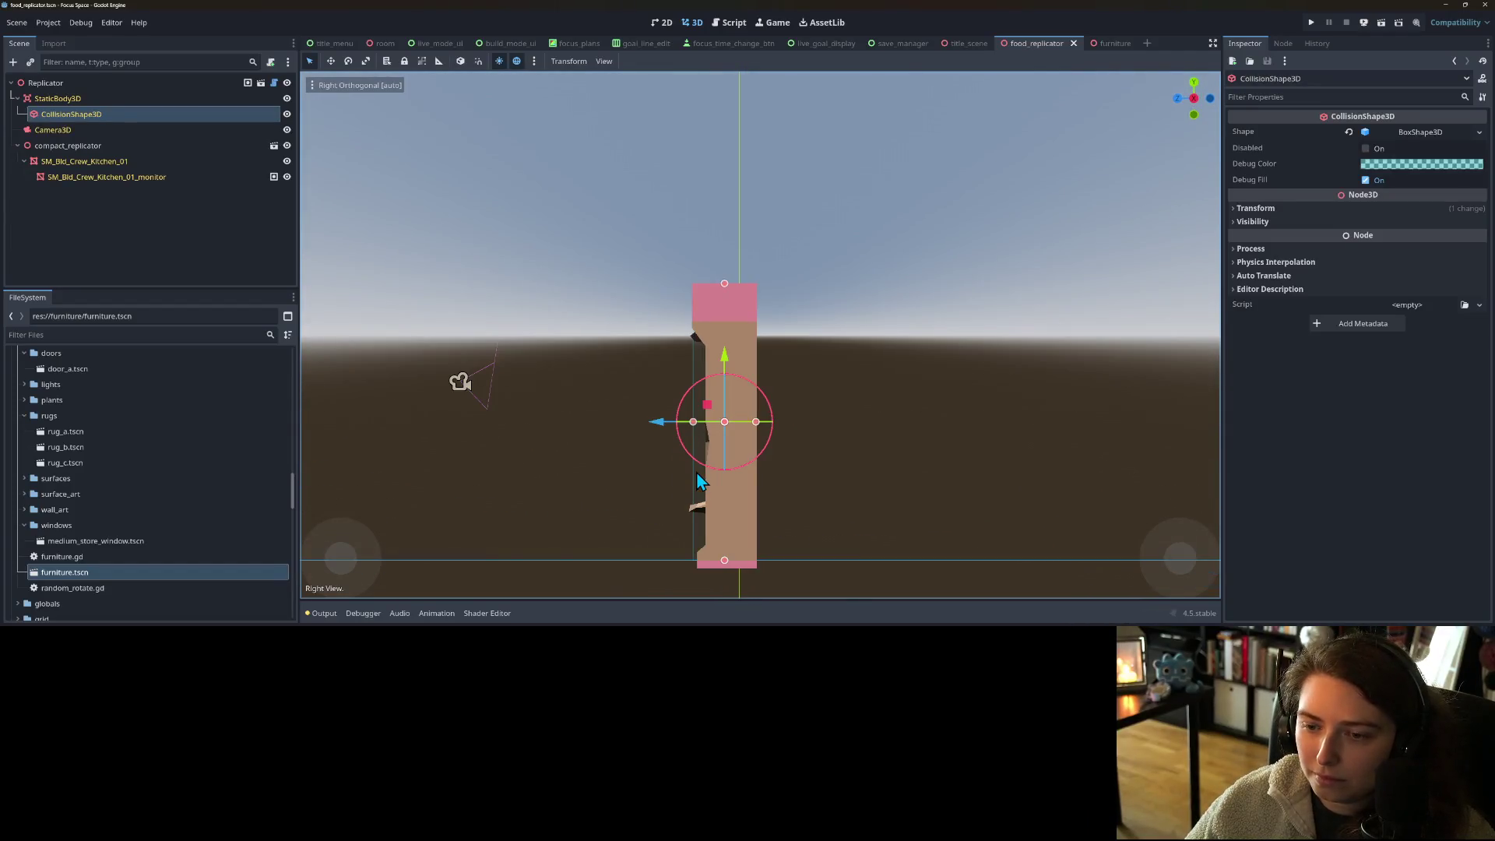
drag(755, 428, 730, 427)
drag(710, 287, 711, 282)
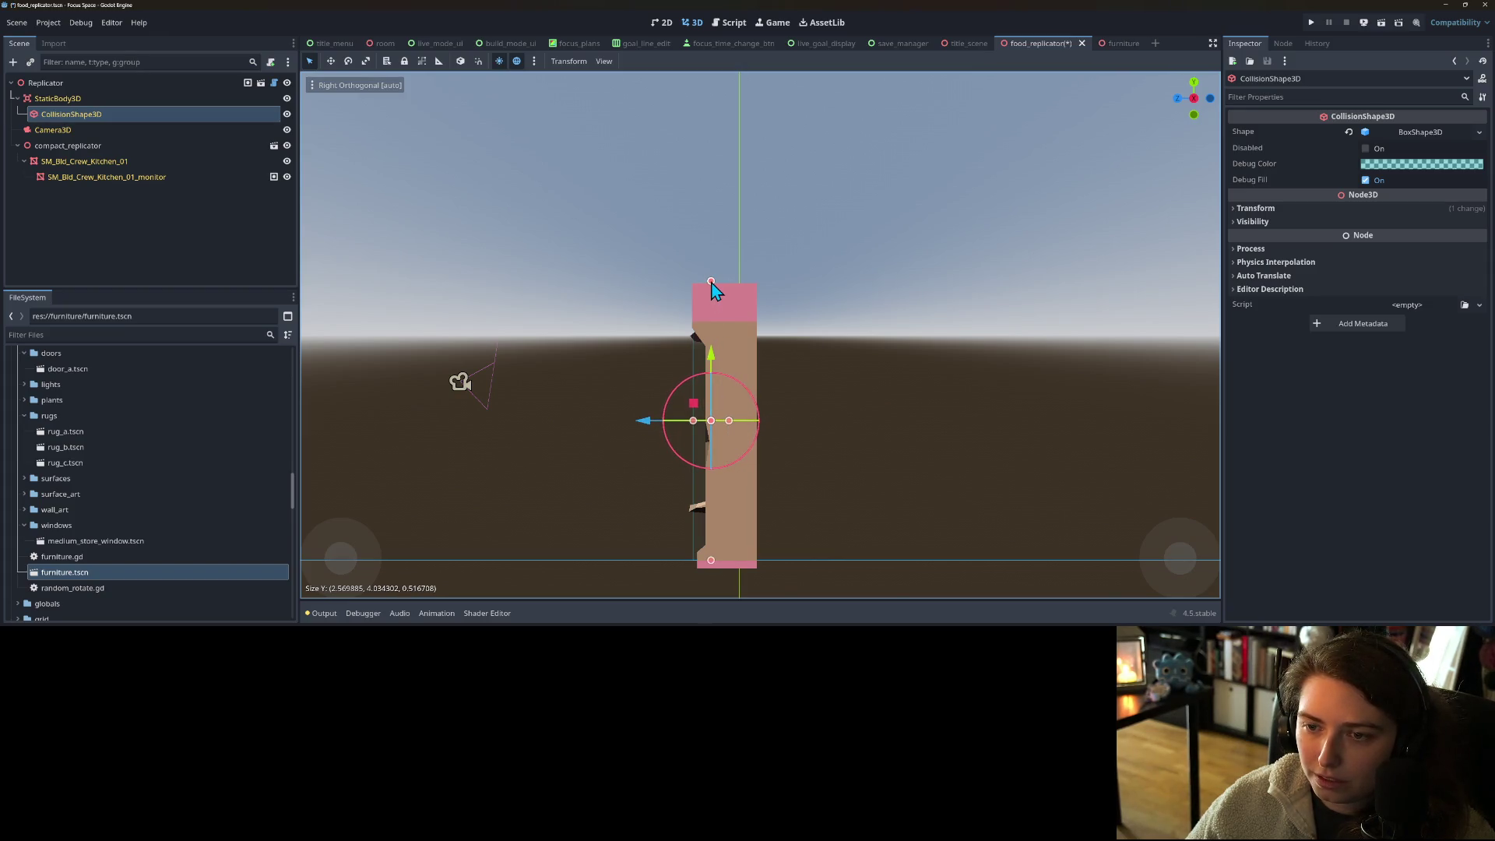
drag(730, 426, 724, 425)
key(ctrl+s)
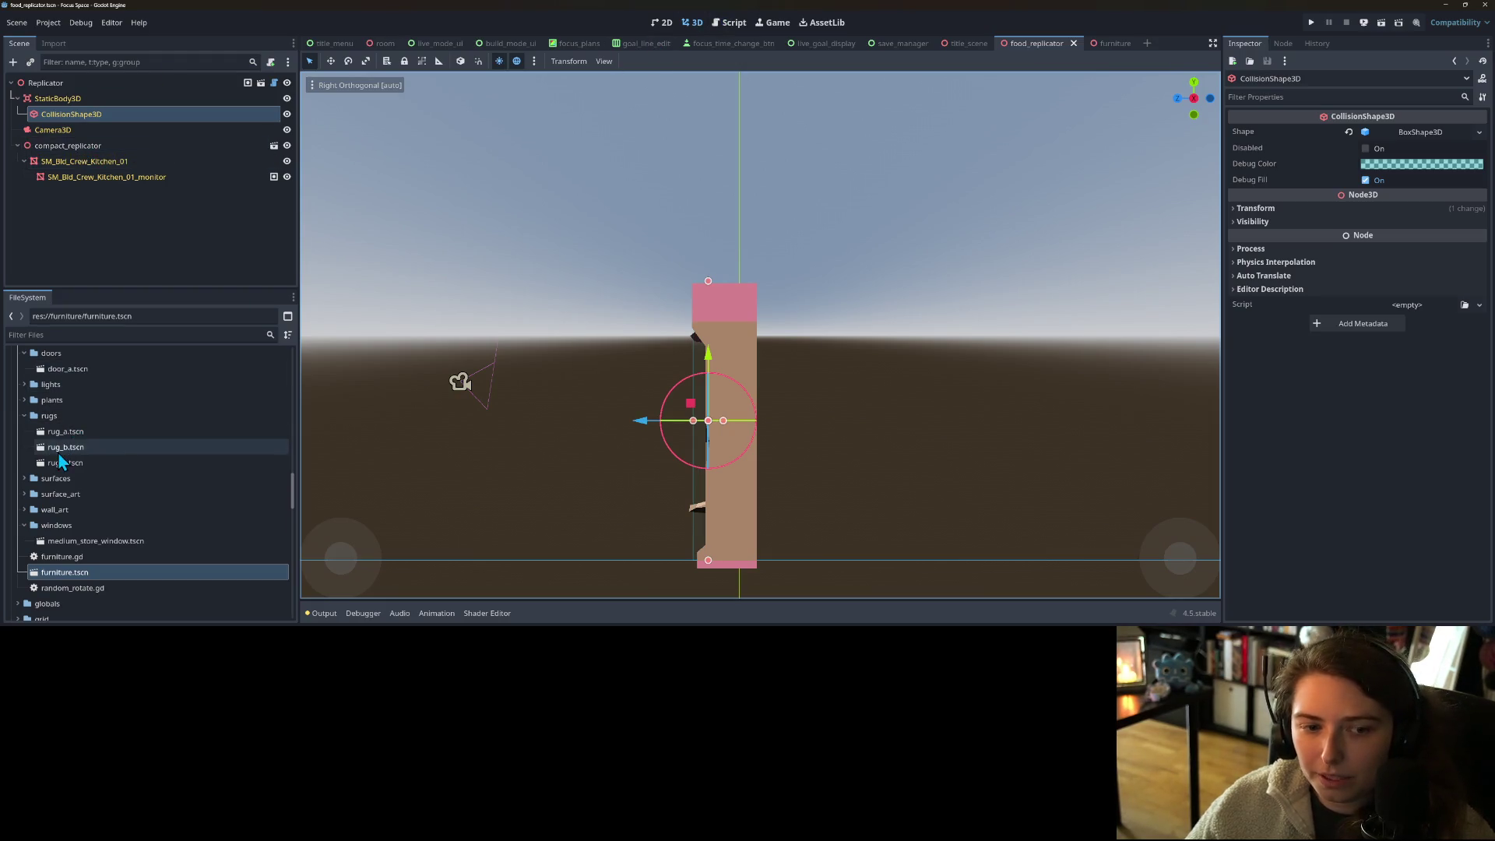
click(24, 509)
- Open wall_art_a.tscn and inspect its RequiredAreas collision boxes and WallArtA root in side view
double_click(73, 526)
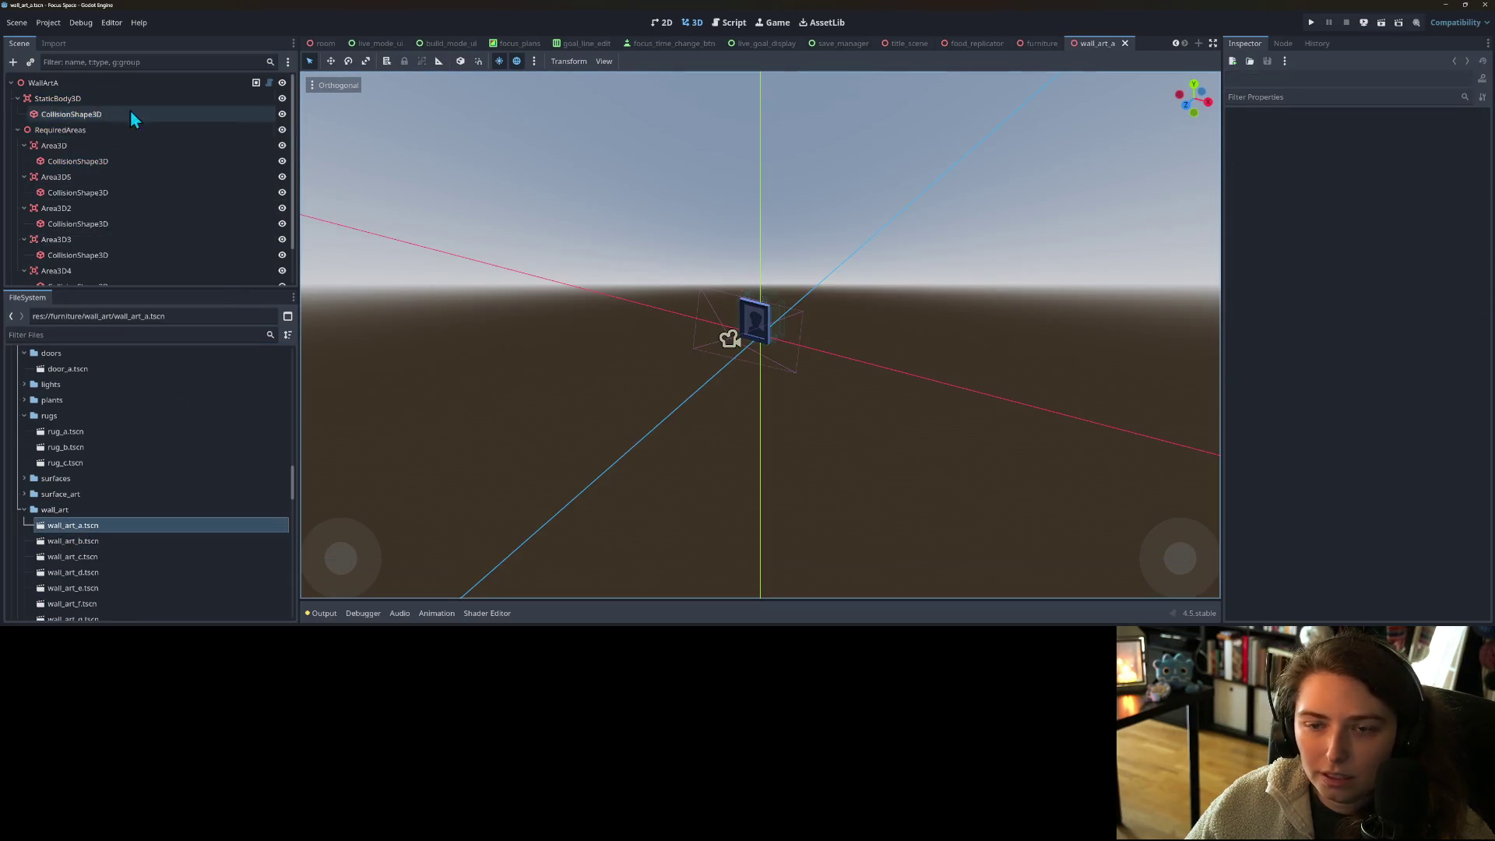
drag(797, 459, 699, 433)
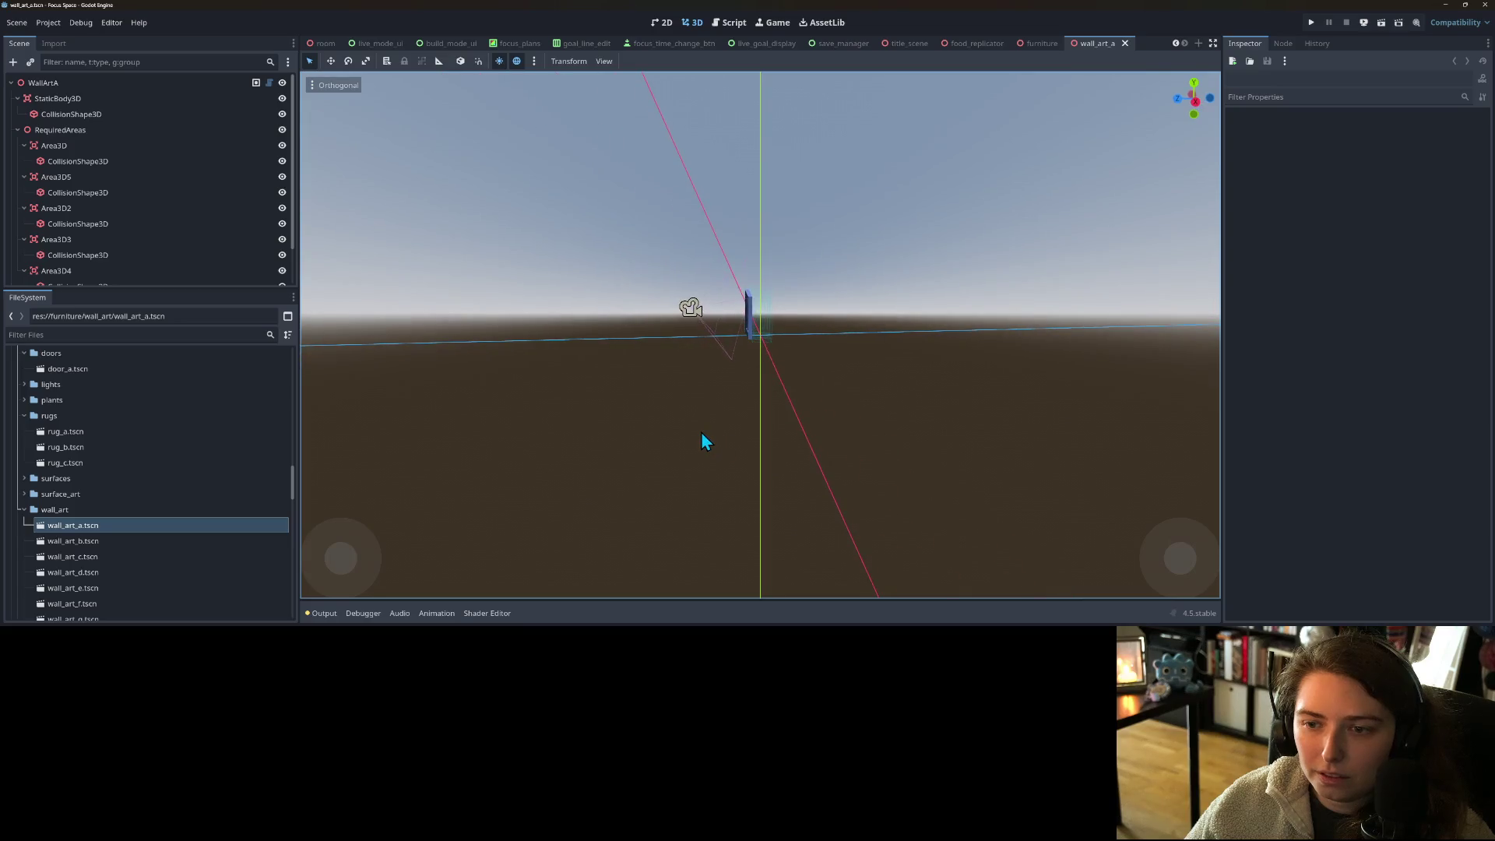
key(KP_1)
key(KP_3)
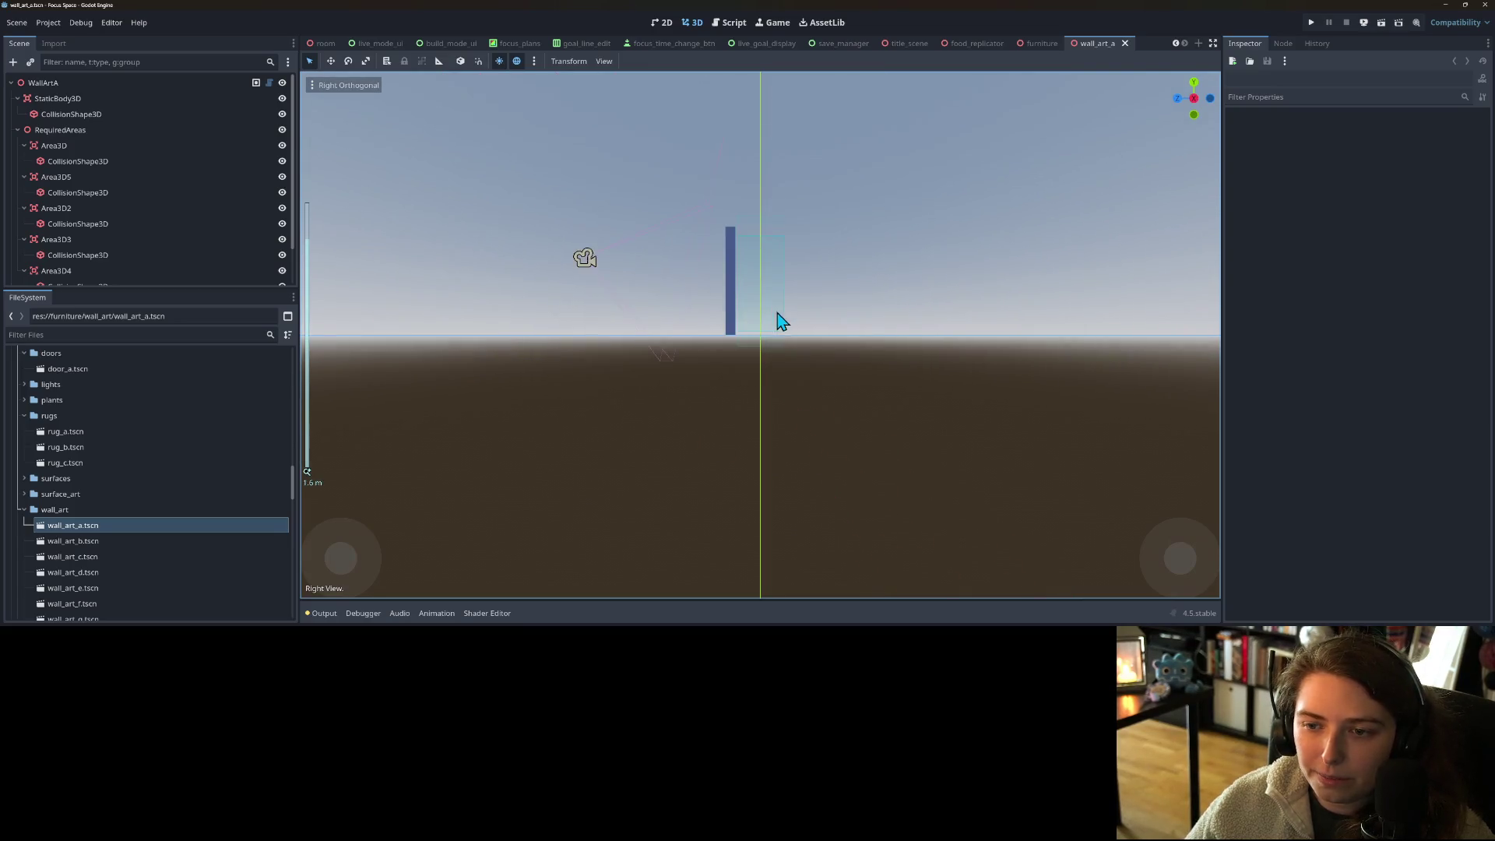
drag(701, 344, 754, 382)
click(736, 293)
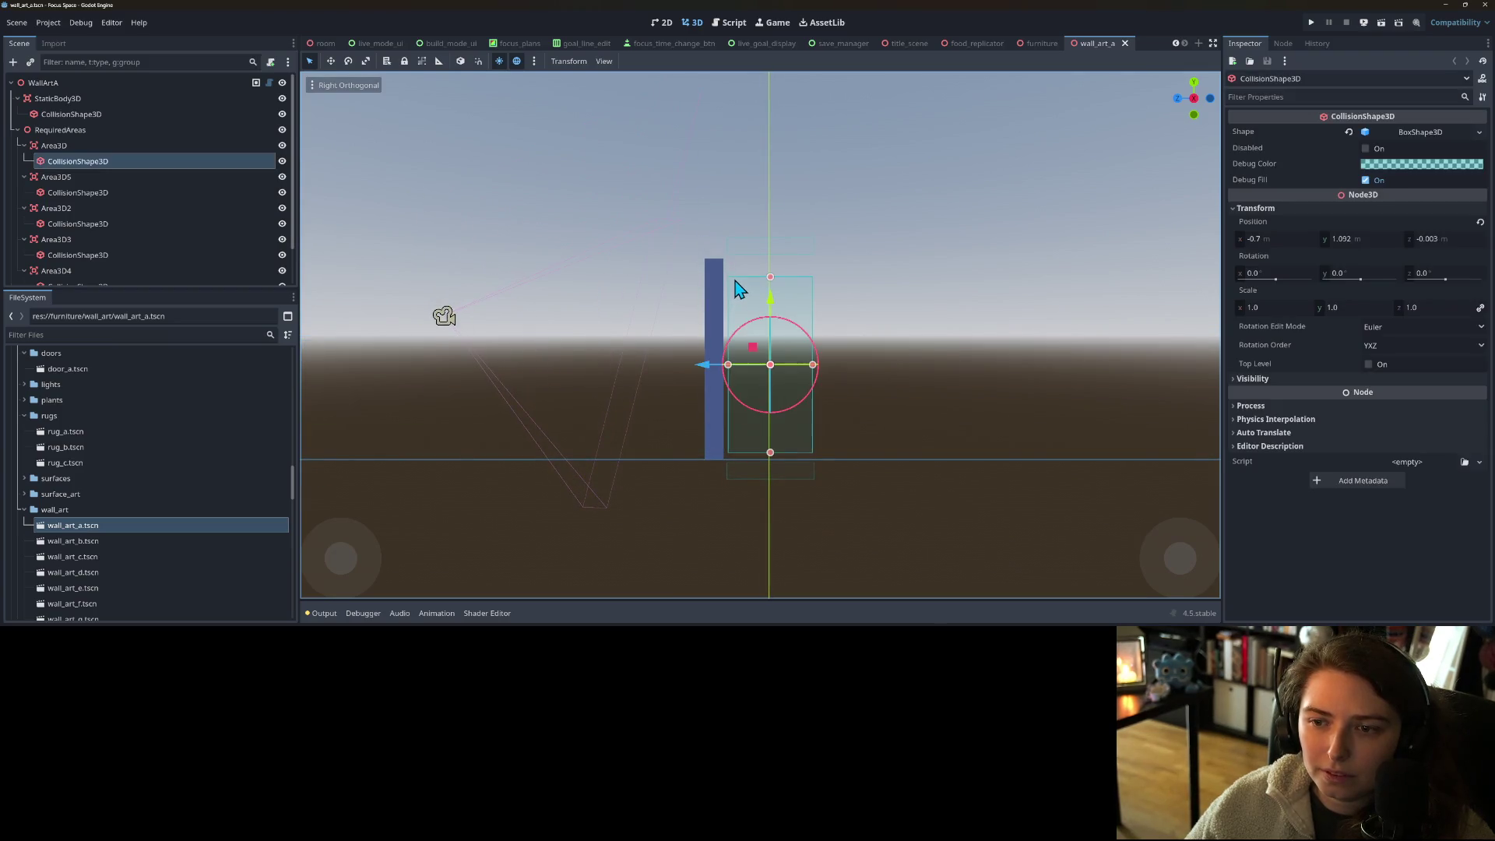
click(55, 134)
scroll(down, 3)
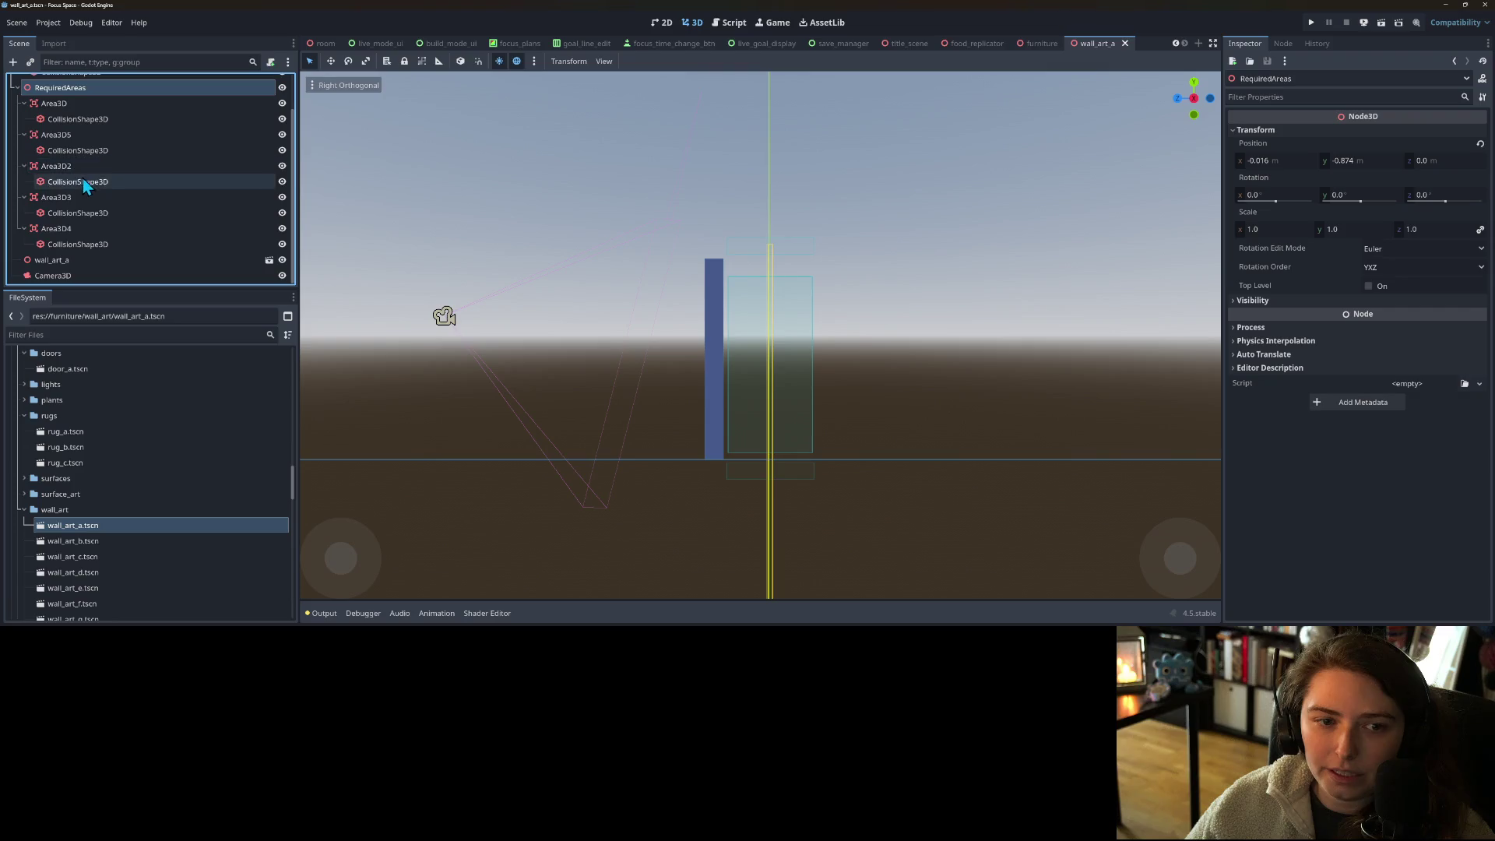
scroll(up, 3)
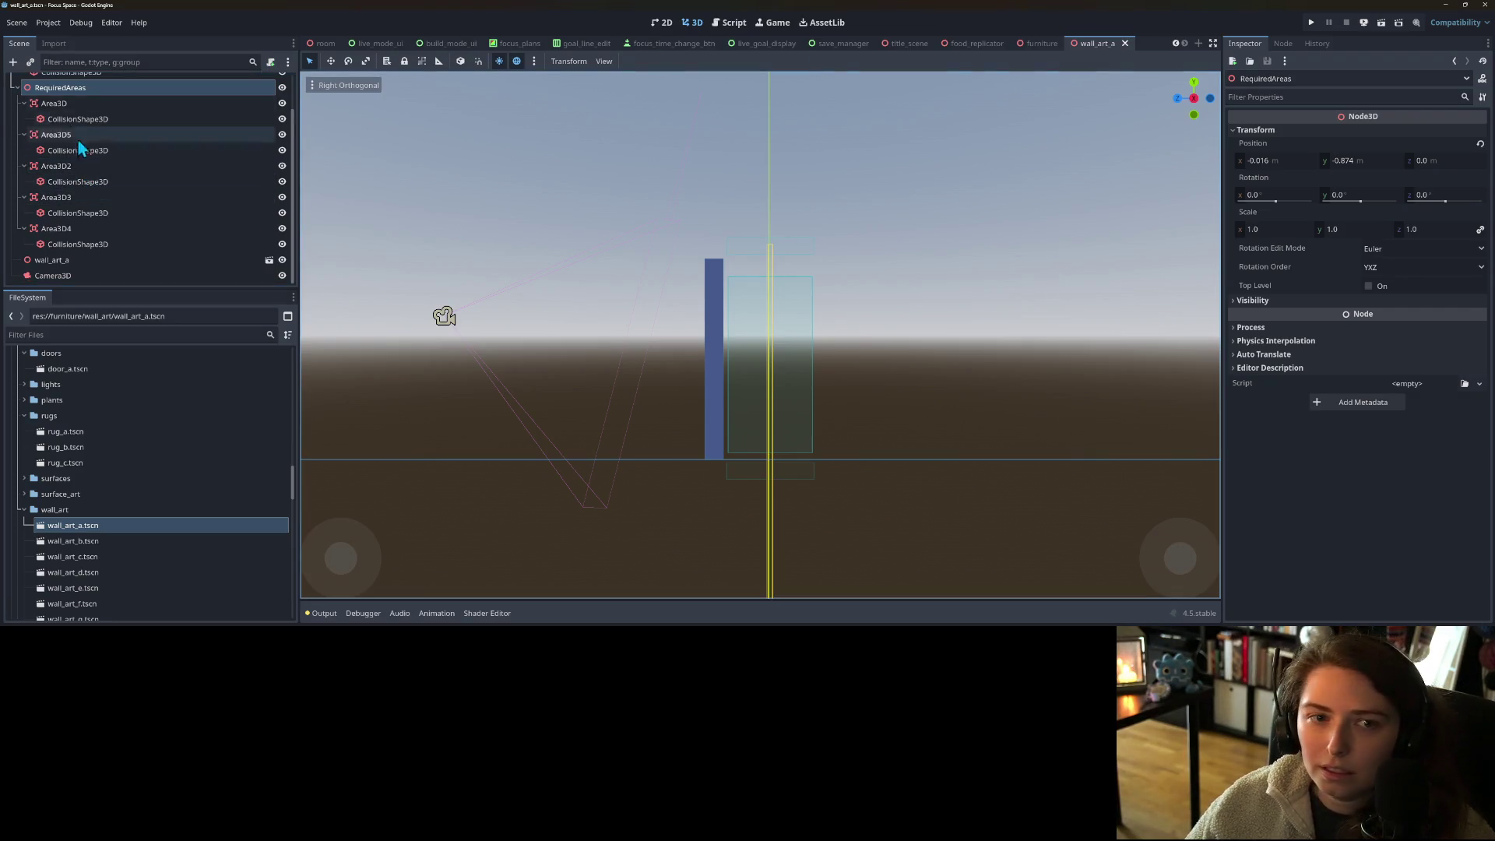
click(47, 83)
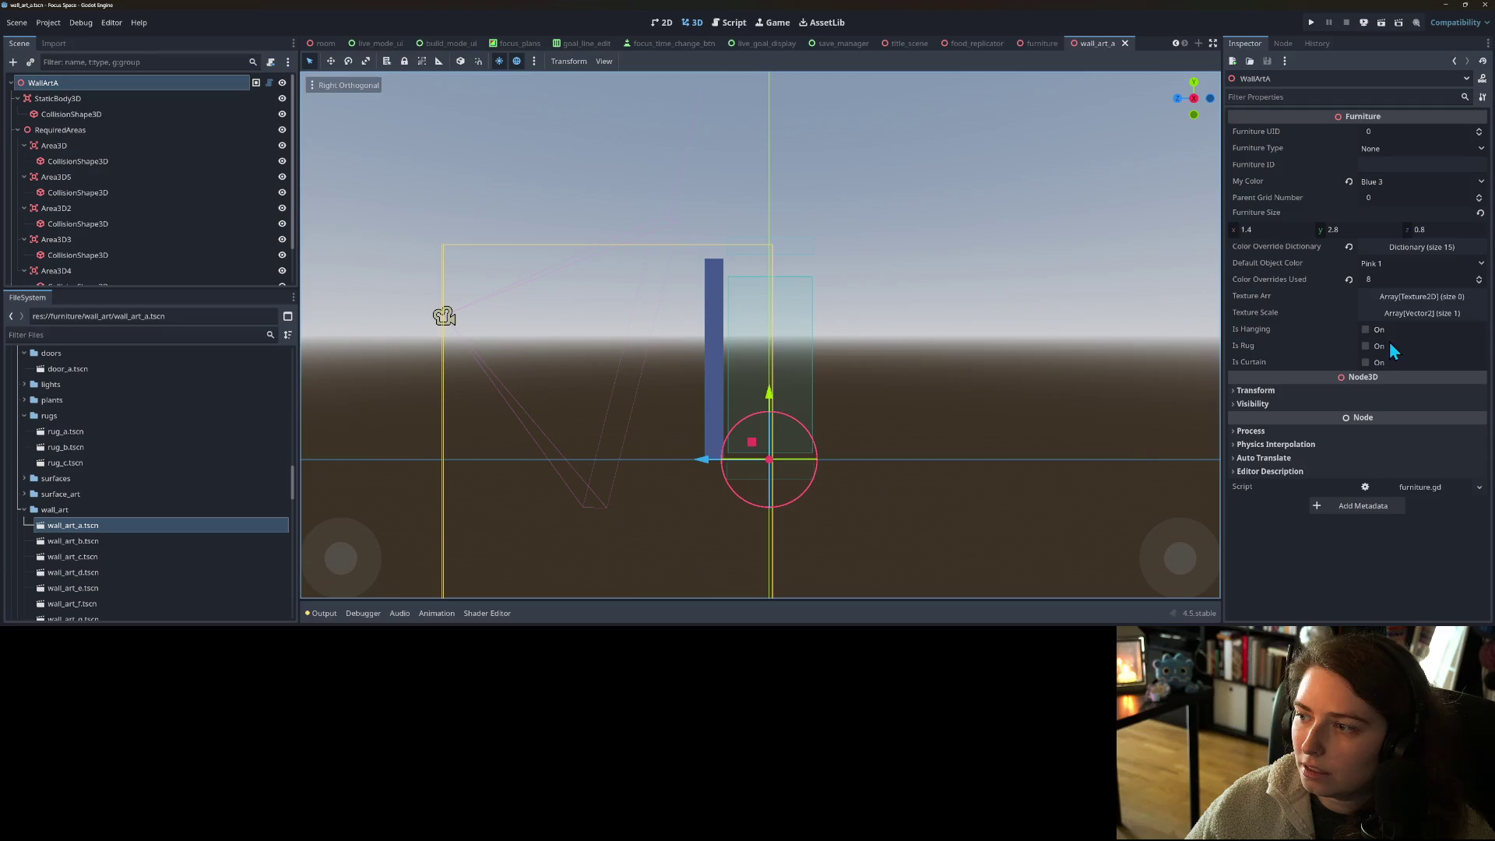
- Check the furniture base scene's Furniture root node, then return to food_replicator
click(1043, 44)
click(146, 84)
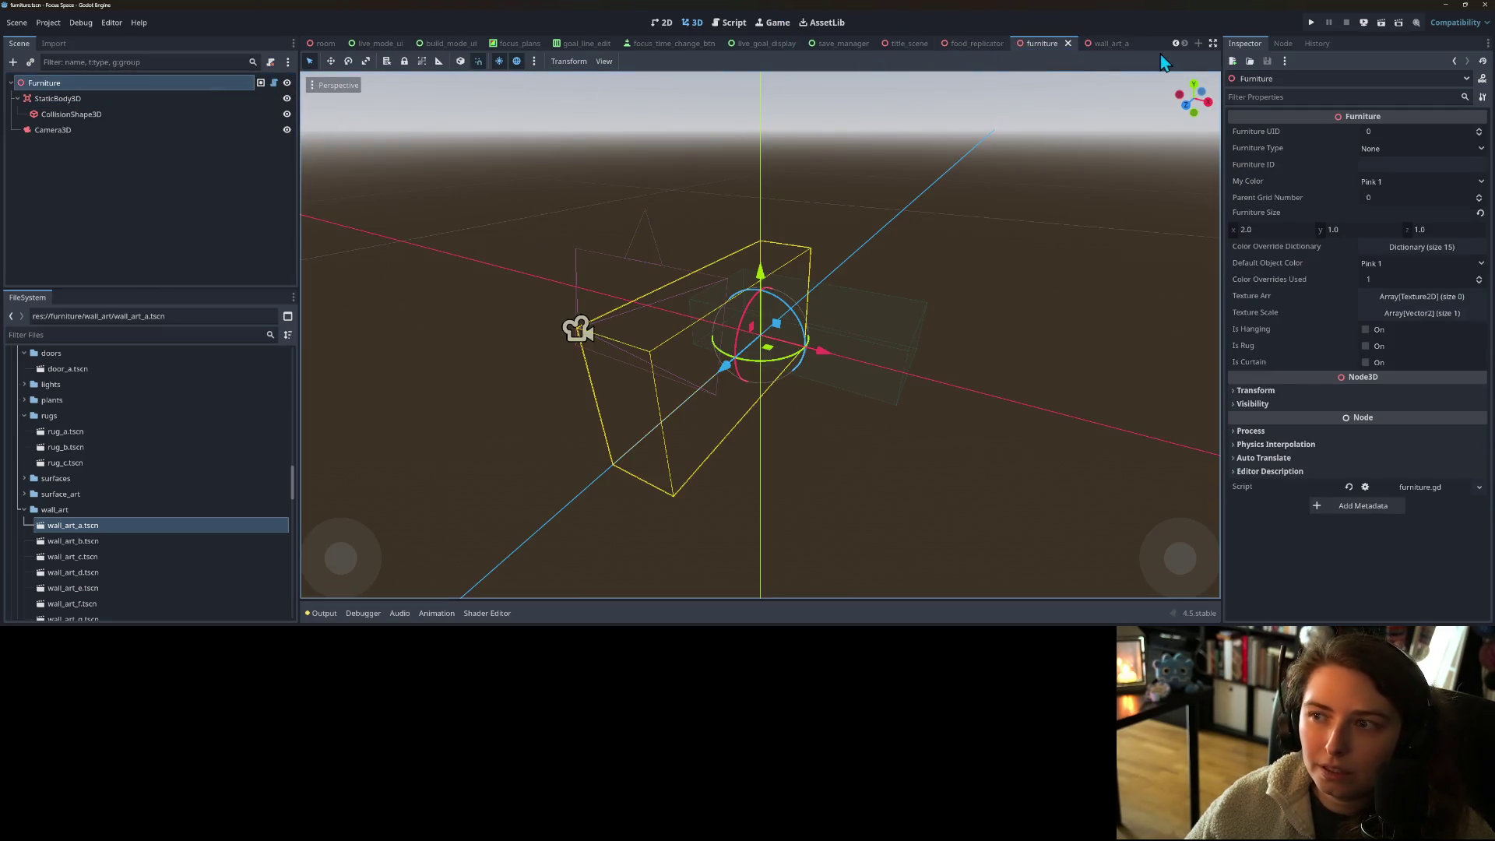
click(983, 47)
- Paste the RequiredAreas group under the Replicator root node and frame it
click(95, 83)
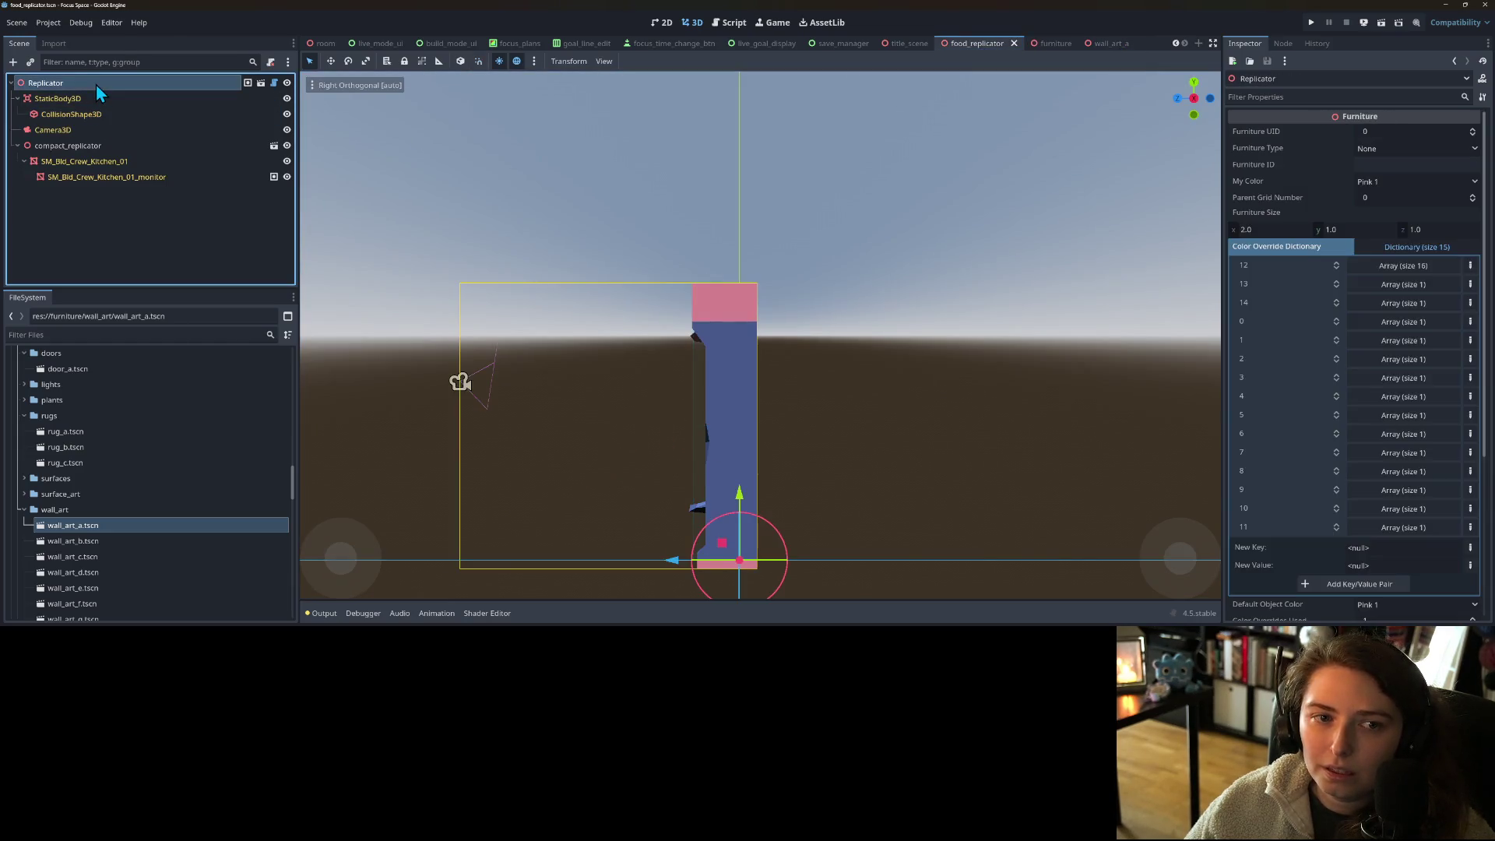
right_click(96, 83)
click(146, 192)
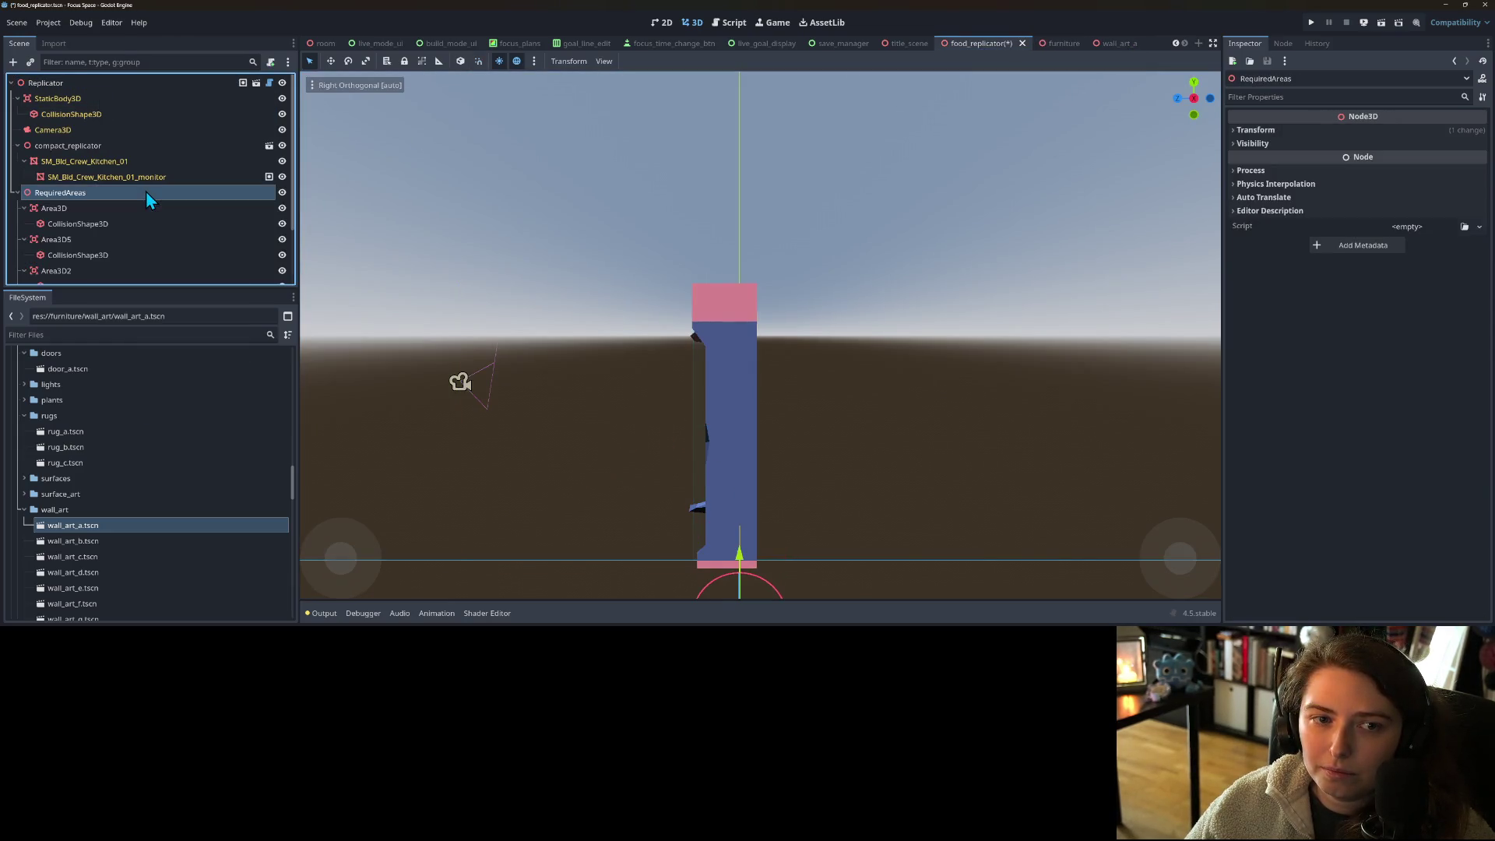
double_click(60, 192)
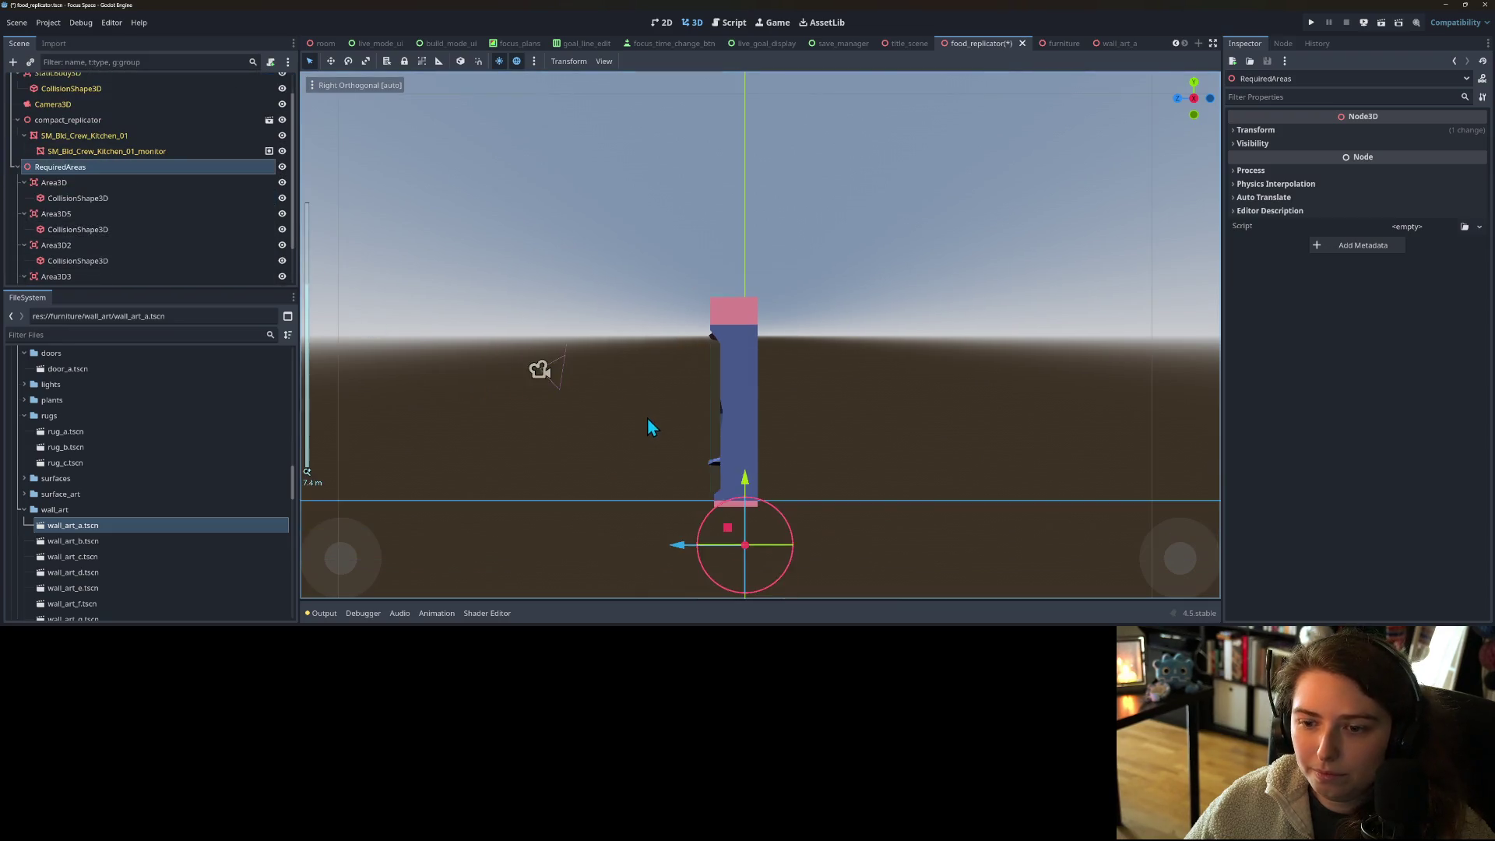
scroll(up, 3)
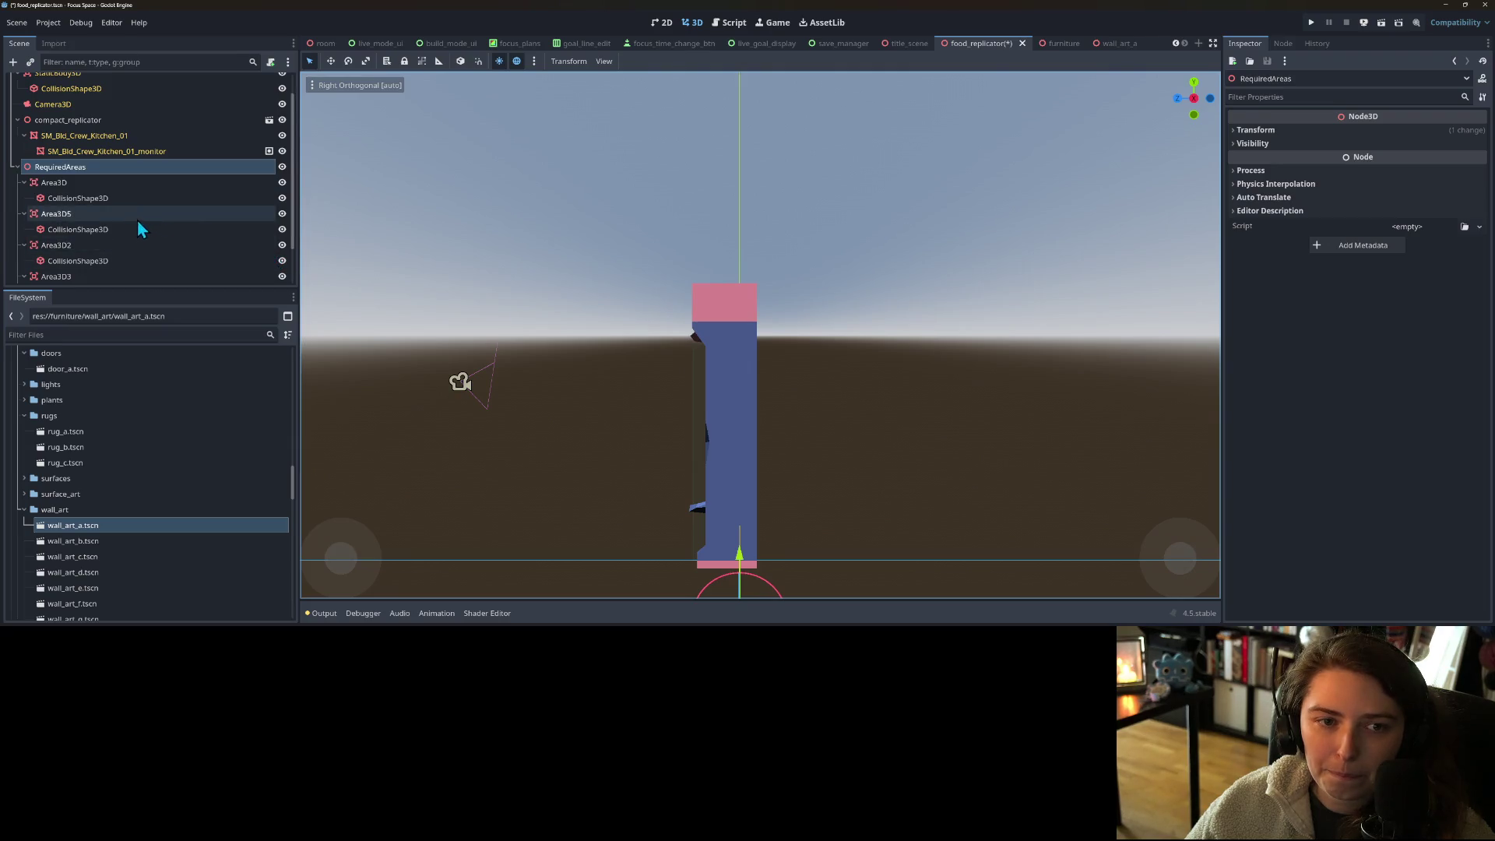
- Hide compact_replicator and raise RequiredAreas about 0.868 units along Y
click(107, 123)
click(94, 169)
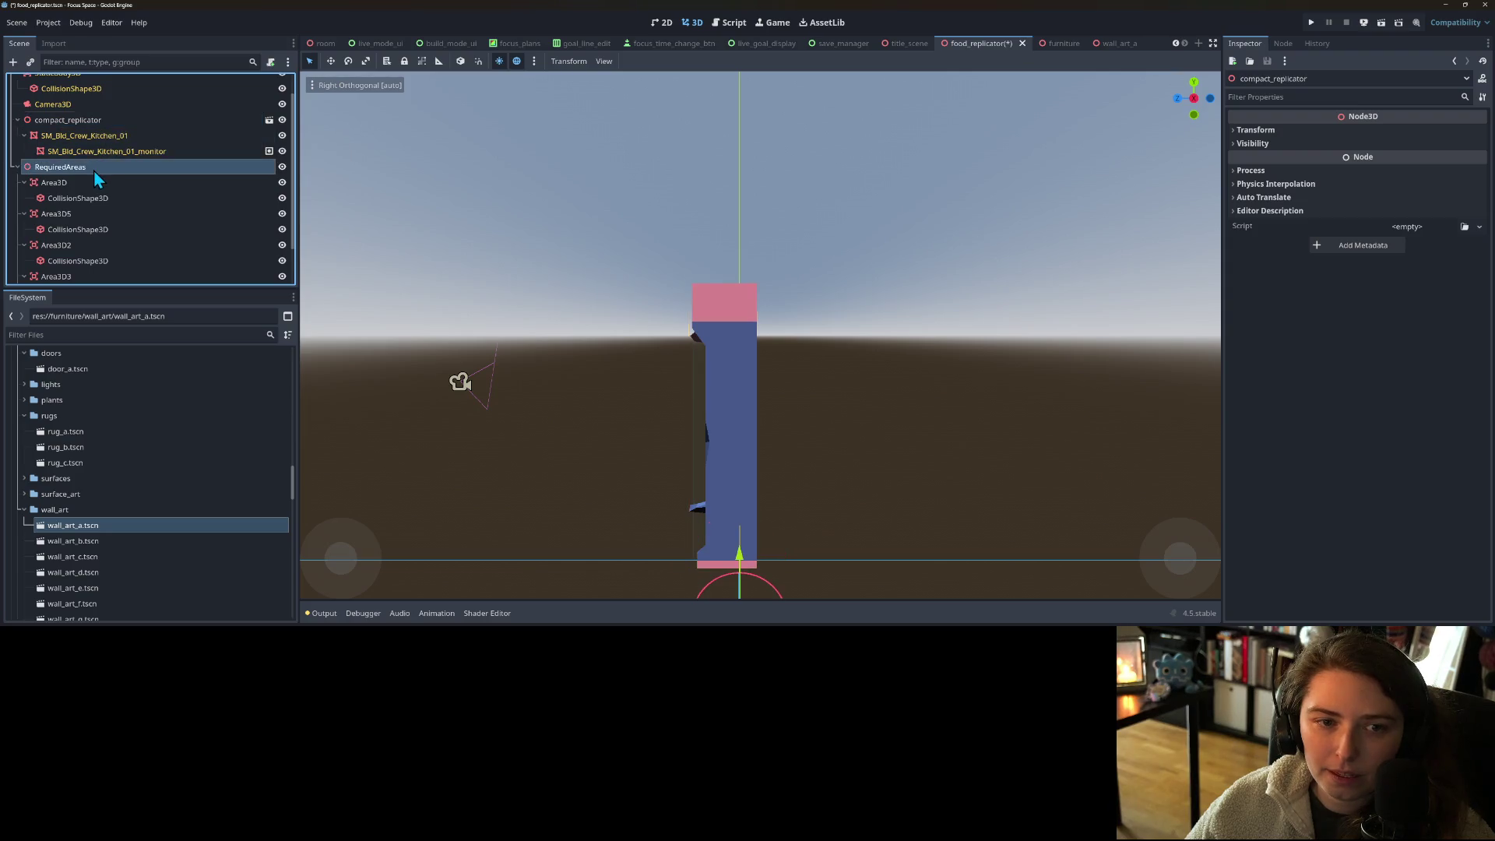
scroll(down, 3)
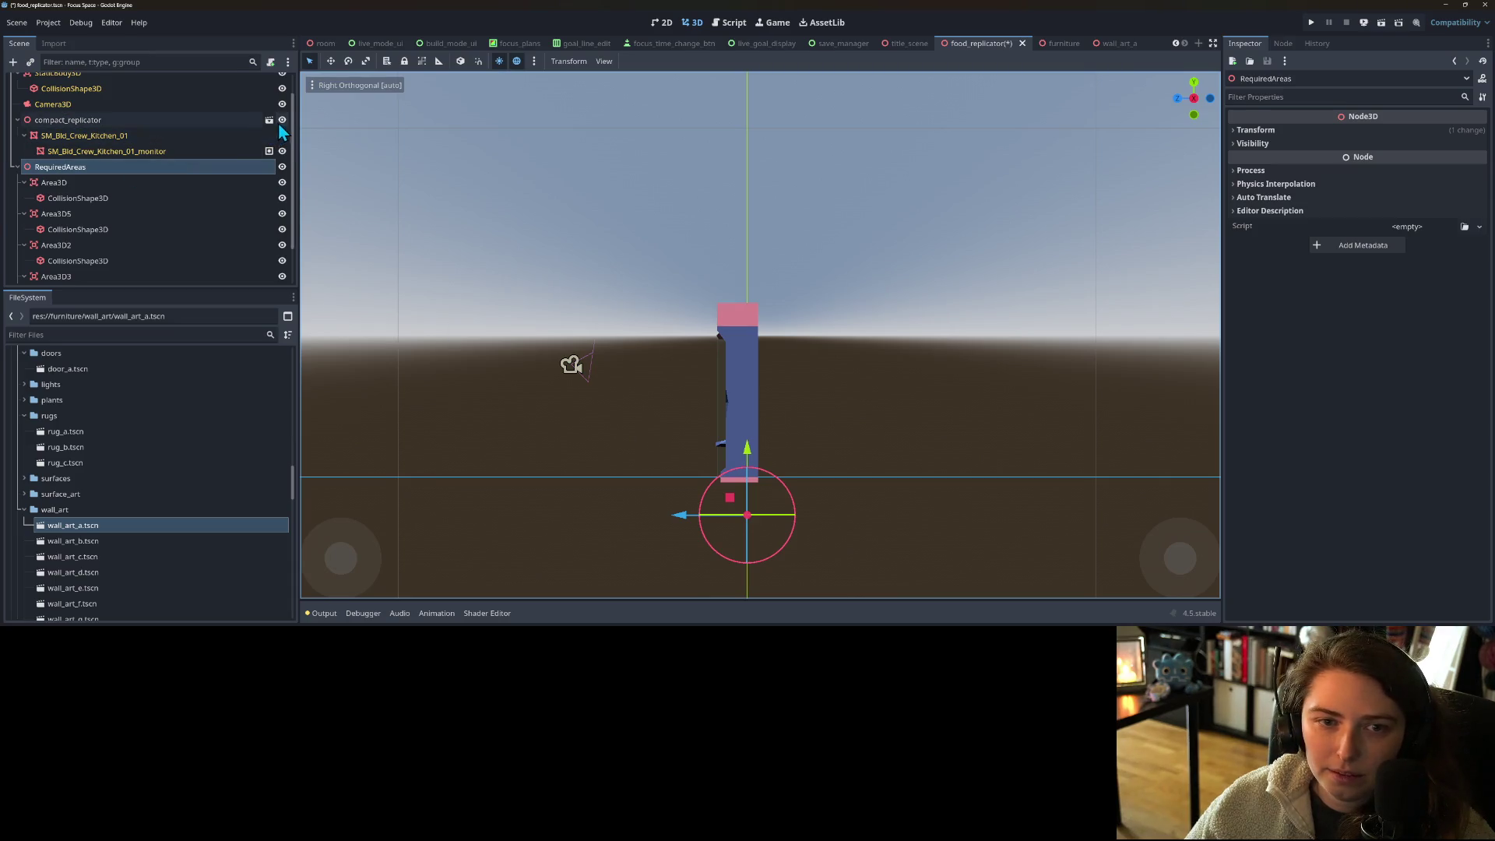
click(282, 120)
scroll(up, 3)
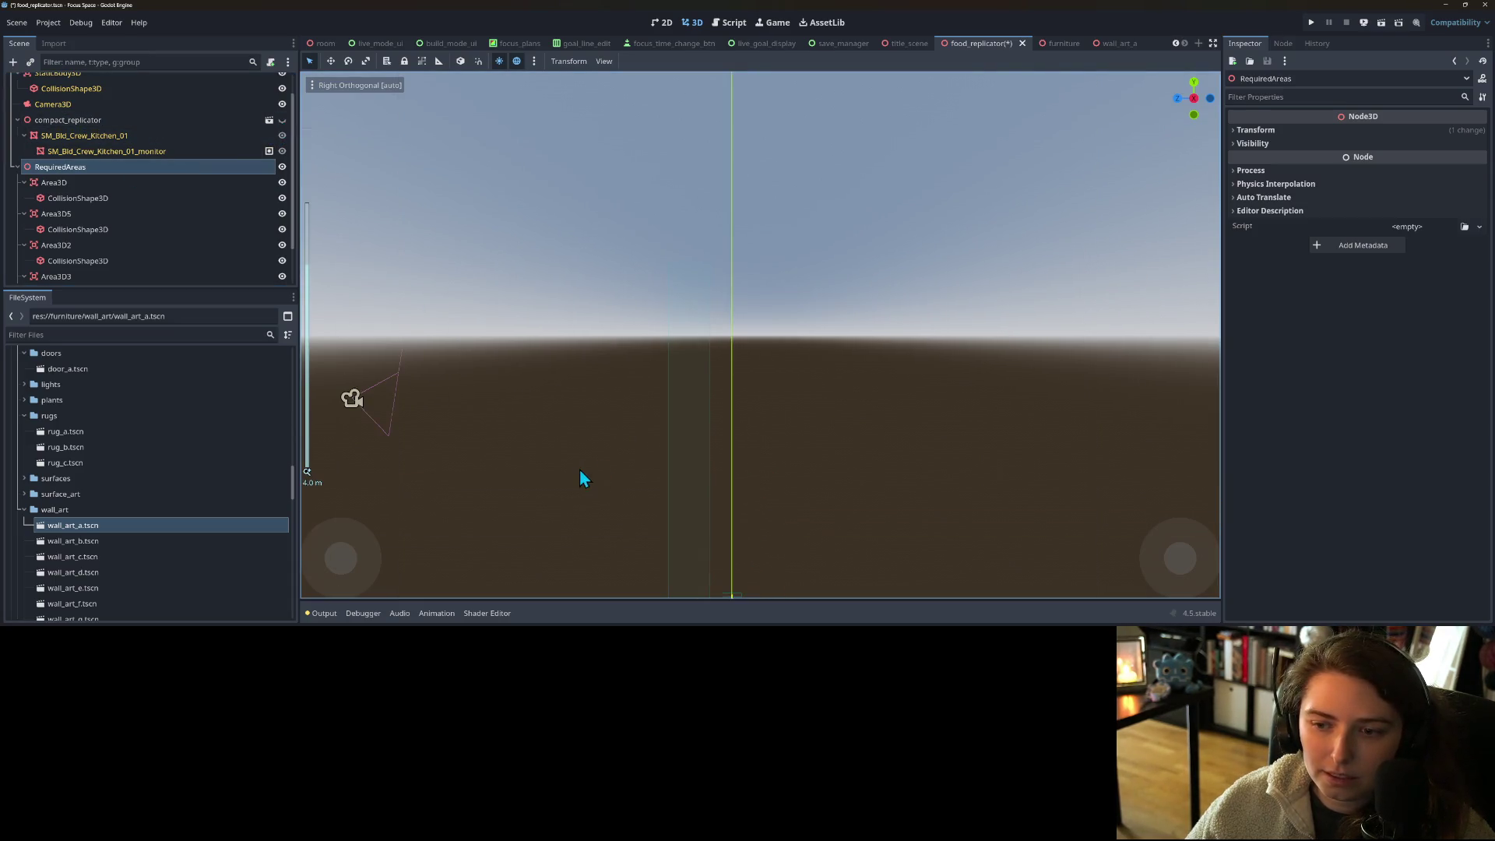
drag(615, 489, 615, 404)
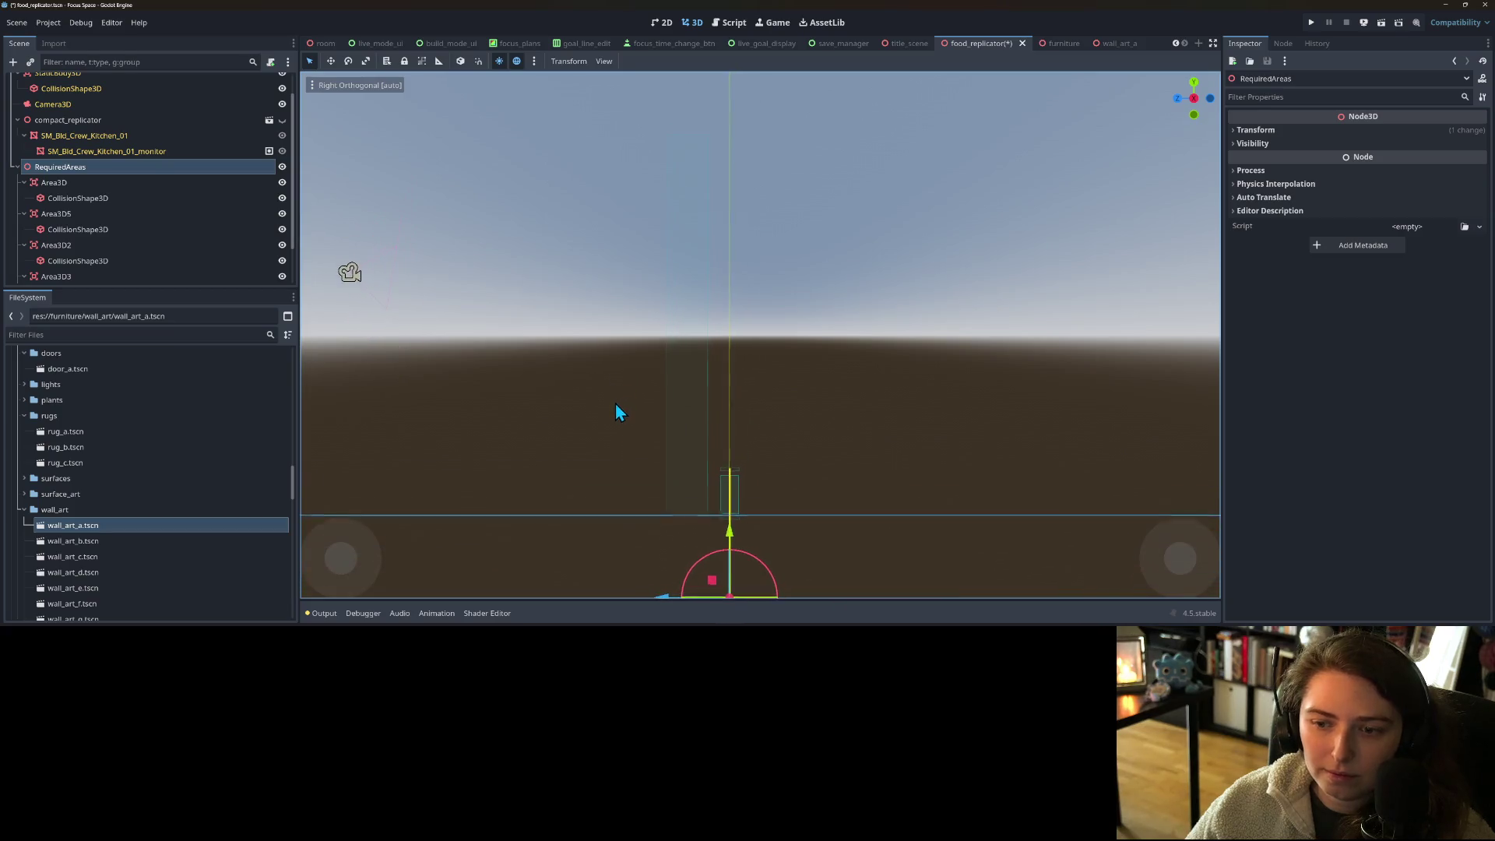
drag(730, 543, 744, 456)
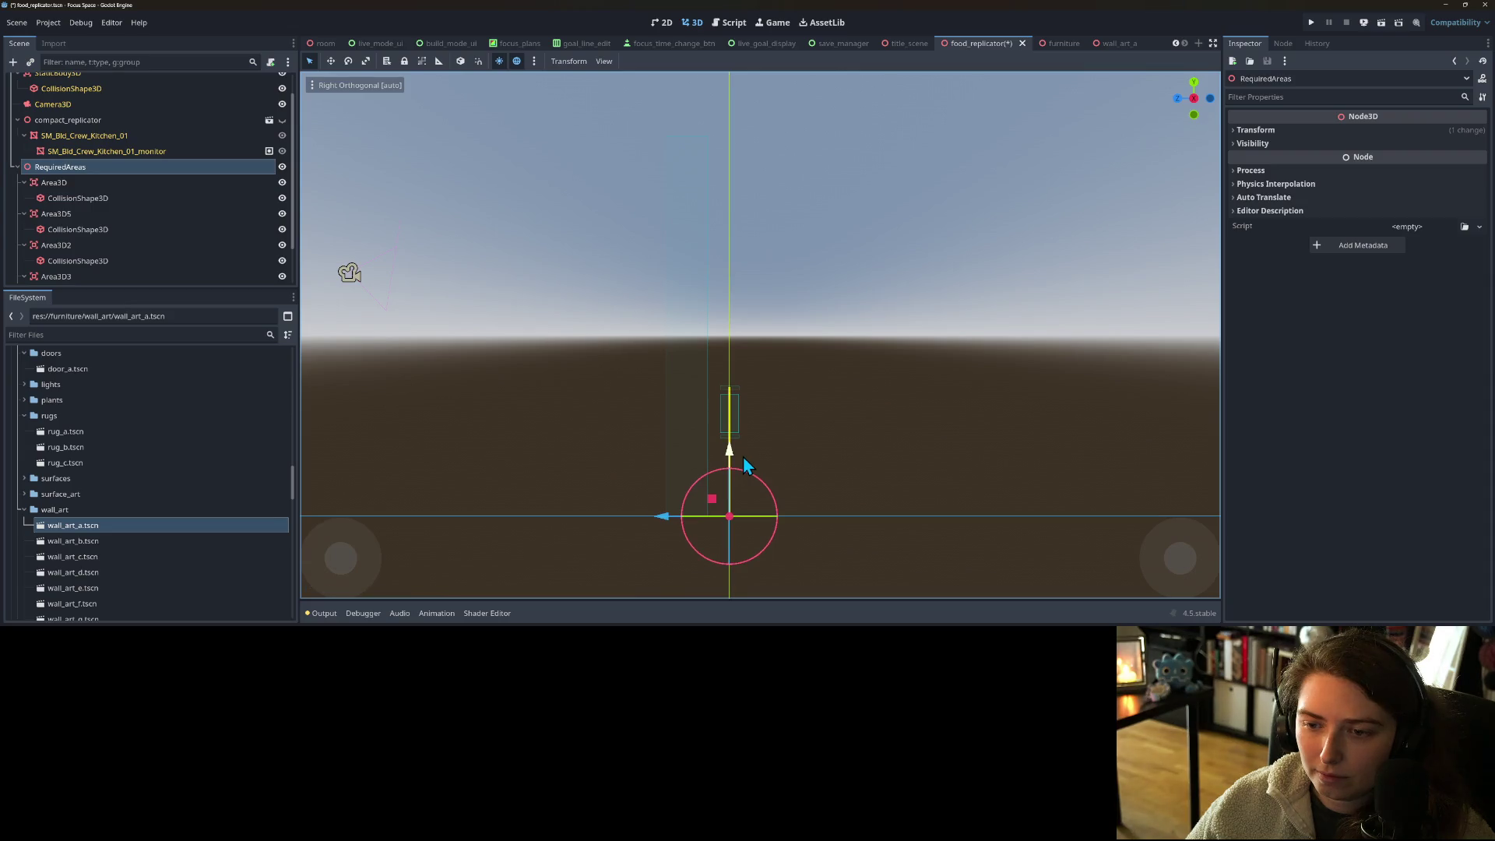
click(24, 182)
- Collapse the Area3D child lists and select each of the five areas in turn
click(24, 198)
click(24, 213)
click(24, 229)
click(24, 261)
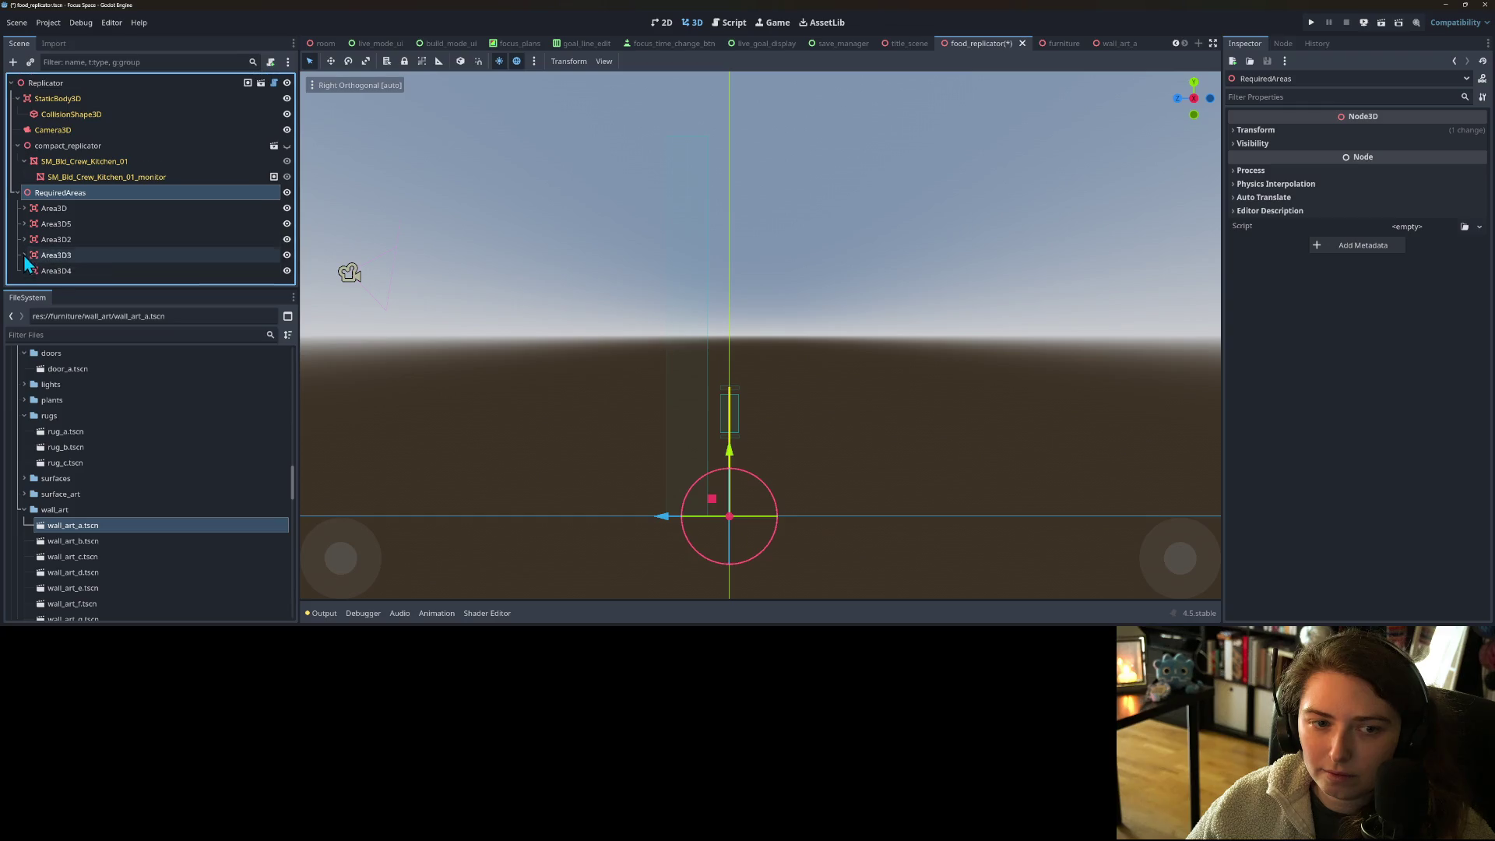
click(58, 211)
click(56, 225)
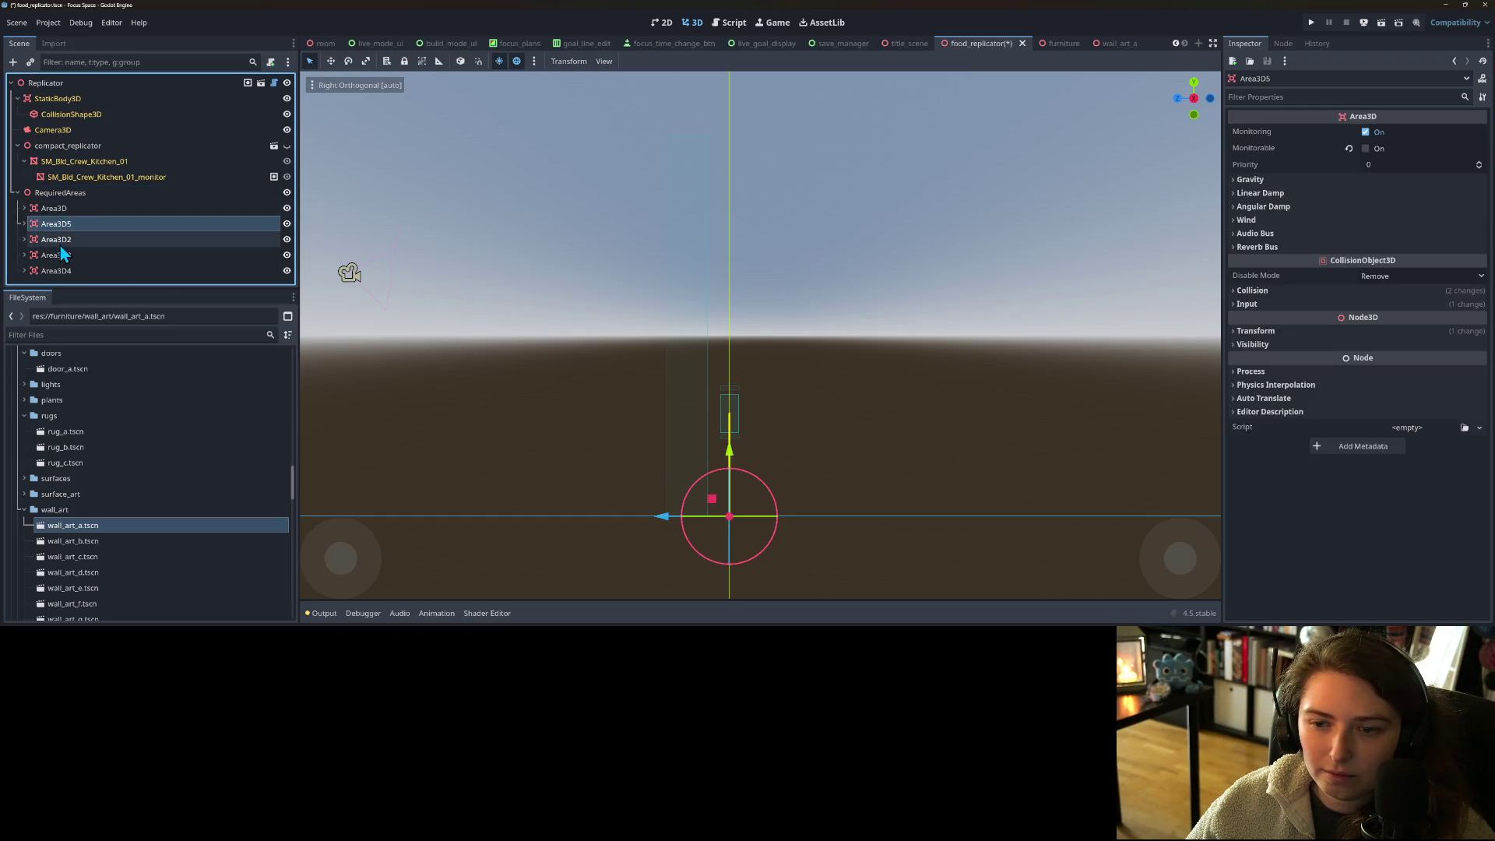
click(62, 241)
click(63, 255)
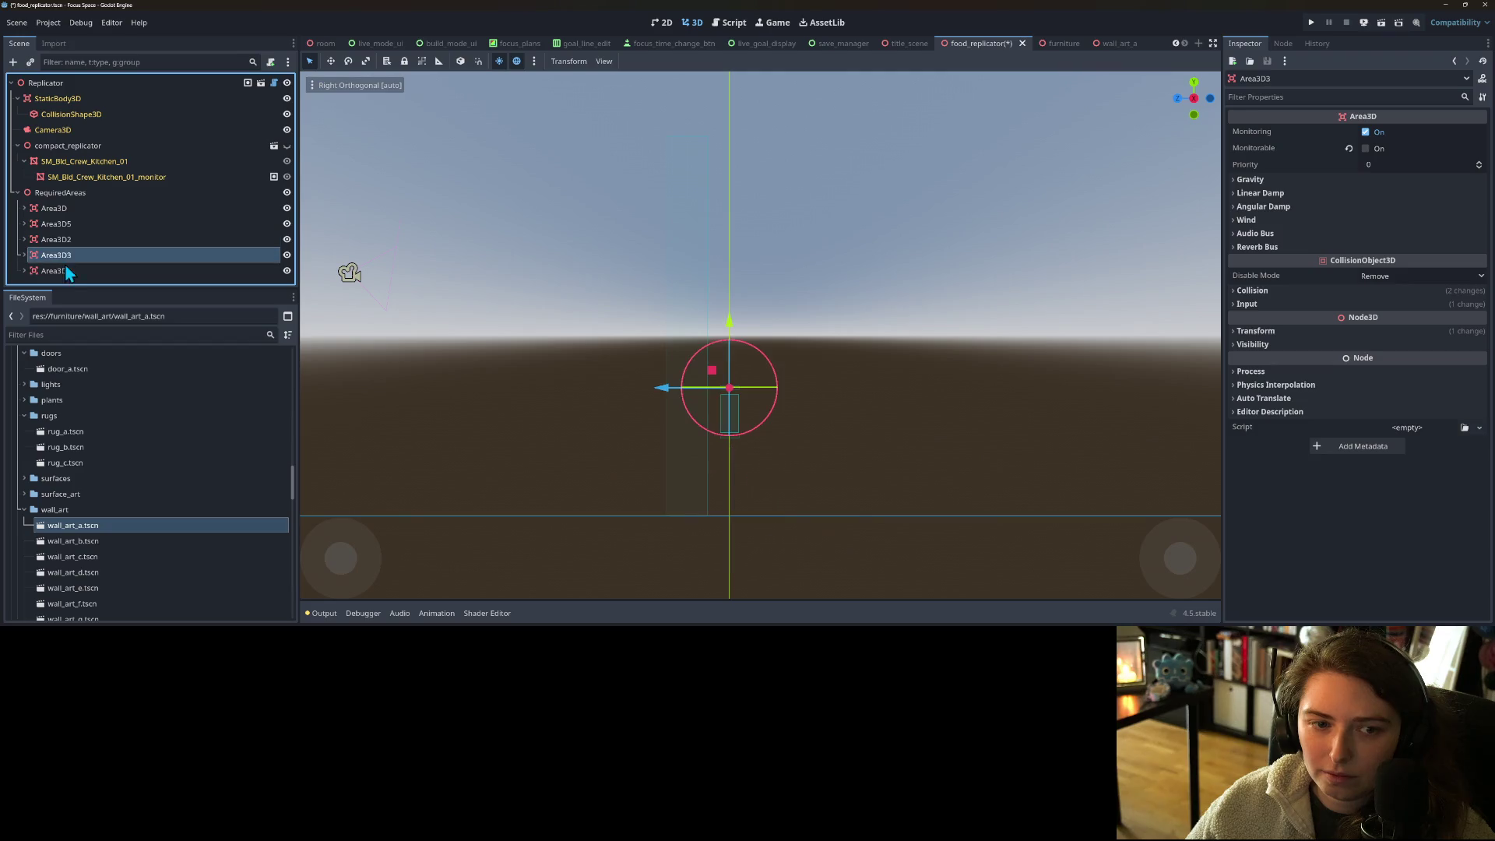
click(67, 271)
click(70, 210)
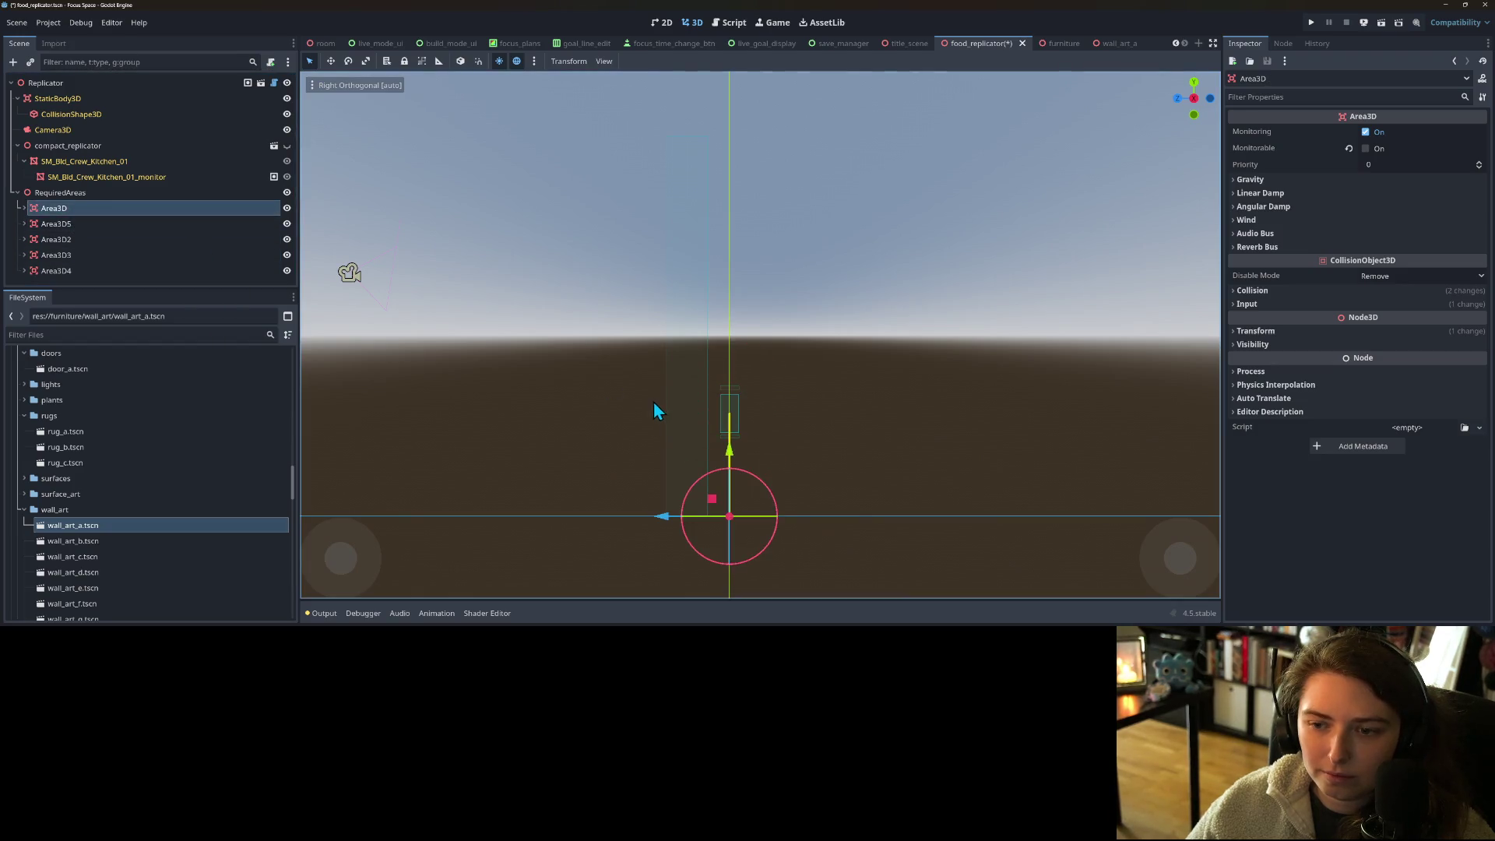
- Orbit the view to inspect Area3D and its CollisionShape3D
drag(807, 534, 772, 521)
click(24, 208)
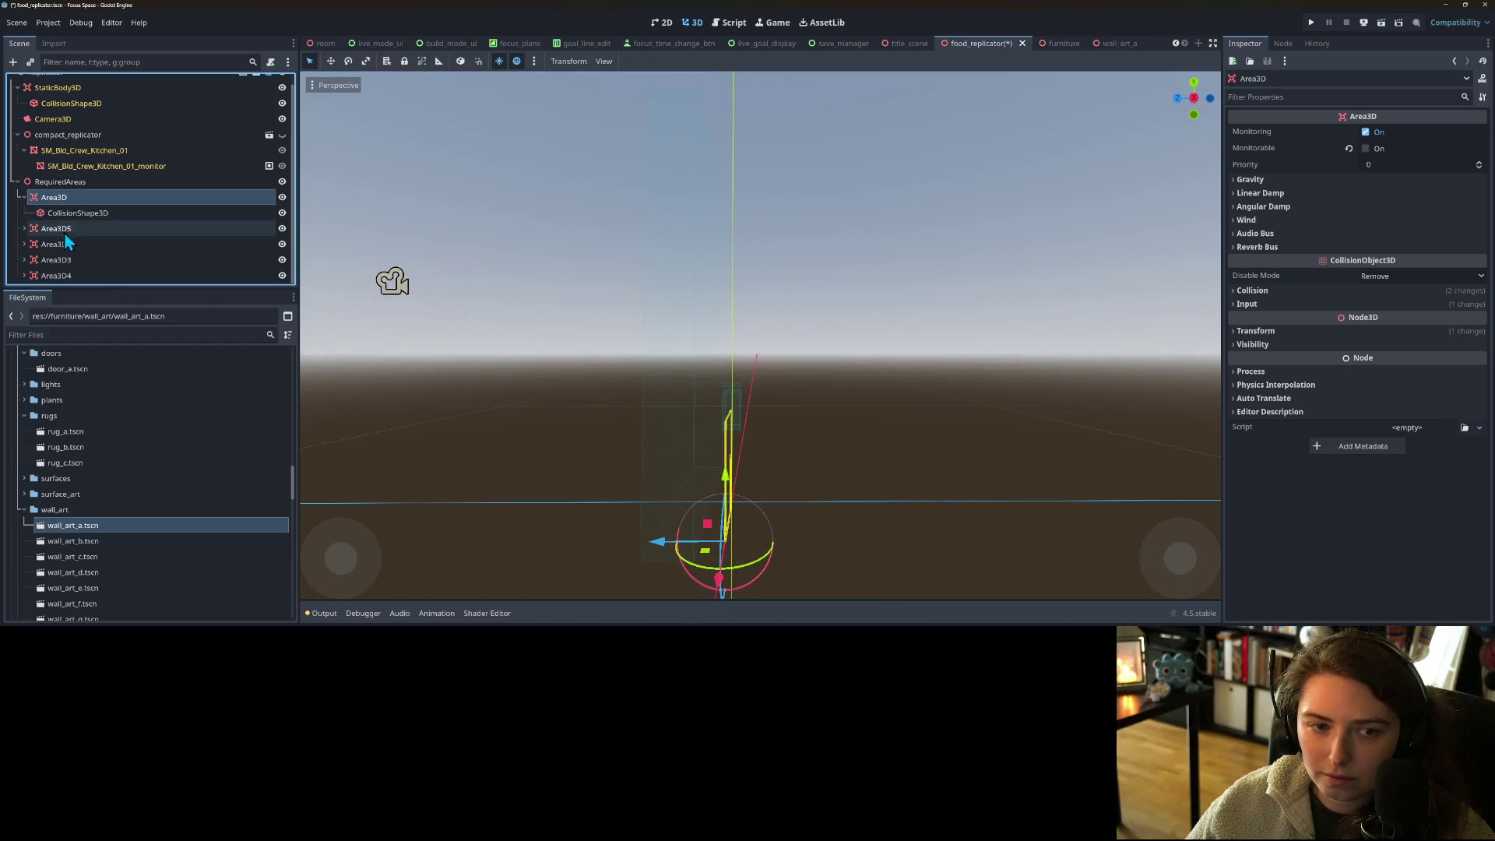
click(82, 217)
drag(752, 467, 654, 478)
click(70, 184)
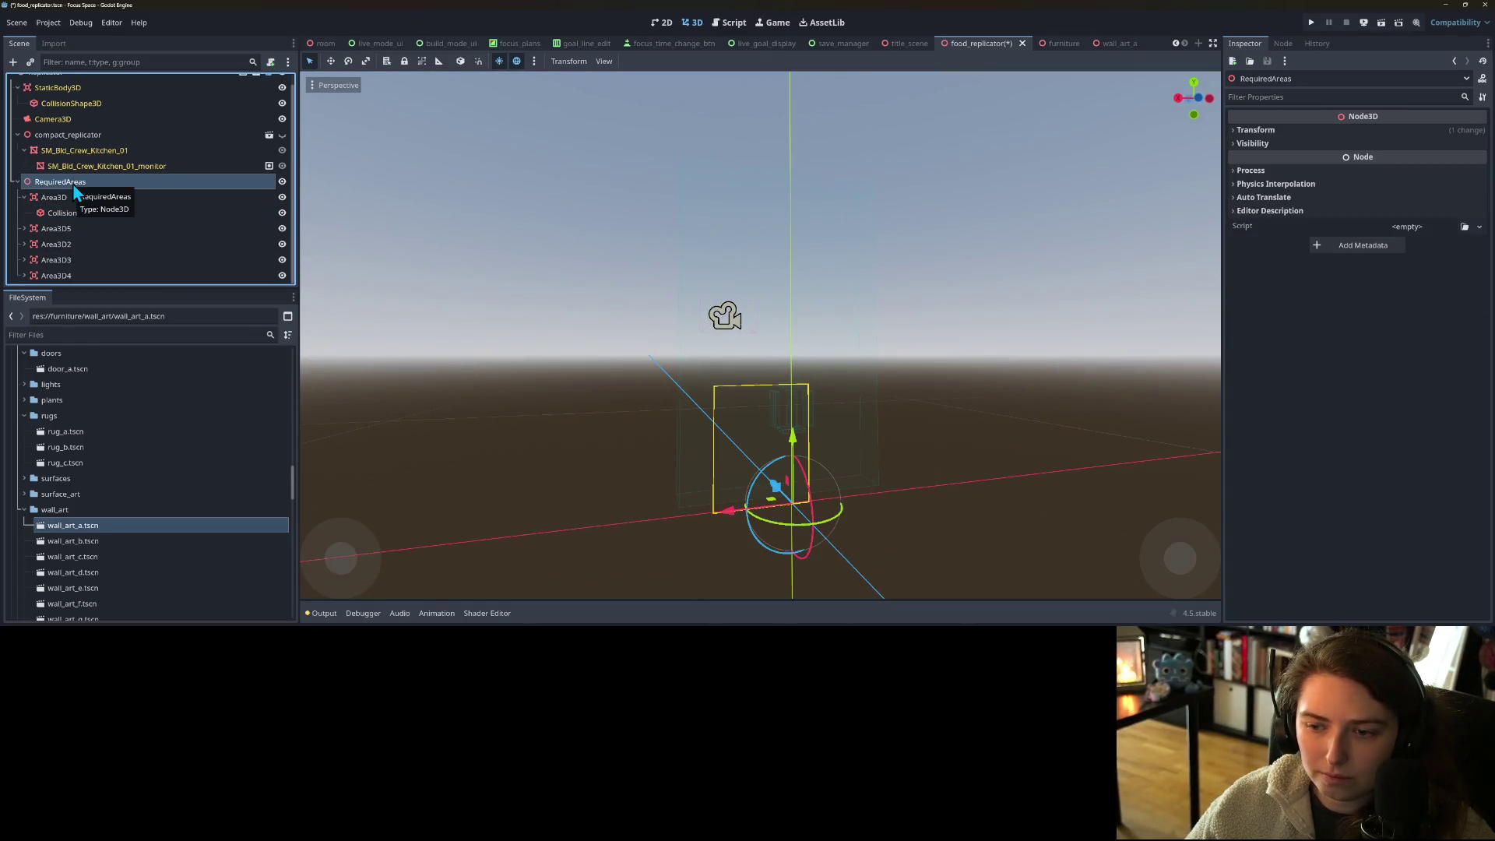
click(76, 200)
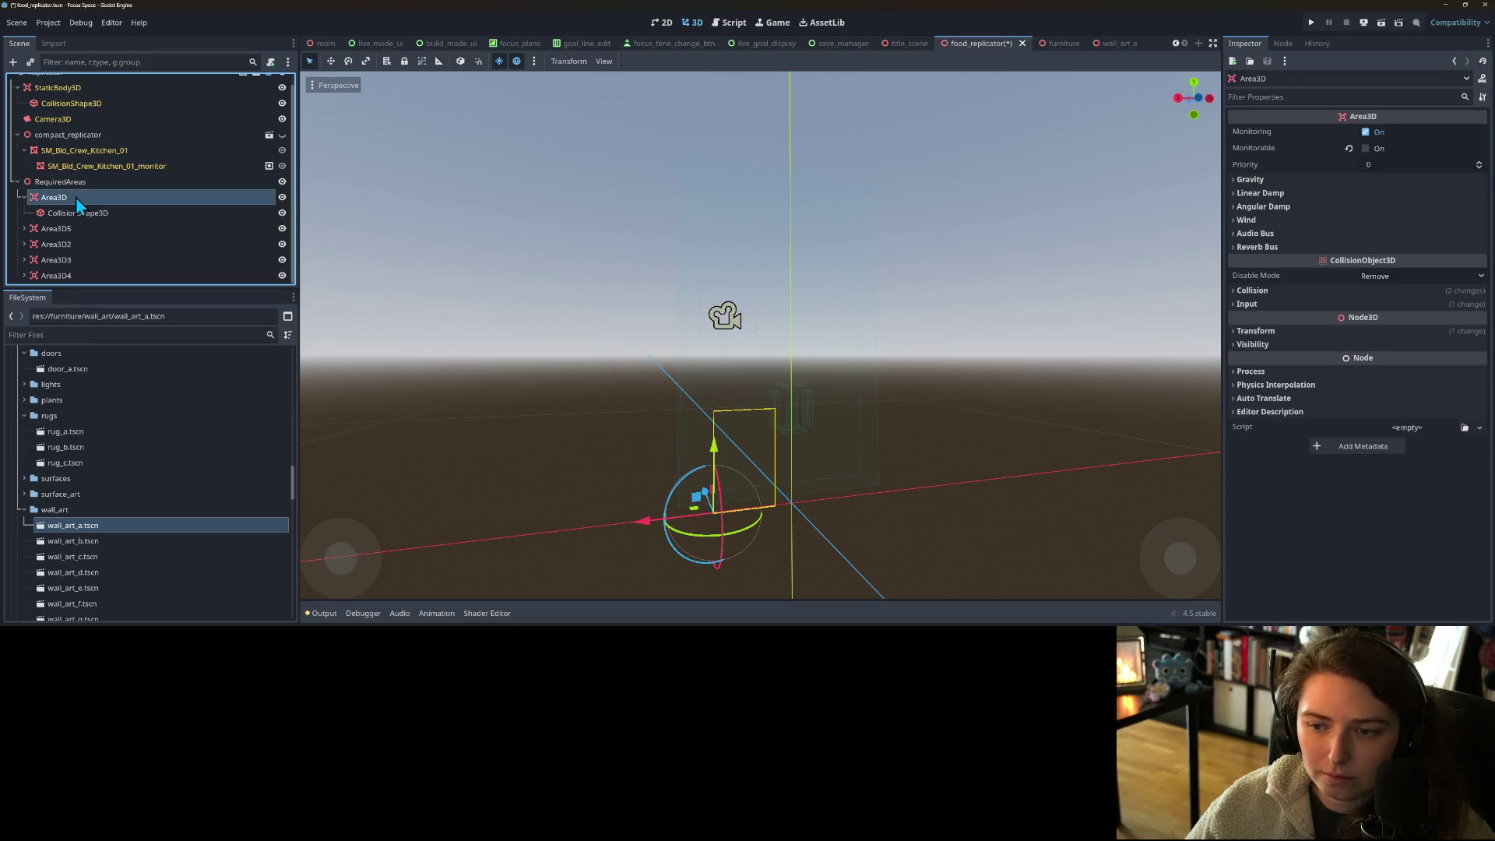
click(75, 214)
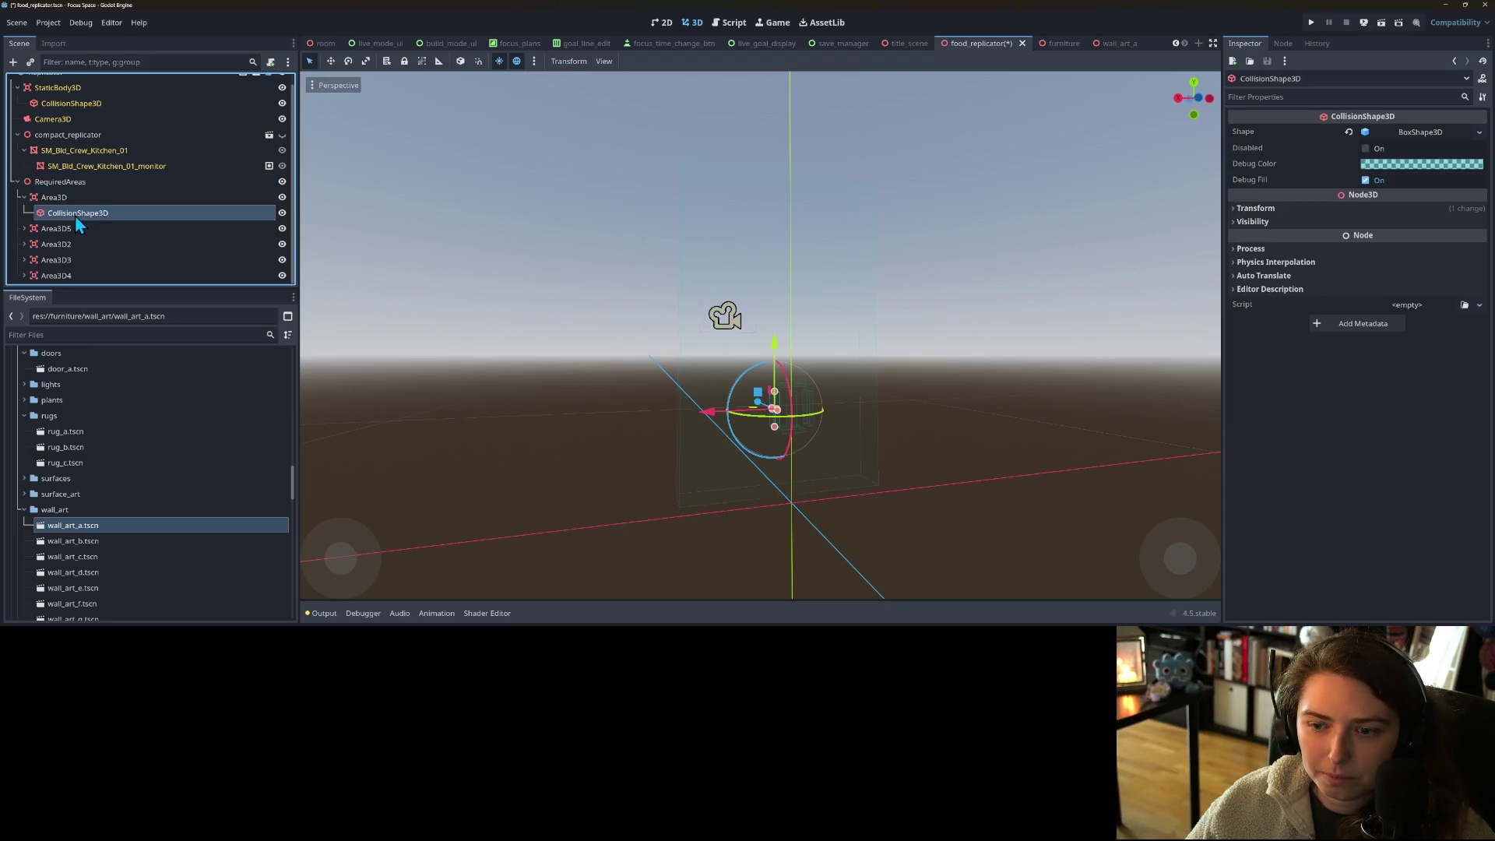
click(73, 199)
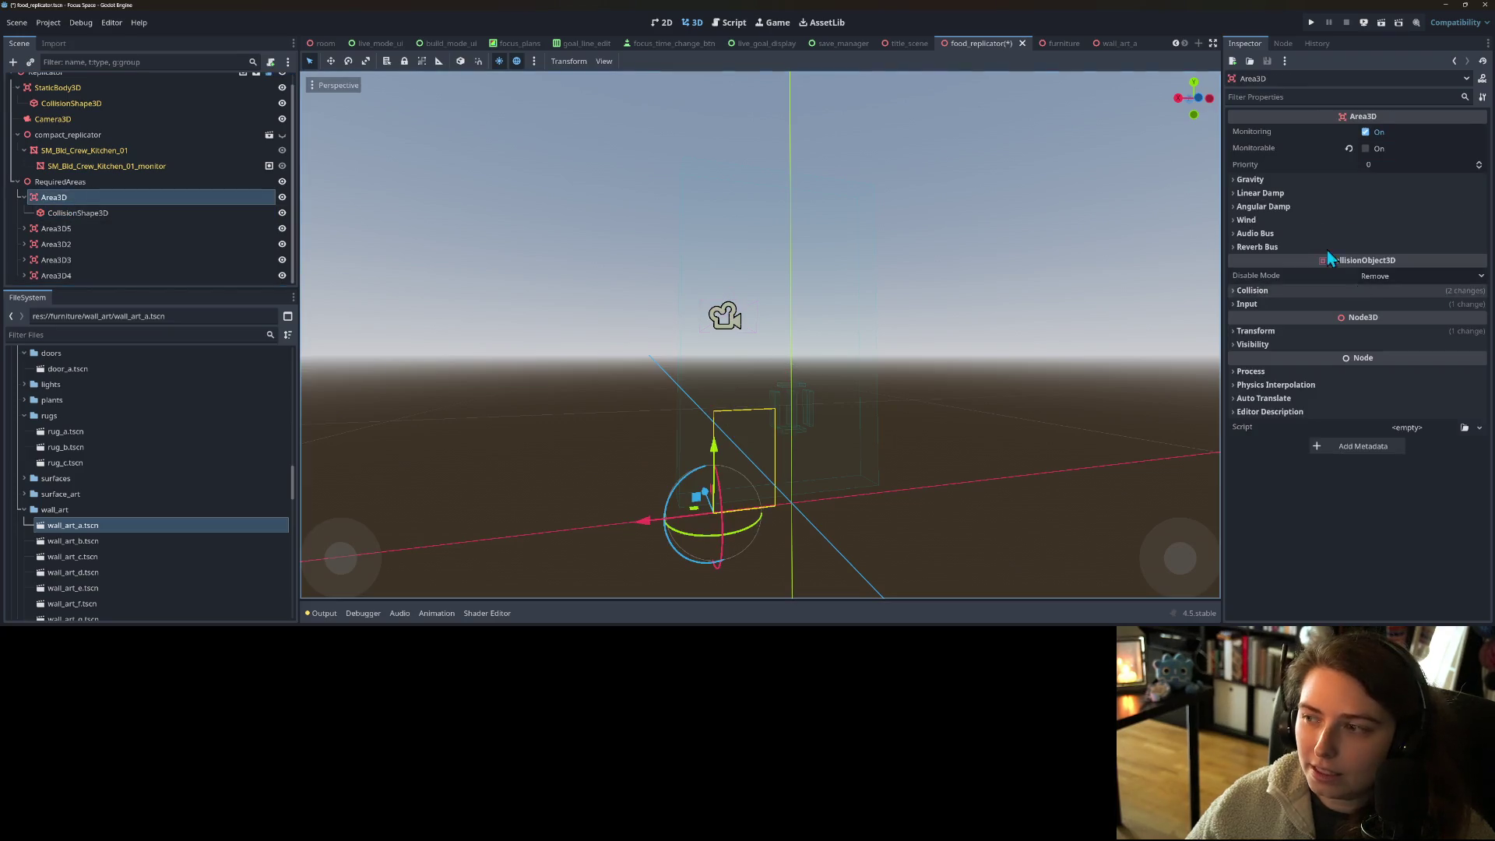
- Reset Area3D's CollisionShape3D position to 0, 0, 0 and save the scene
drag(705, 467, 994, 464)
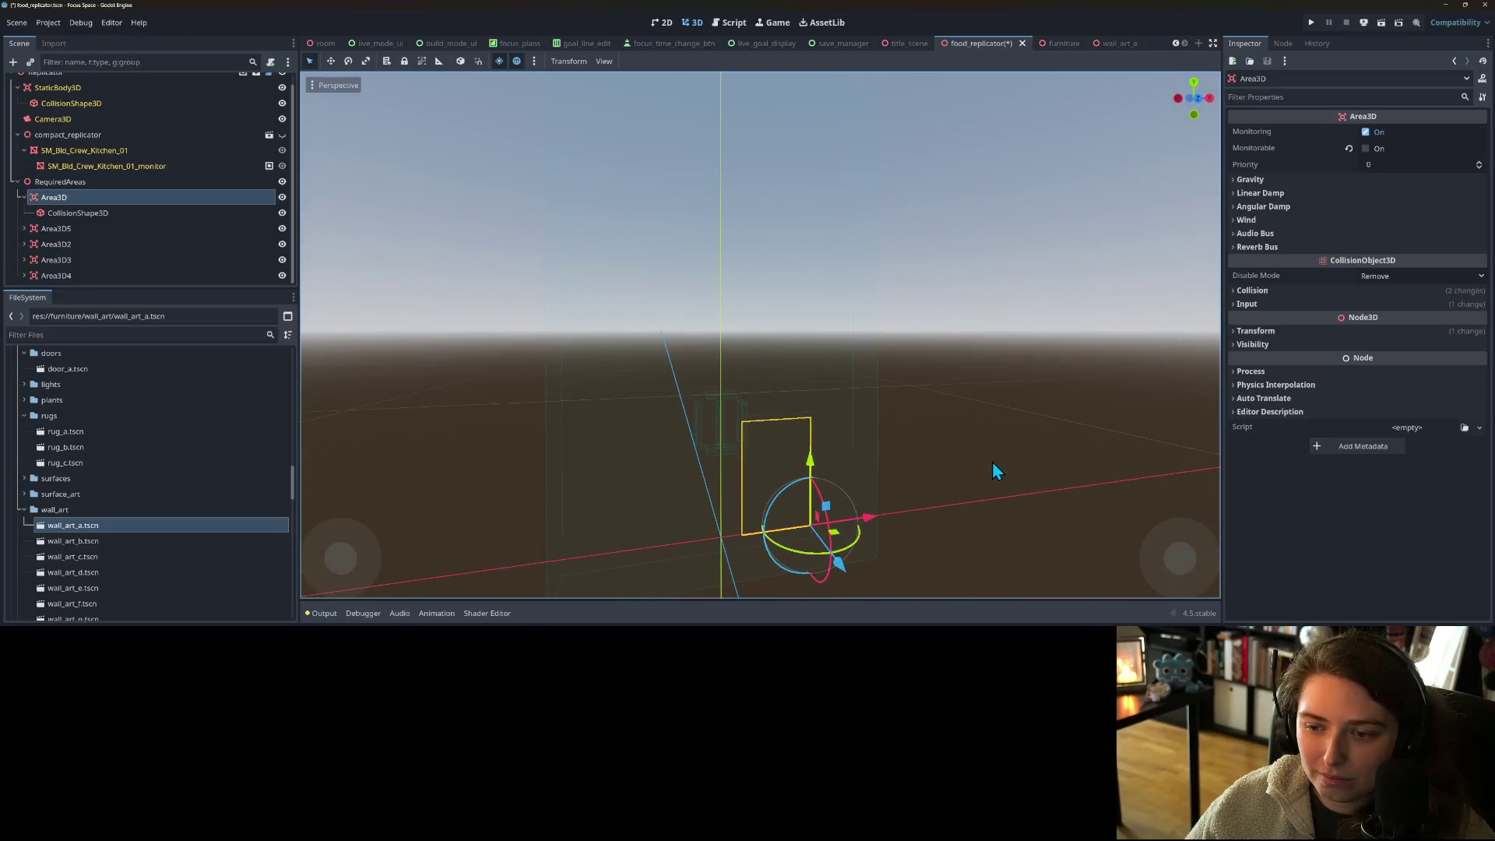
click(107, 215)
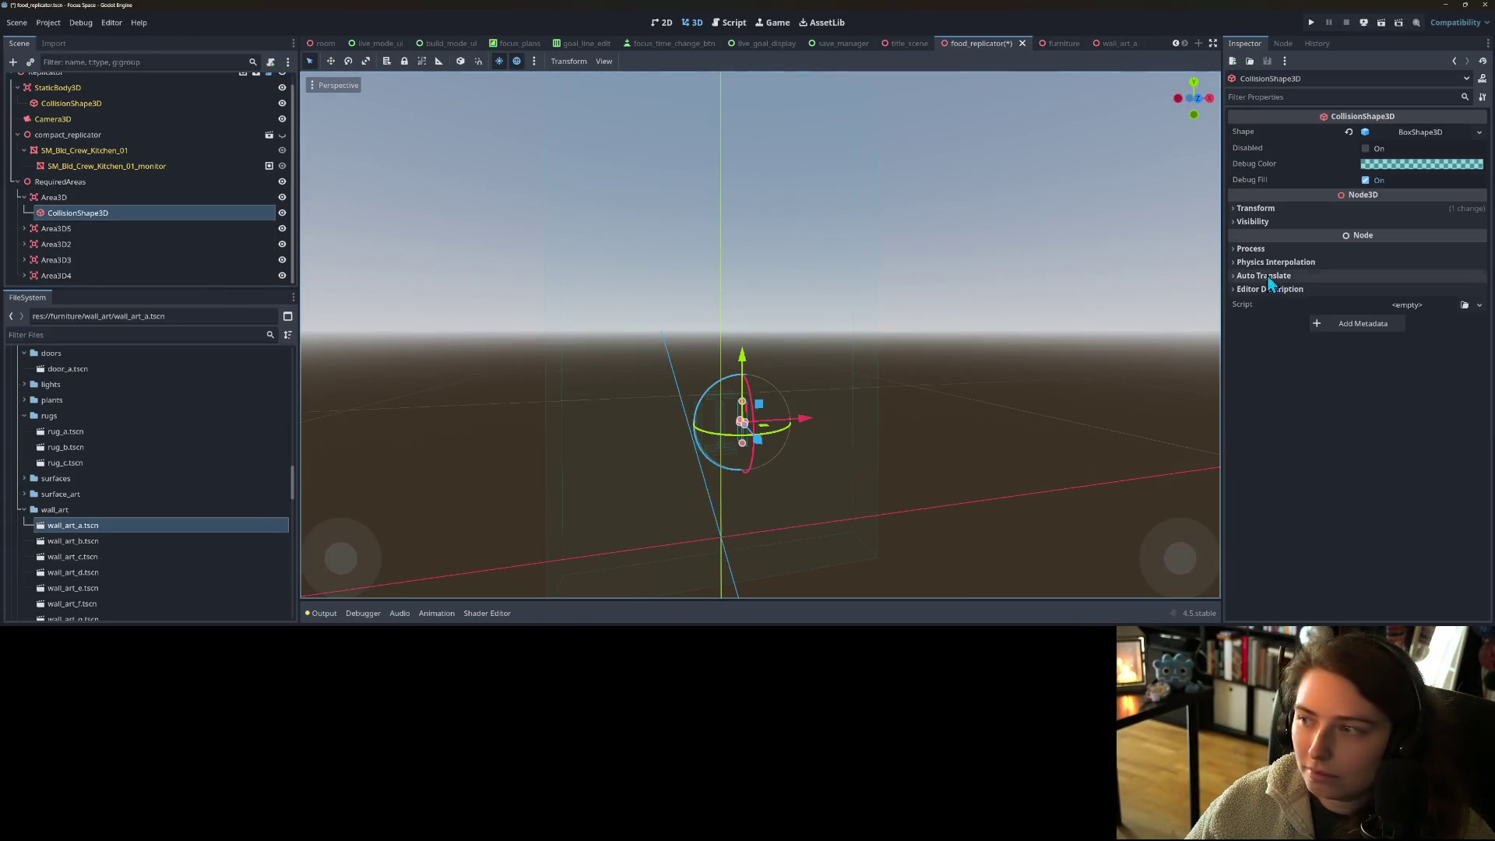
click(1322, 209)
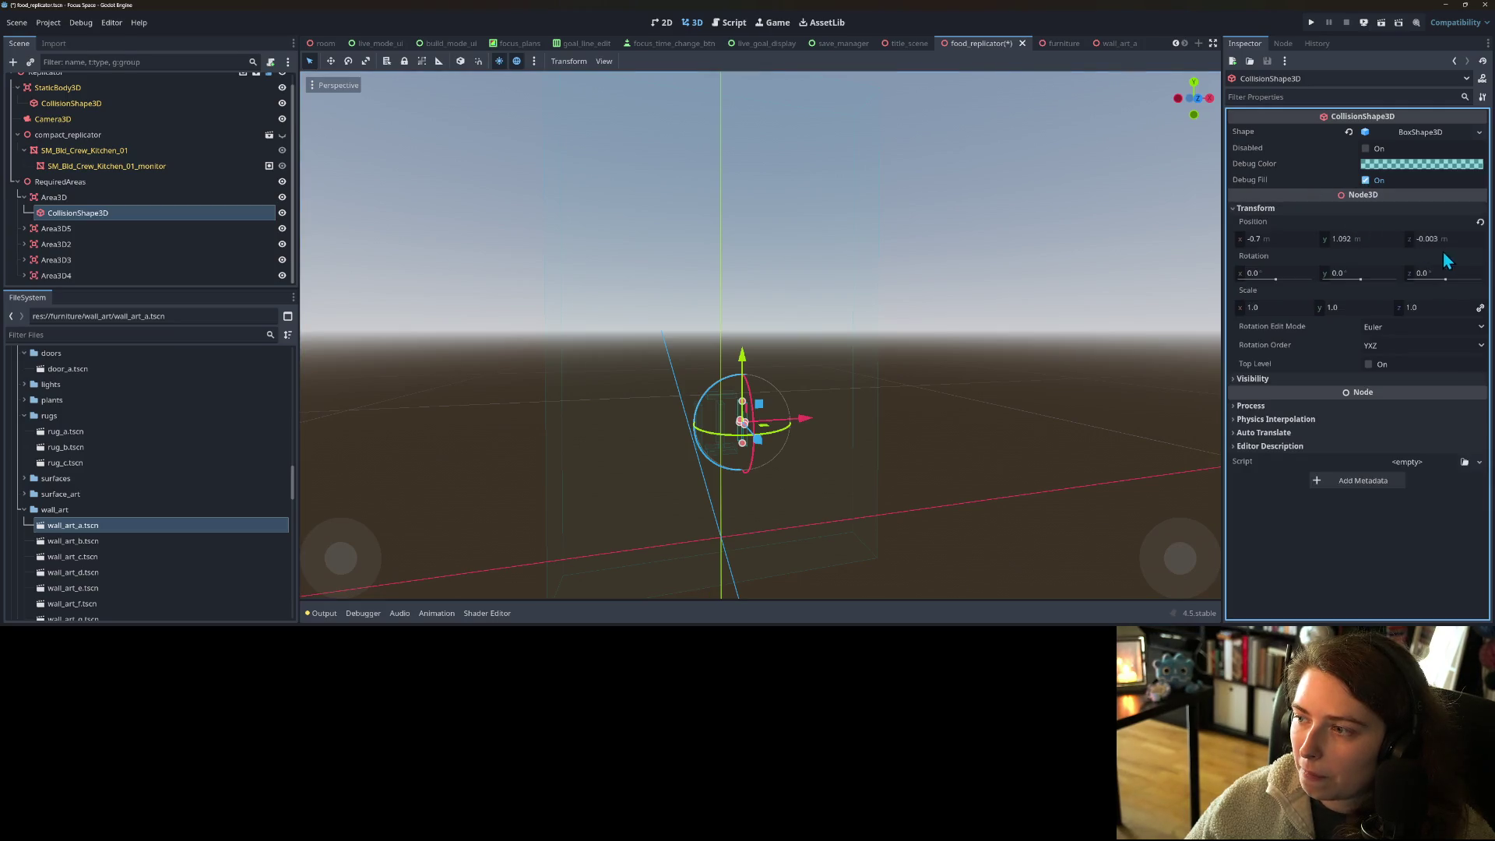
click(1480, 223)
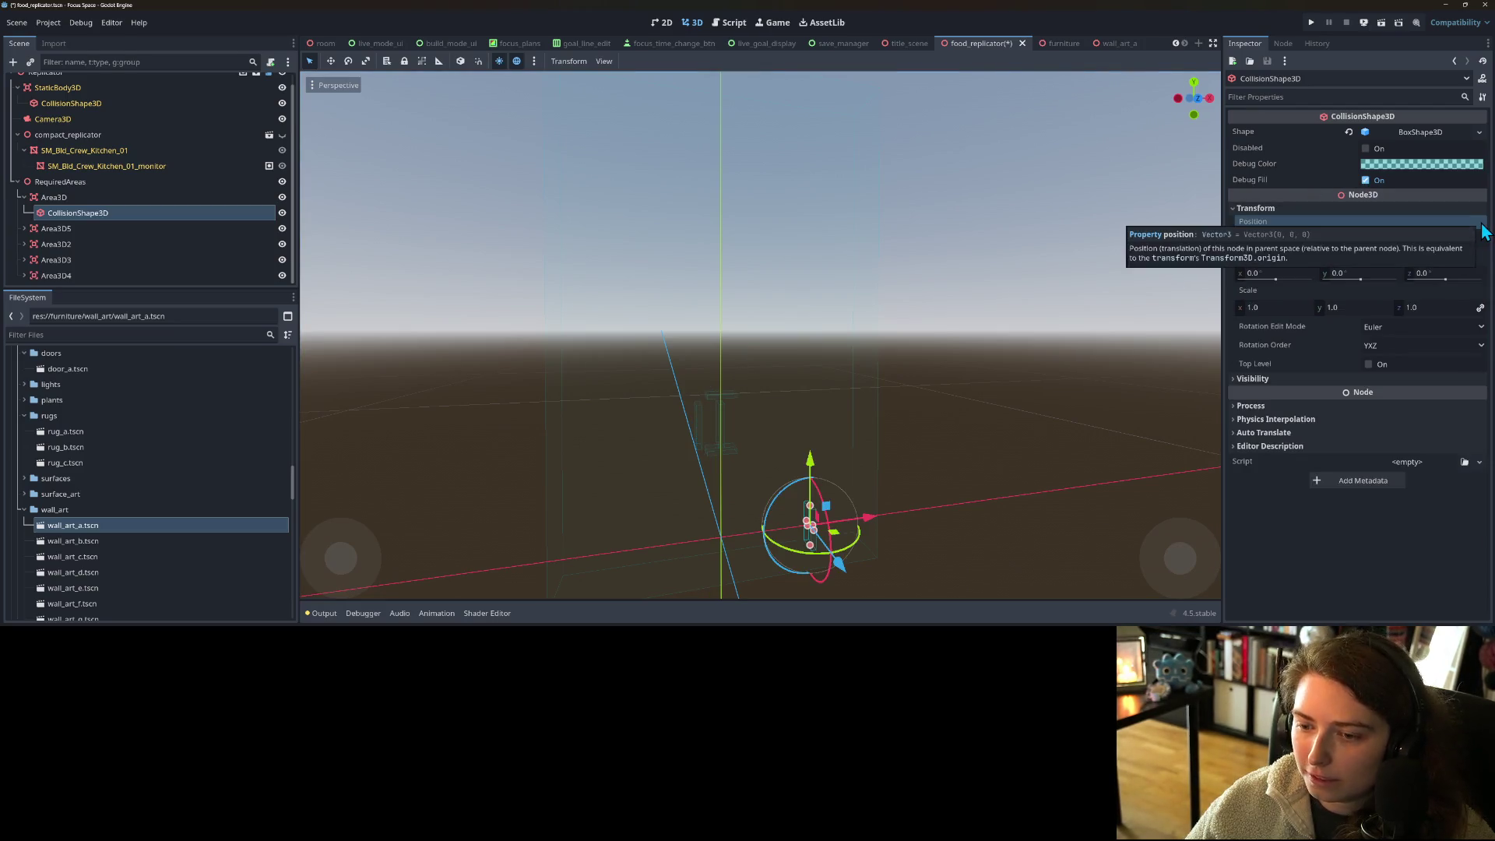
key(ctrl+s)
- Move Area3D up and right into place in front view
scroll(down, 3)
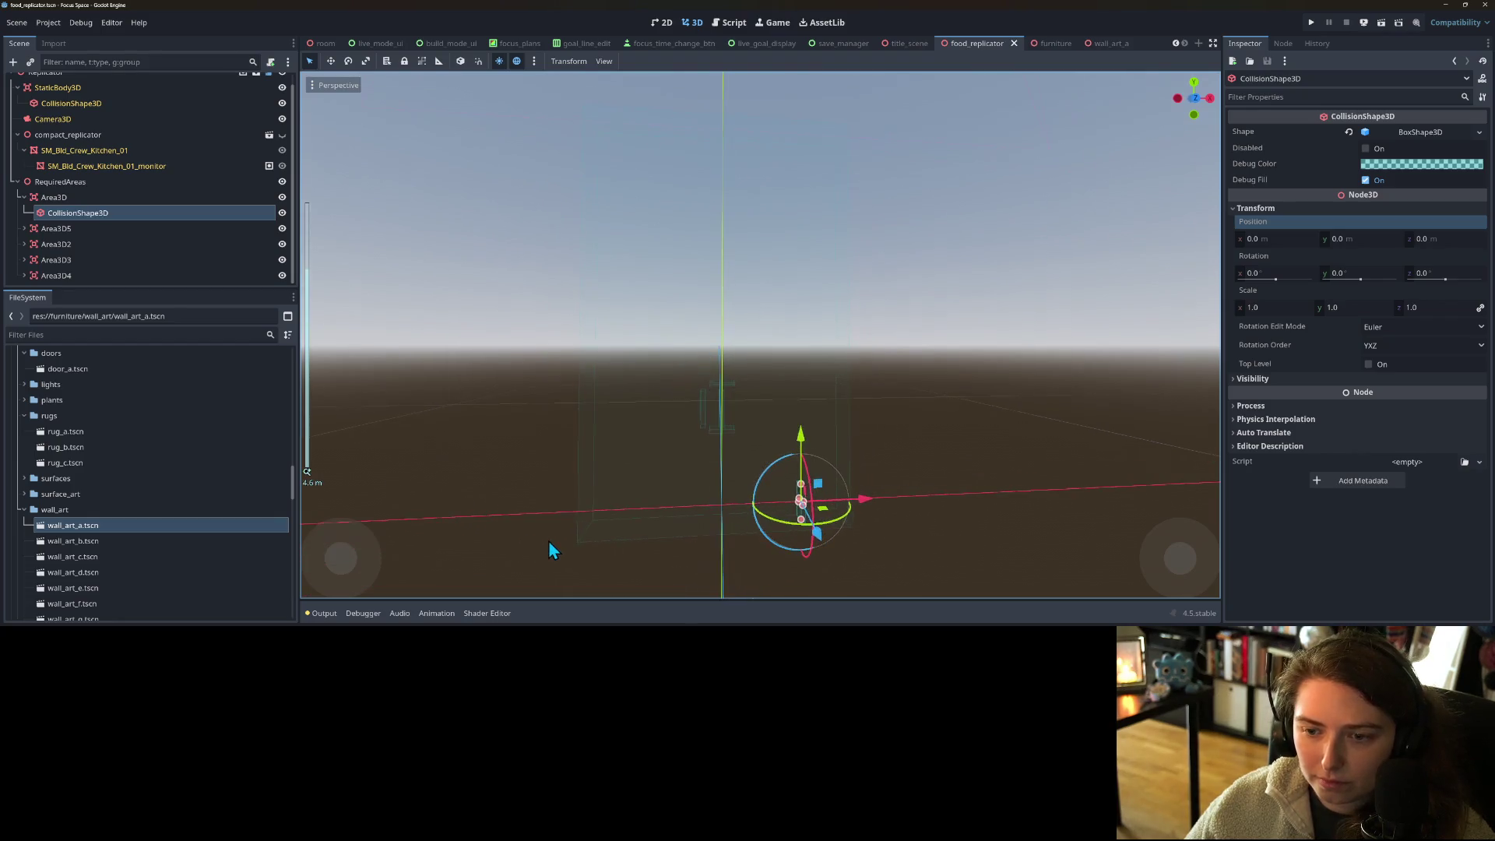
click(56, 197)
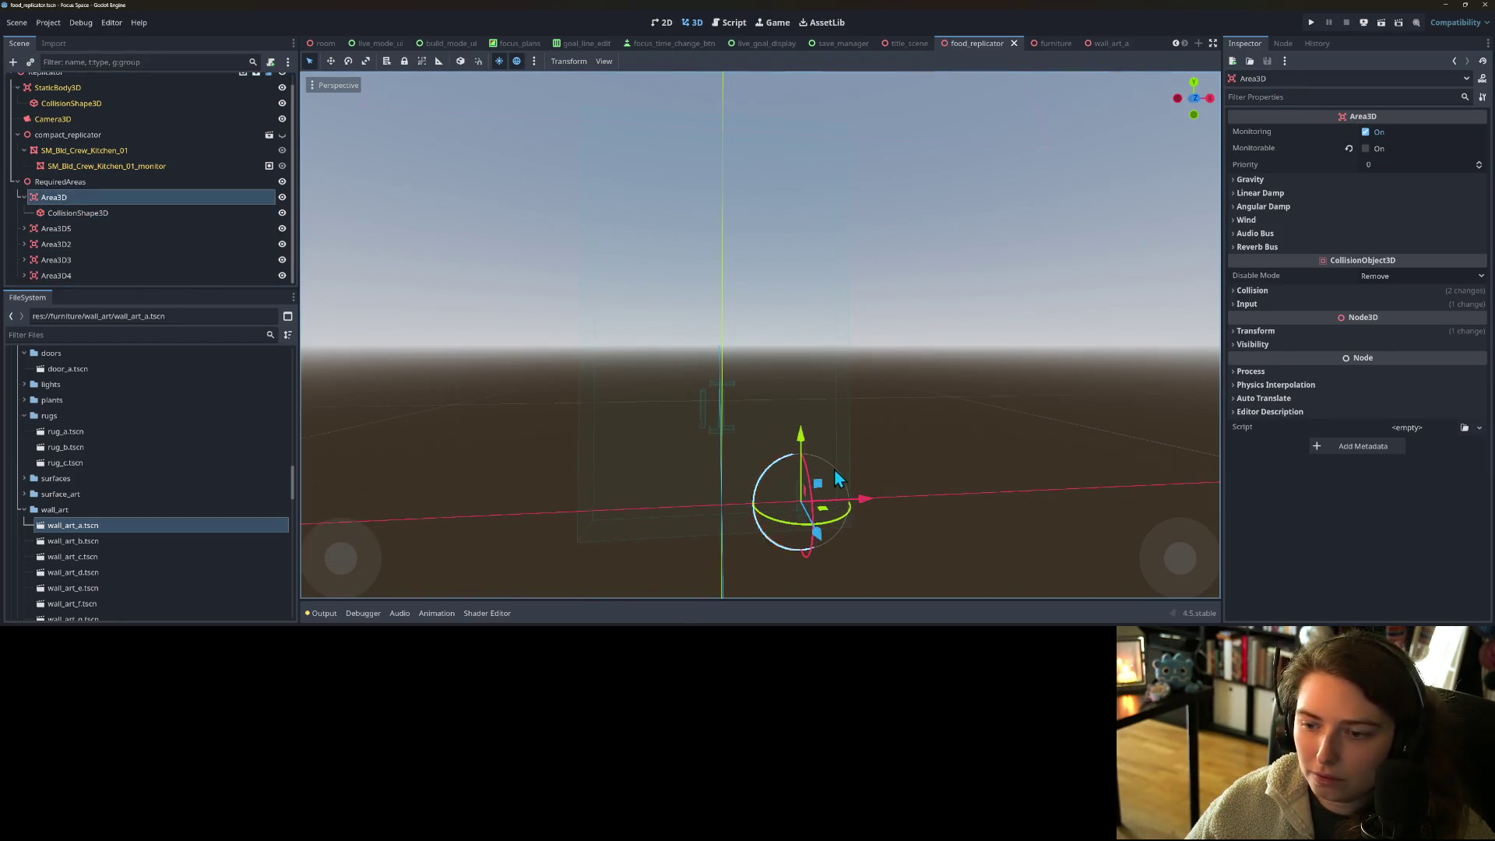
key(KP_1)
drag(819, 475, 845, 367)
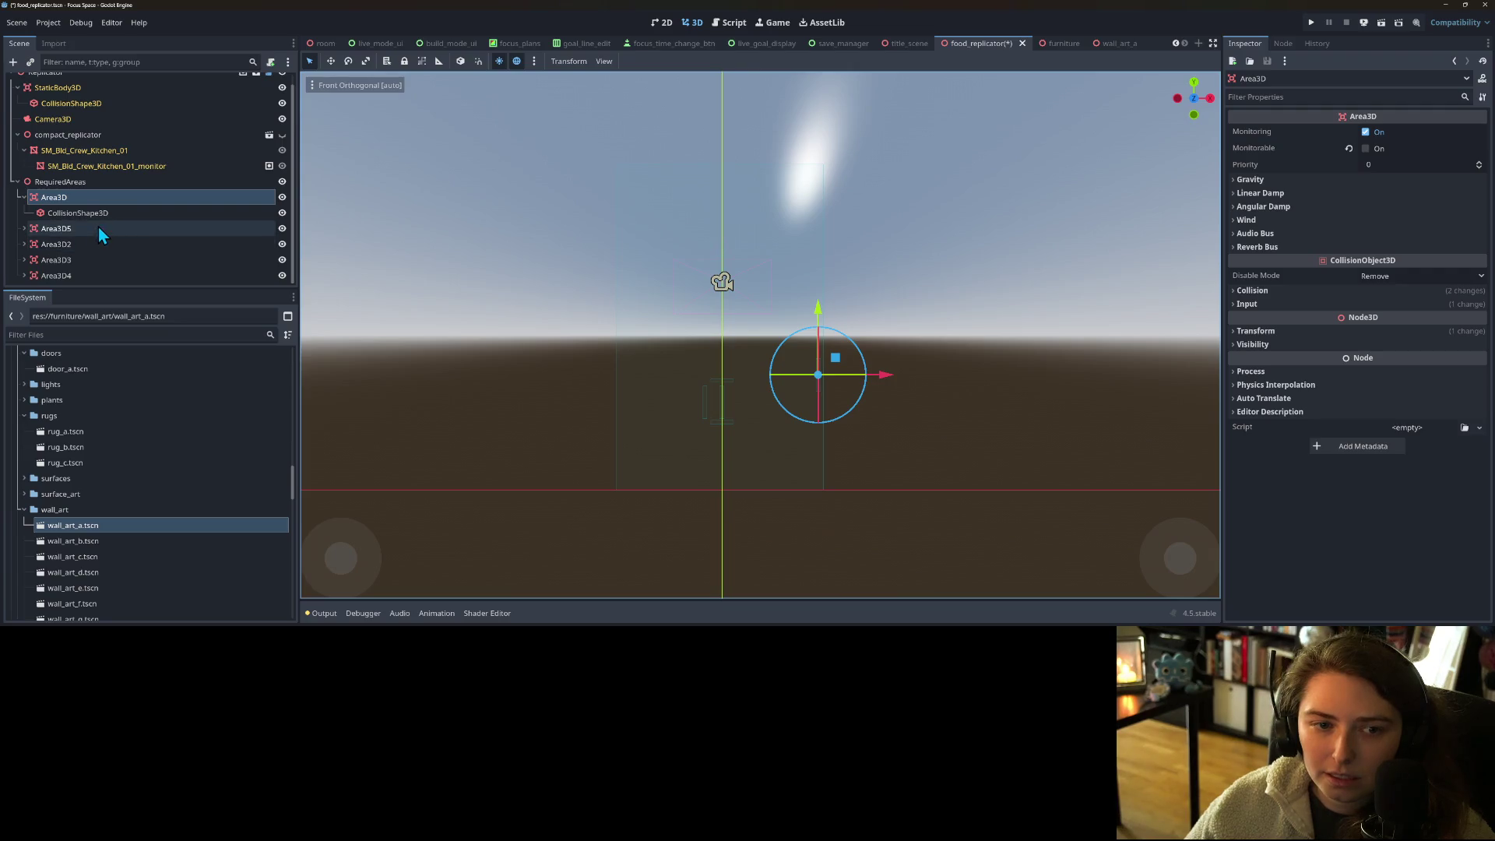
- Zero Area3D5's collision shape position and move Area3D5 up and left into place
click(99, 228)
click(24, 228)
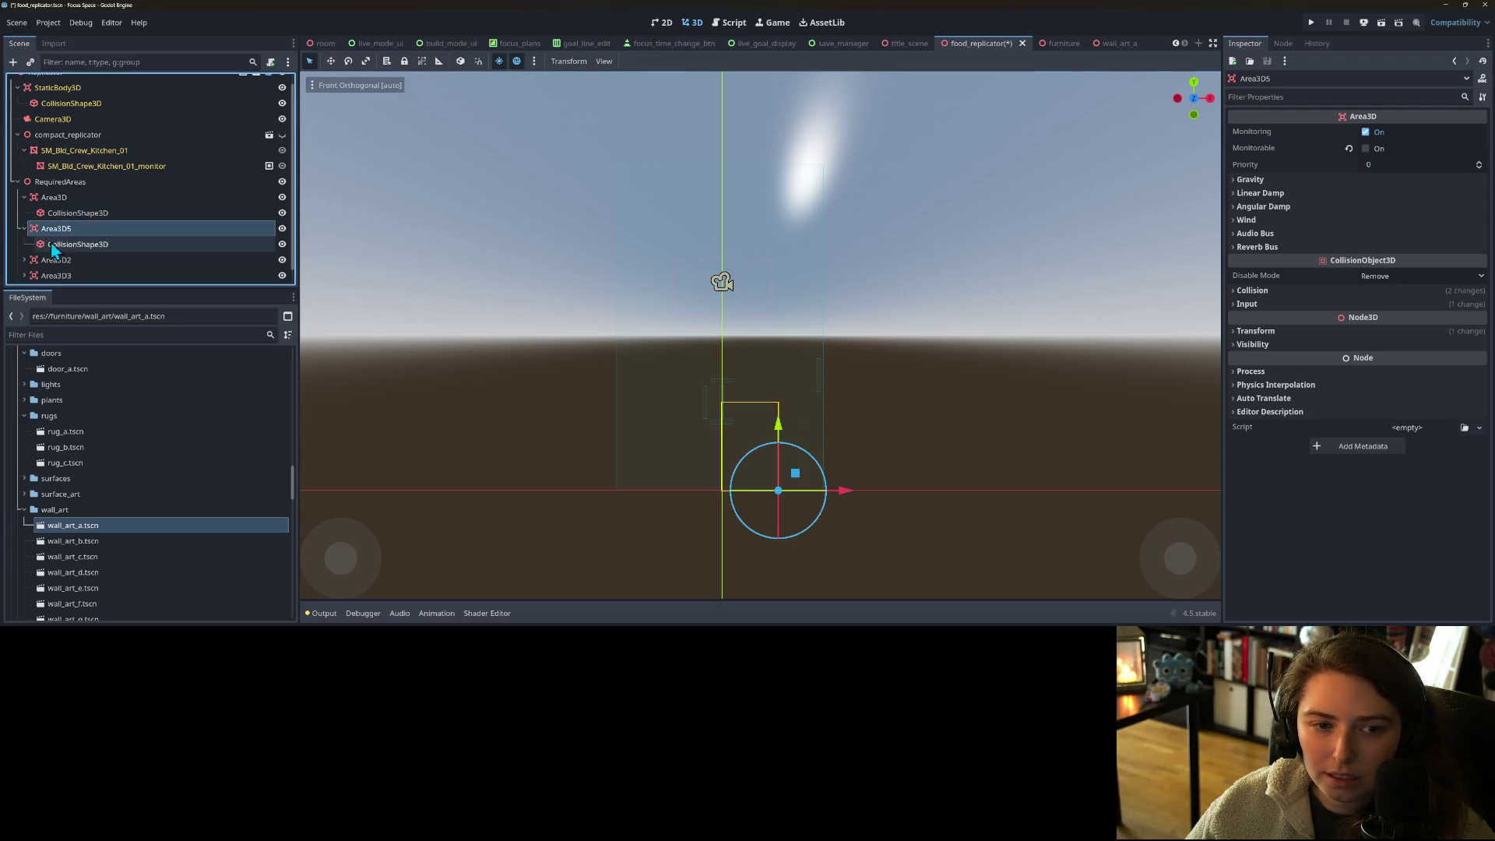
click(58, 243)
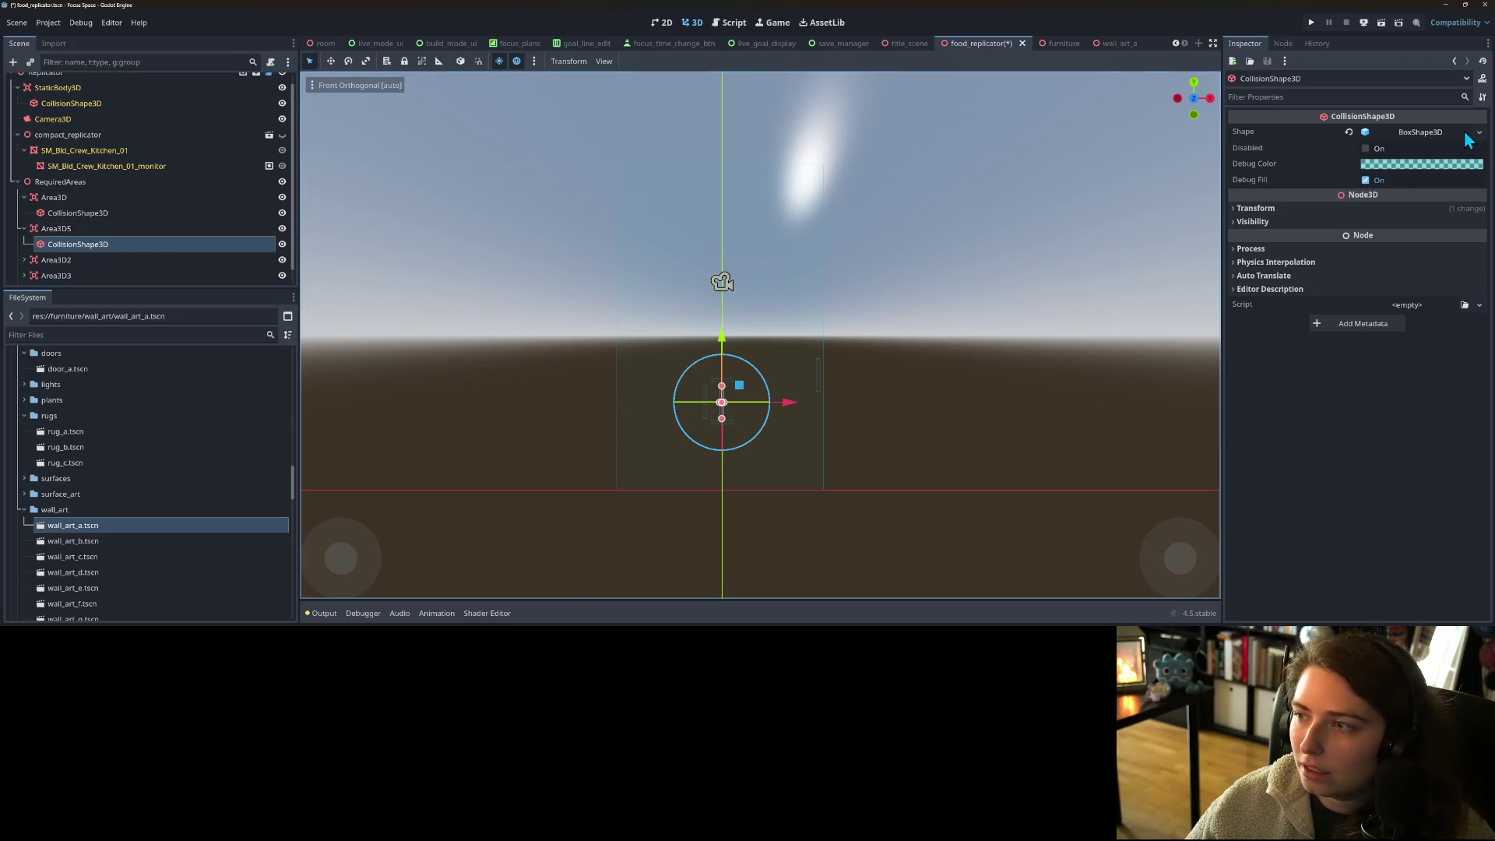
click(1437, 222)
click(1452, 208)
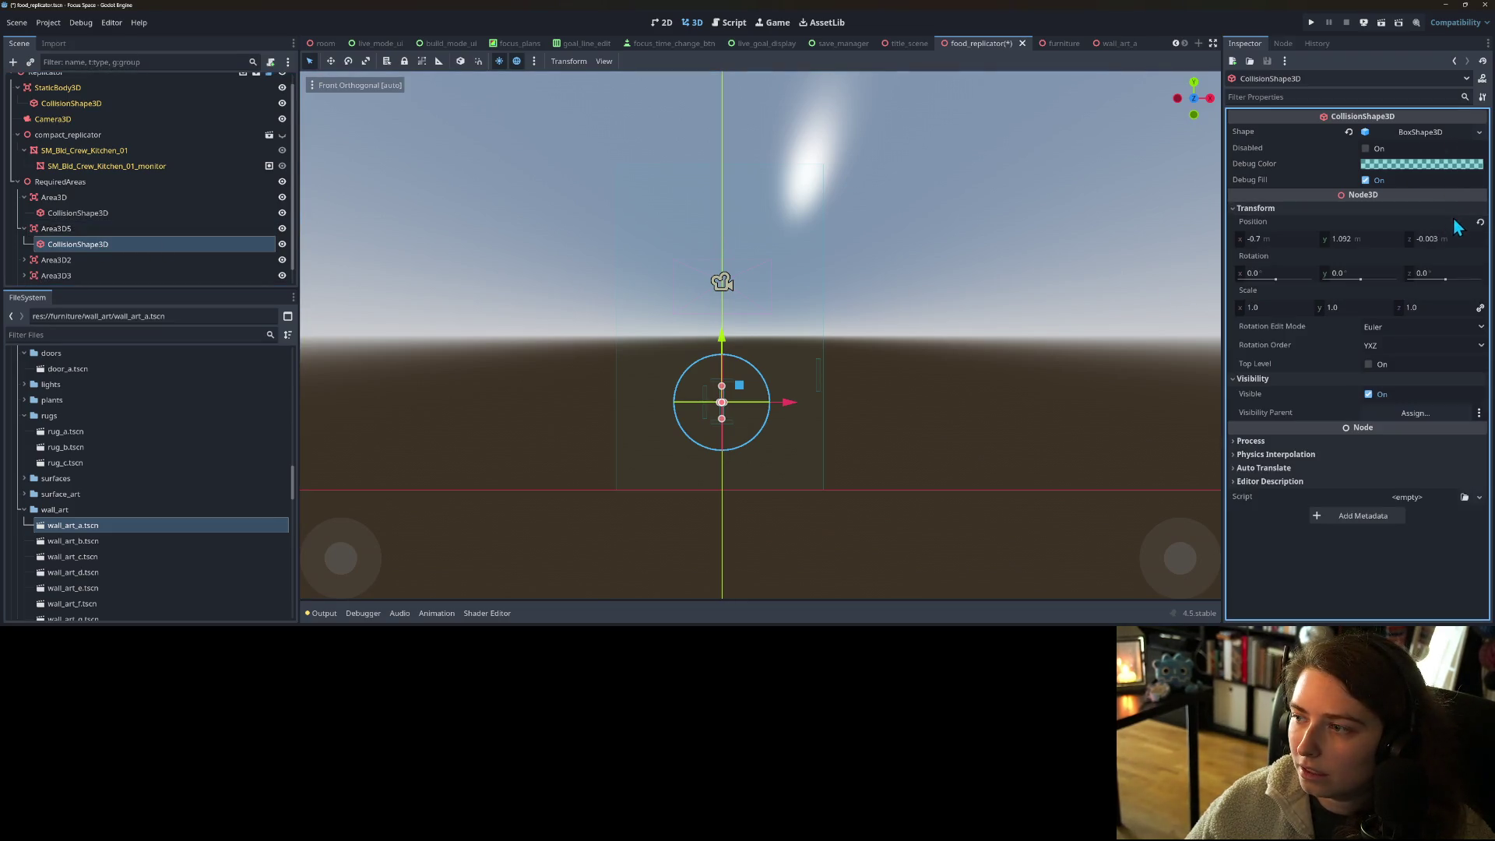
click(1481, 223)
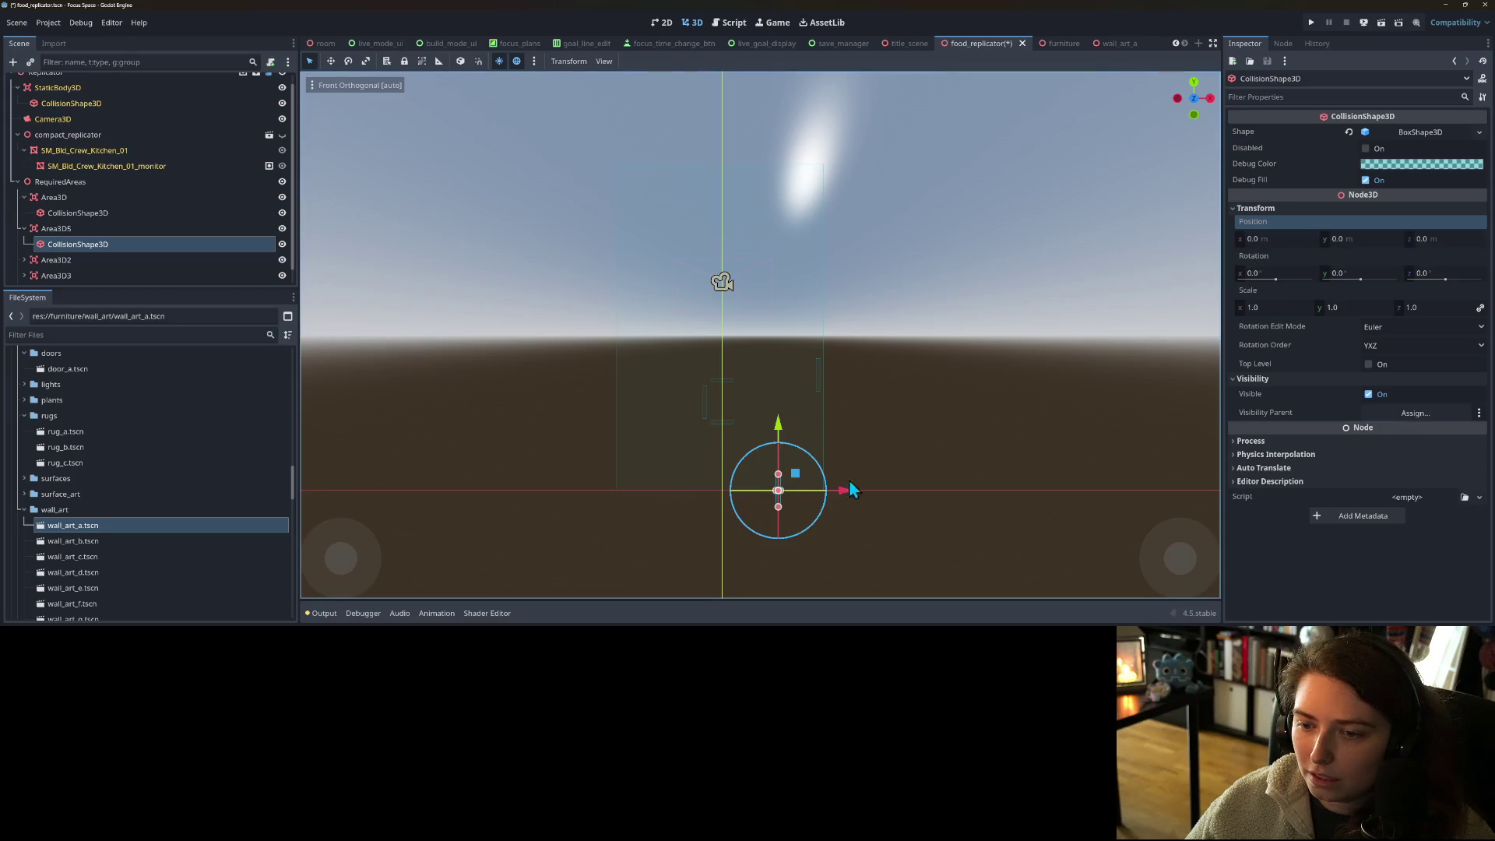
click(65, 227)
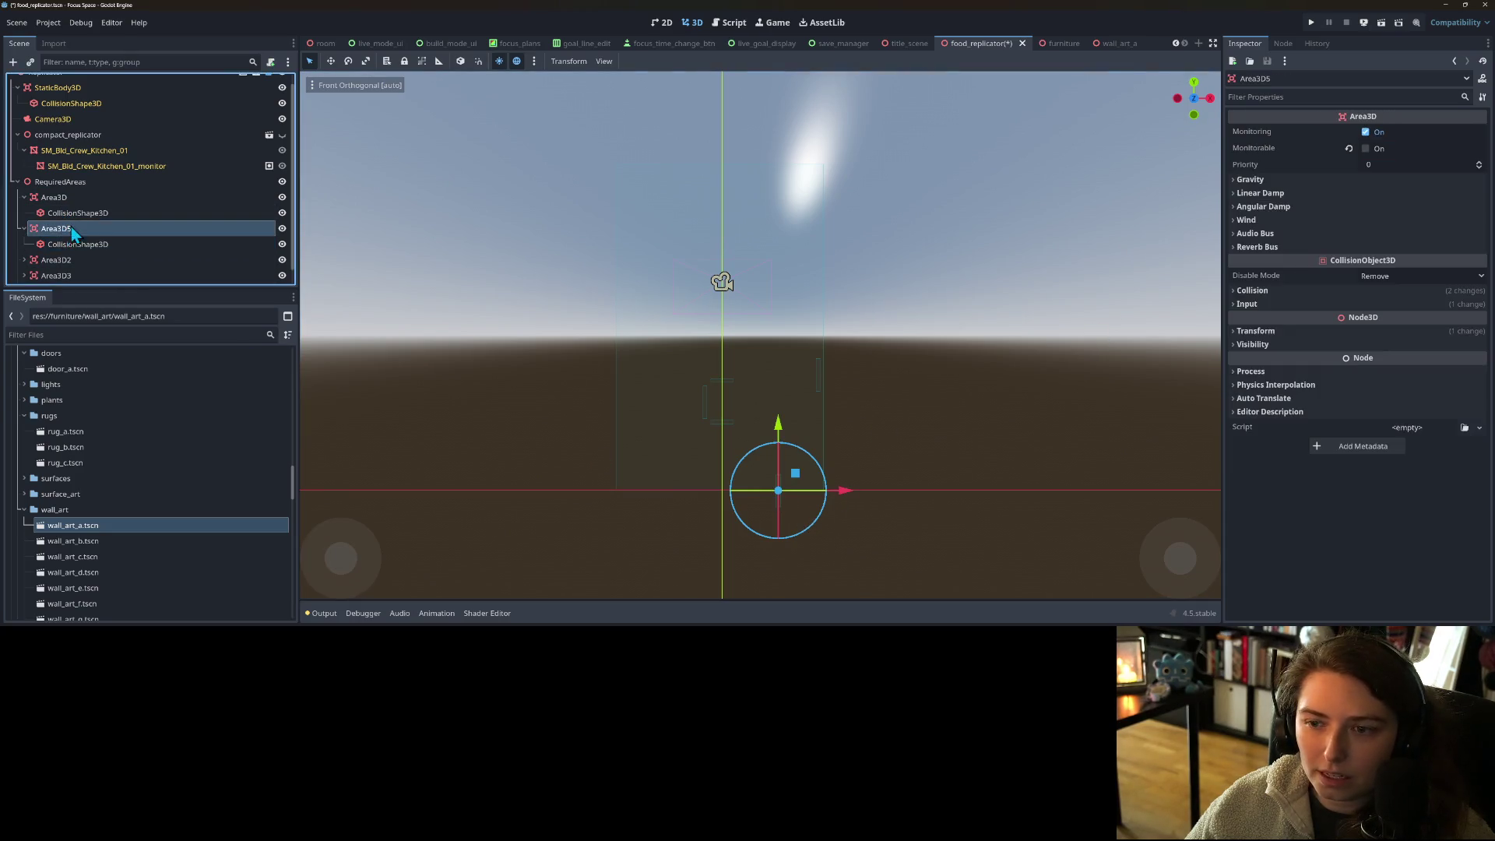
drag(808, 478, 747, 358)
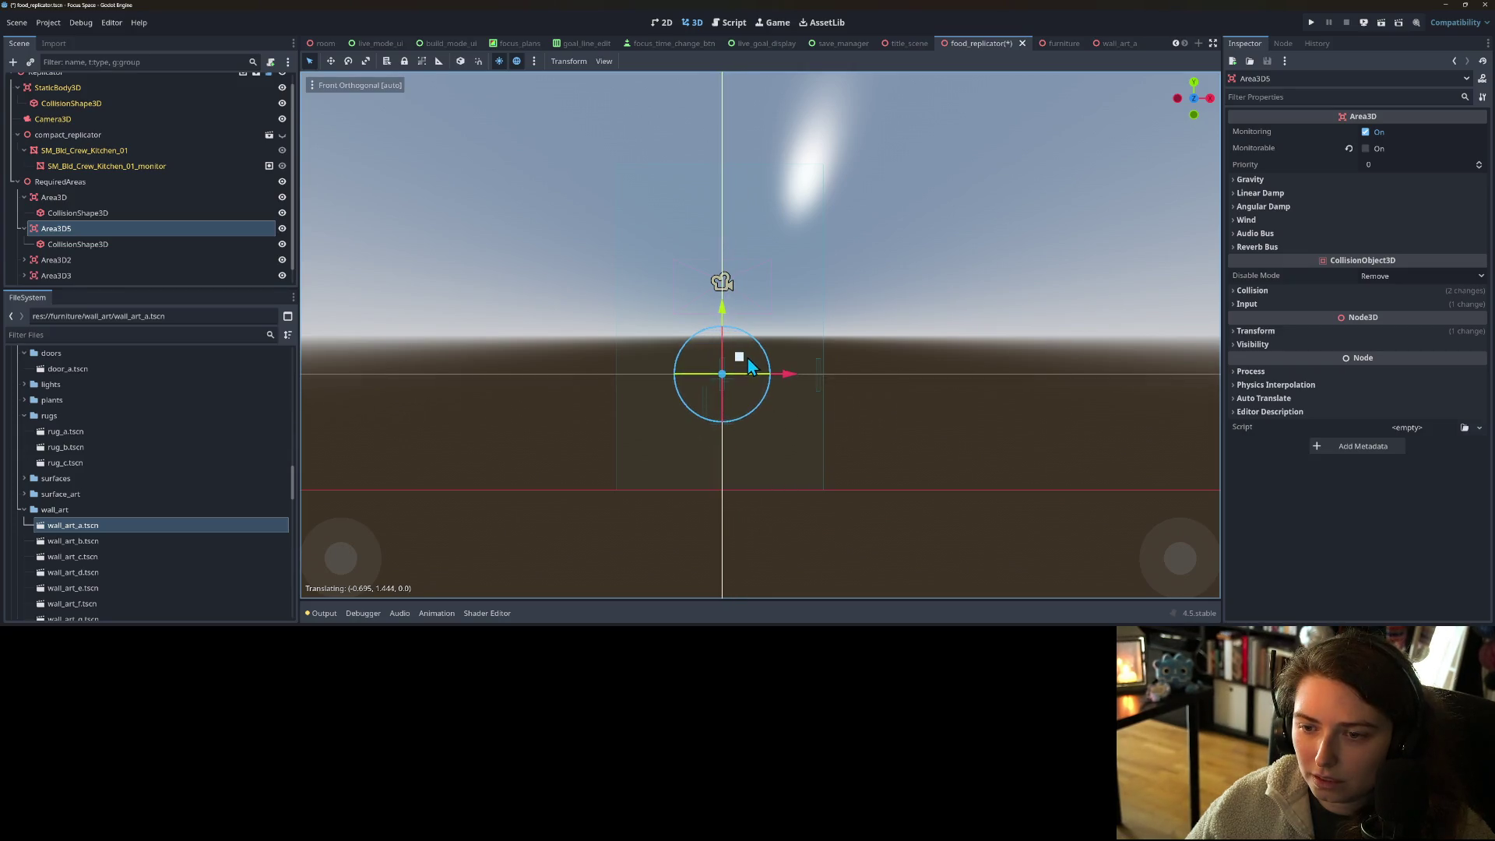
- Zero Area3D2's collision shape position and move Area3D2 up and left into place
click(65, 262)
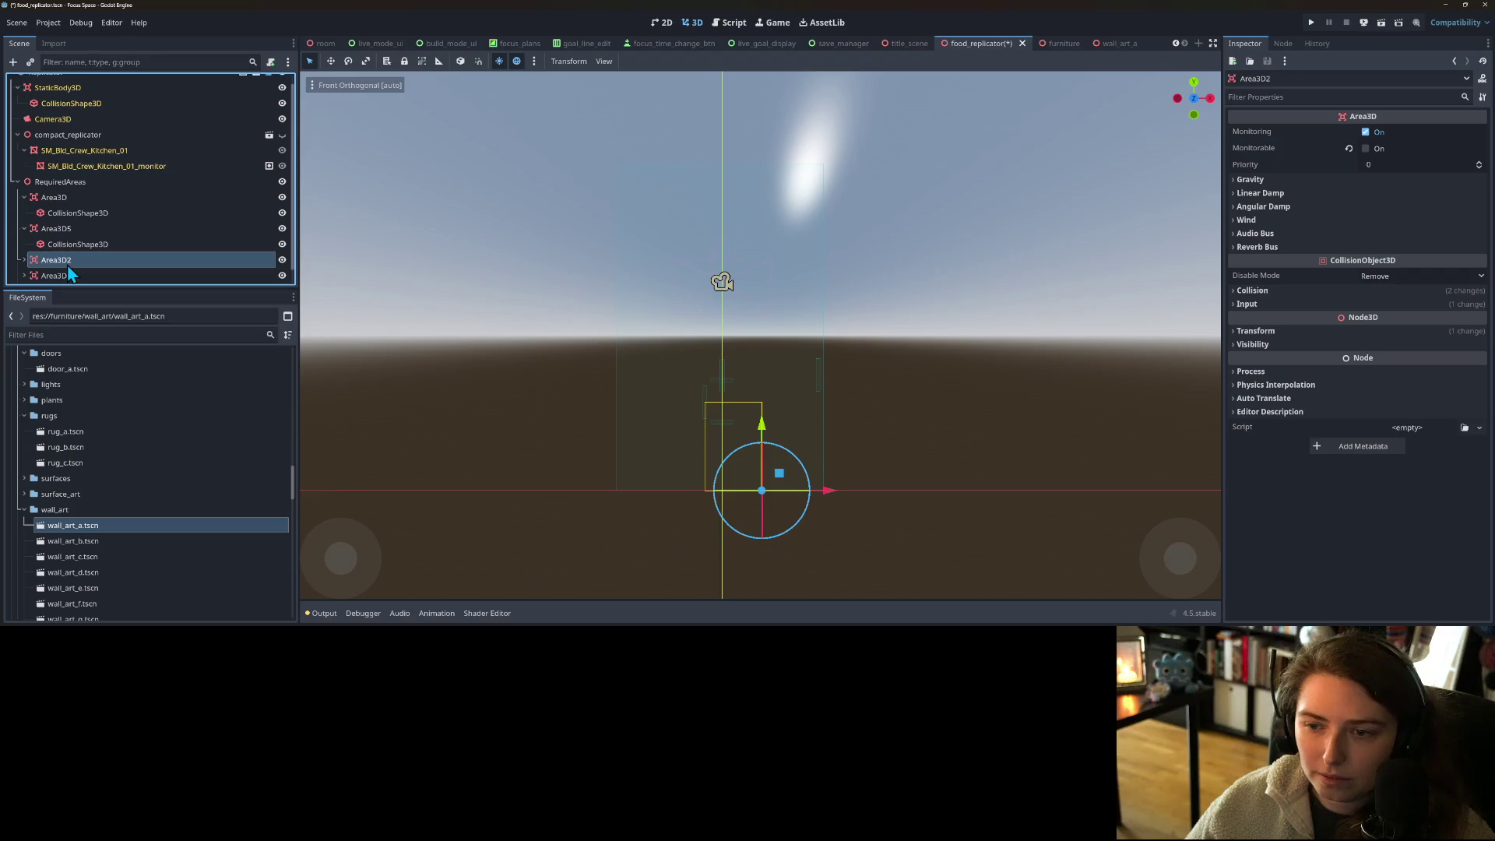
scroll(down, 3)
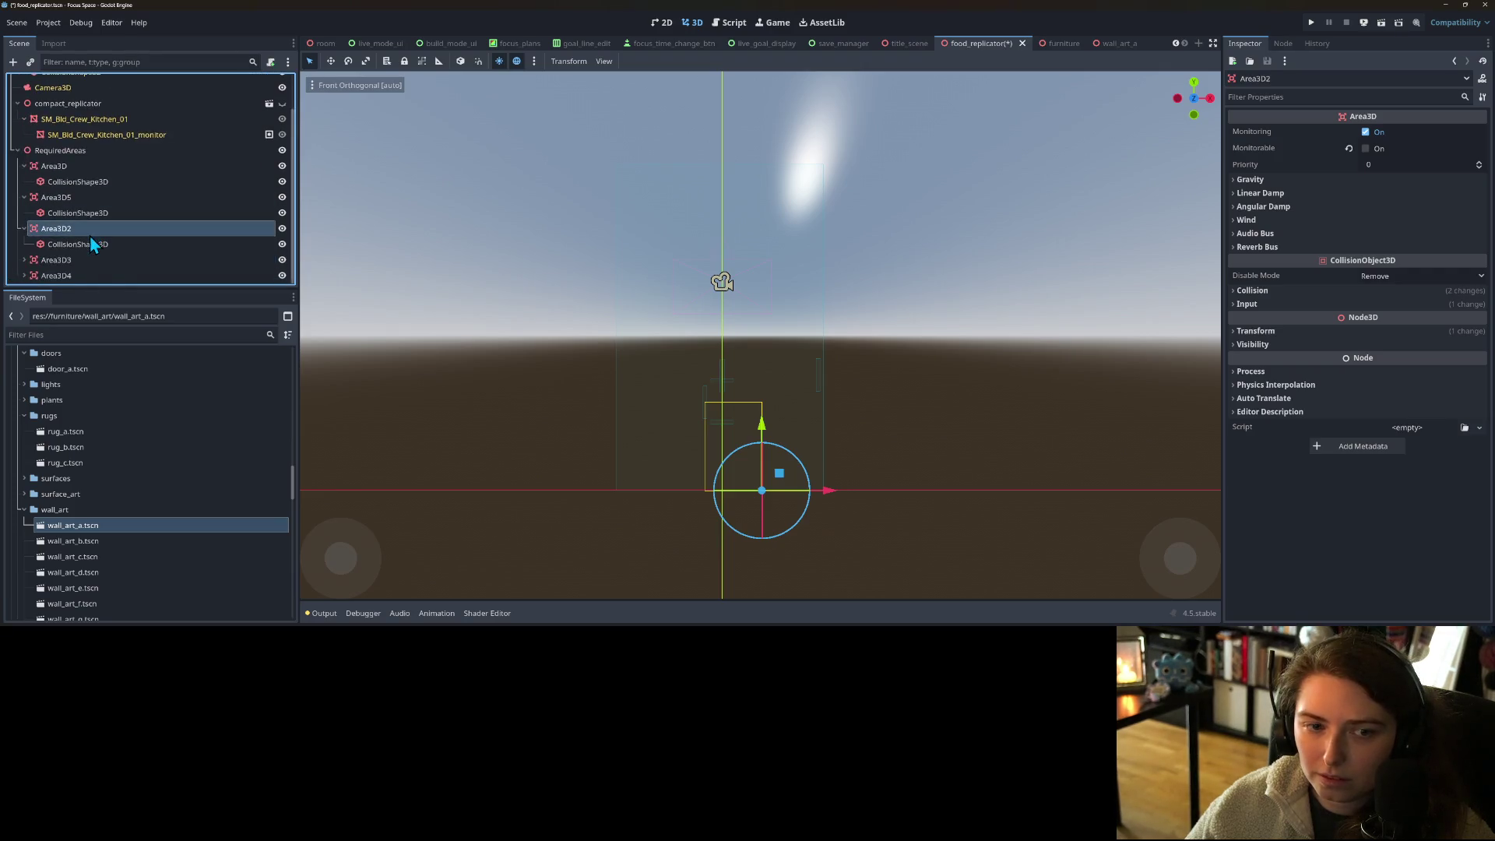
click(94, 244)
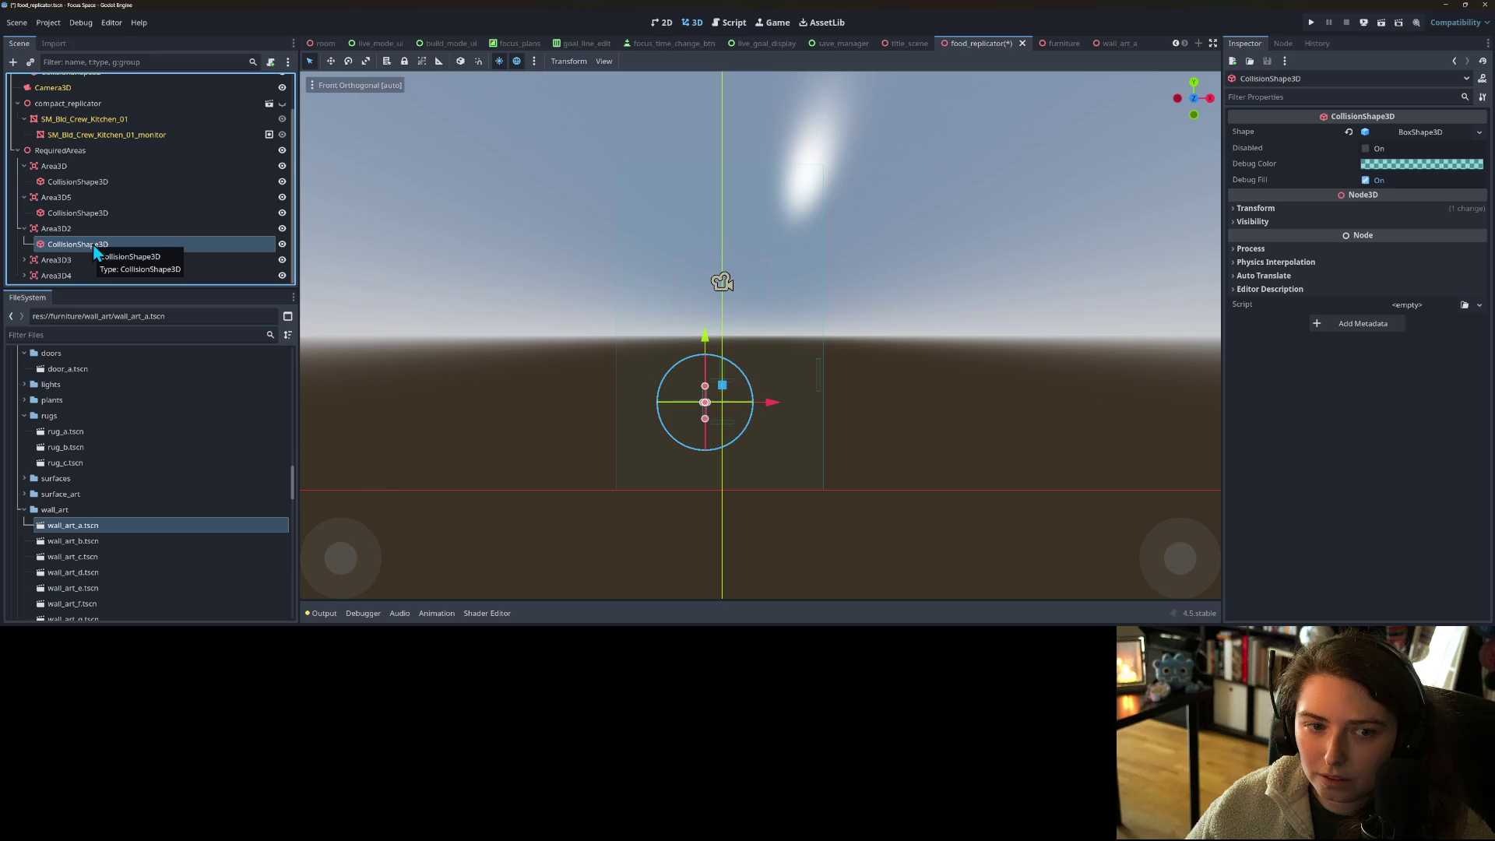
click(1384, 208)
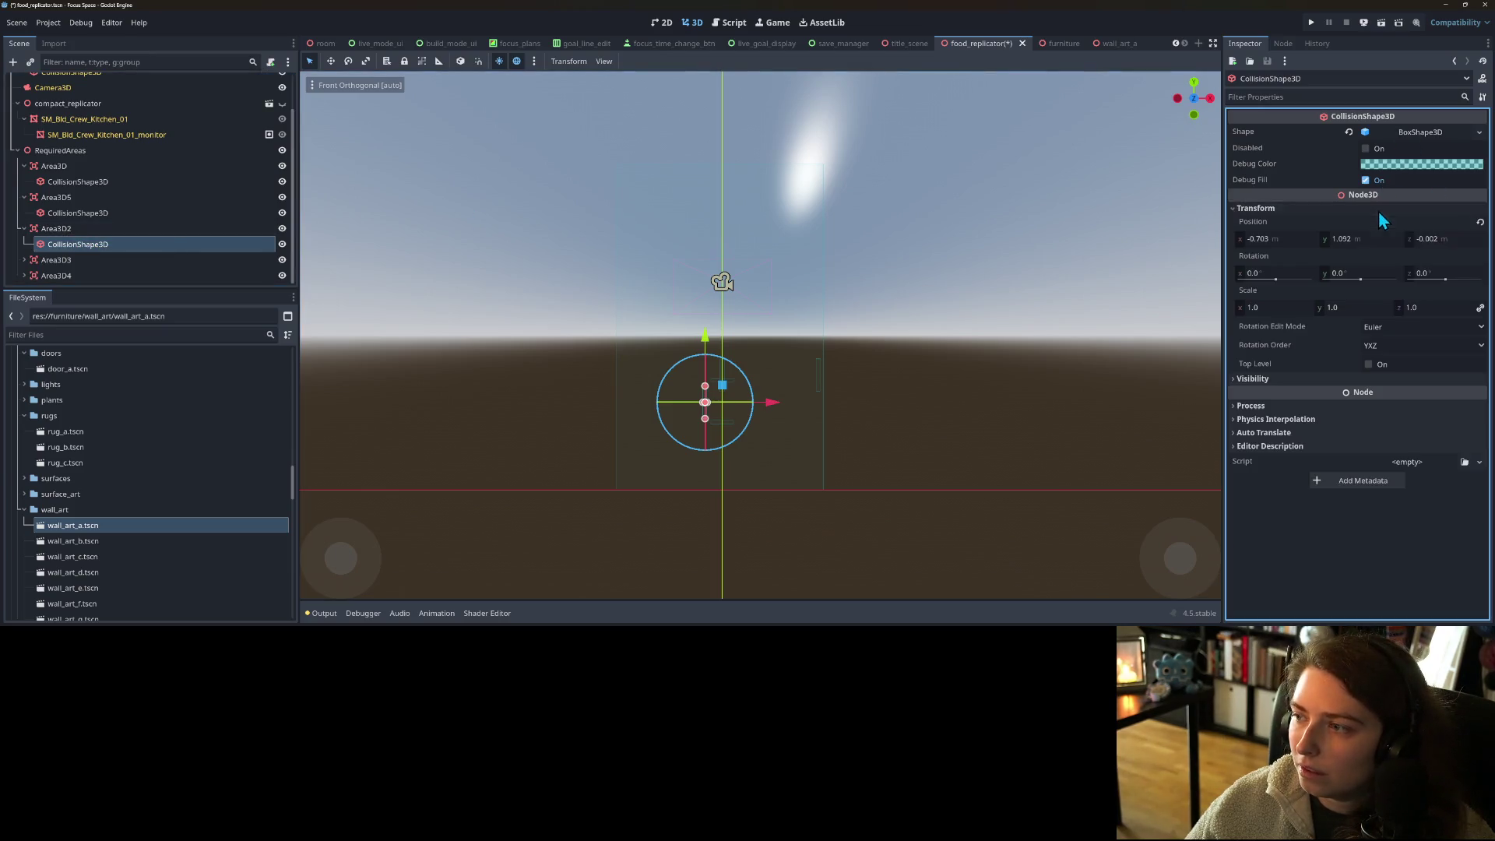
click(1481, 223)
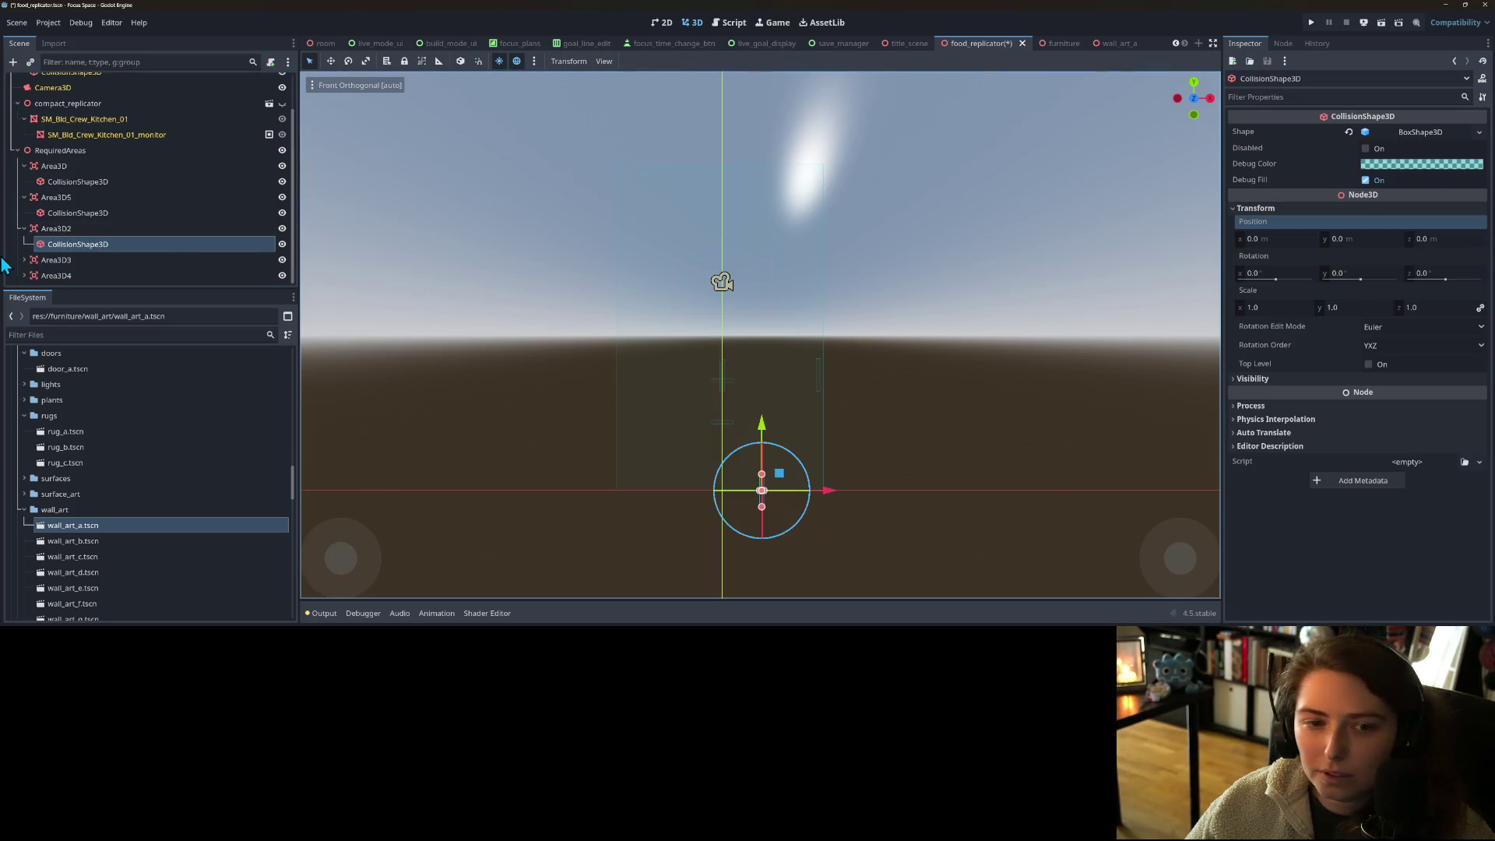
click(79, 230)
drag(781, 471, 639, 358)
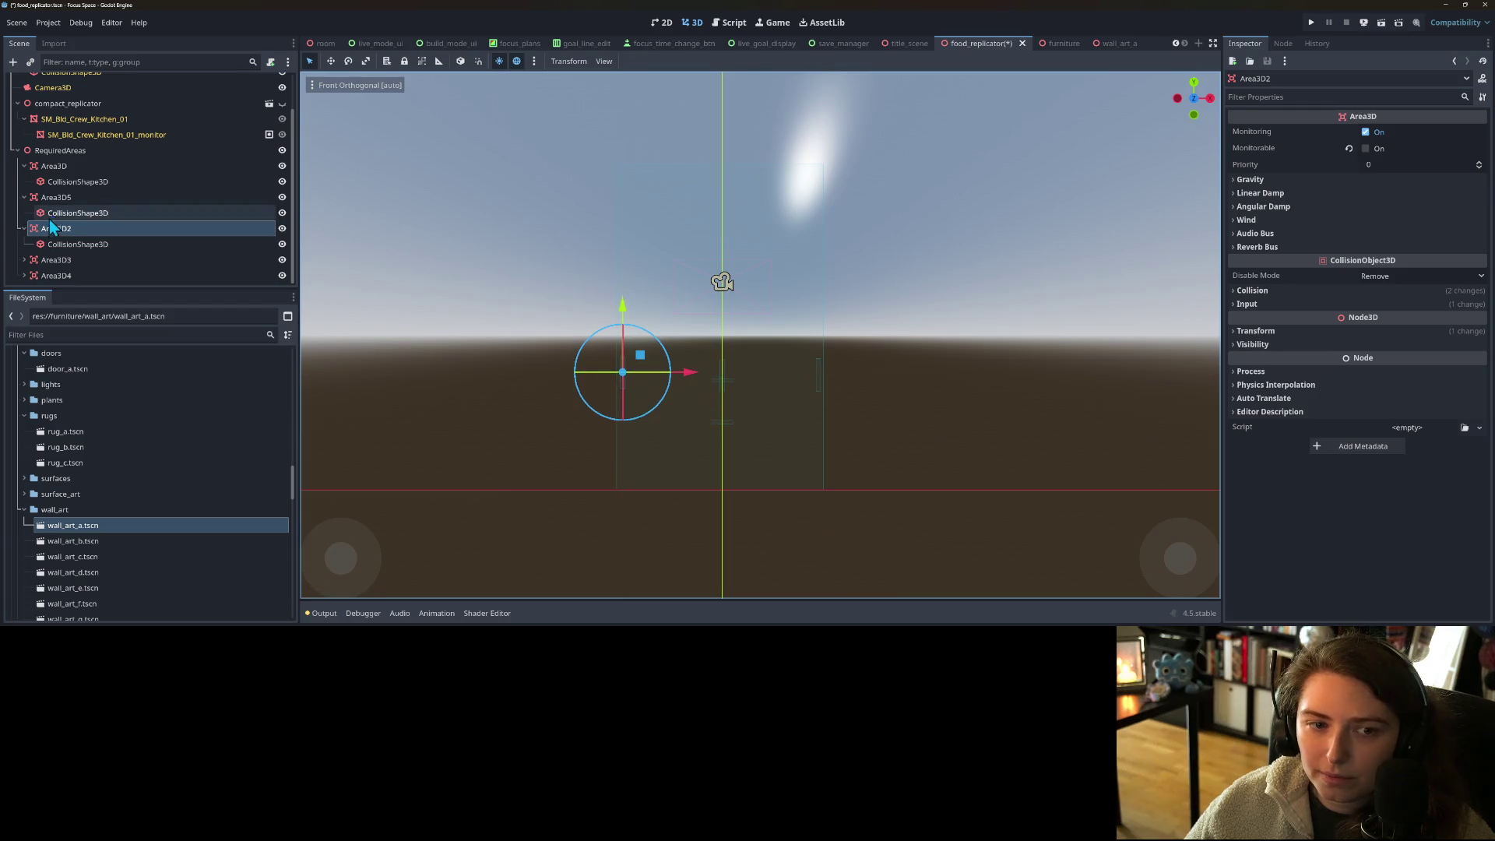
- Raise Area3D3 about 1.17 units upward
click(56, 262)
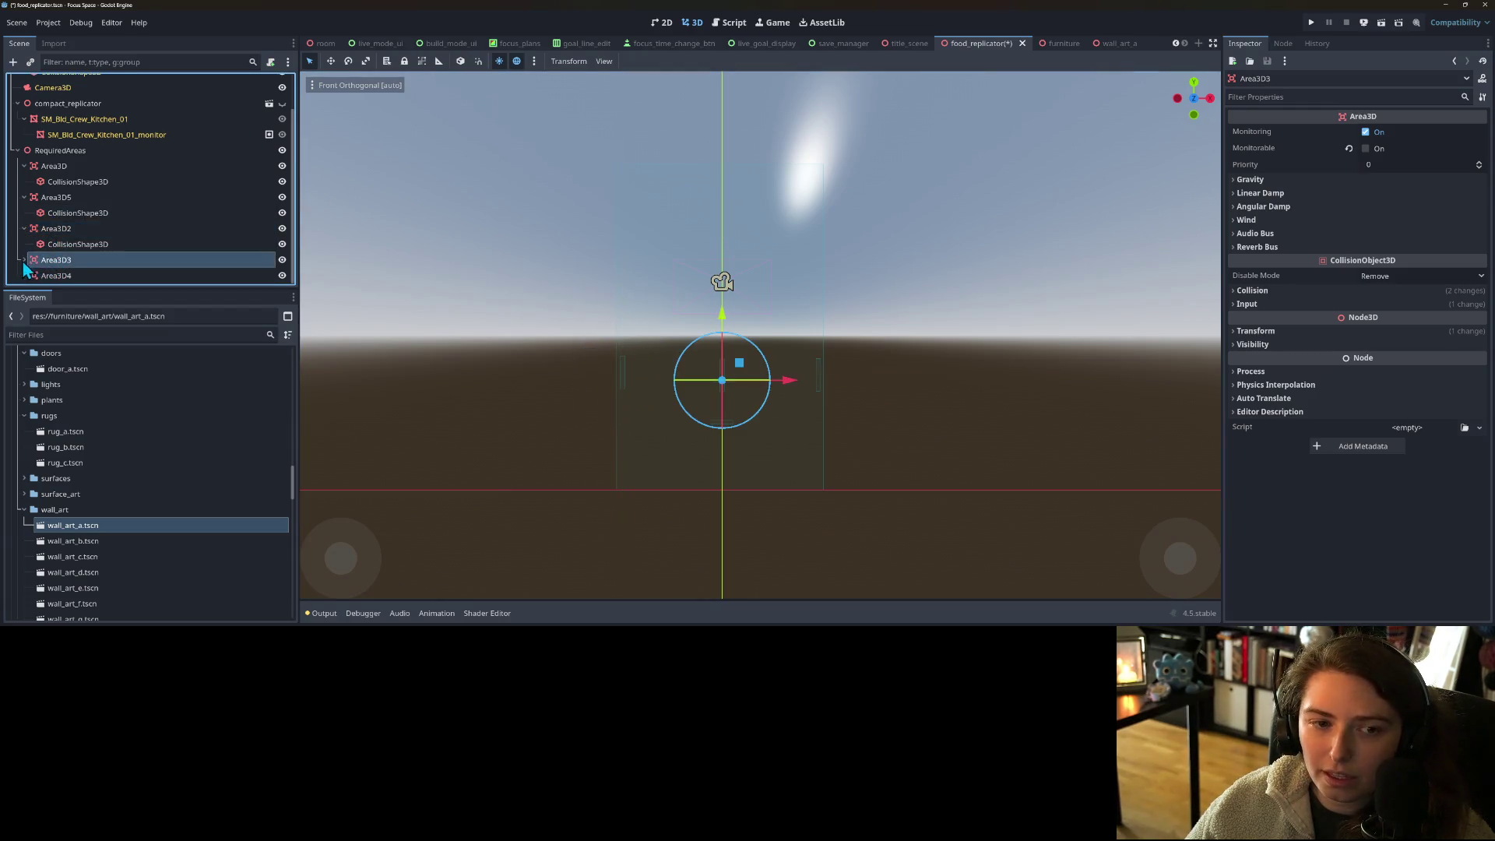
click(62, 276)
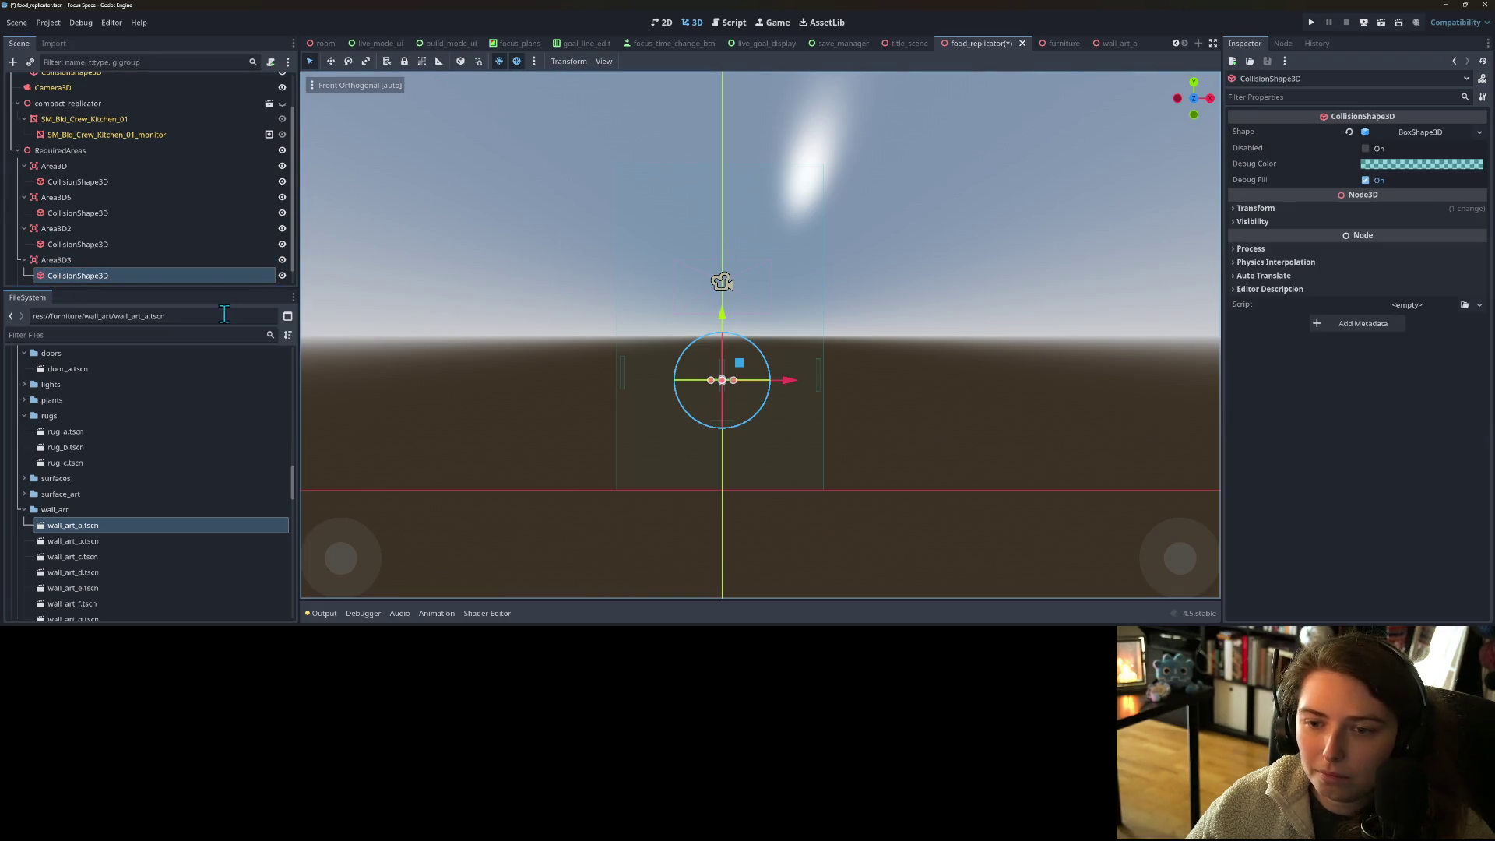
click(56, 260)
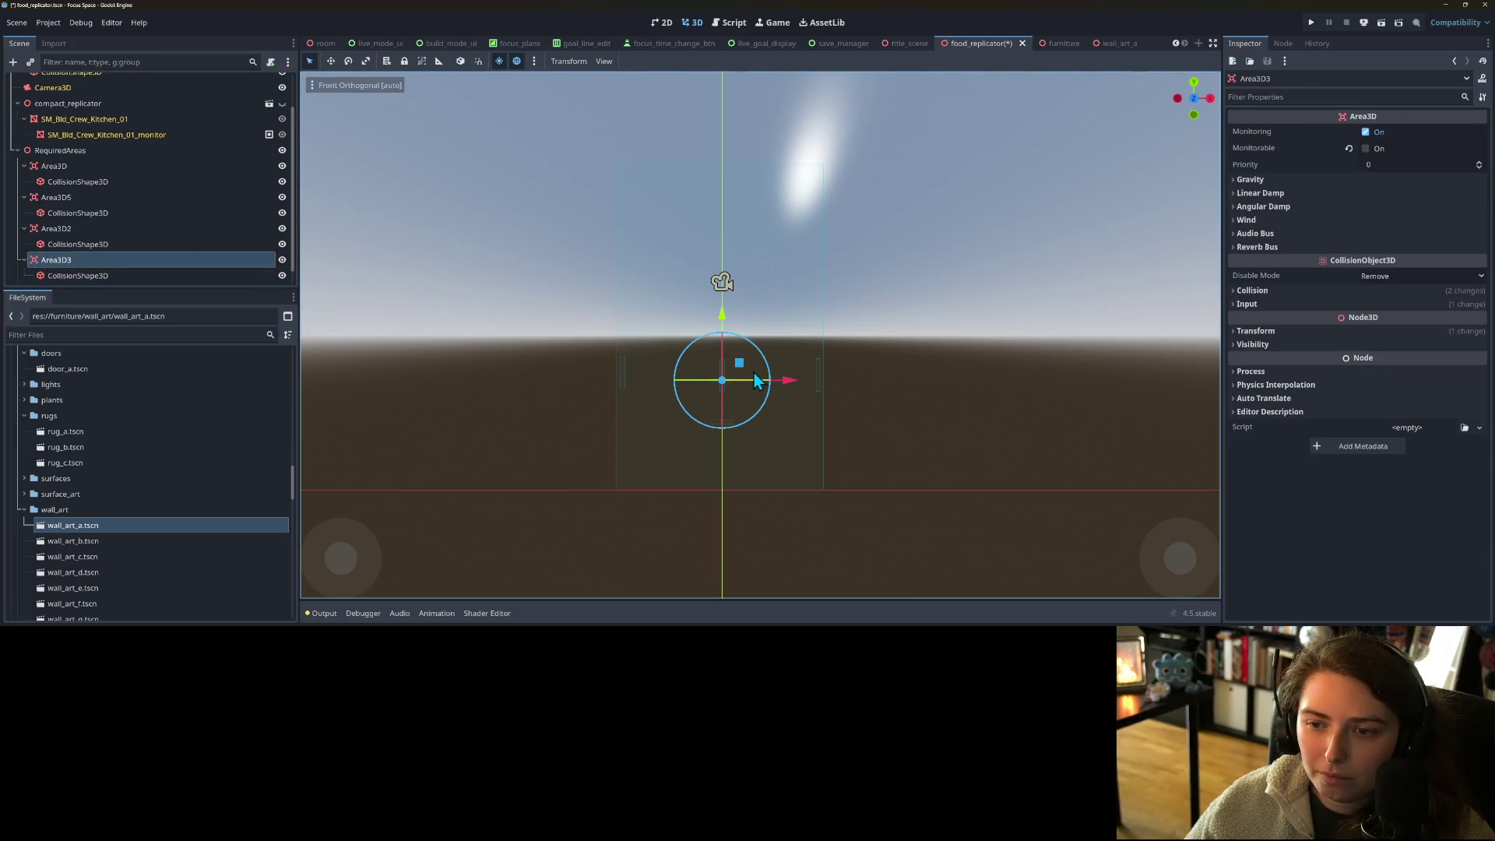
drag(740, 361, 743, 205)
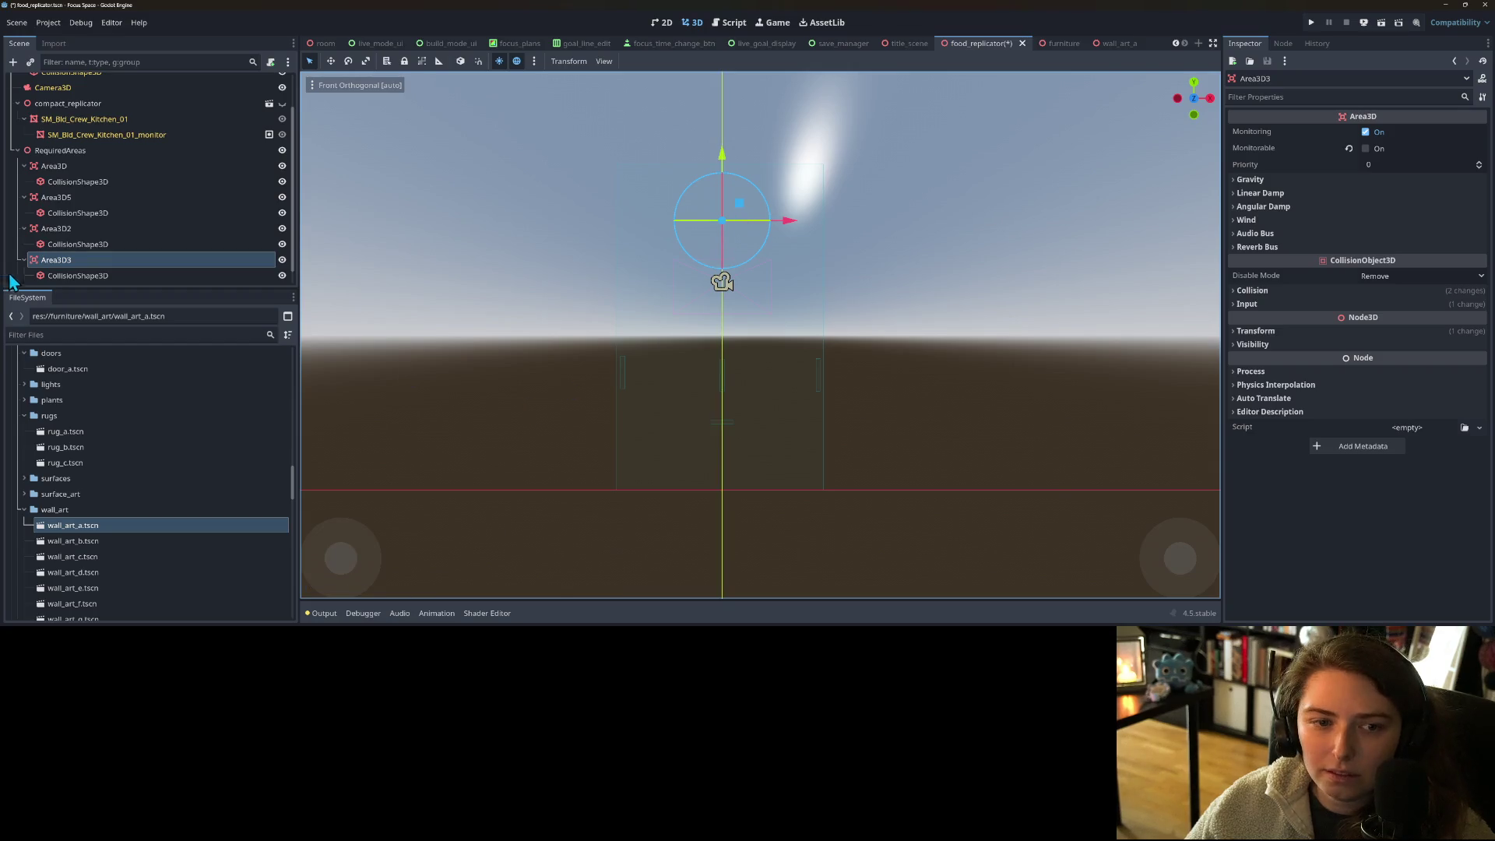
- Lower Area3D4 about 0.66 along its vertical axis and save the scene
scroll(down, 3)
scroll(down, 3)
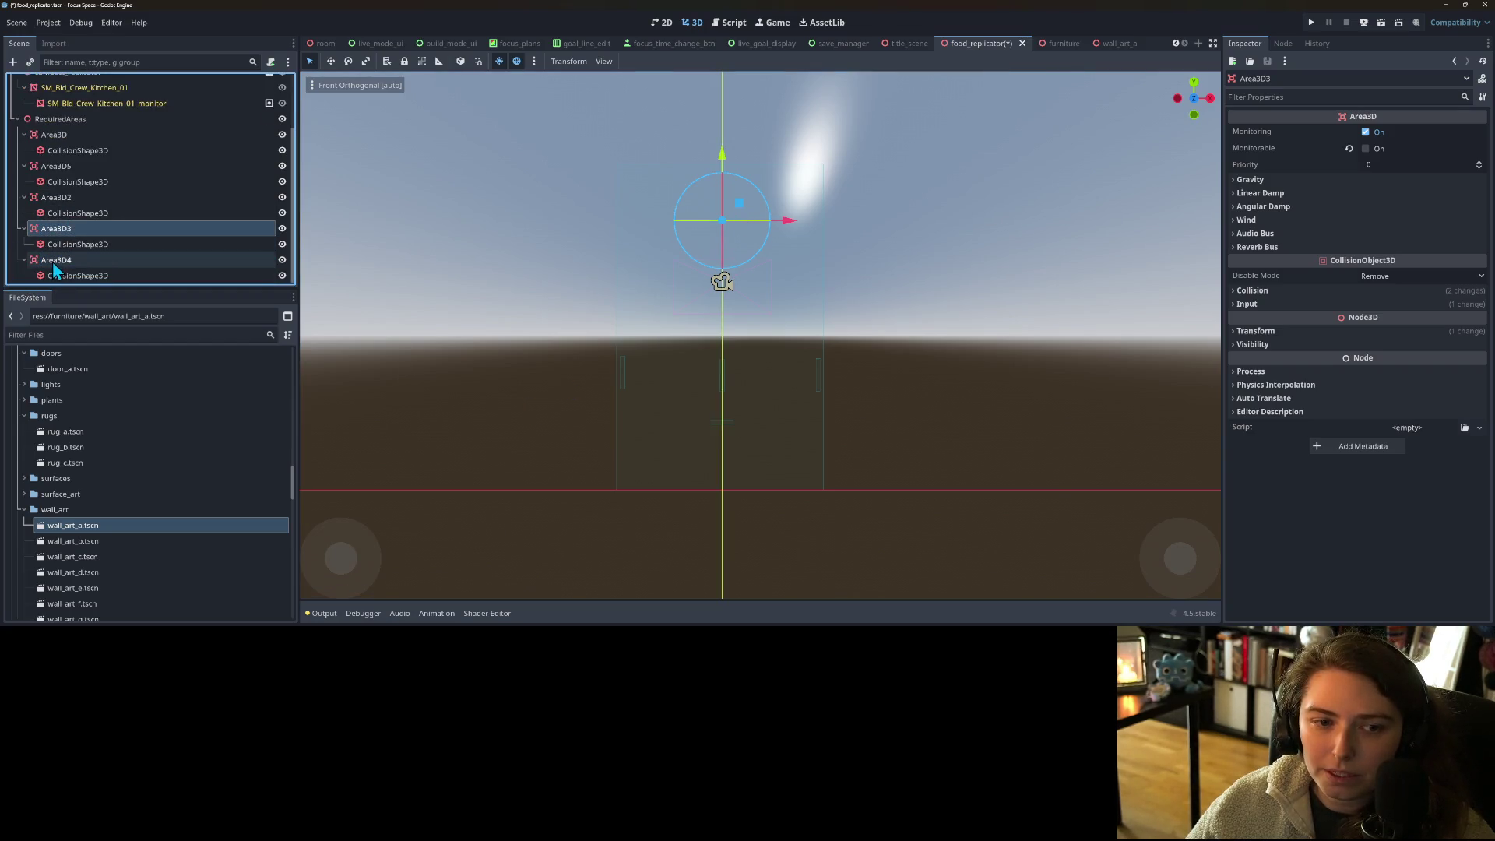
click(54, 276)
click(56, 260)
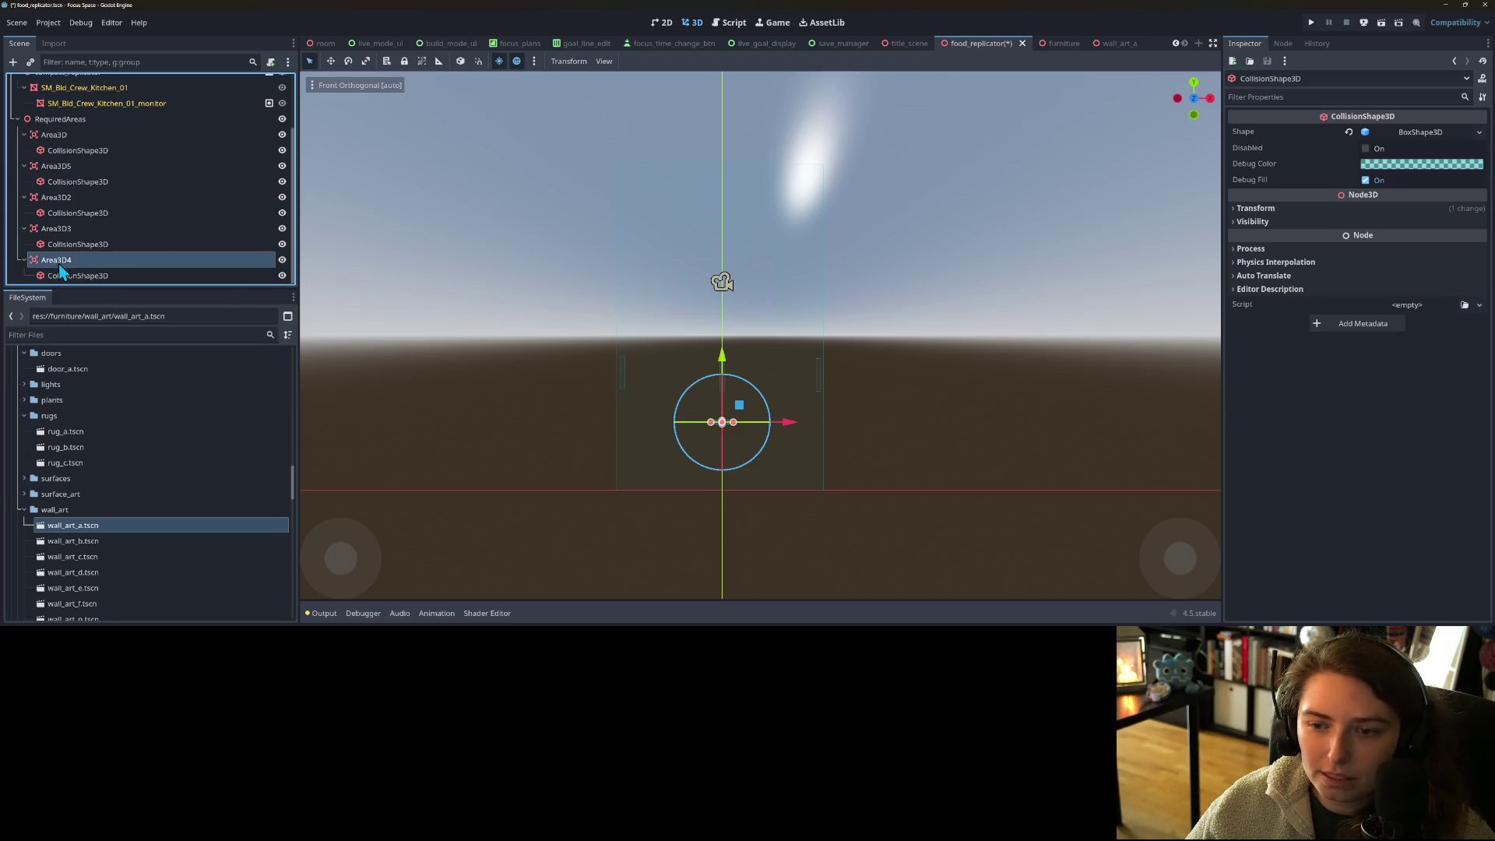
drag(727, 414, 863, 250)
key(ctrl+s)
scroll(down, 3)
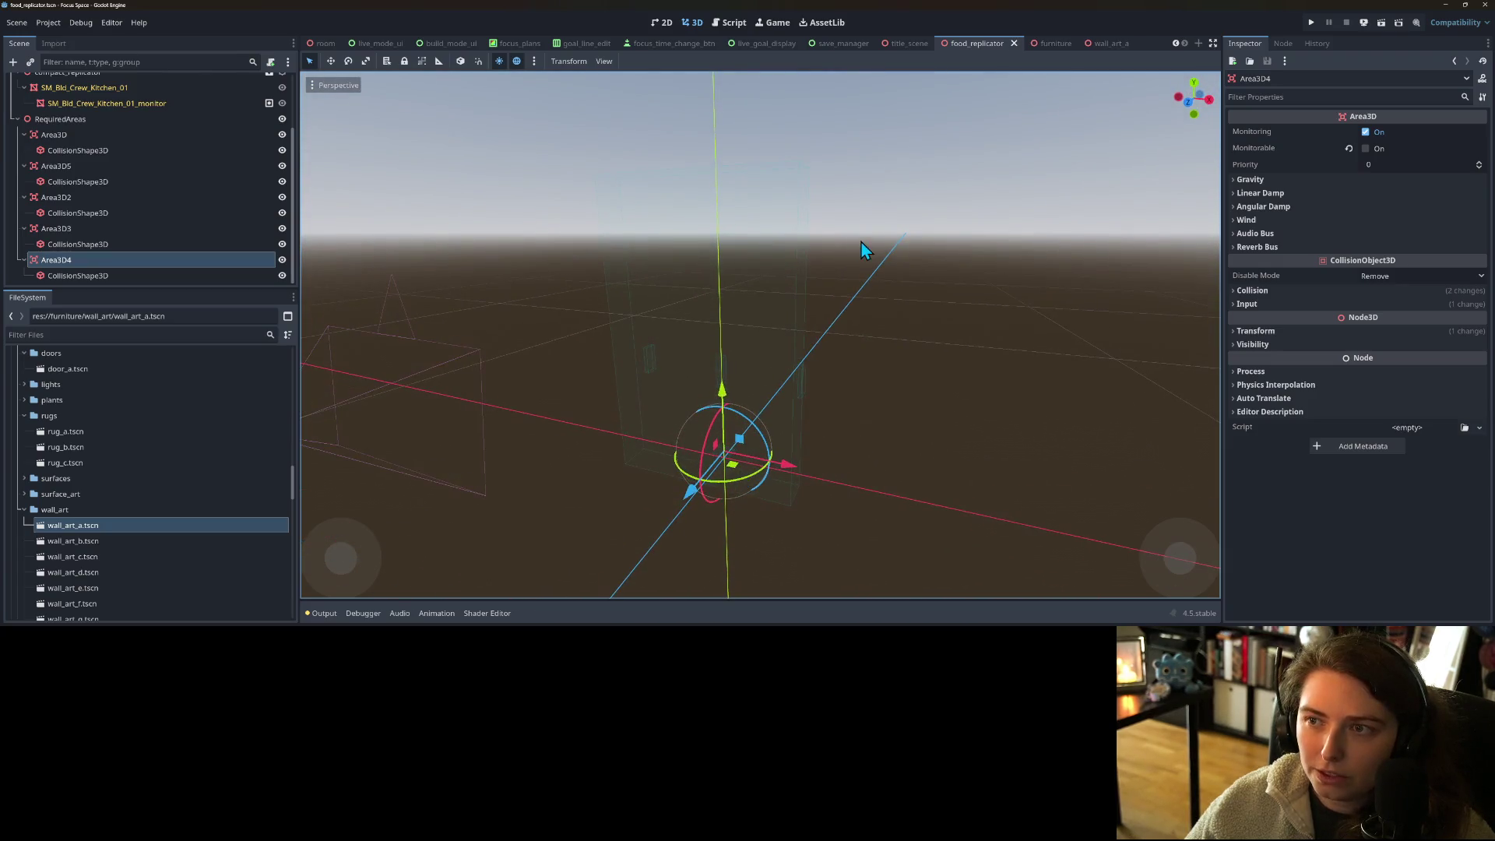
- Make compact_replicator visible again and save the food_replicator scene
scroll(up, 3)
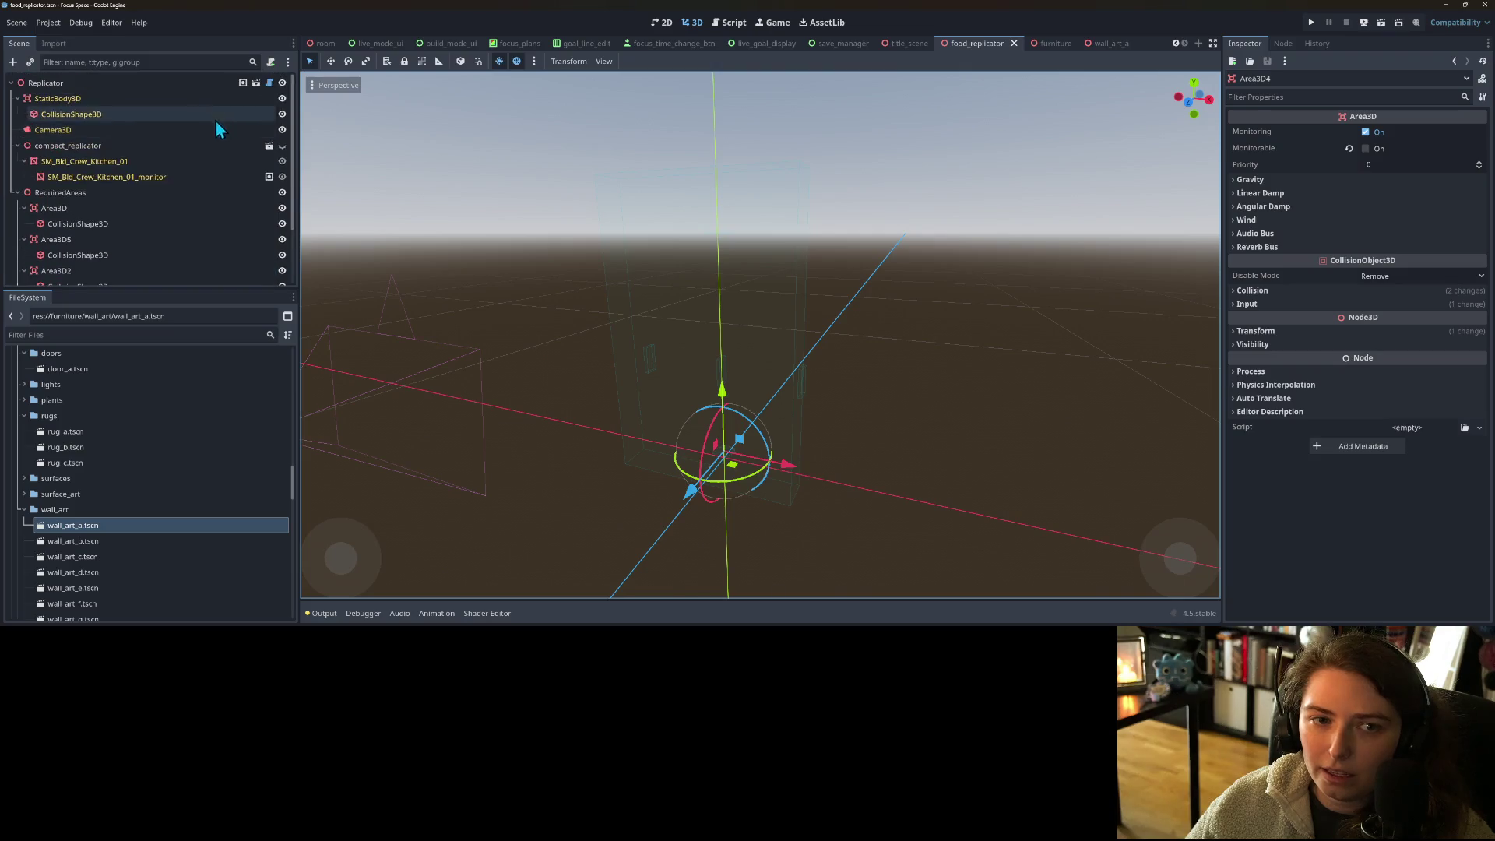
click(282, 146)
drag(308, 331, 420, 287)
key(ctrl+s)
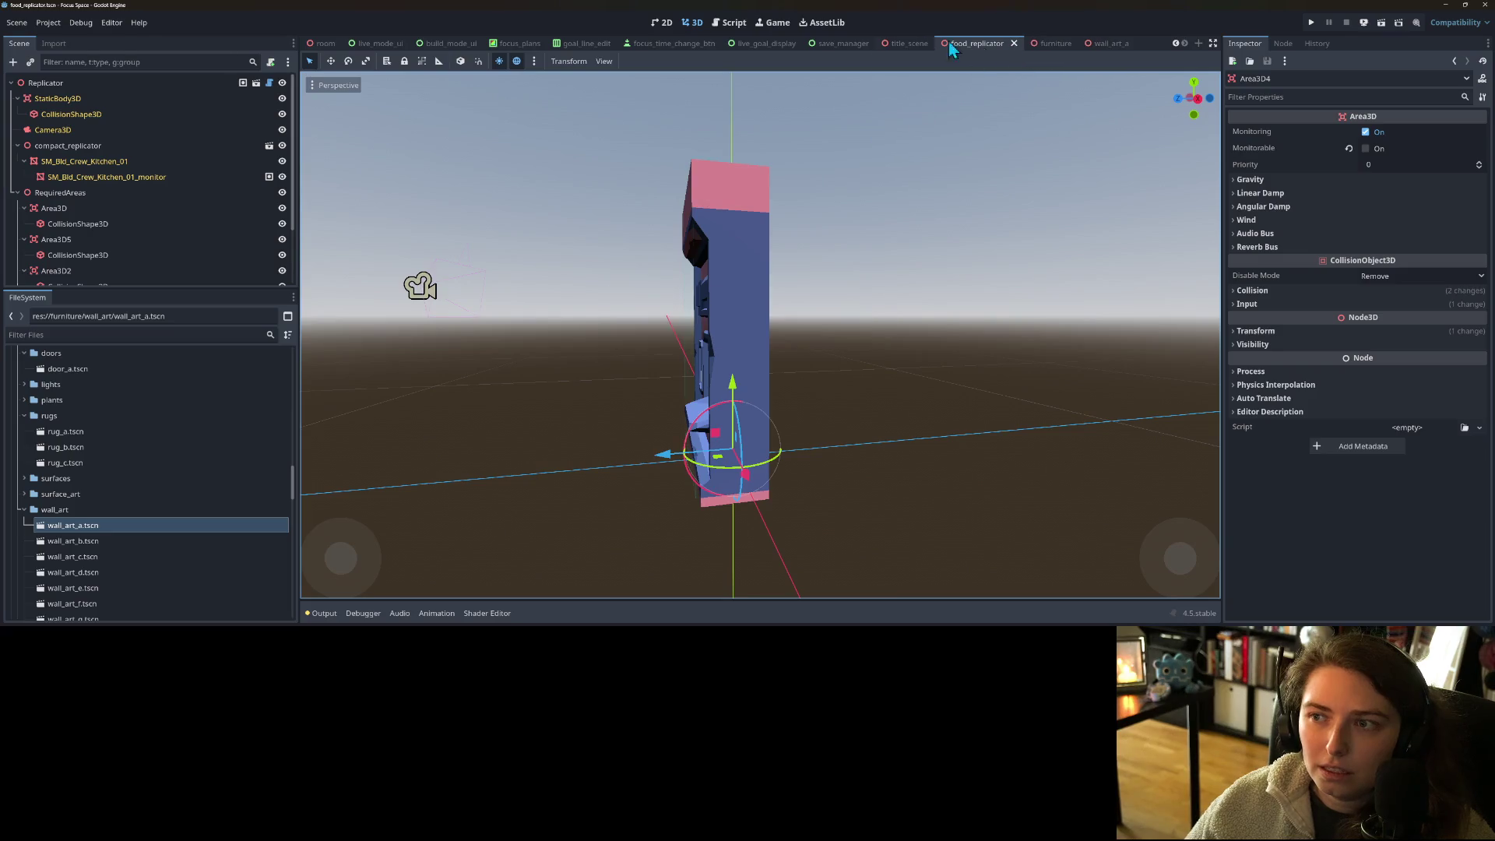
click(734, 22)
click(360, 205)
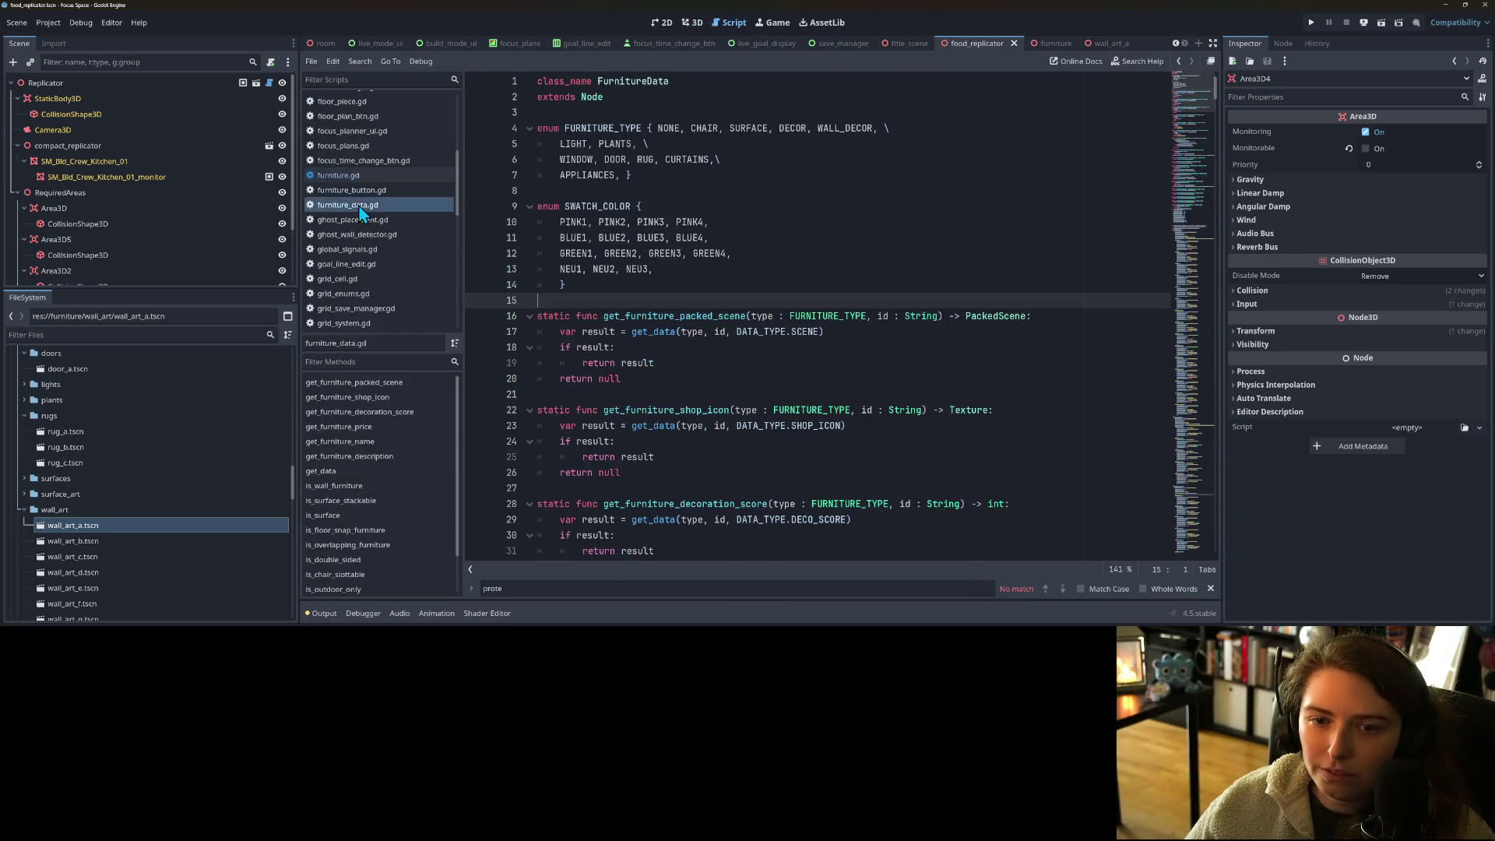
scroll(down, 3)
scroll(up, 3)
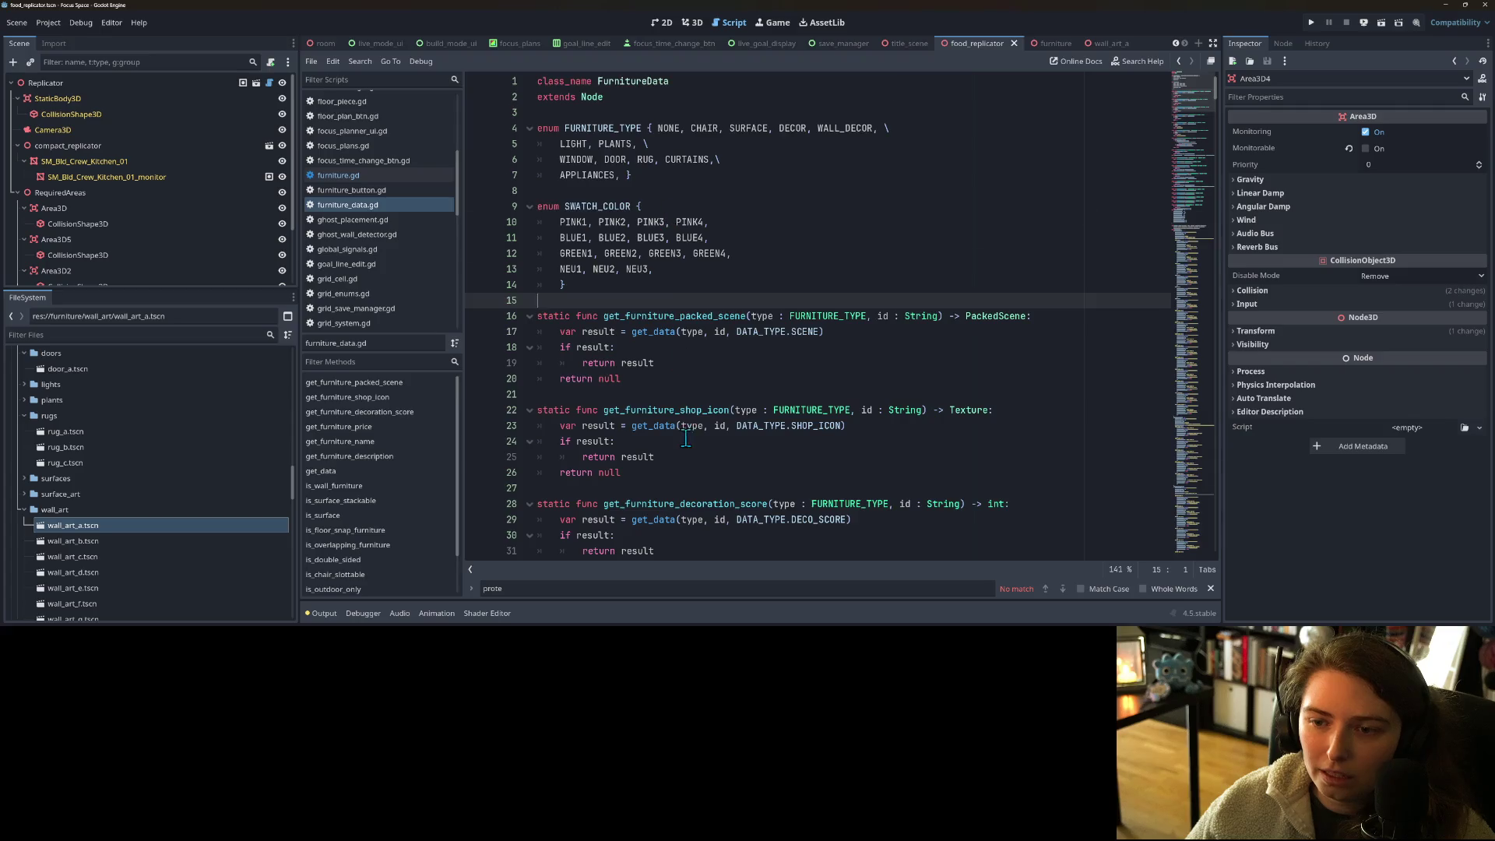
scroll(down, 3)
drag(1203, 161, 1158, 492)
scroll(down, 3)
scroll(down, 3)
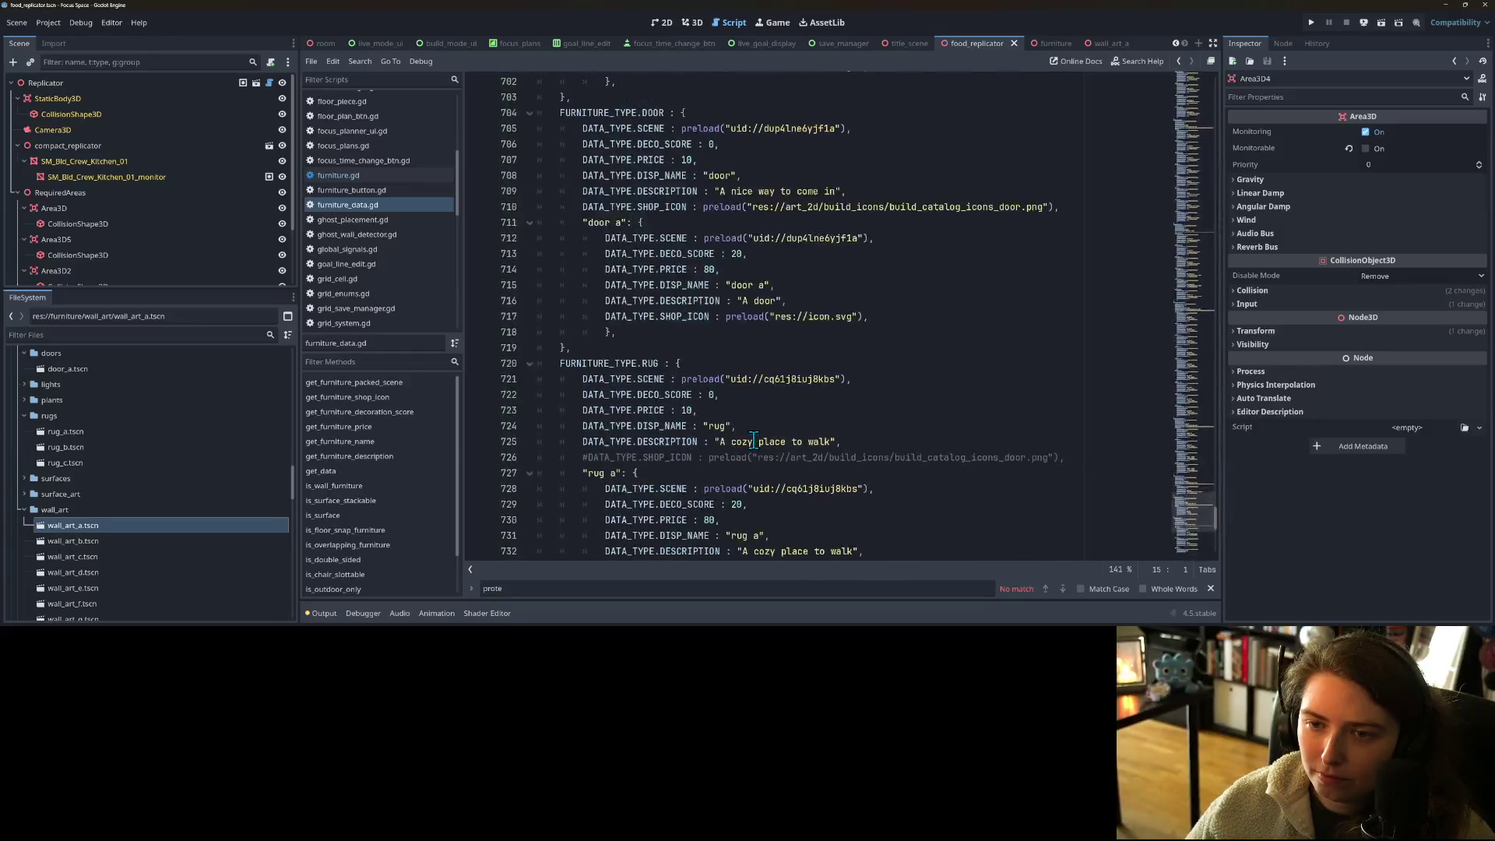
scroll(up, 3)
click(705, 238)
scroll(down, 3)
scroll(down, 3)
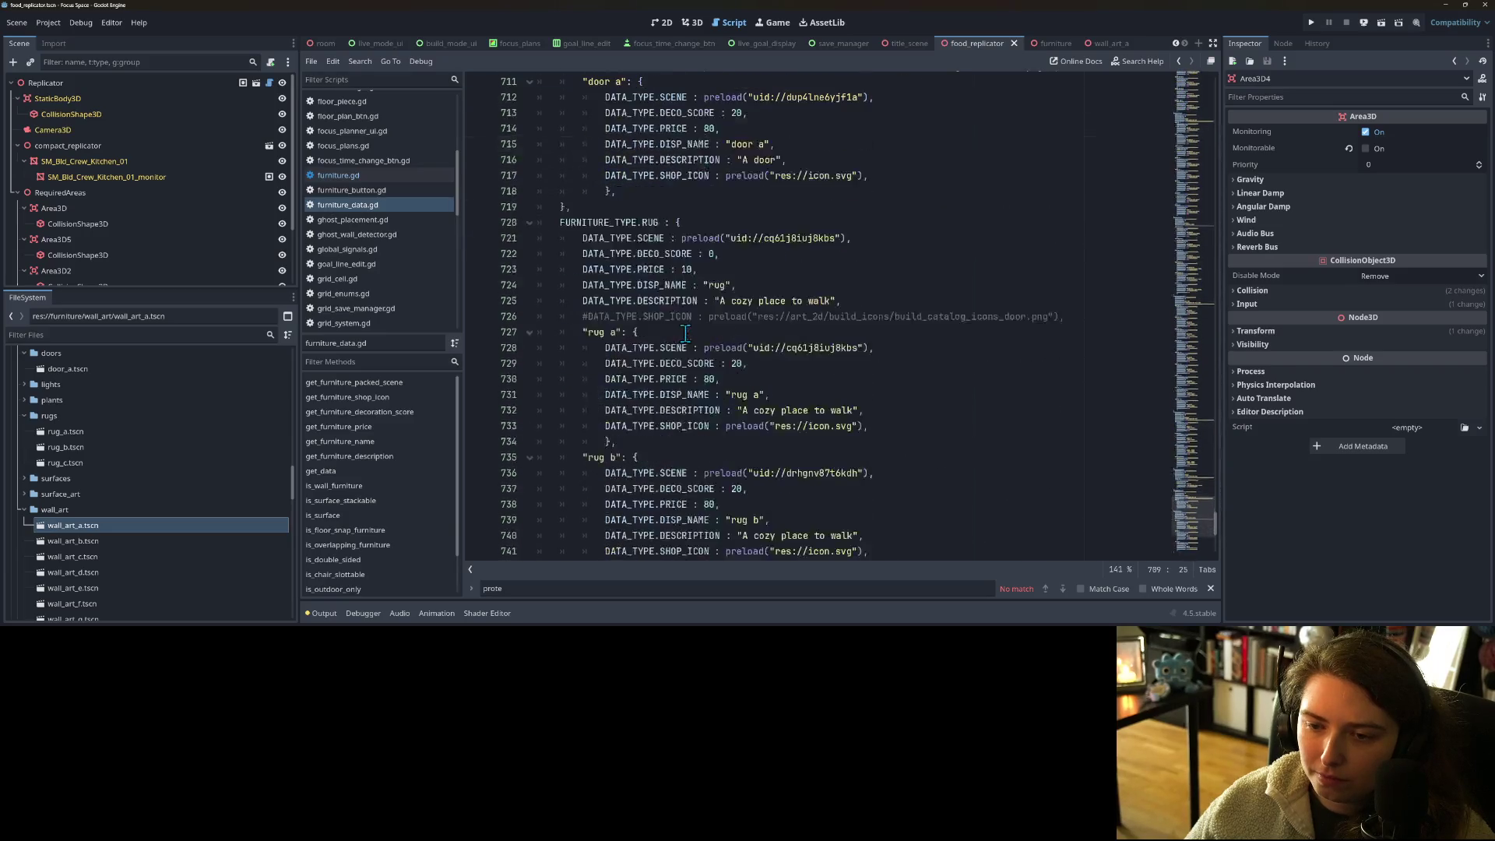
scroll(down, 3)
scroll(up, 3)
scroll(down, 3)
scroll(down, 3)
drag(1197, 555, 1188, 148)
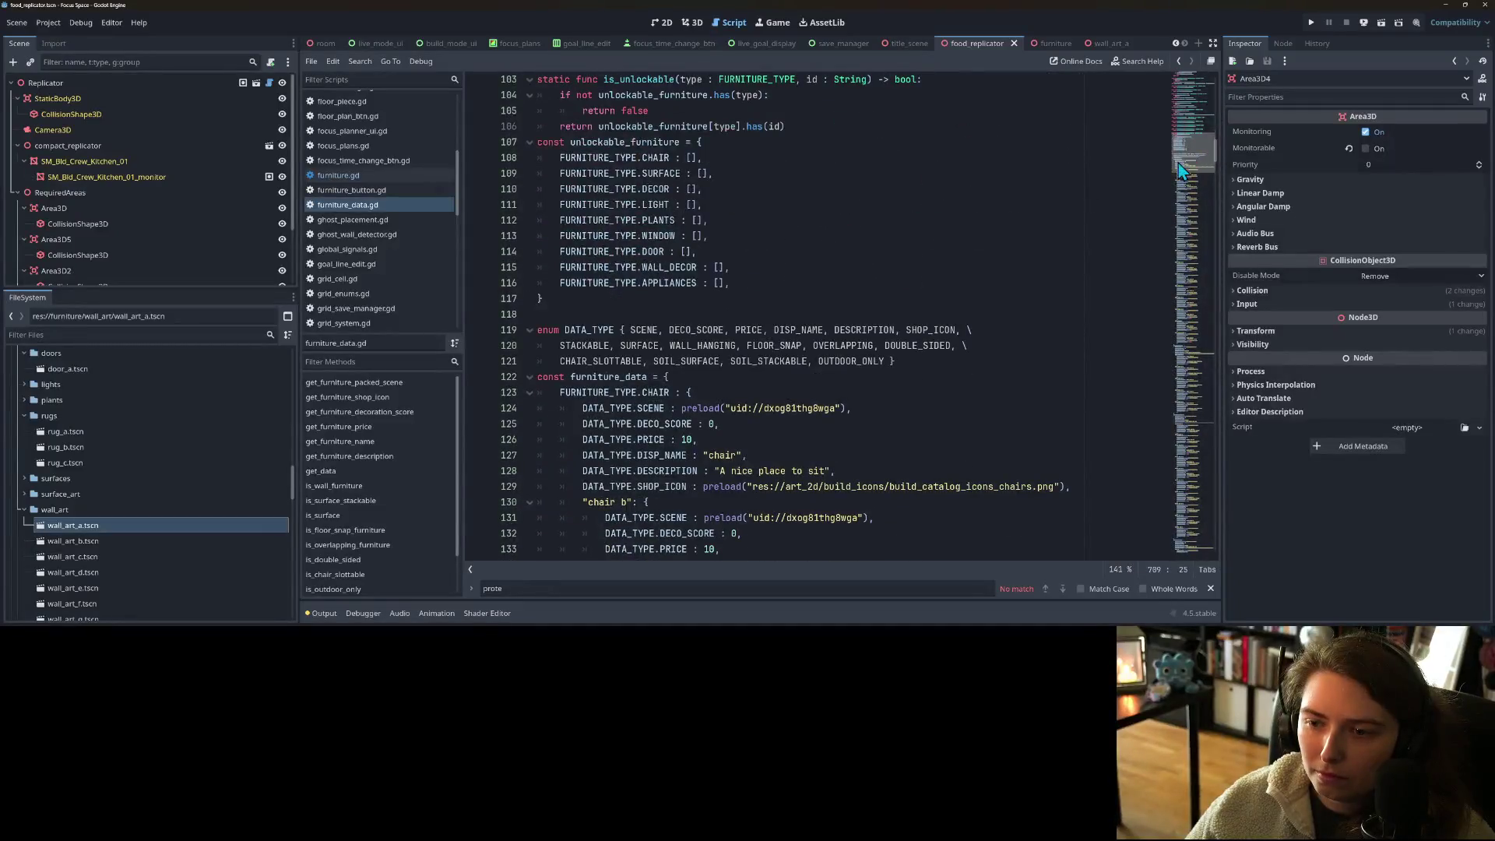
double_click(761, 345)
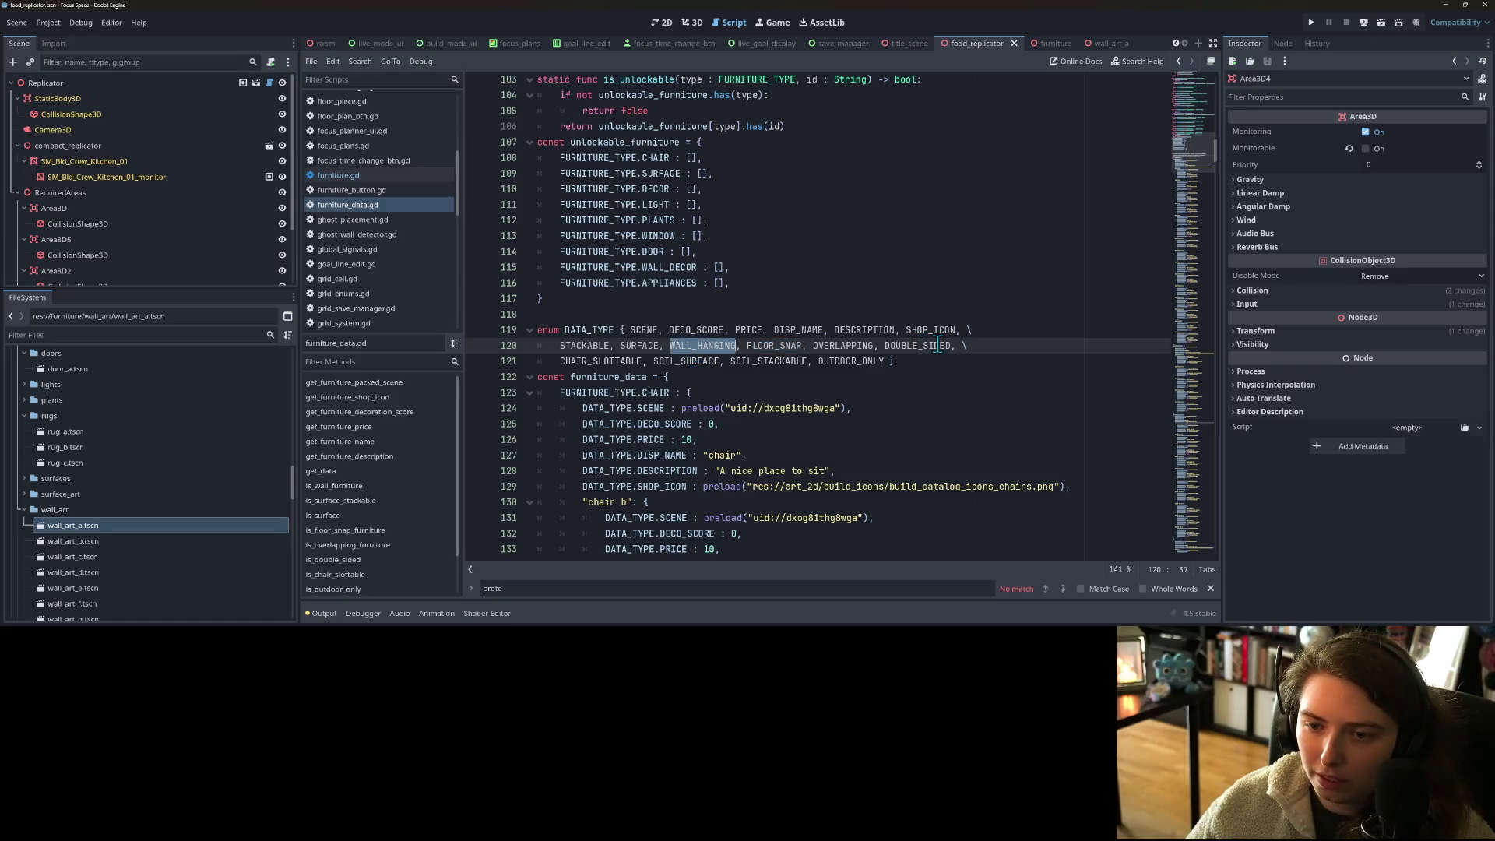
drag(1182, 170, 1193, 545)
- Add DATA_TYPE.WALL_HANGING : true to the replicator entry
click(897, 478)
key(Return)
text(DA)
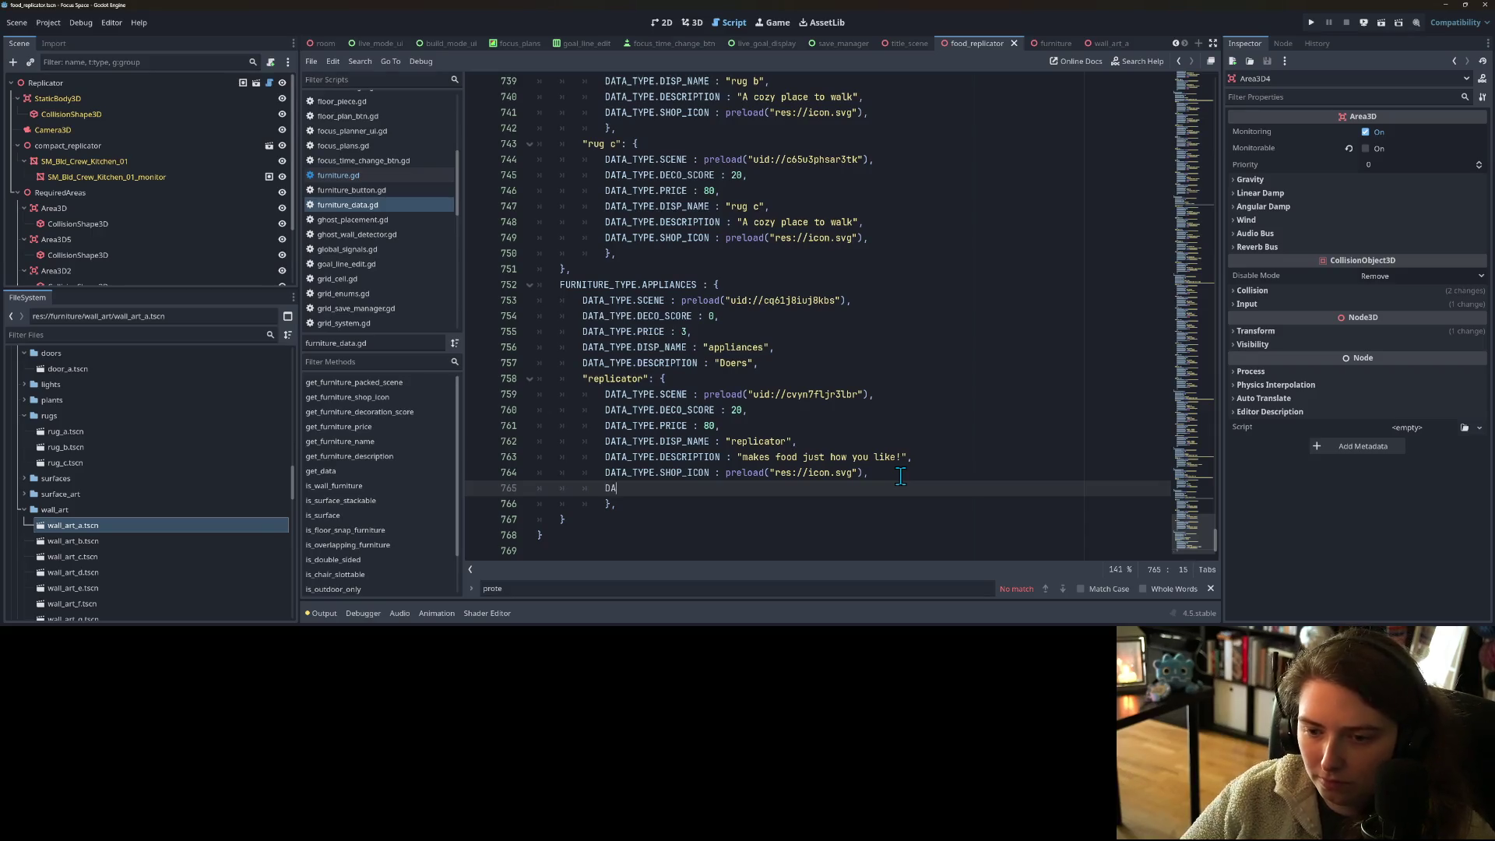
key(Return)
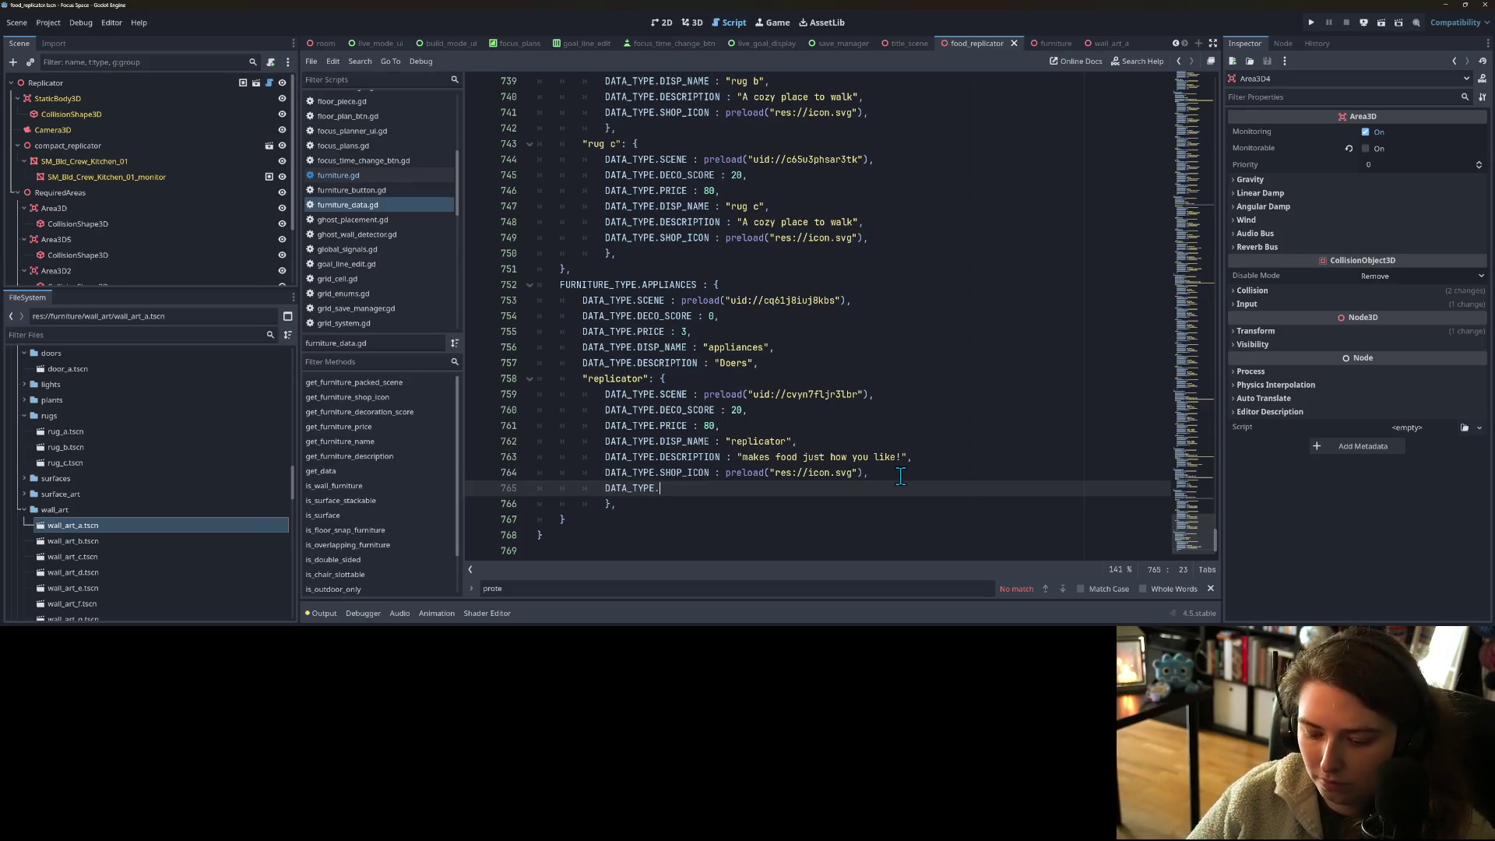
text(WALL_HANGING)
key(Return)
text(: true)
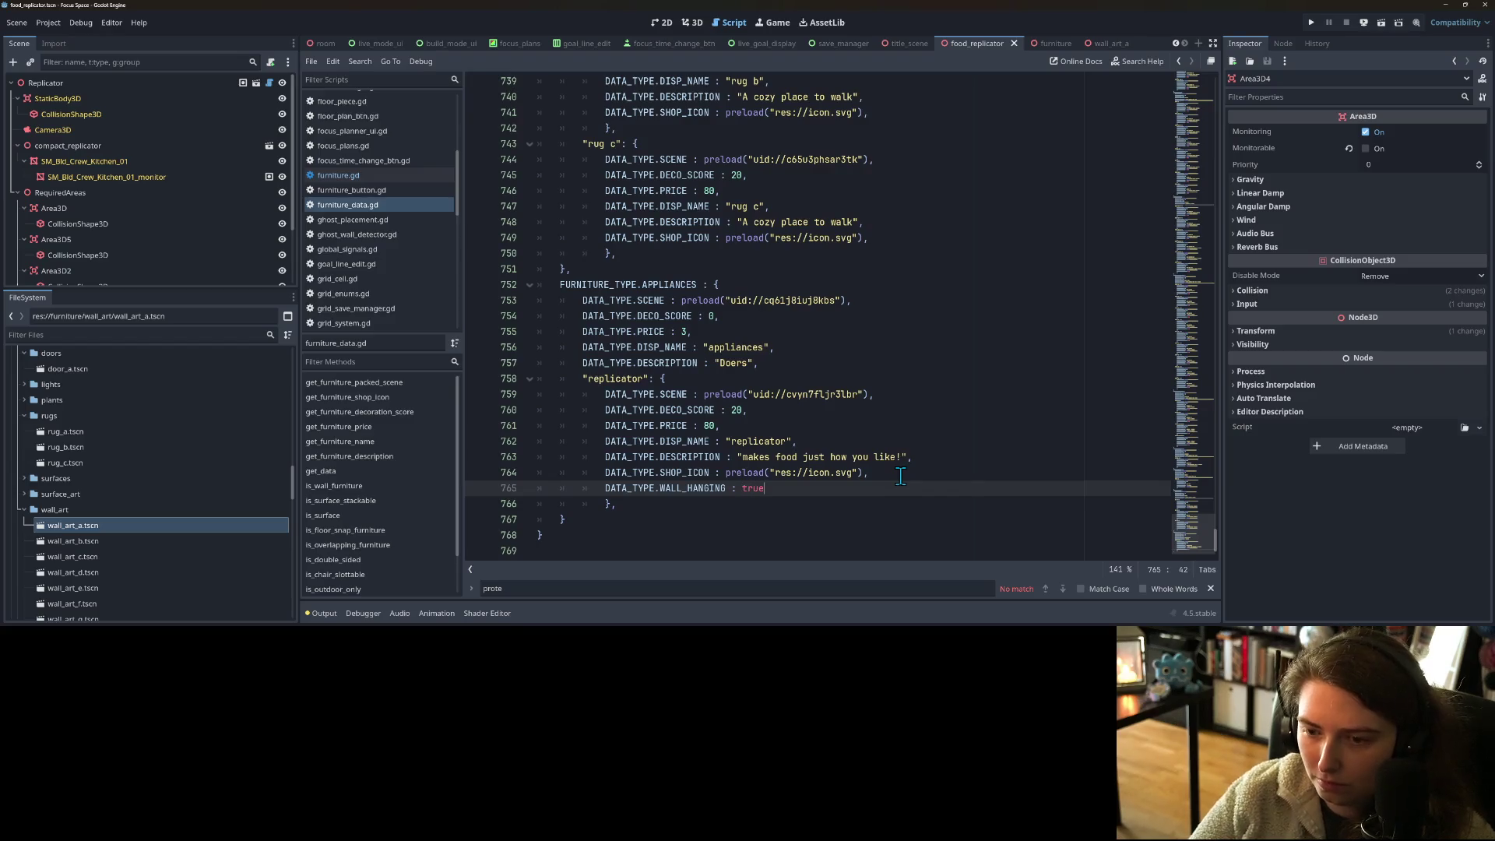
text(,)
- Add a DATA_TYPE.FLOOR_SNAP line to the replicator entry
key(Return)
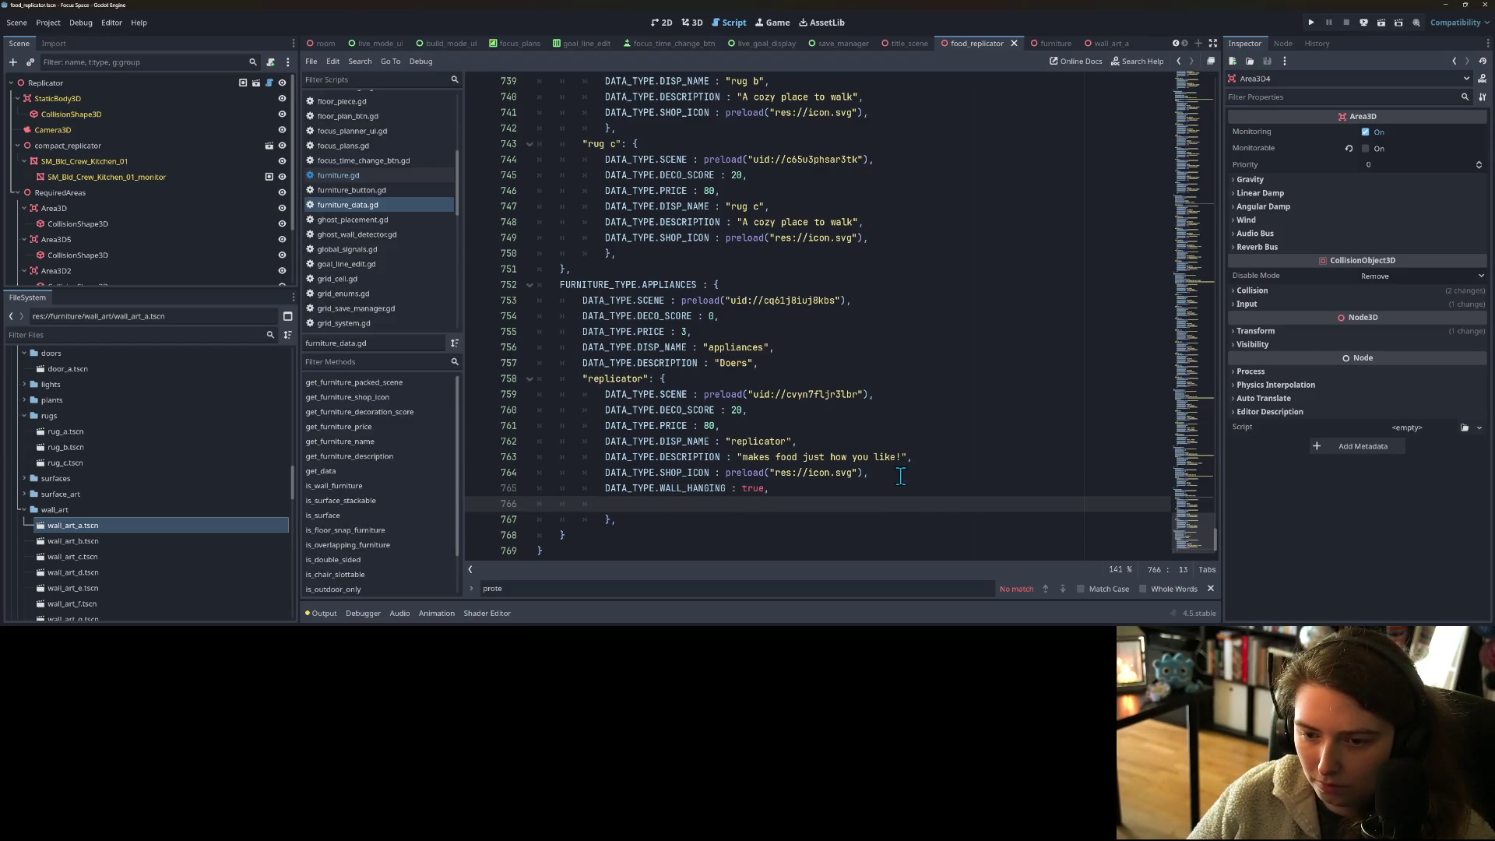
text(DA)
key(Return)
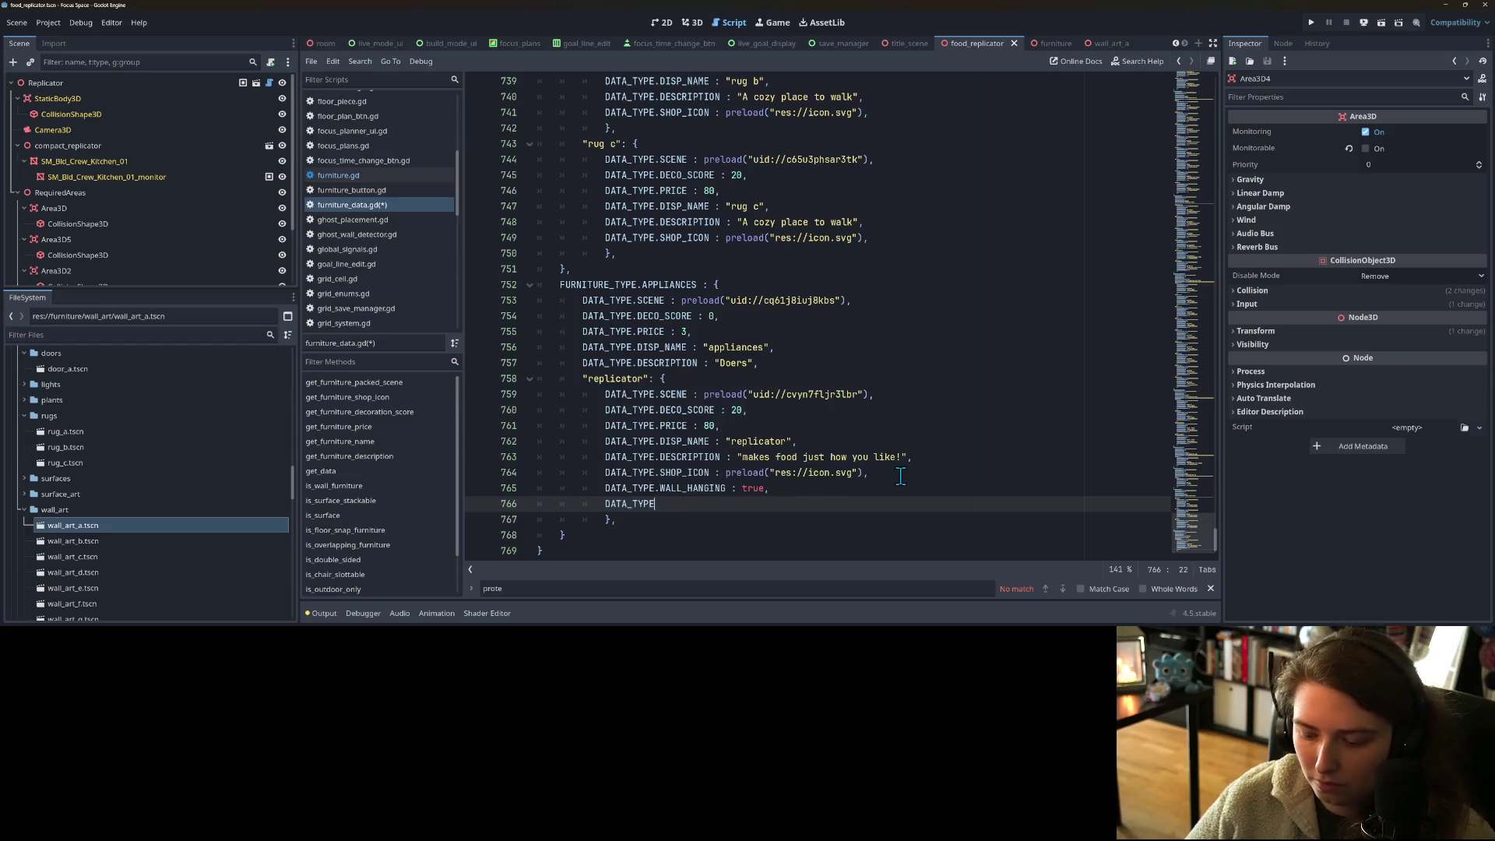
text(.F)
key(Return)
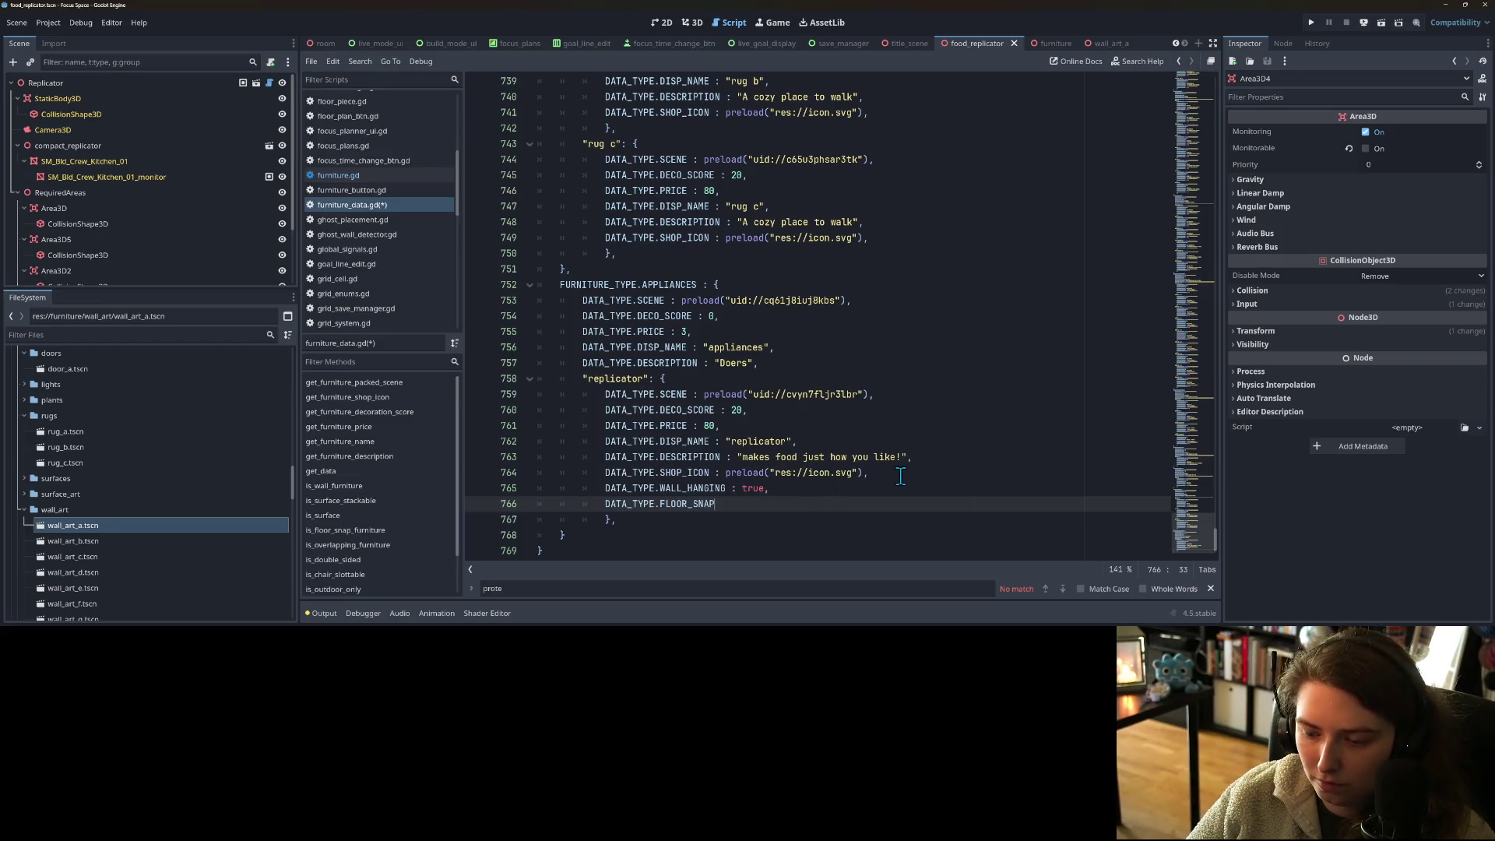
text(: true,)
- Save furniture_data.gd and run the project
key(ctrl+s)
click(904, 440)
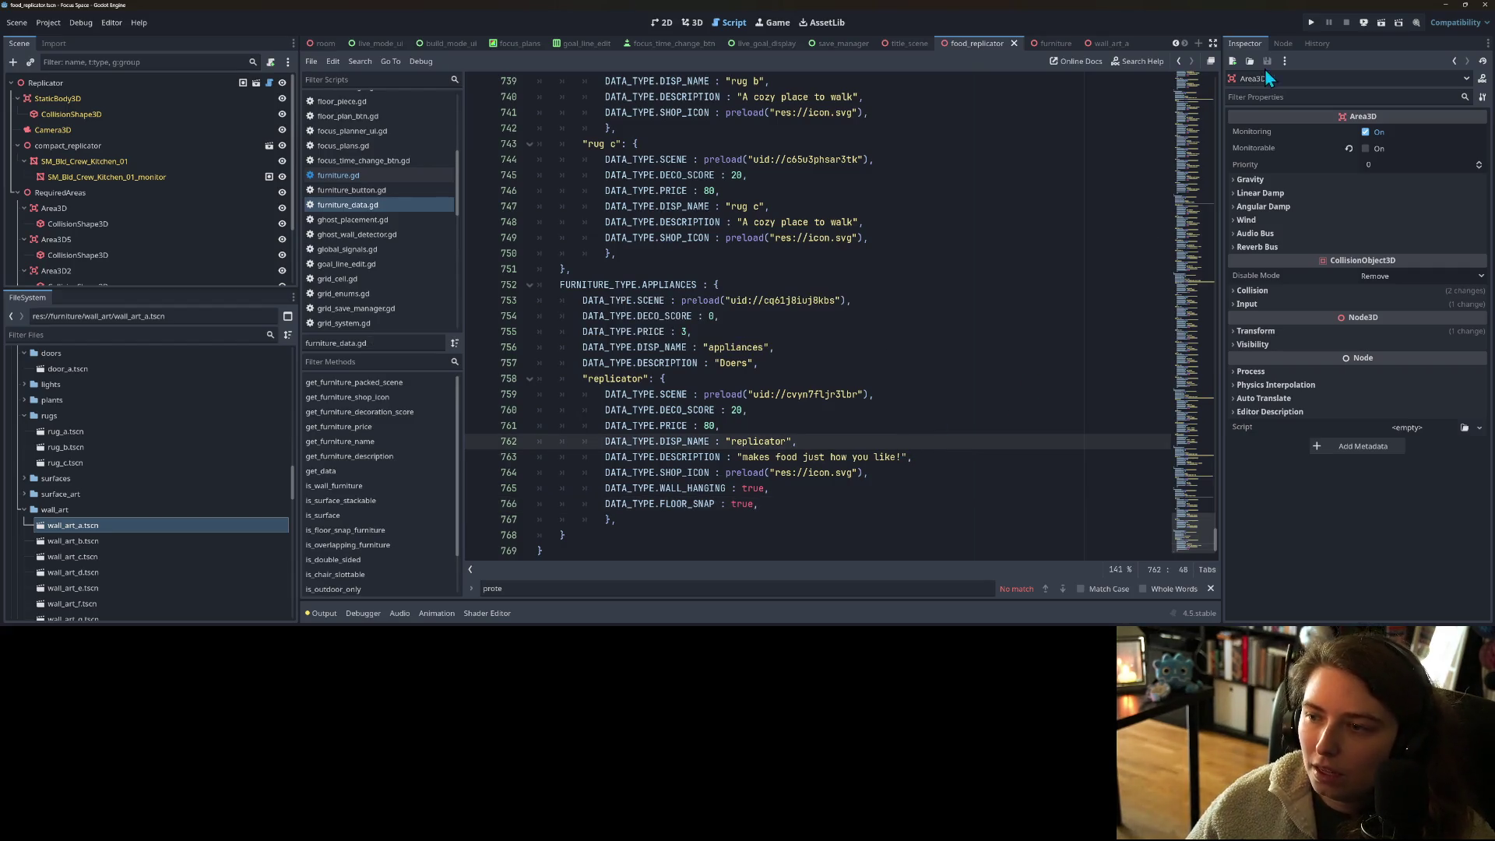
click(1314, 25)
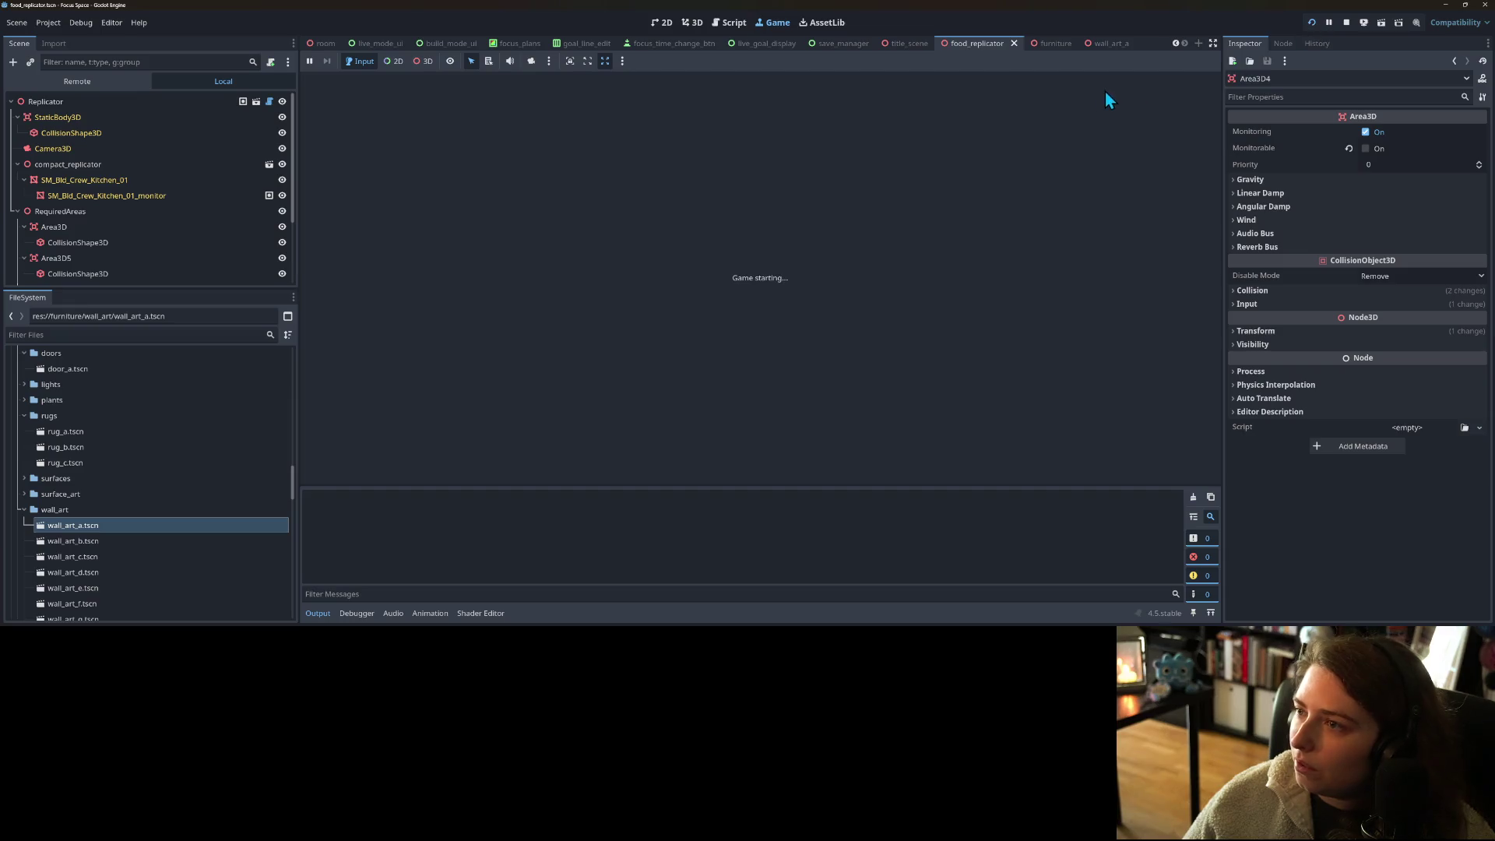
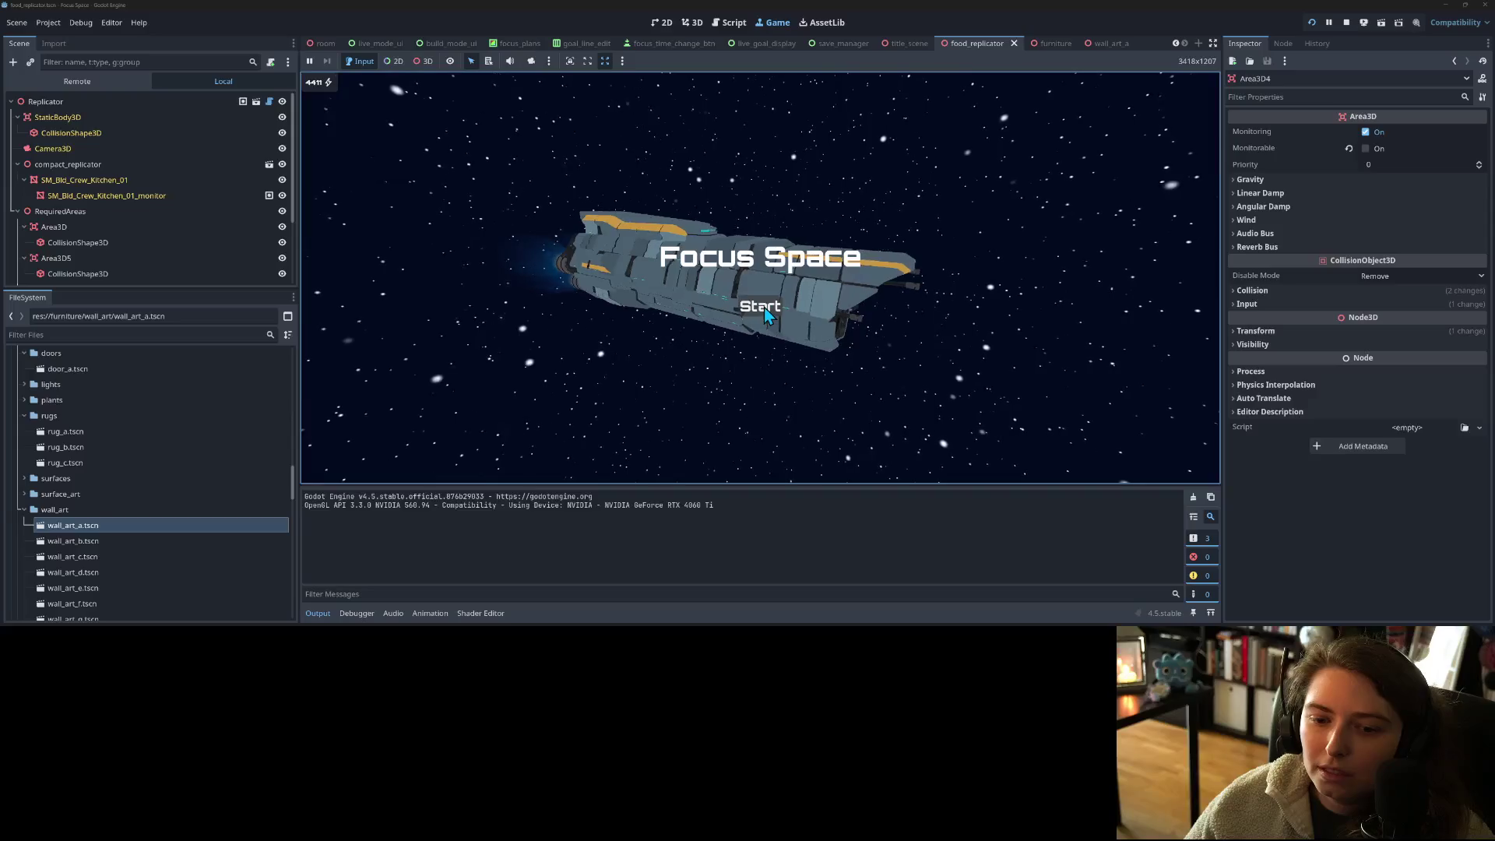
- Start the game, load my_room, and place an appliances-tab replicator against the back wall
click(762, 307)
click(653, 208)
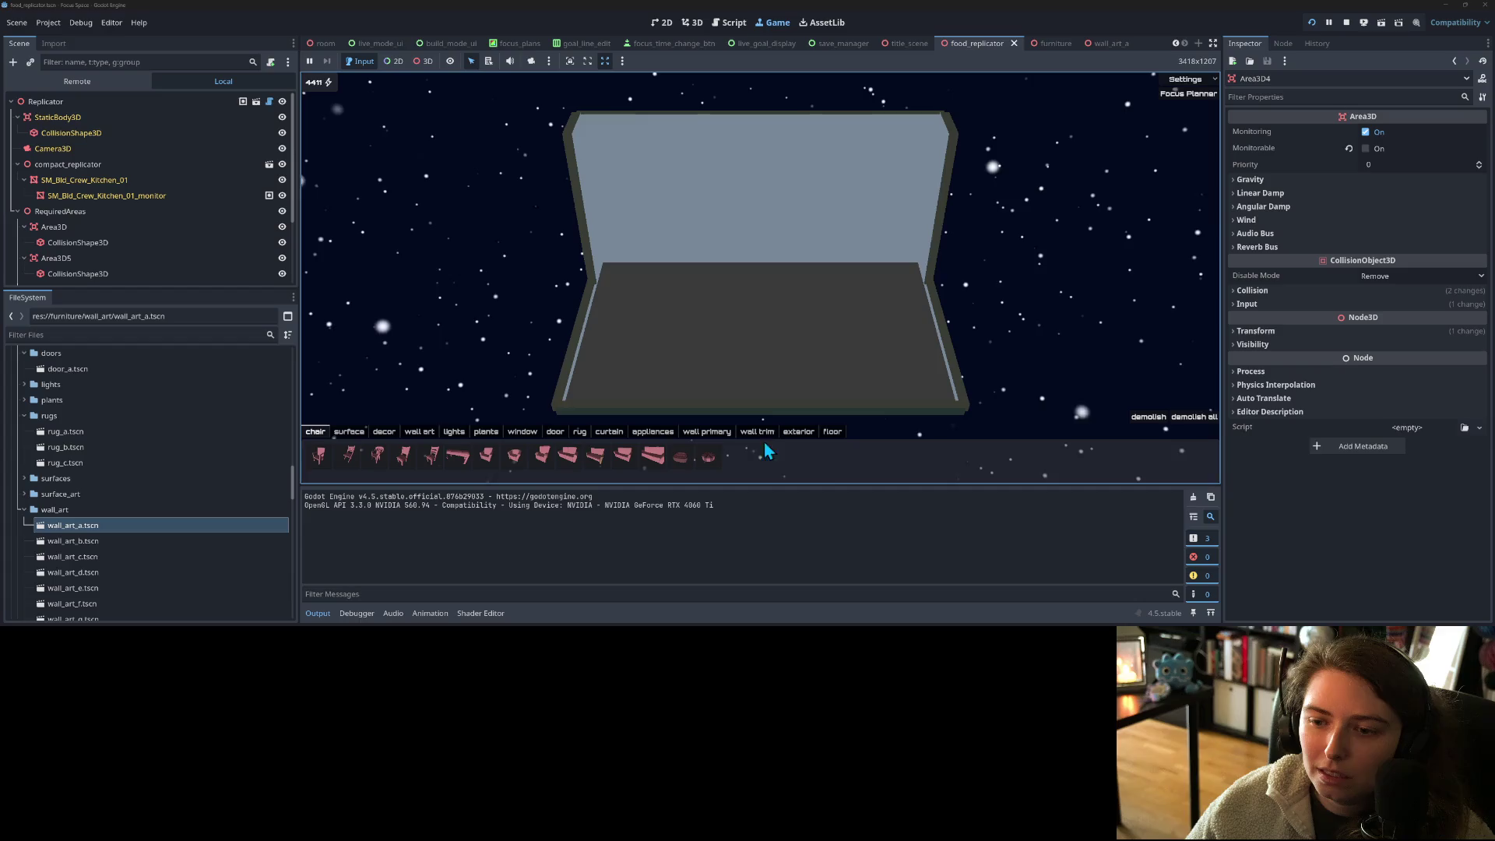
click(654, 433)
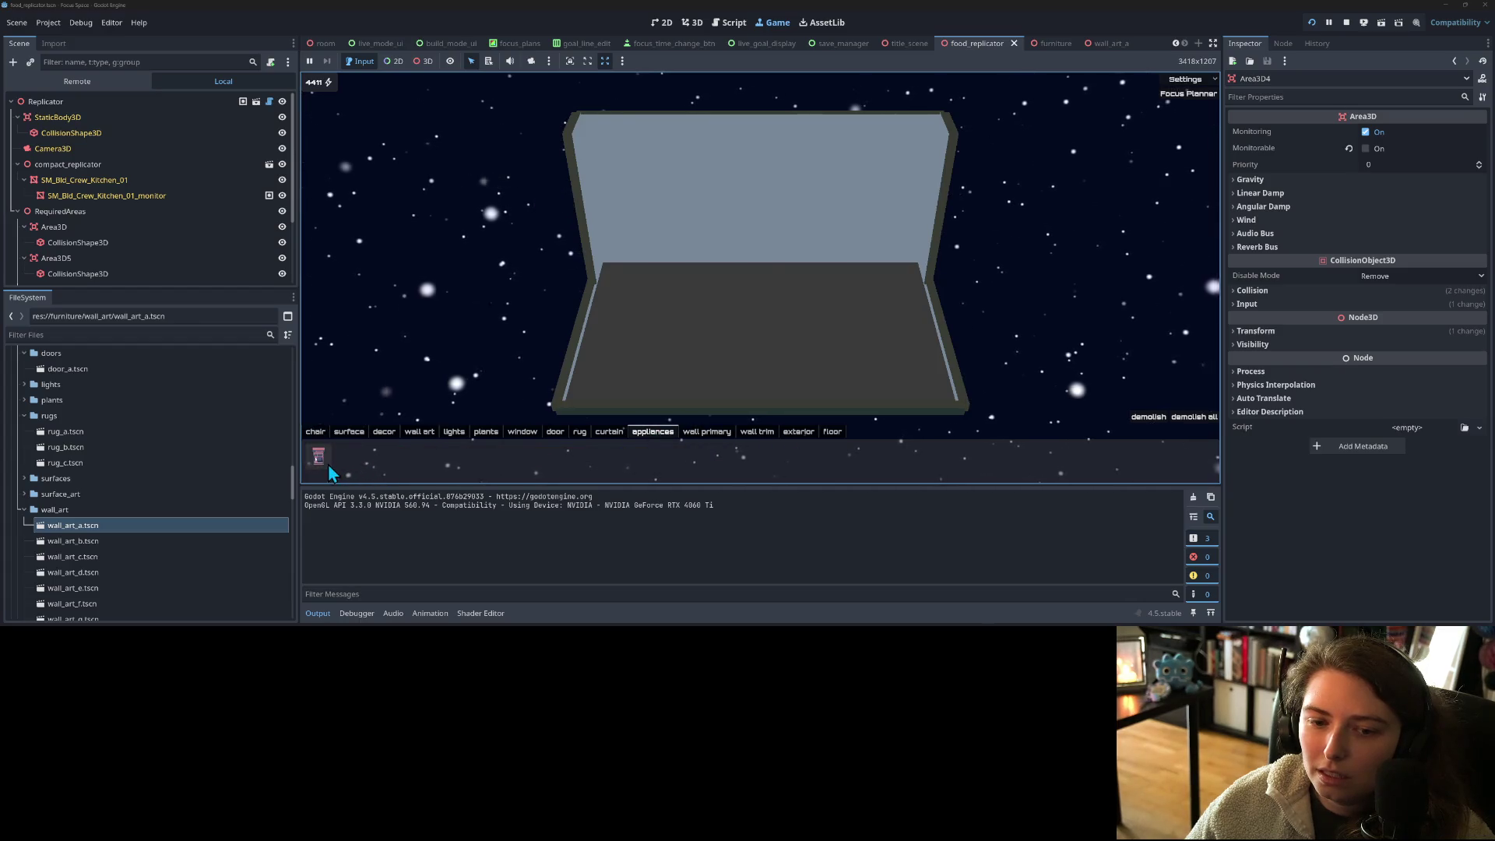
click(329, 465)
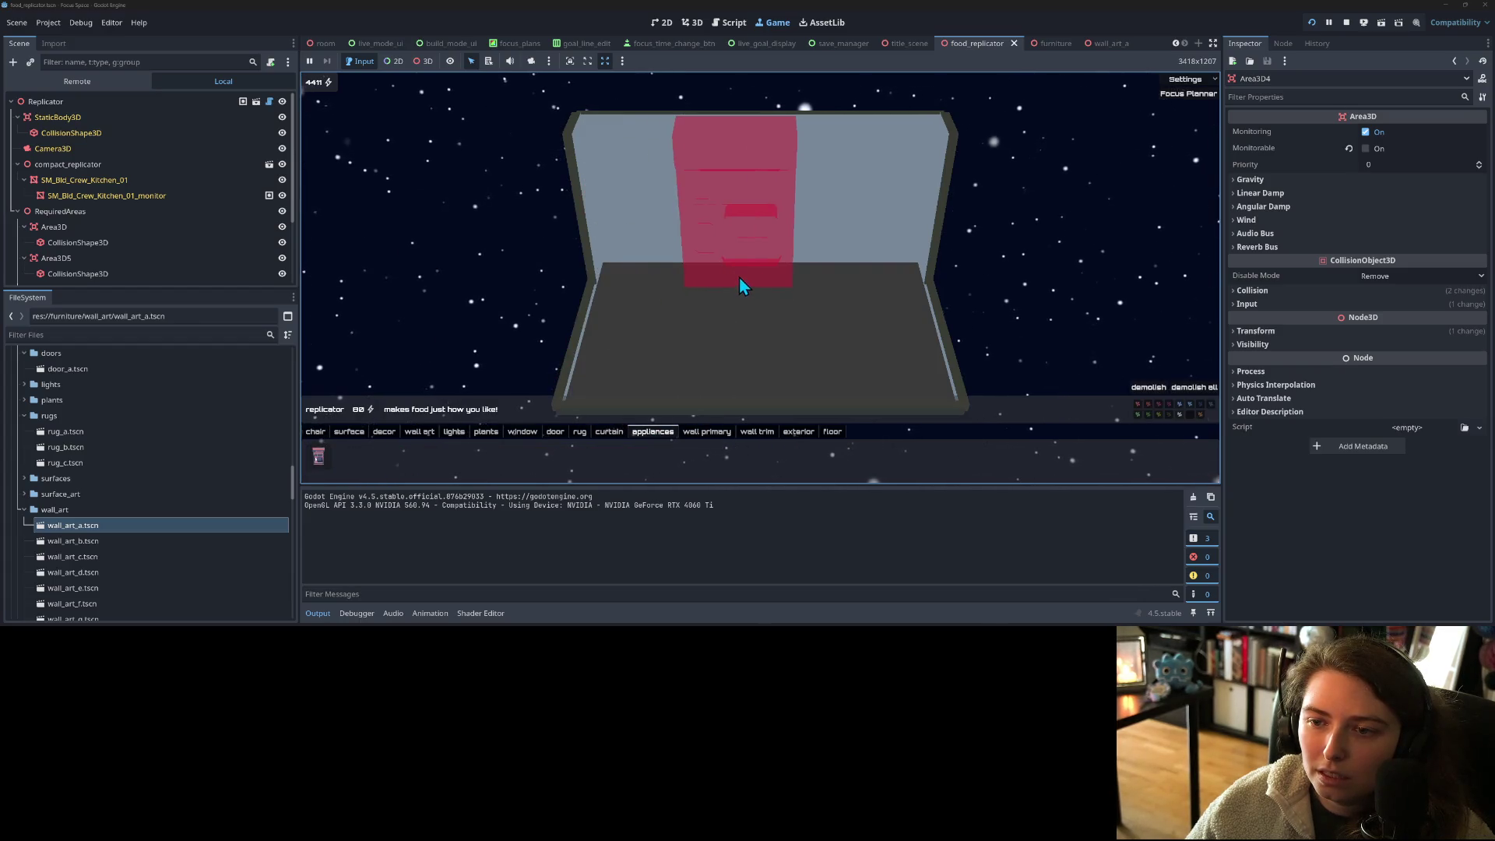
click(740, 285)
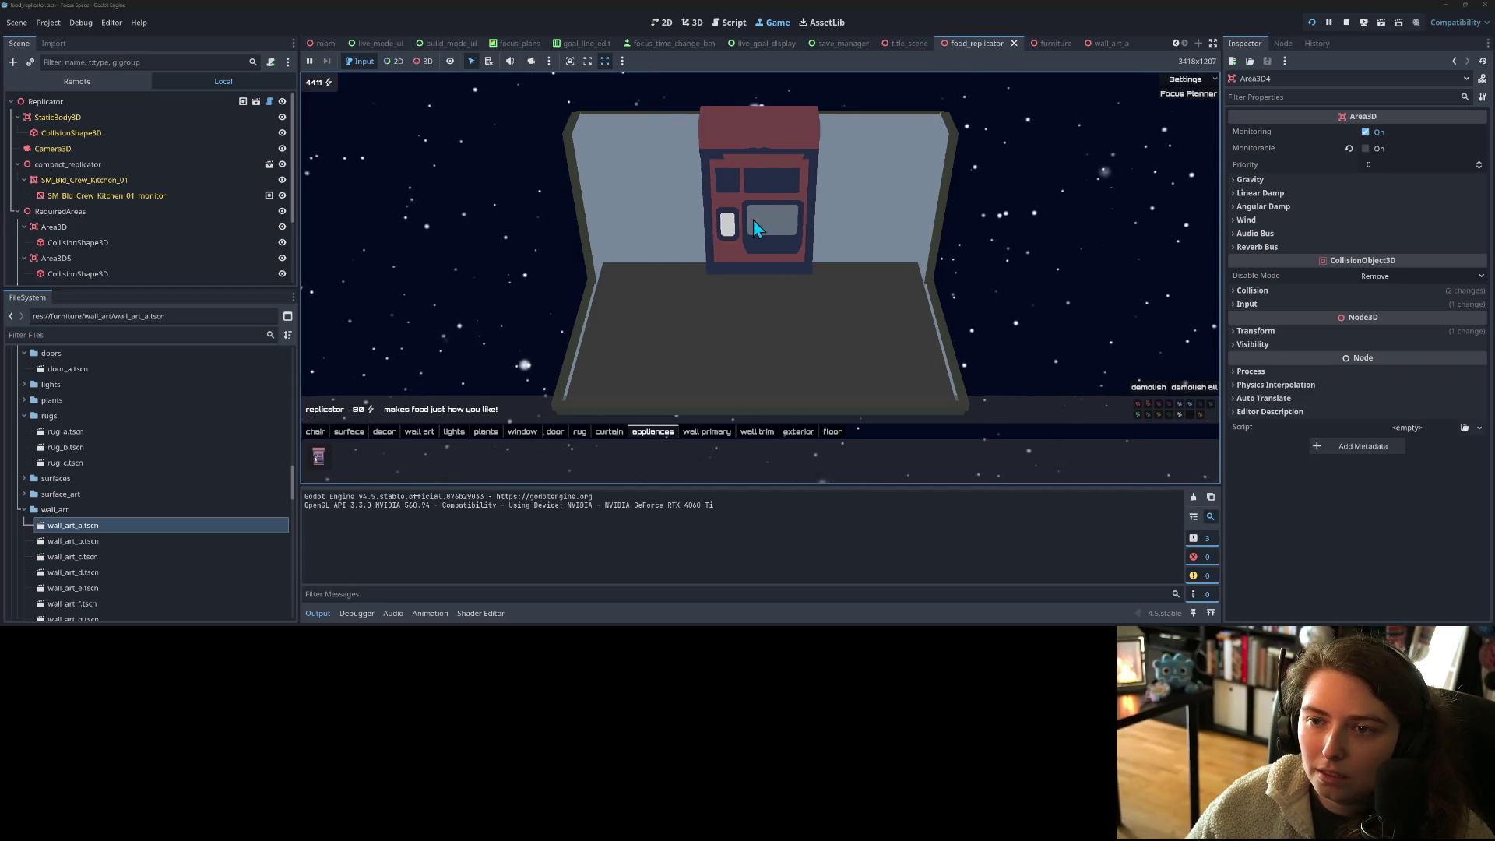
click(755, 219)
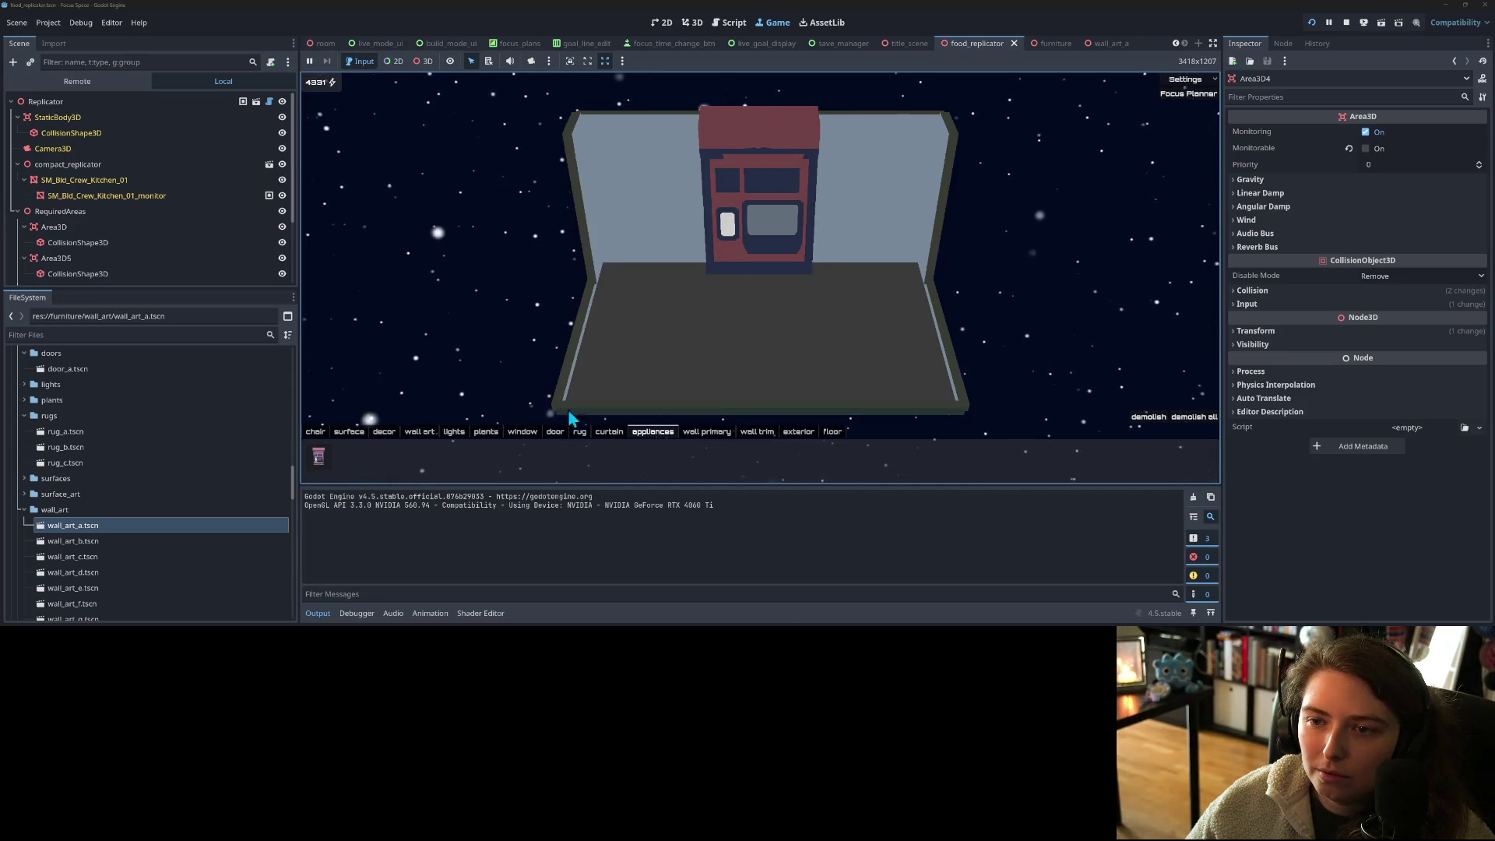
drag(779, 338, 704, 345)
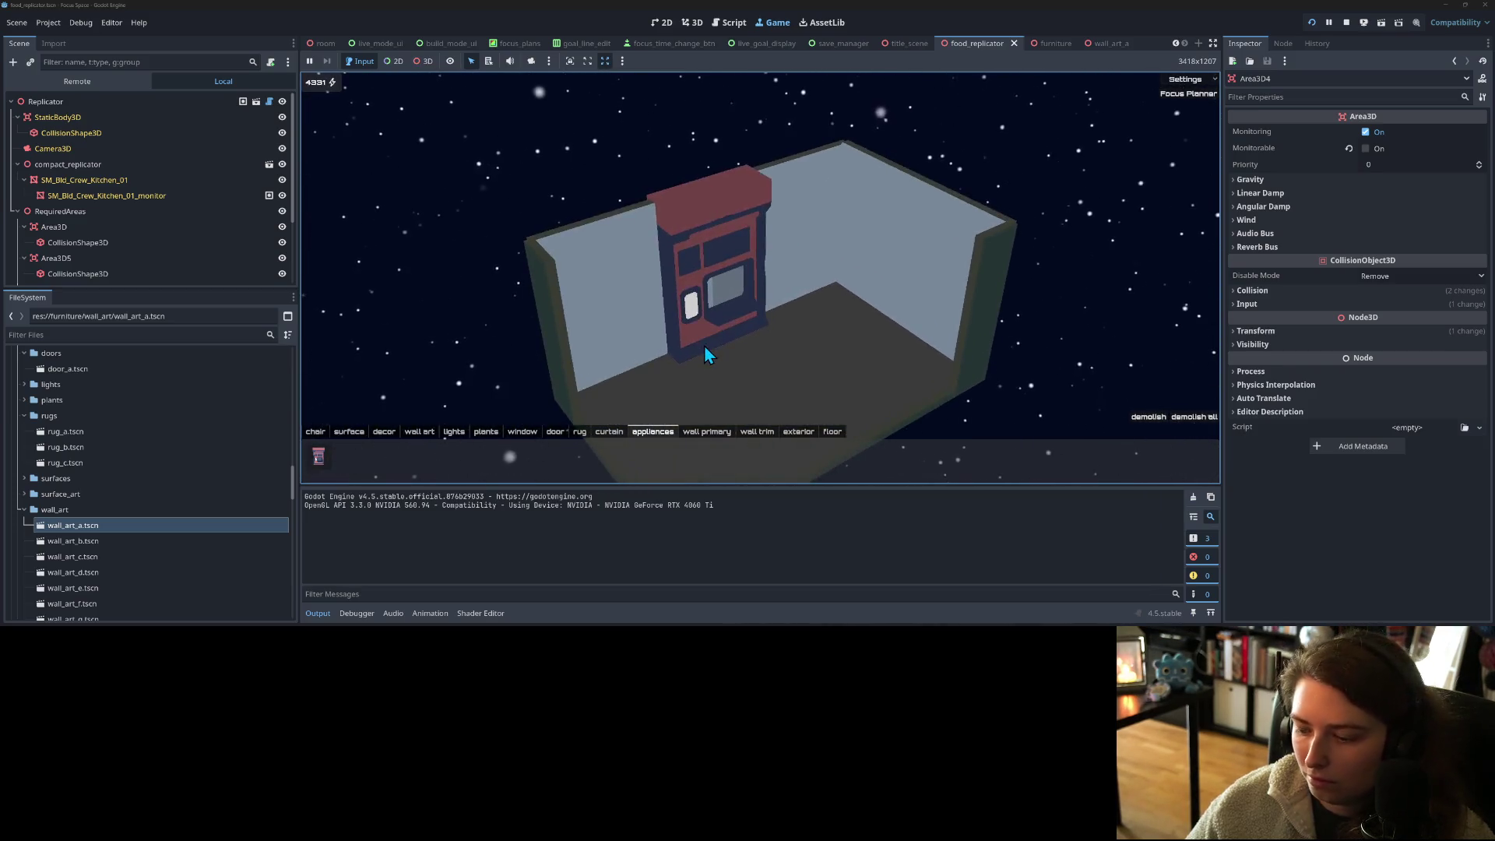
scroll(up, 3)
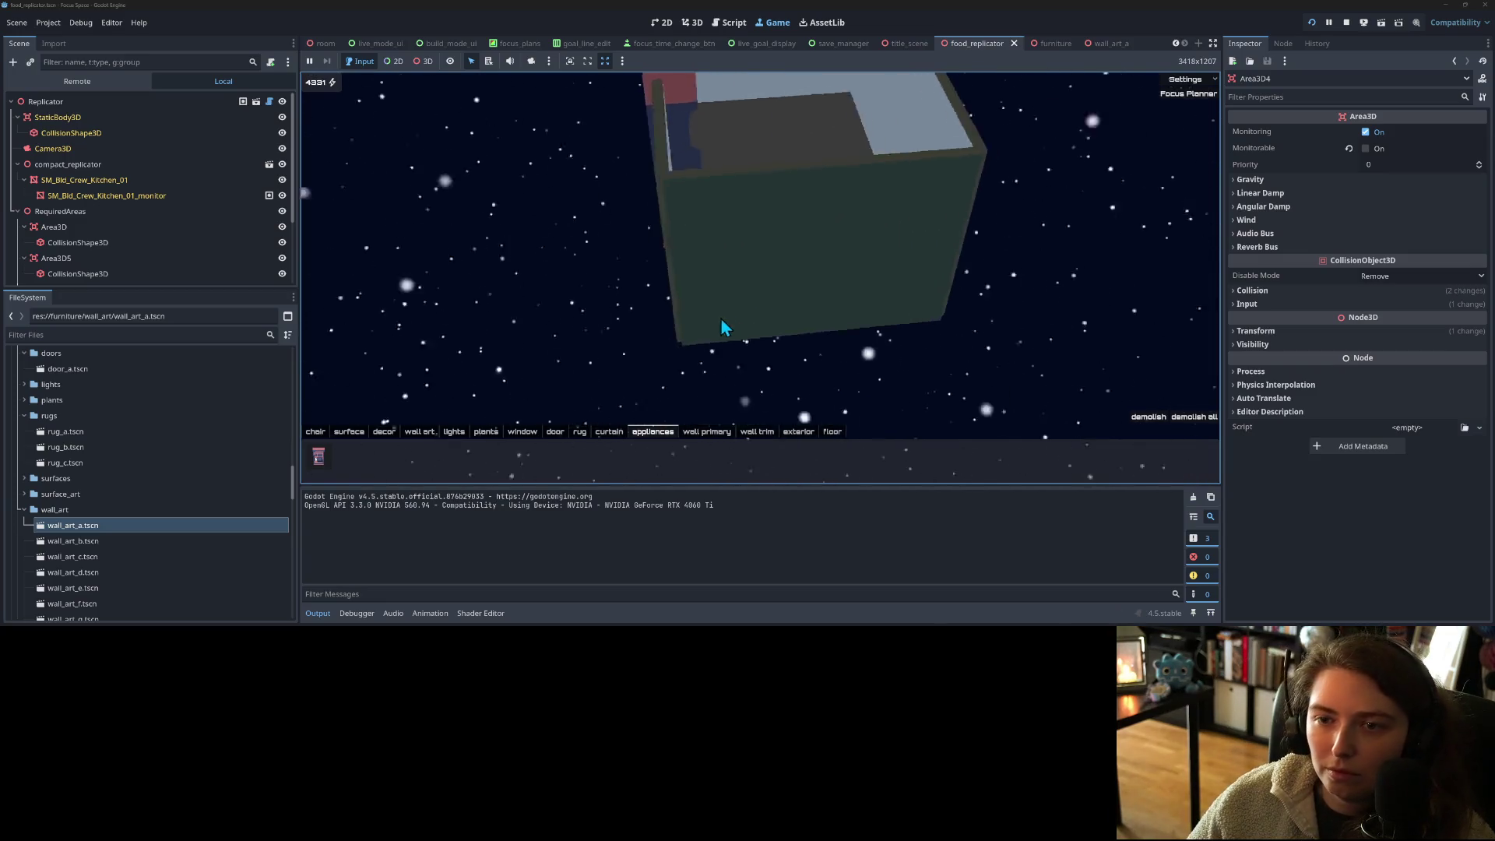
scroll(down, 3)
drag(607, 331, 762, 334)
scroll(up, 3)
scroll(down, 3)
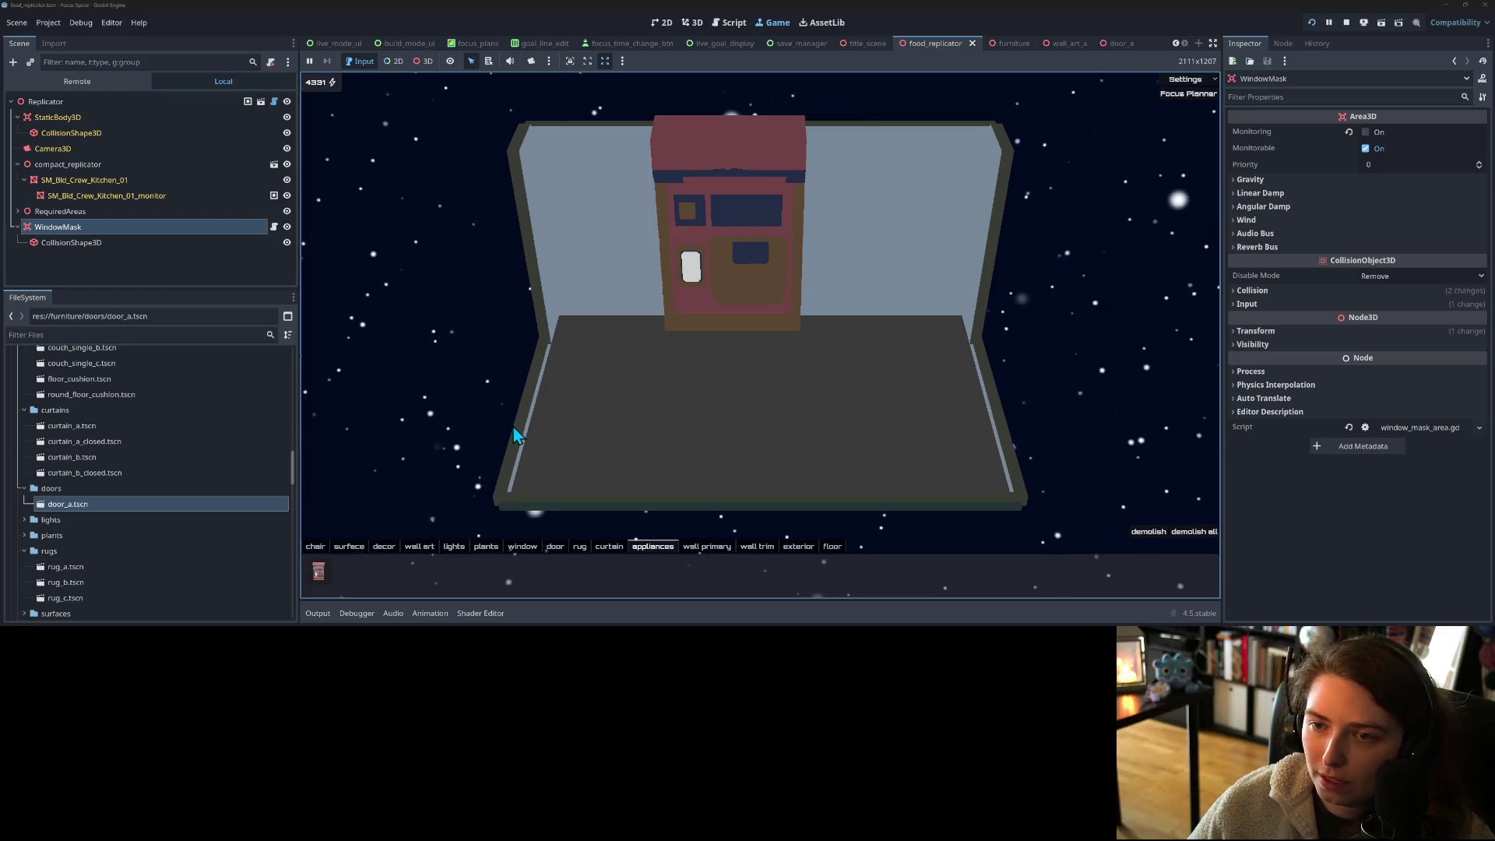
- Orbit toward the wall corner and zoom in and out to inspect the placed replicator
scroll(up, 3)
scroll(down, 3)
drag(628, 408, 702, 440)
scroll(up, 3)
scroll(down, 3)
scroll(up, 3)
scroll(up, 3)
scroll(down, 3)
scroll(up, 3)
scroll(down, 3)
scroll(up, 3)
scroll(down, 3)
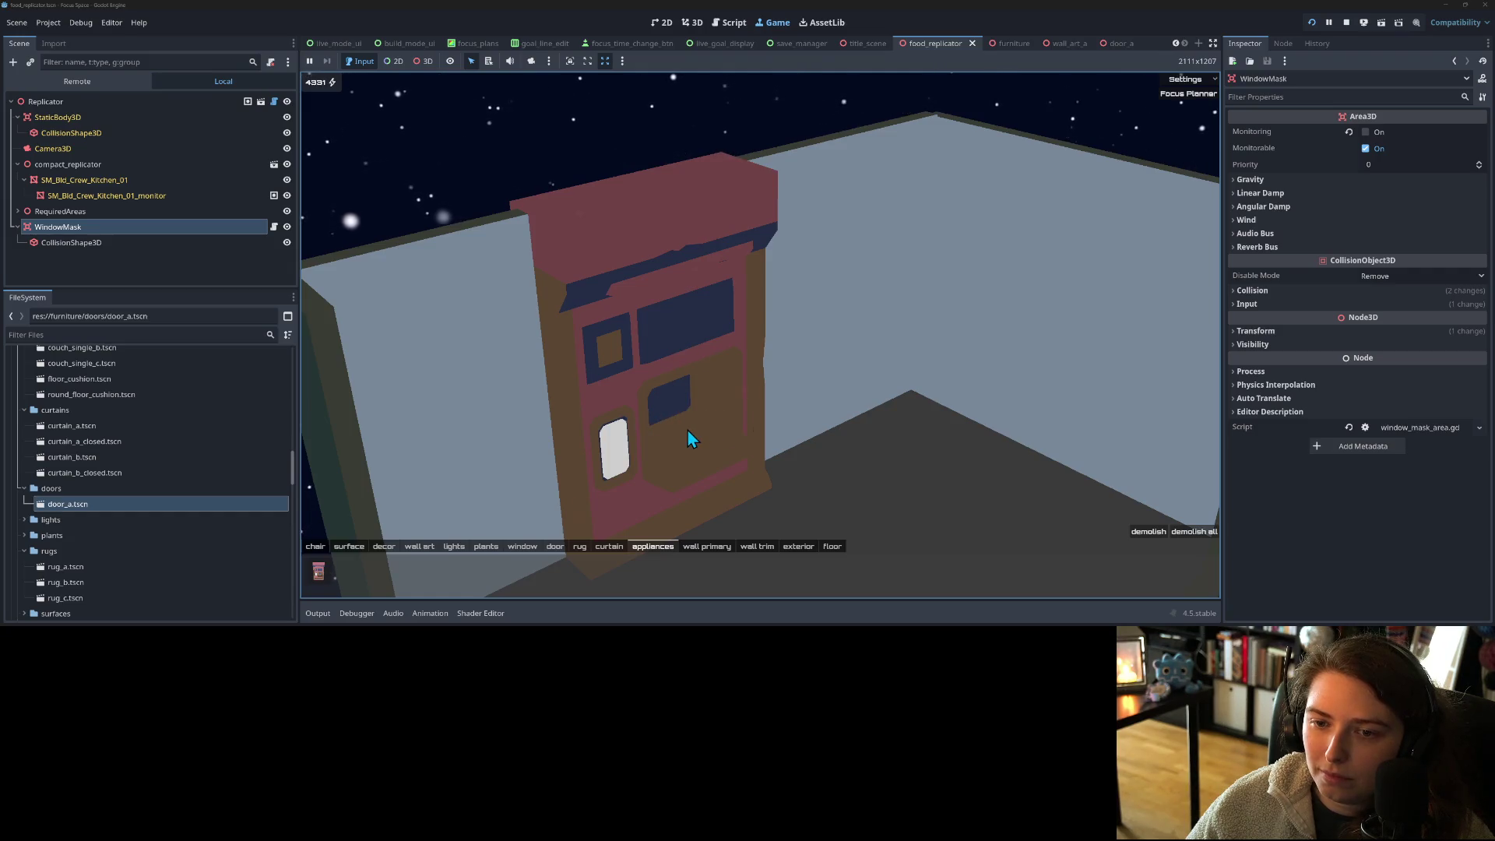
scroll(up, 3)
scroll(down, 3)
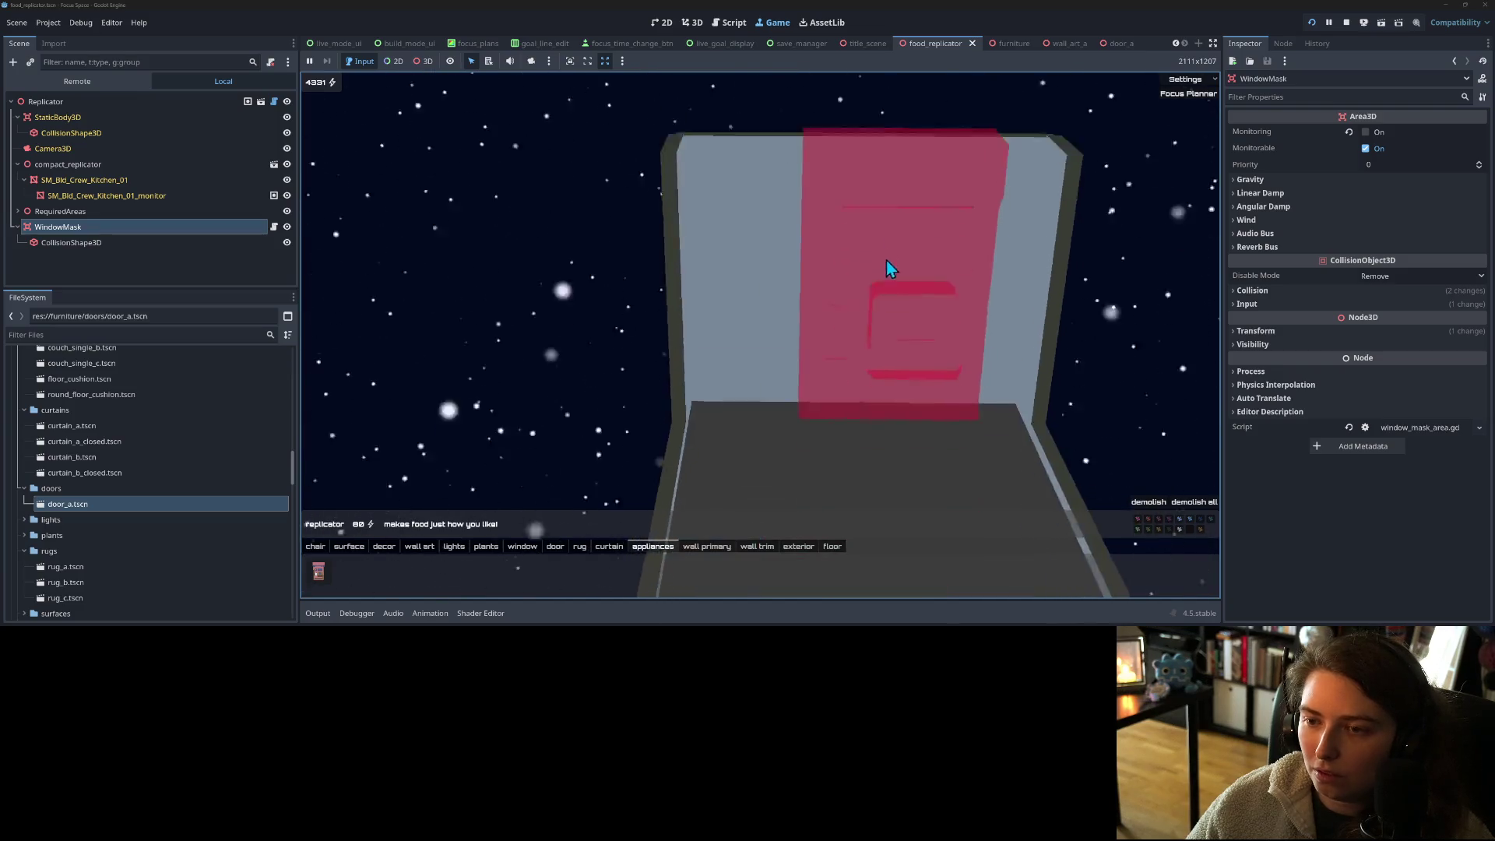
- Zoom back out and try a new replicator ghost at the room's left side
scroll(down, 3)
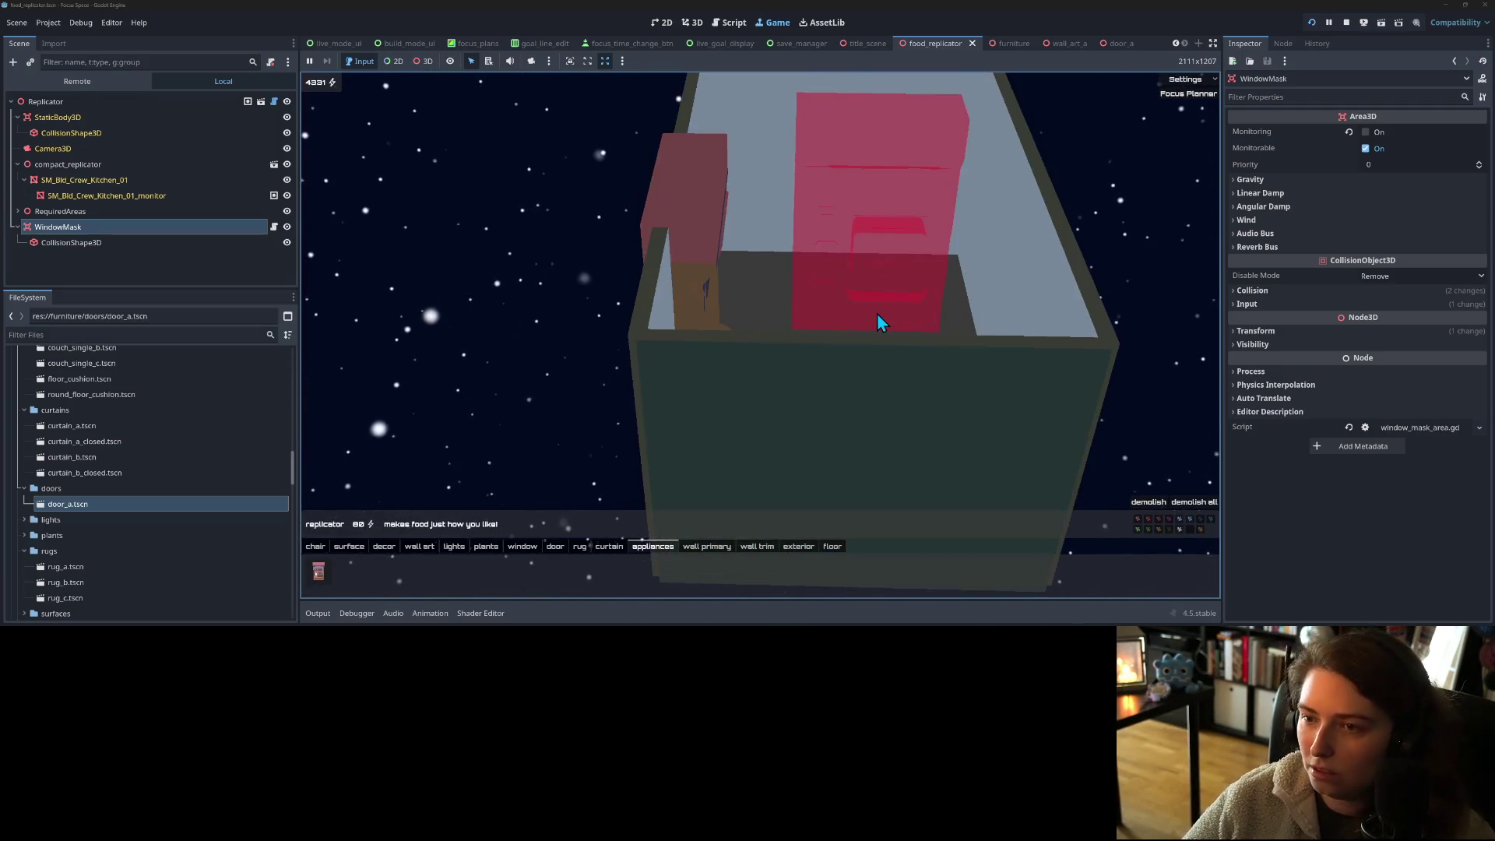
scroll(up, 3)
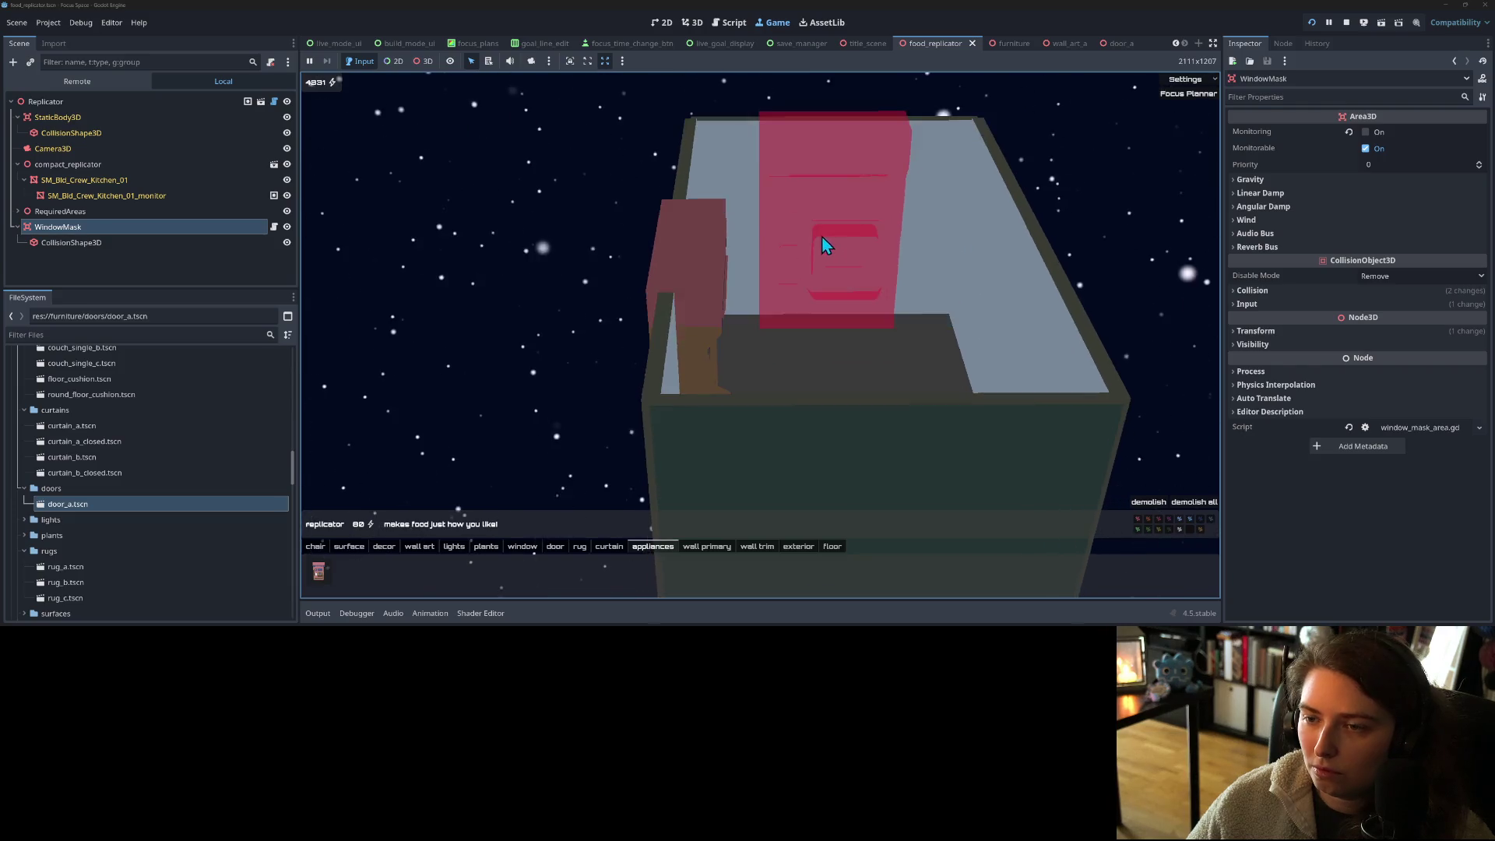
scroll(up, 3)
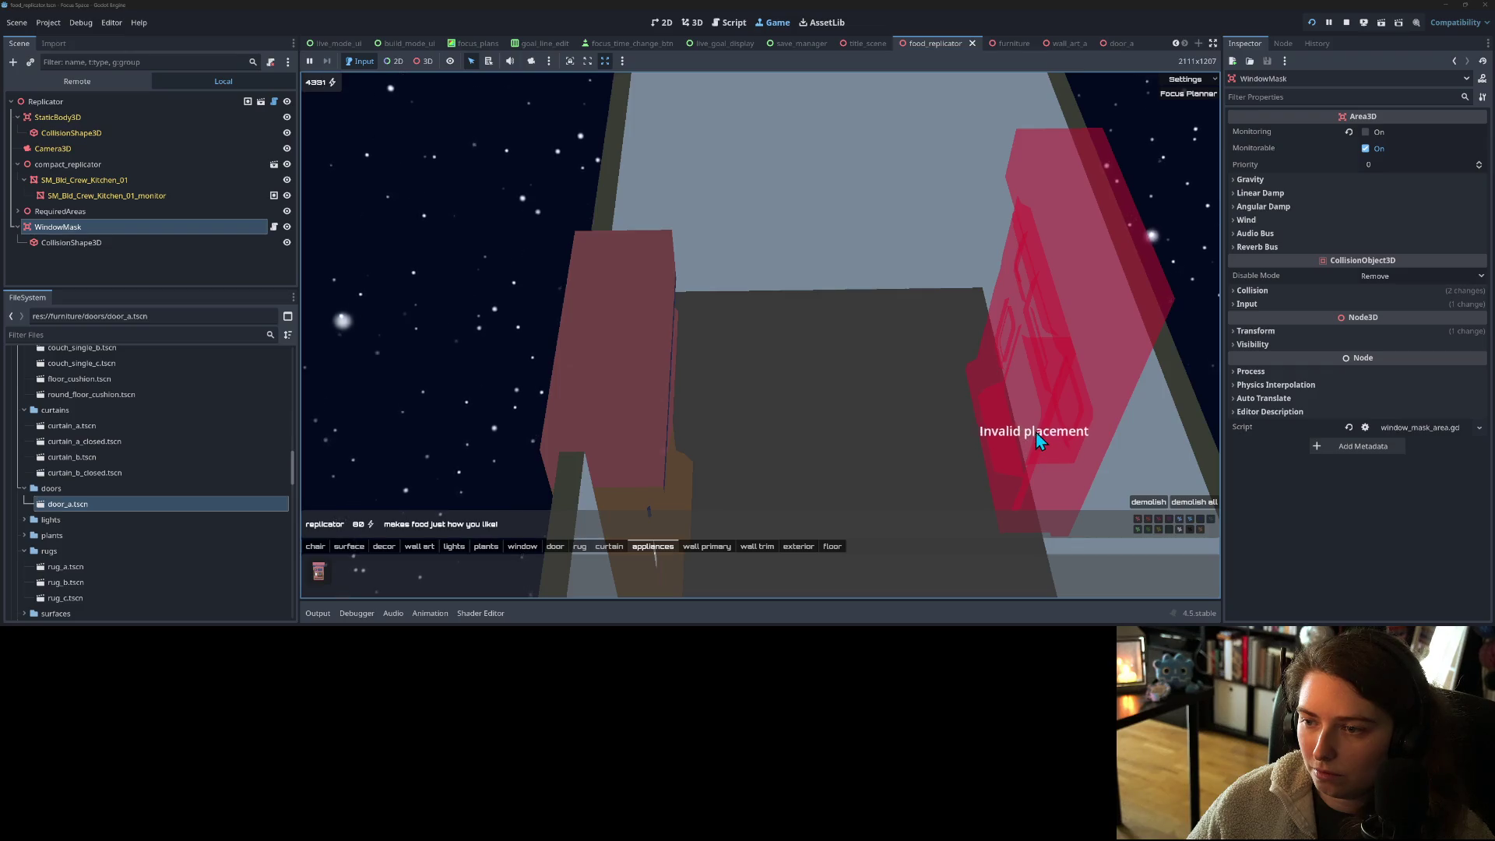
scroll(up, 3)
scroll(down, 3)
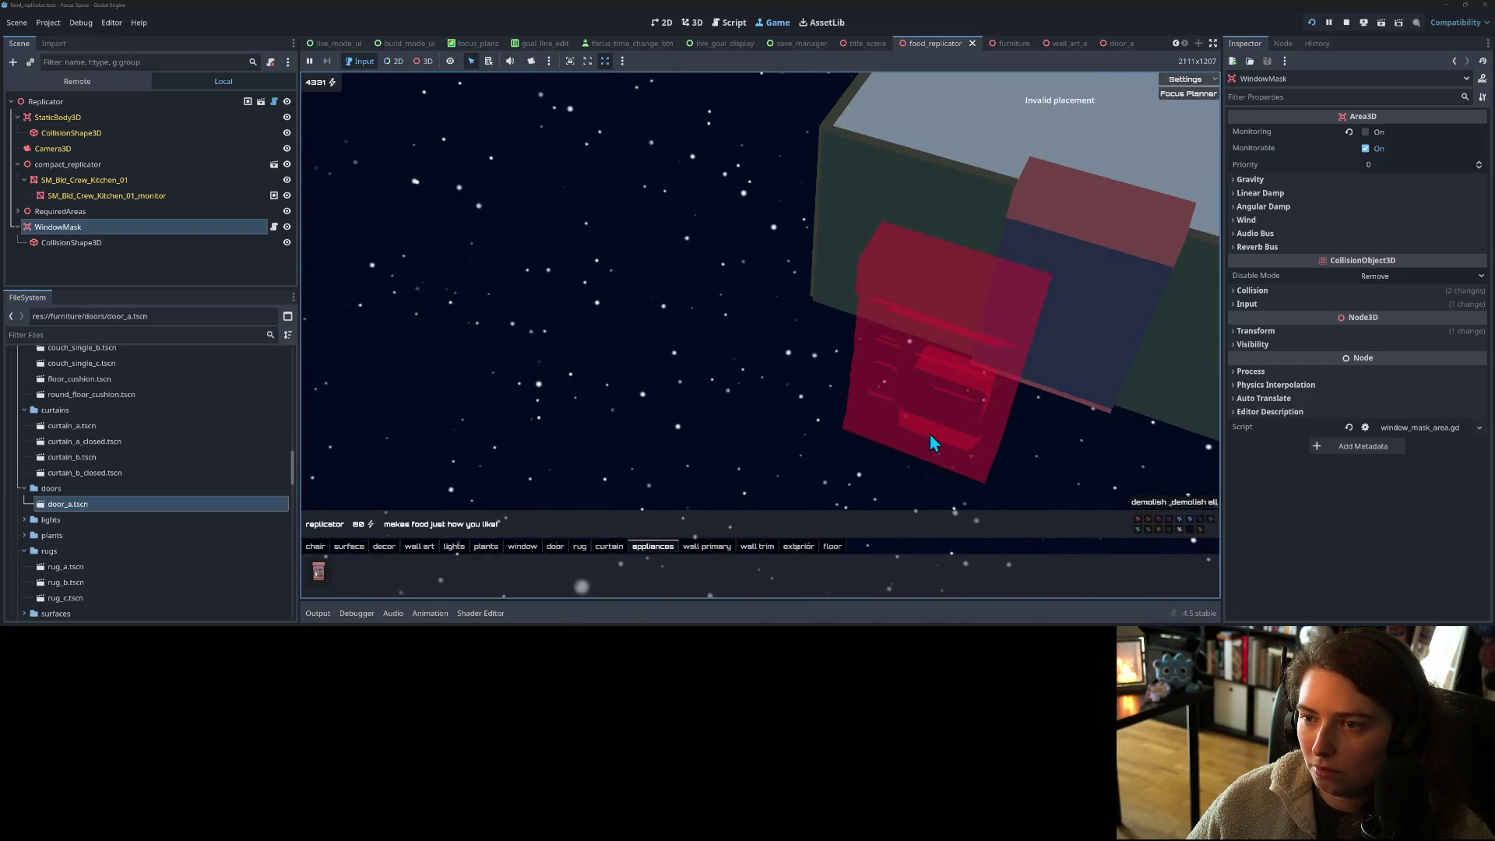
scroll(up, 3)
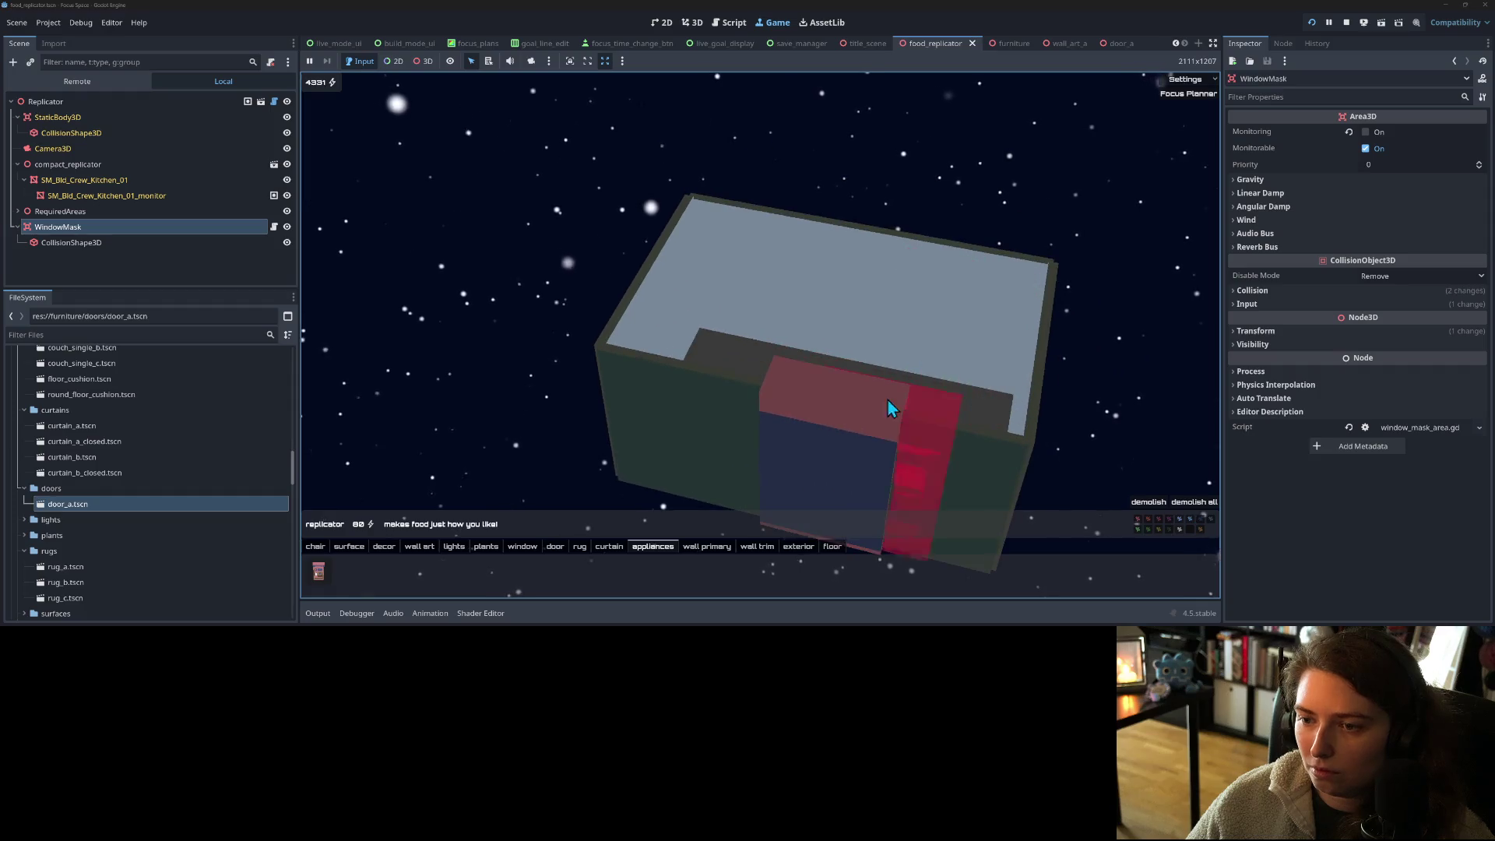
click(966, 341)
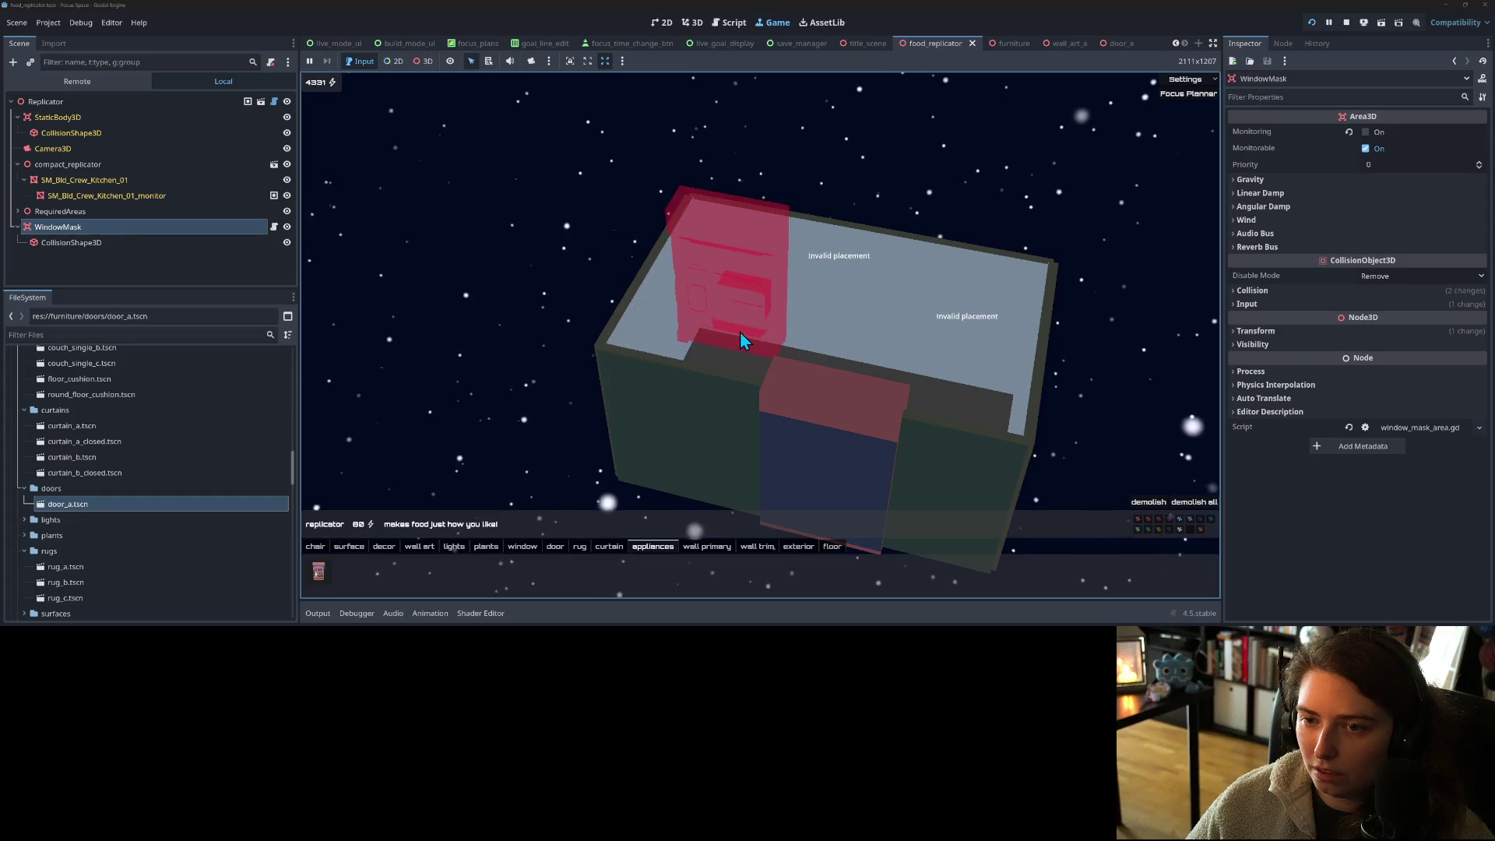
- Rotate the camera with E and Q while trying replicator spots along the back wall
key(e)
click(612, 348)
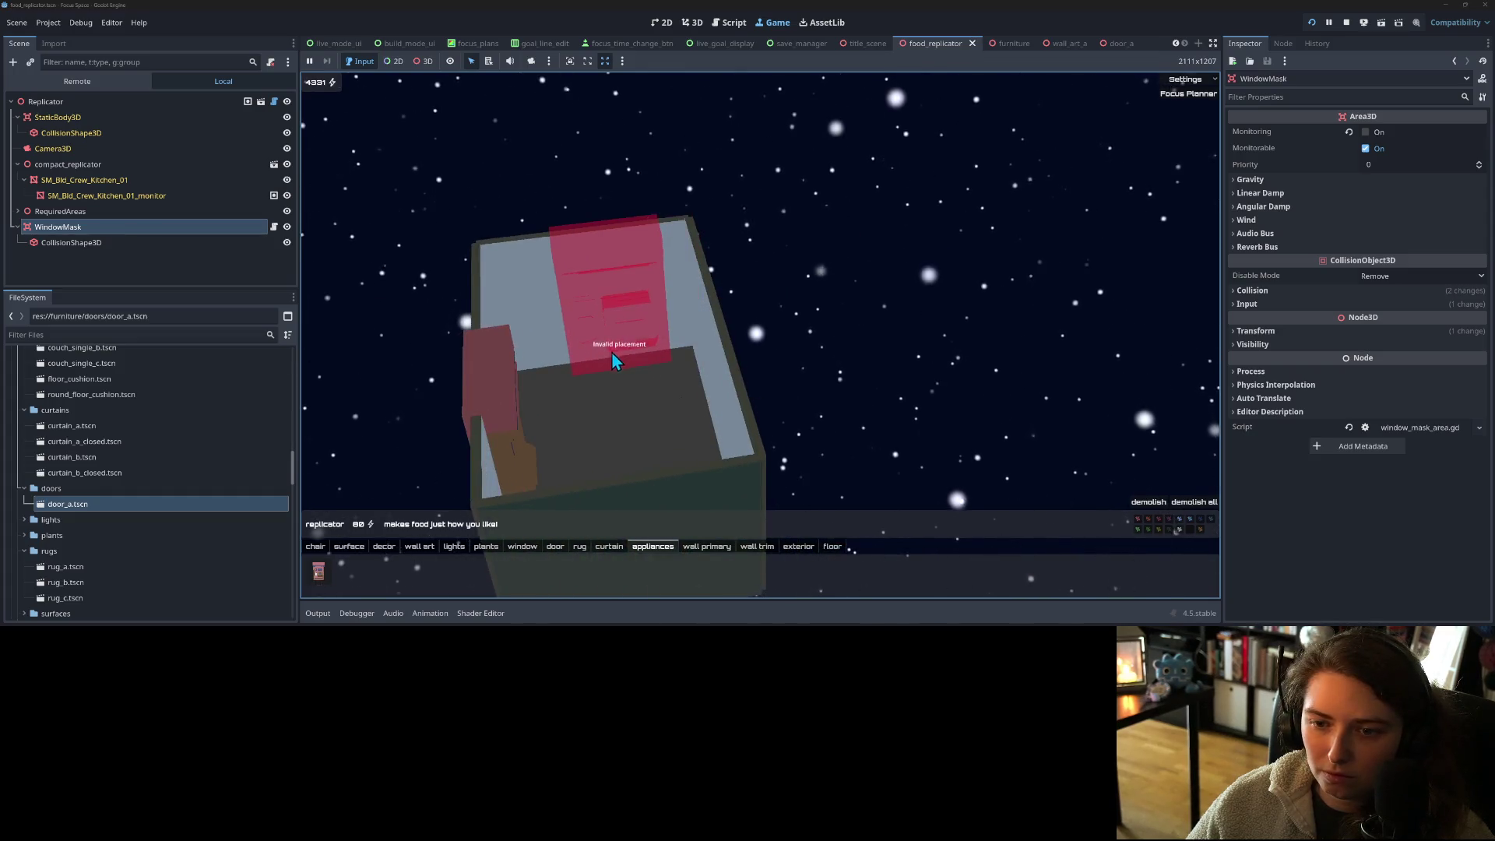
click(599, 355)
click(590, 362)
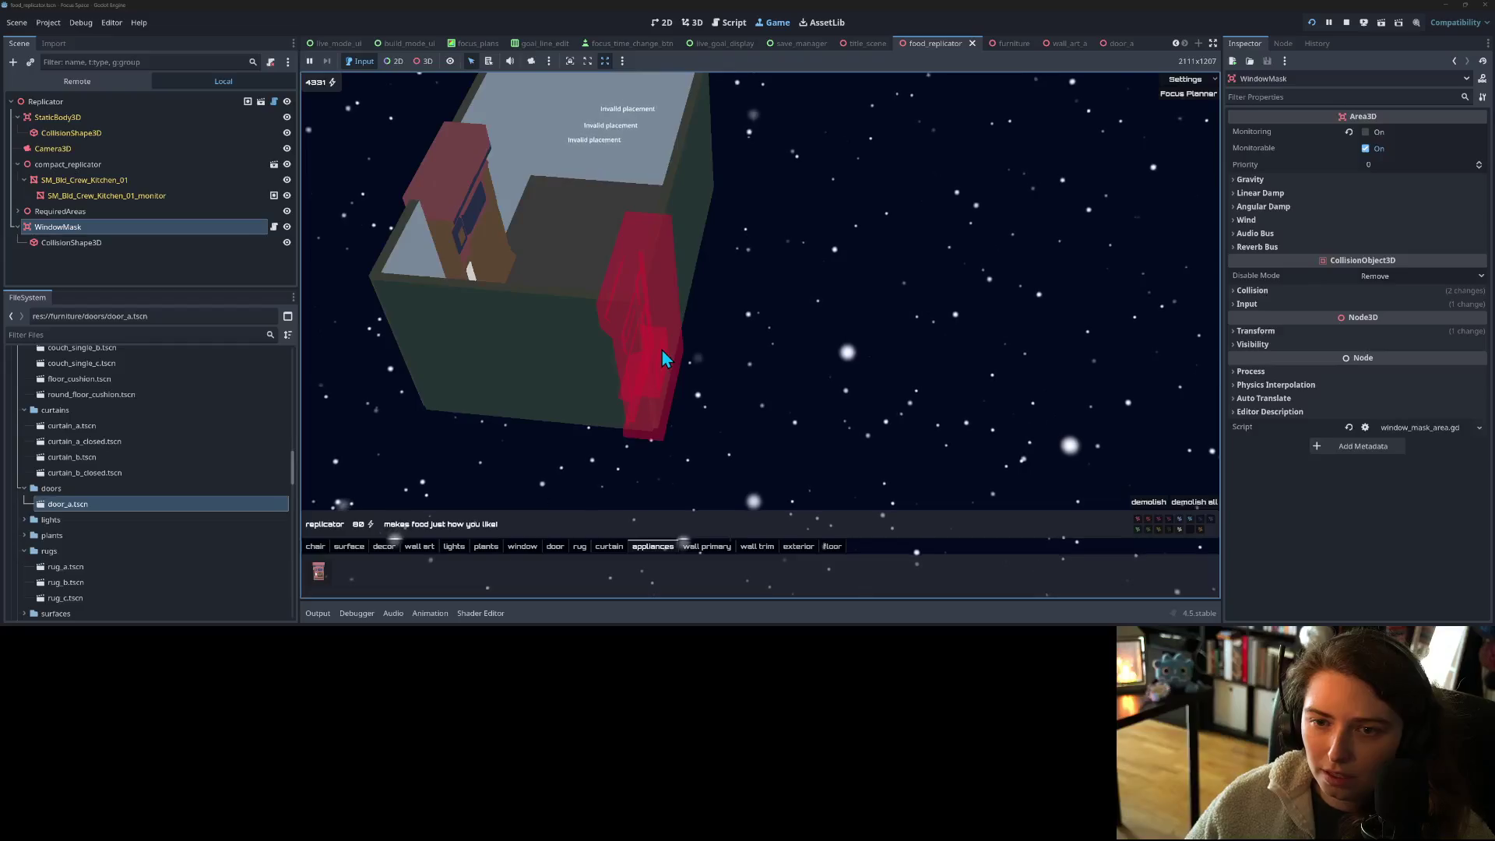
key(q)
click(723, 352)
click(768, 366)
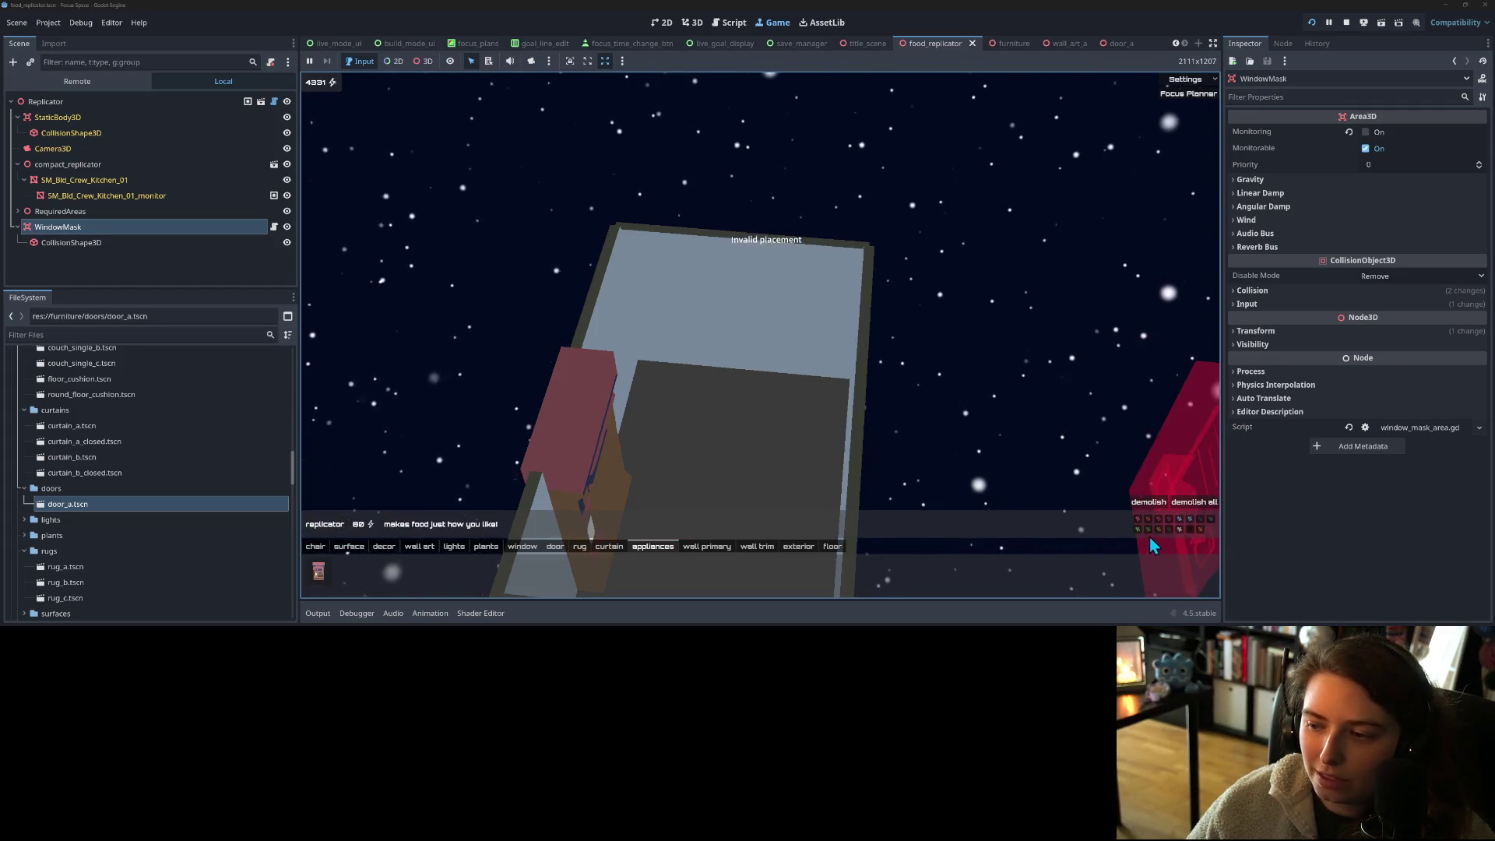
click(753, 355)
drag(665, 369, 688, 372)
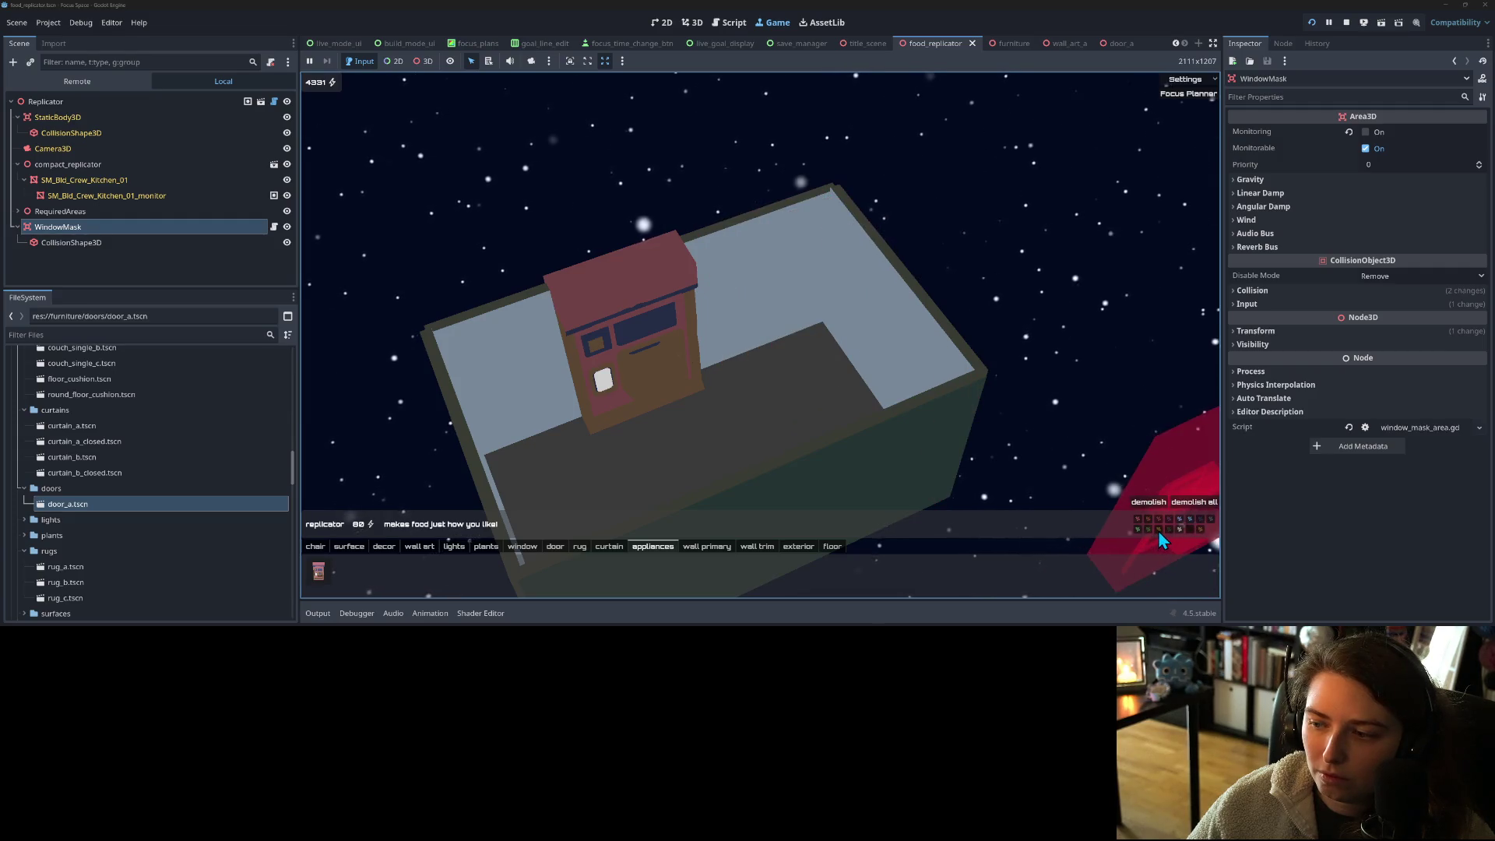
- Place more replicators from new camera angles, then stop the running game
click(770, 358)
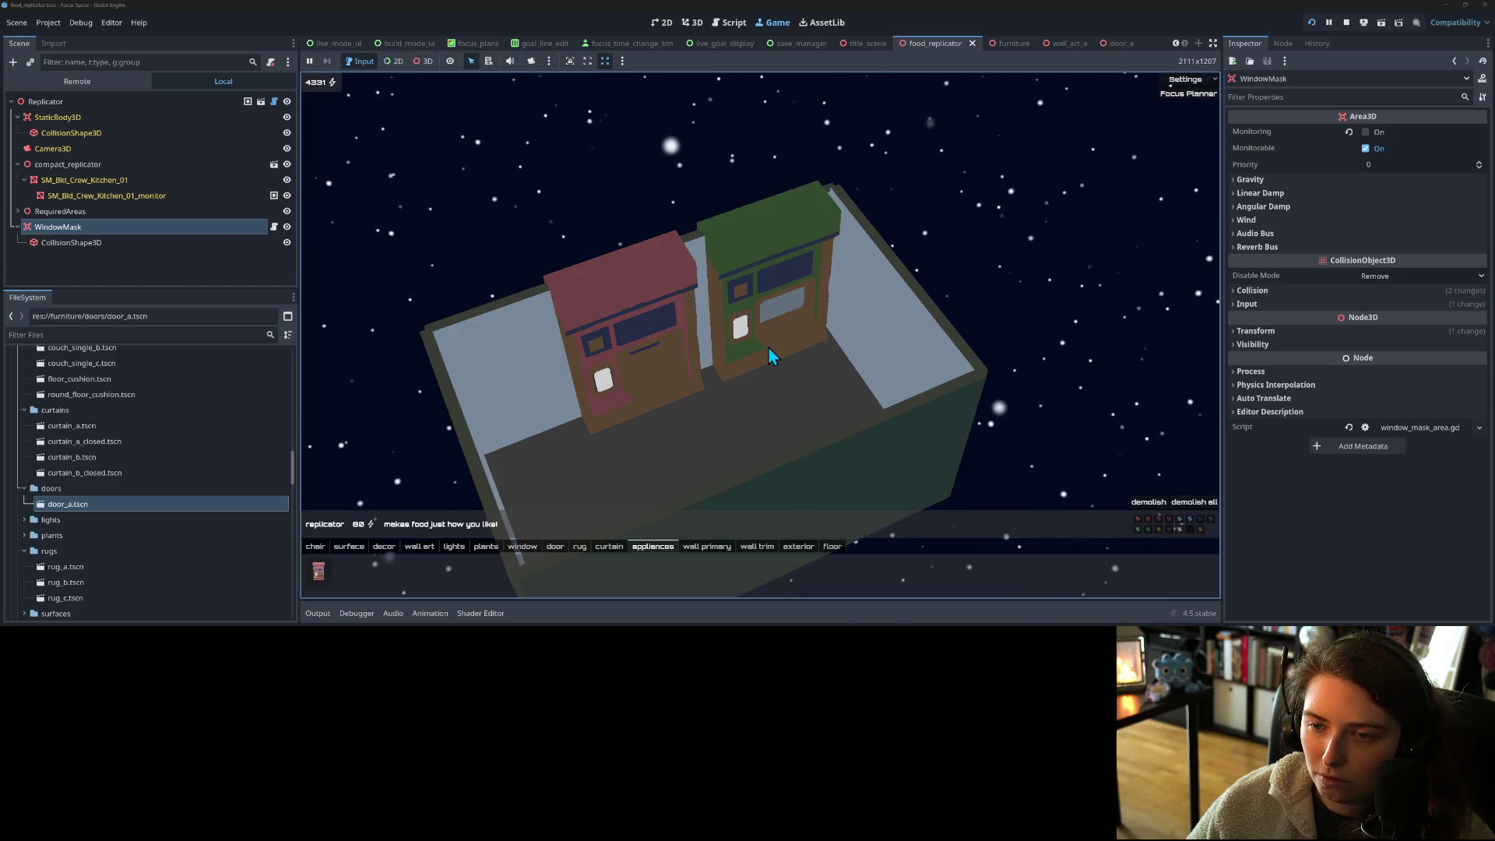
click(768, 347)
key(e)
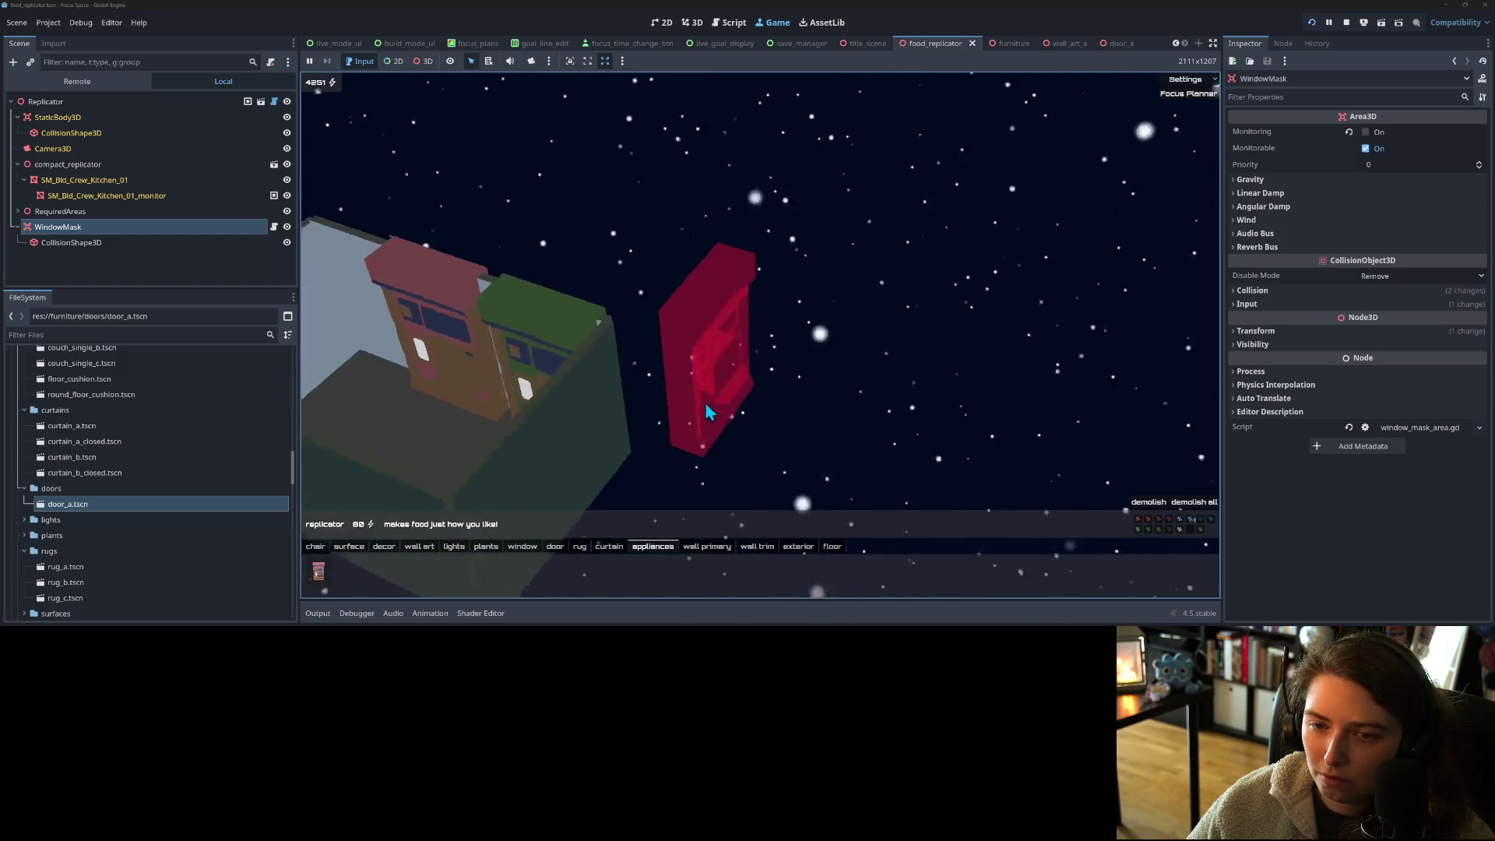
key(e)
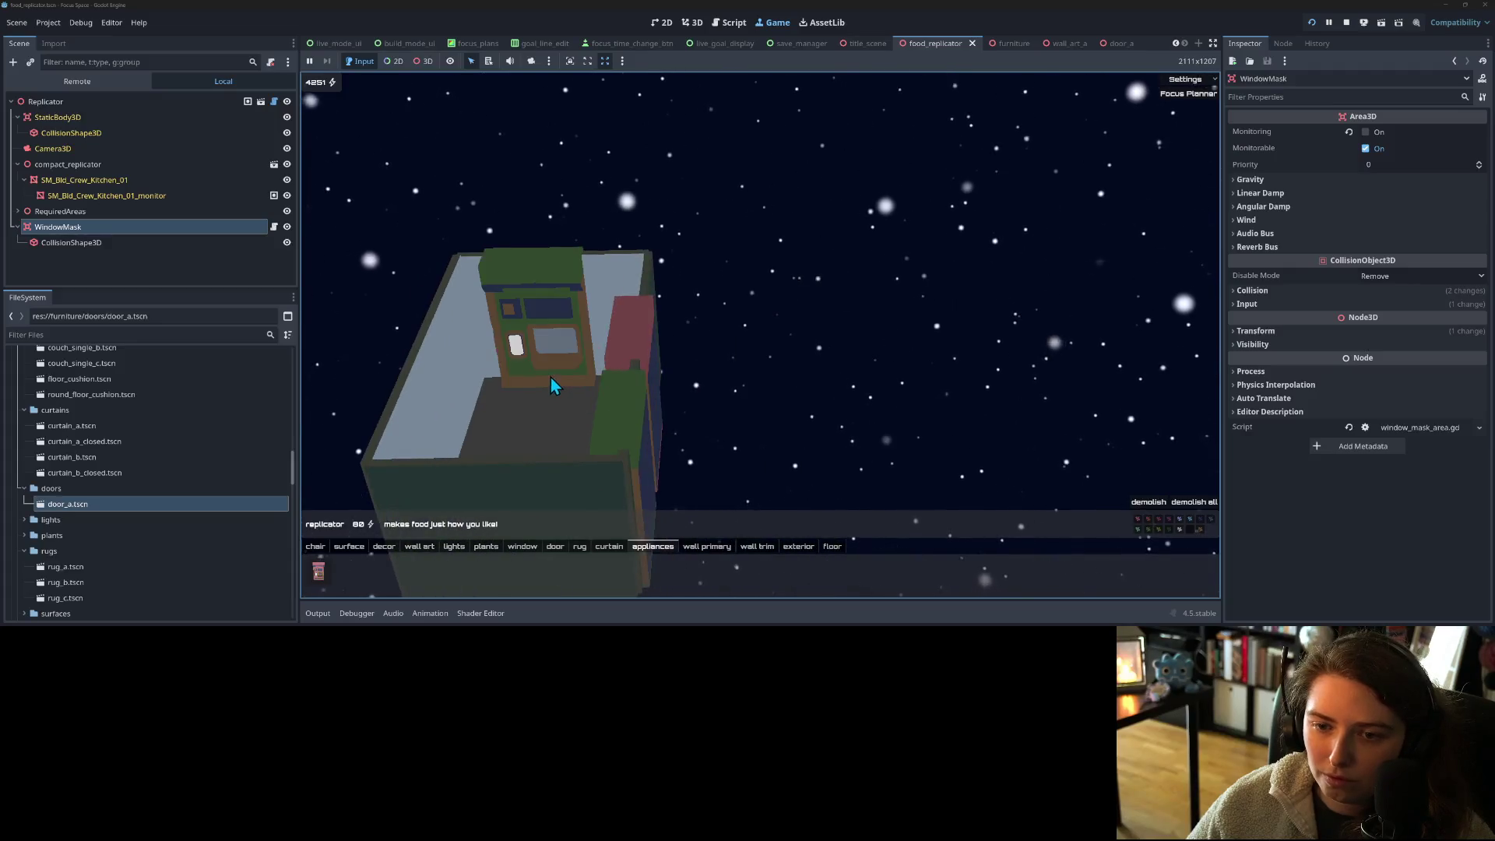
click(554, 376)
key(e)
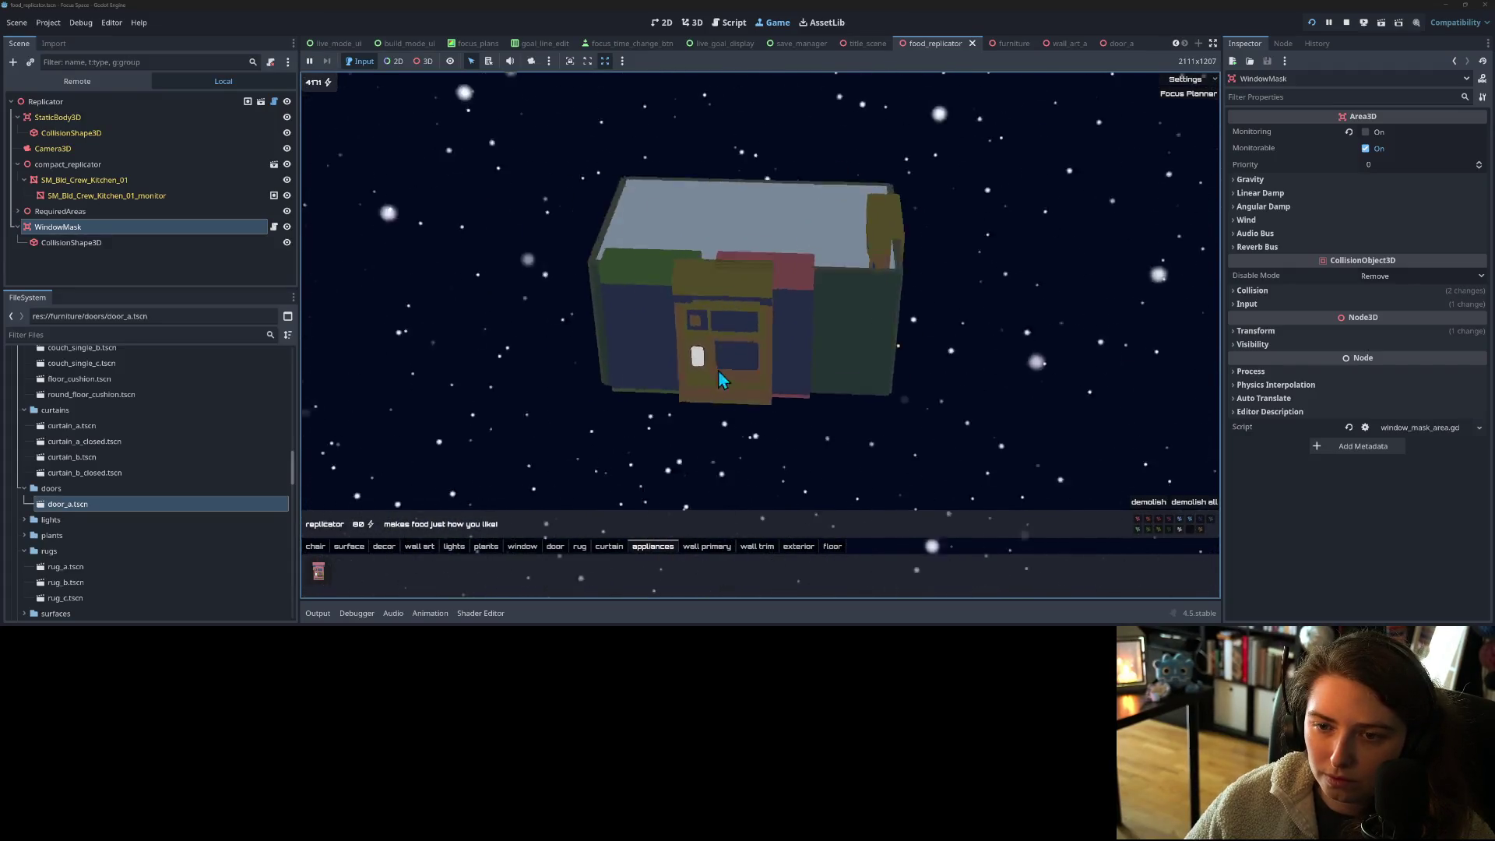
key(e)
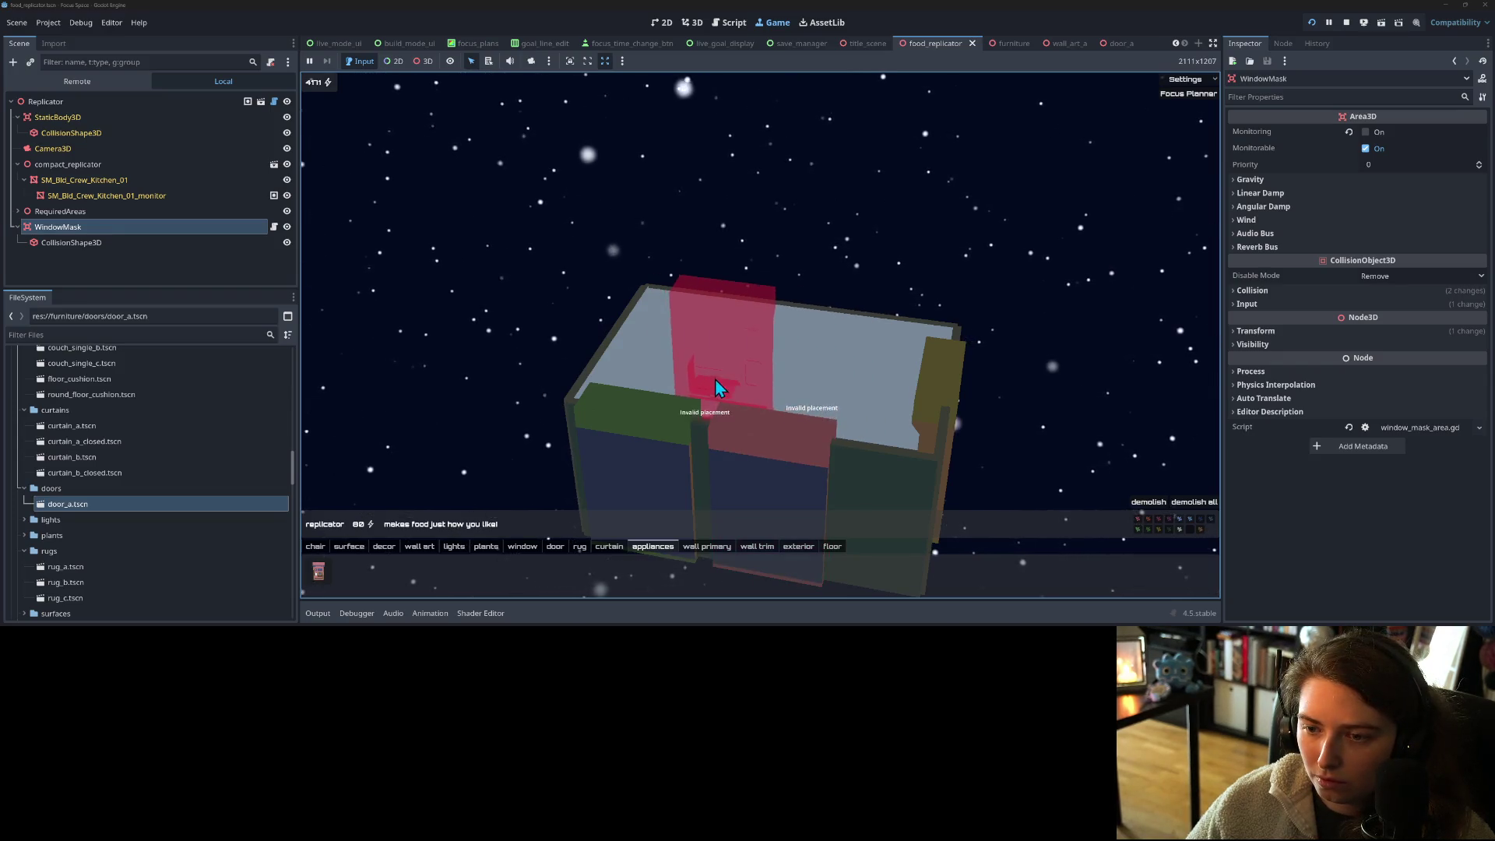
key(e)
key(e)
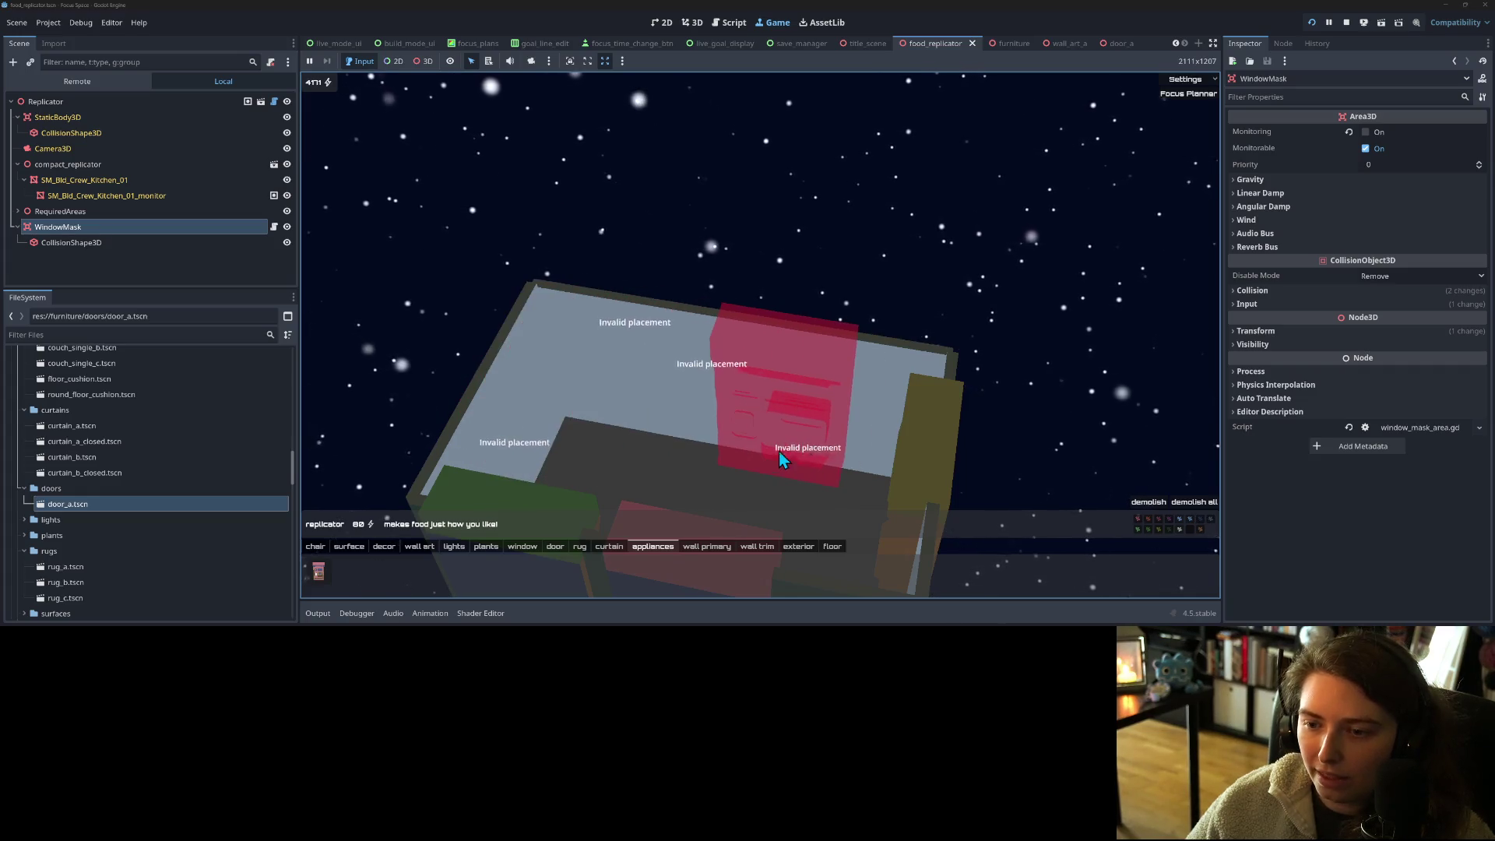
click(1347, 22)
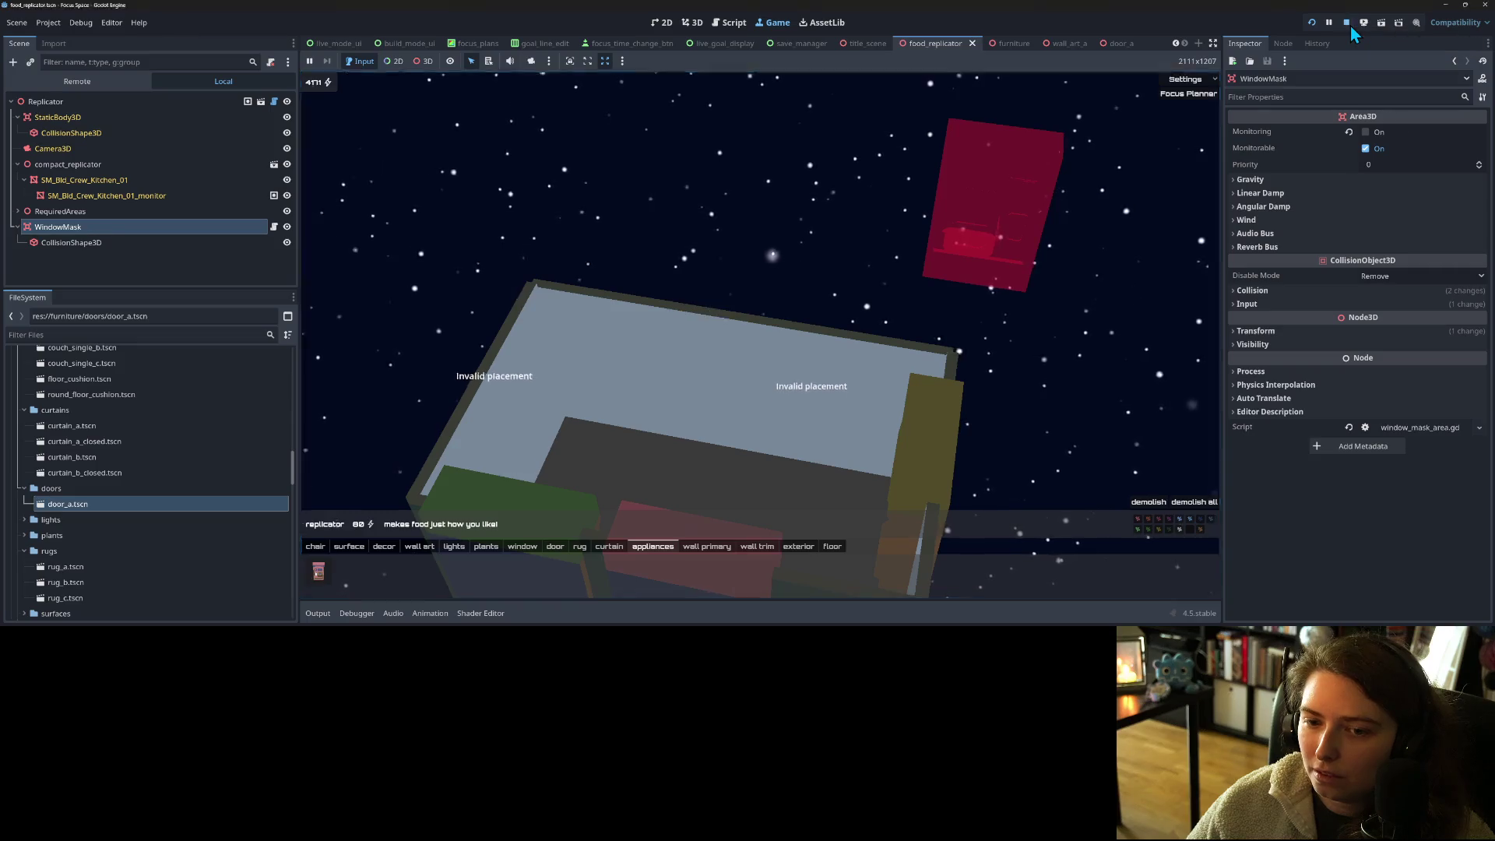
- Open the curtain_a scene and select its CurtainA root node
scroll(down, 3)
drag(888, 307, 909, 326)
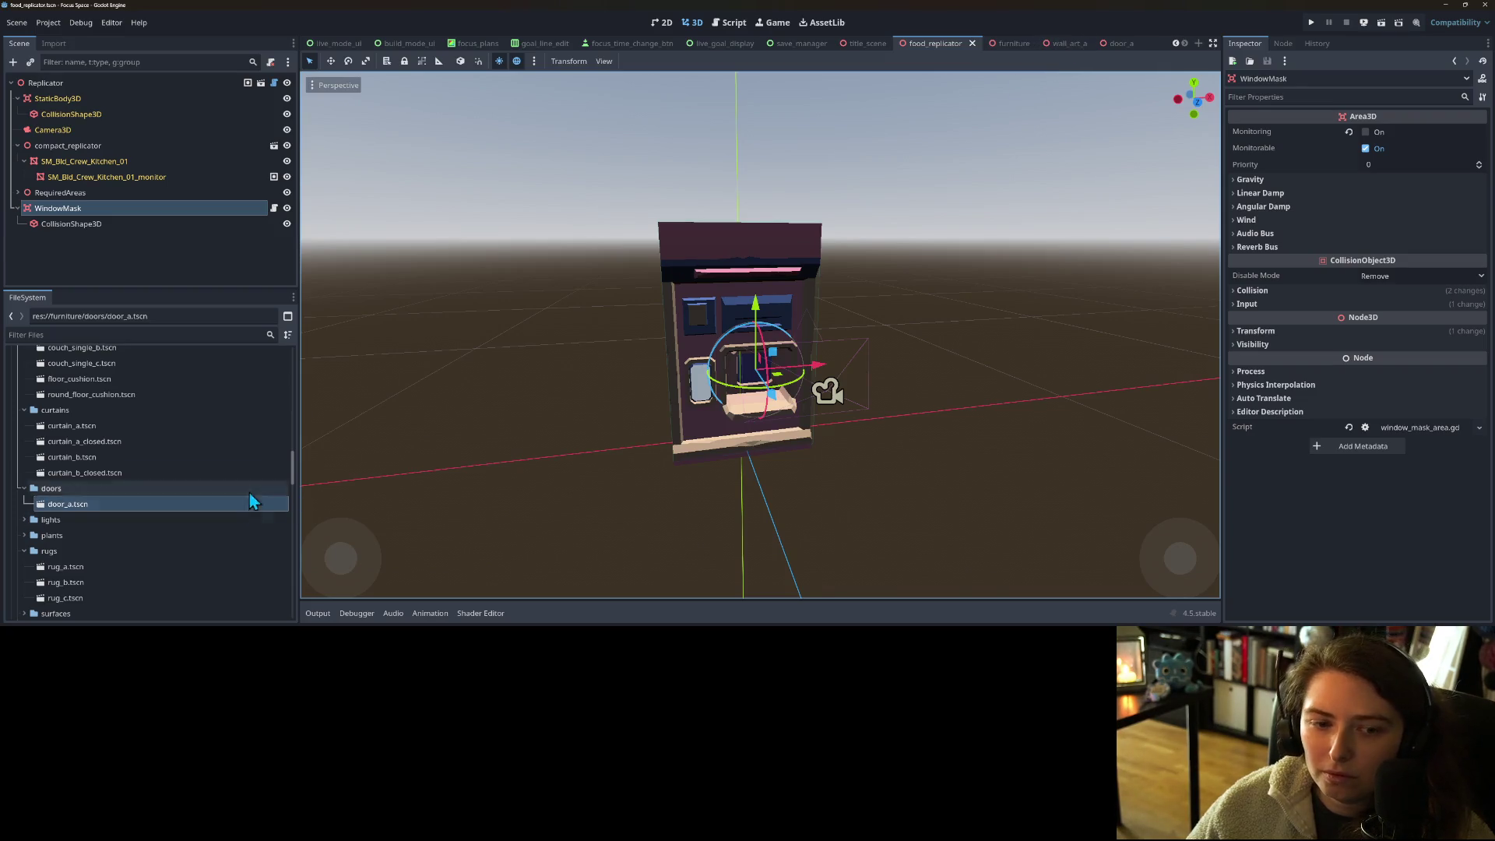
scroll(up, 3)
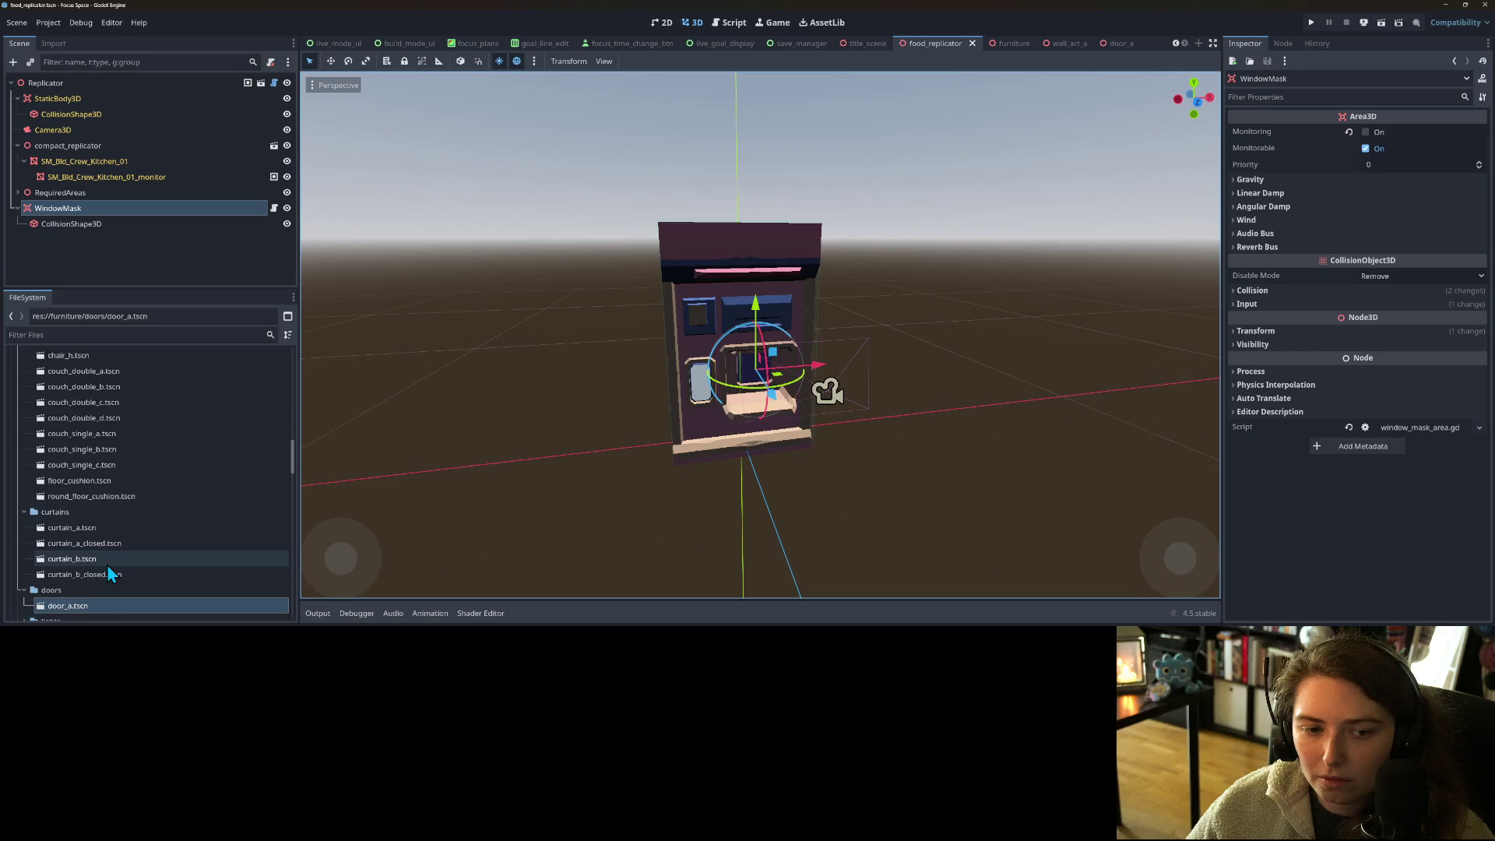
scroll(down, 3)
double_click(93, 527)
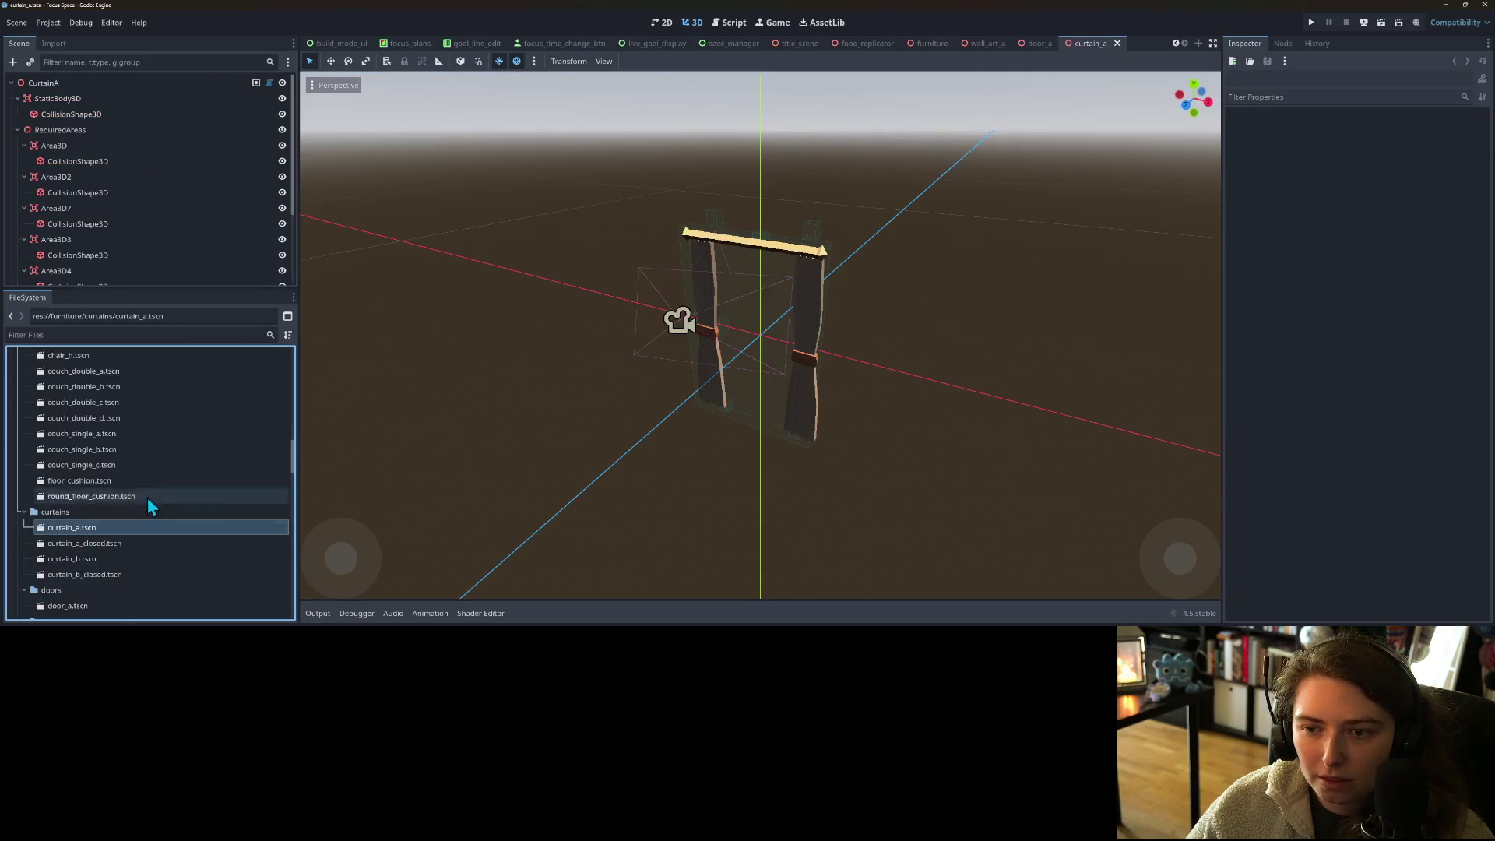
click(44, 83)
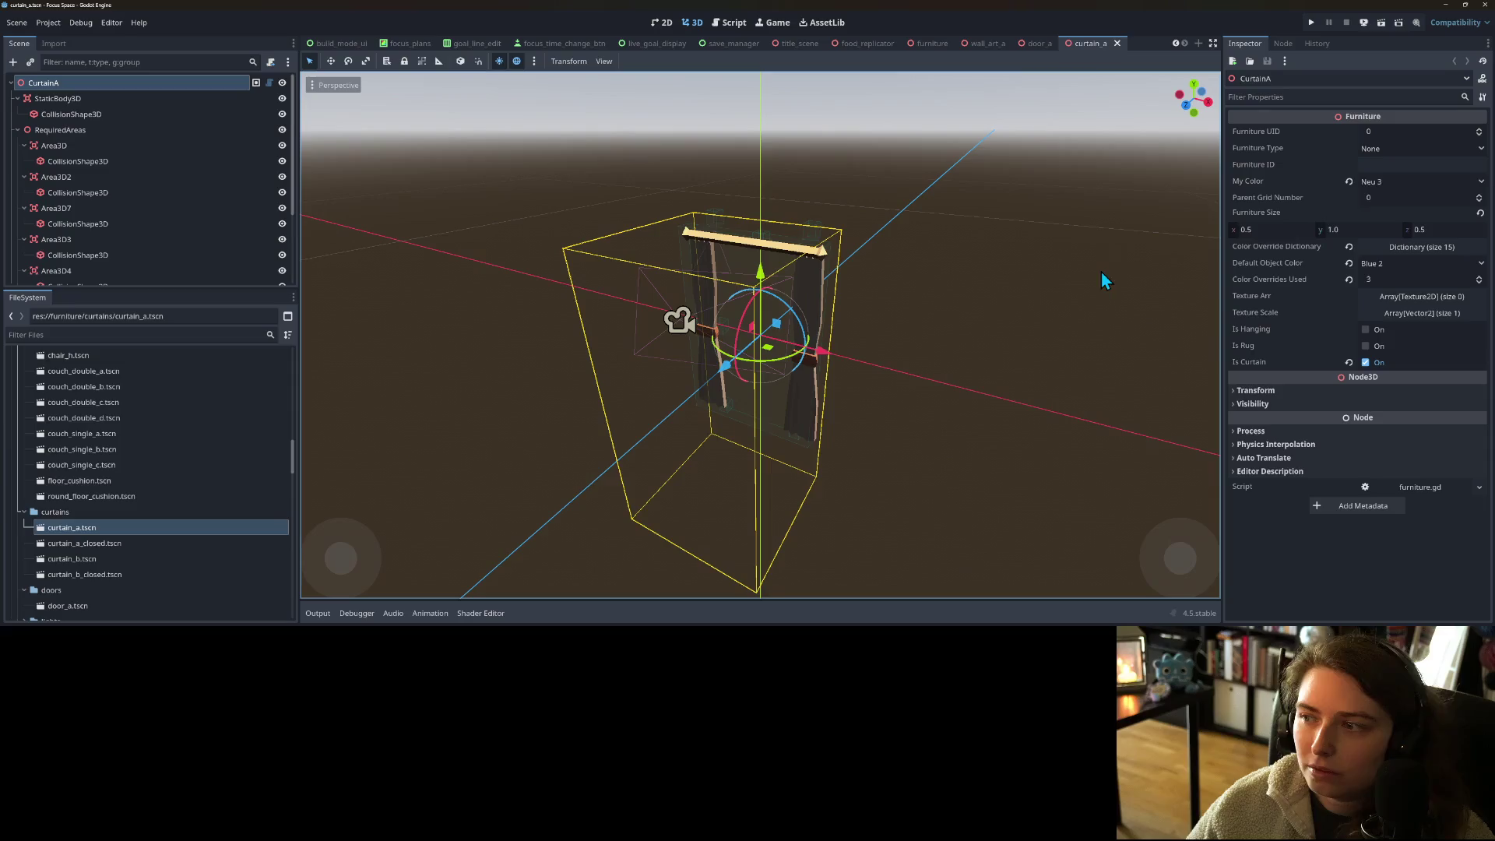
- Set the curtain's My Color to Blue 1 and save, keeping Blue 1 after a reset
click(1396, 184)
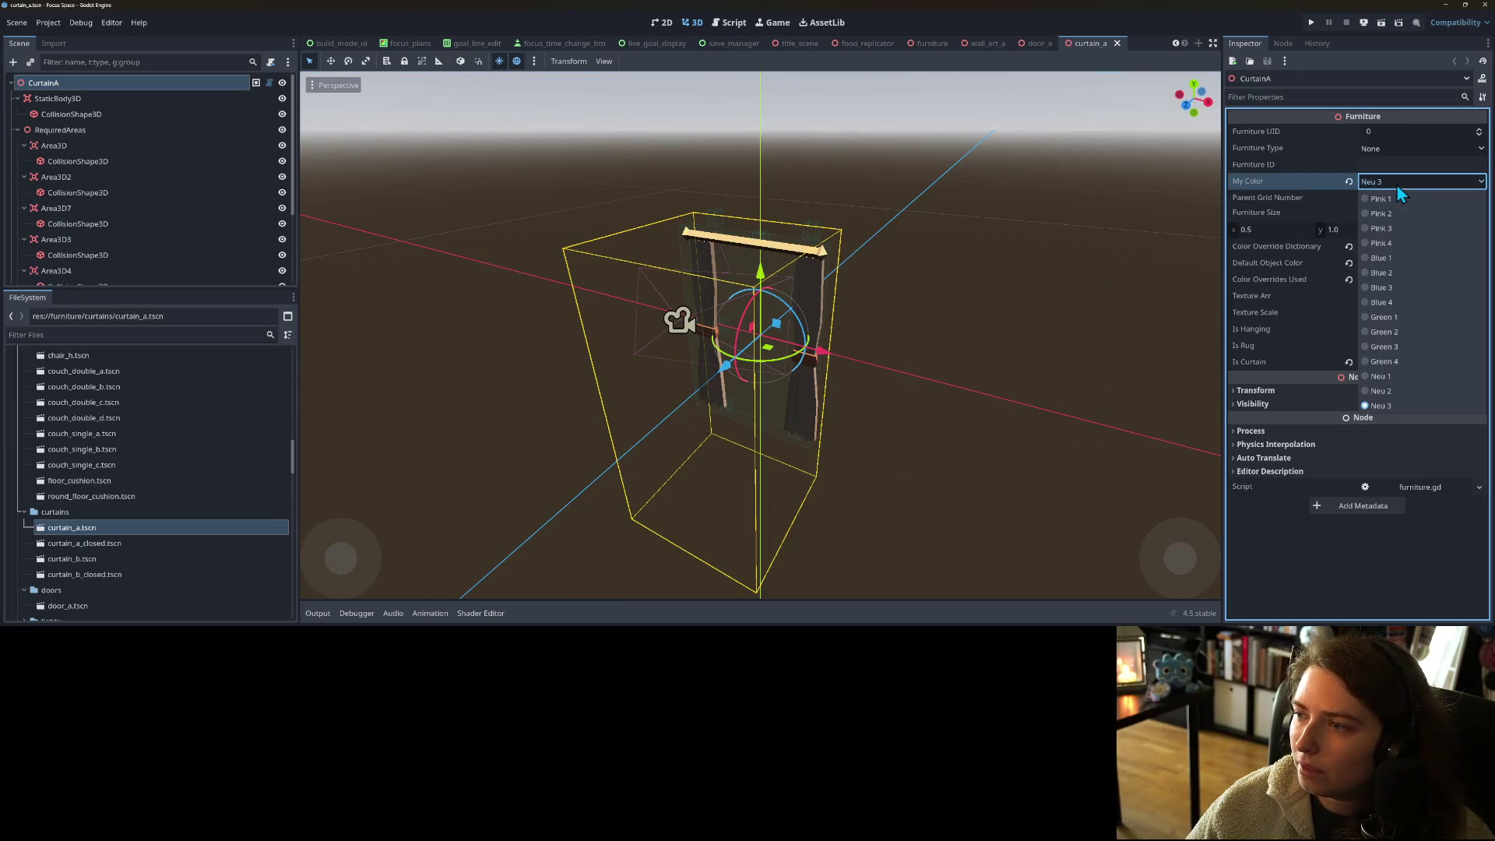
click(1397, 262)
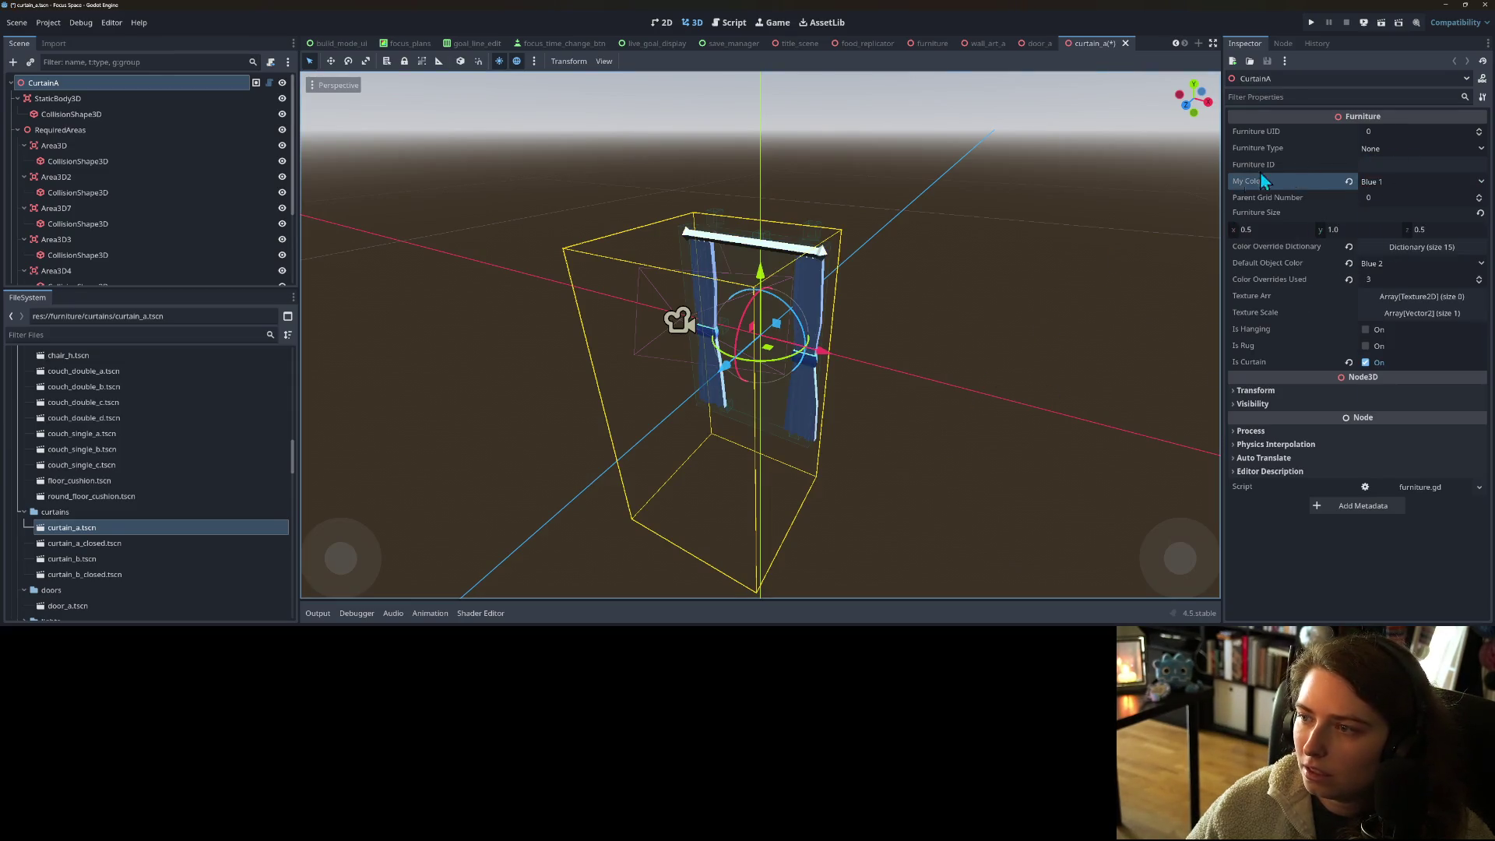
key(ctrl+s)
click(1349, 184)
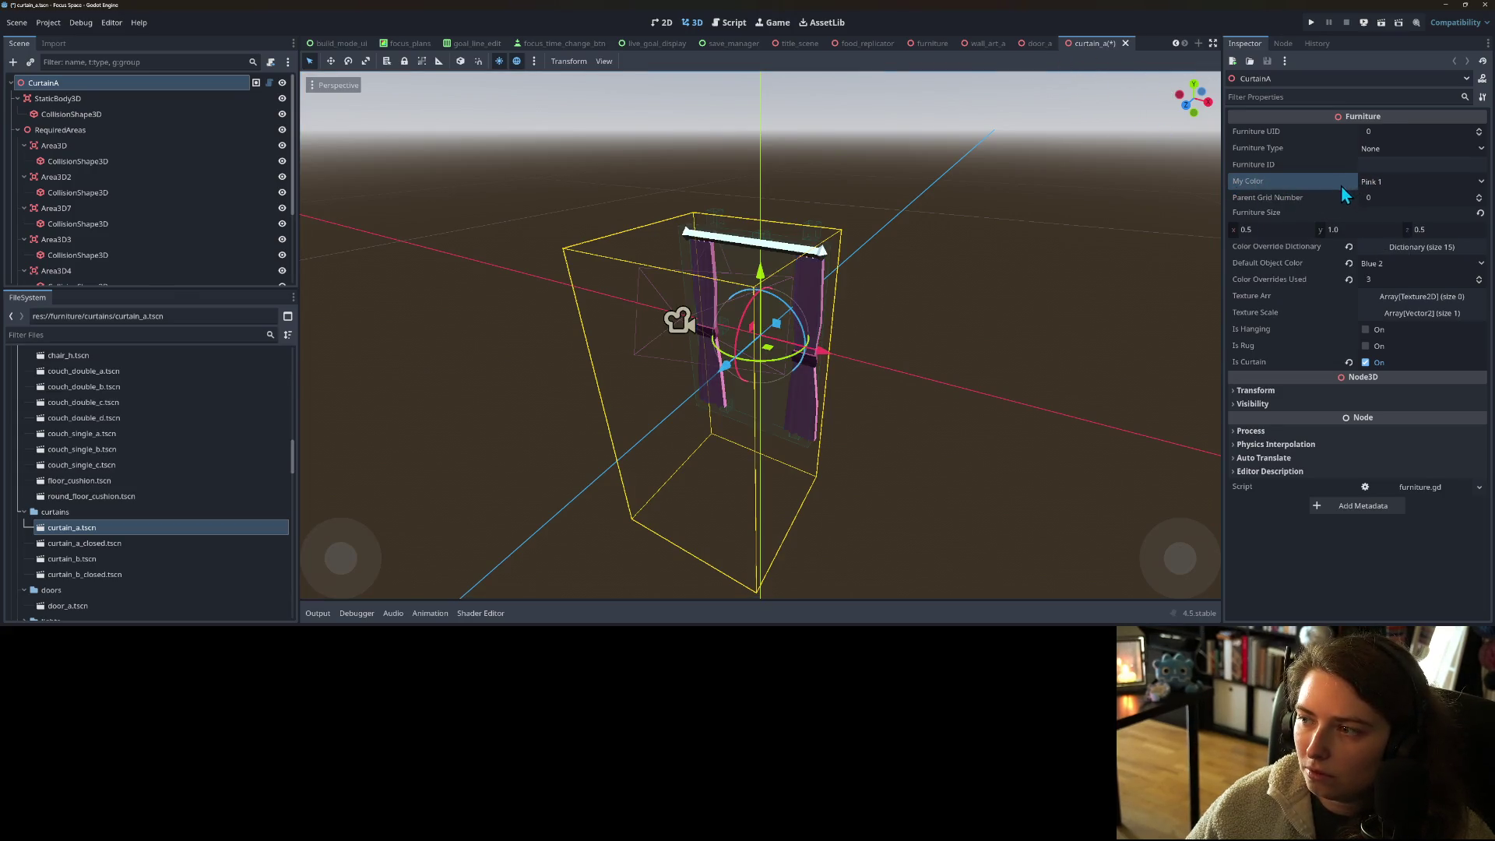
key(ctrl+z)
- Try the curtain in Neu 1 and Neu 2, settle on Neu 3, and save
click(1383, 184)
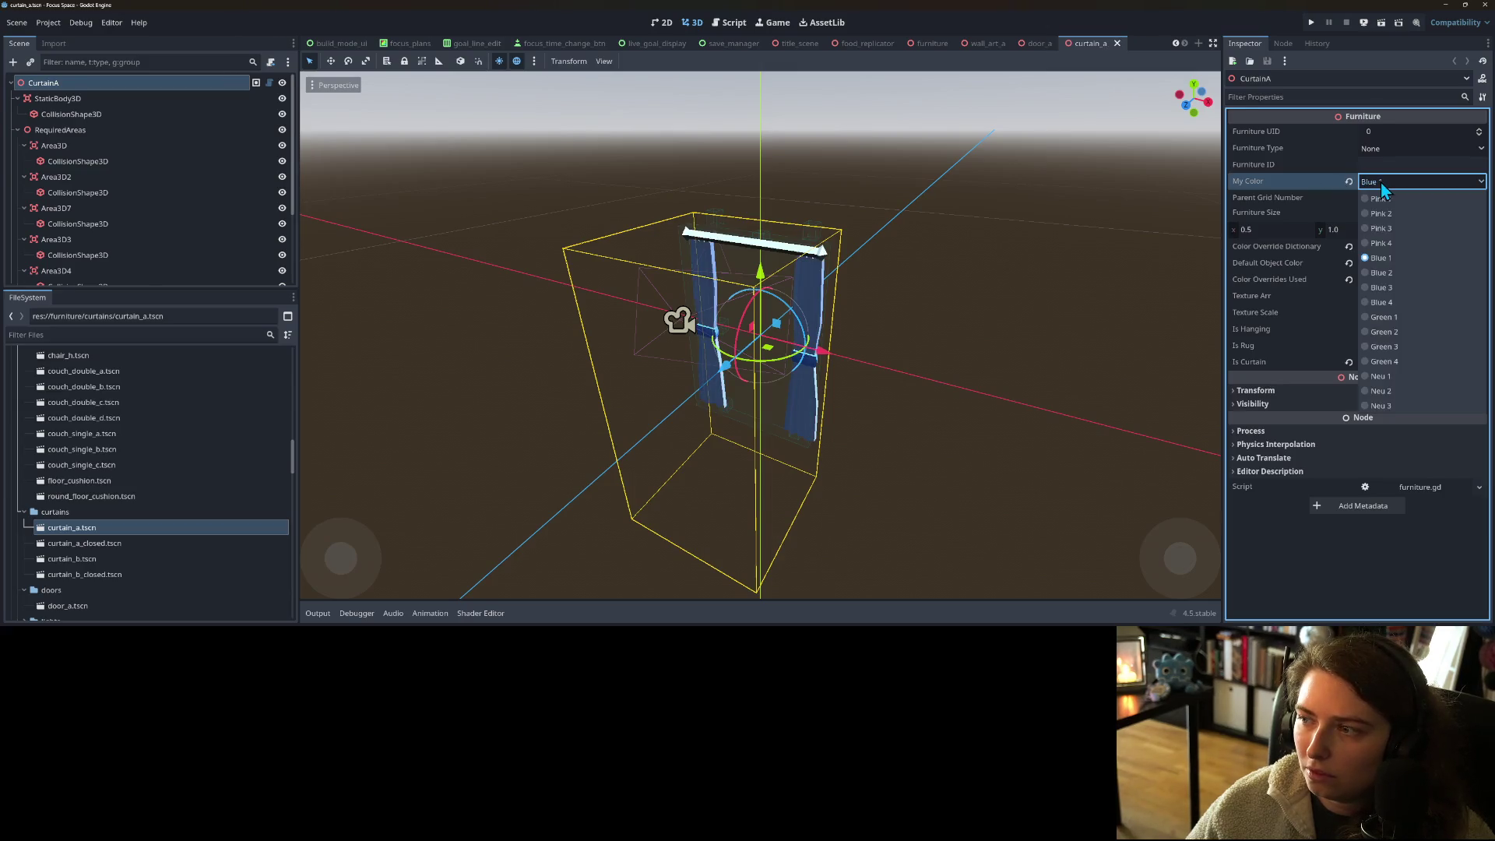
click(1409, 379)
click(1386, 187)
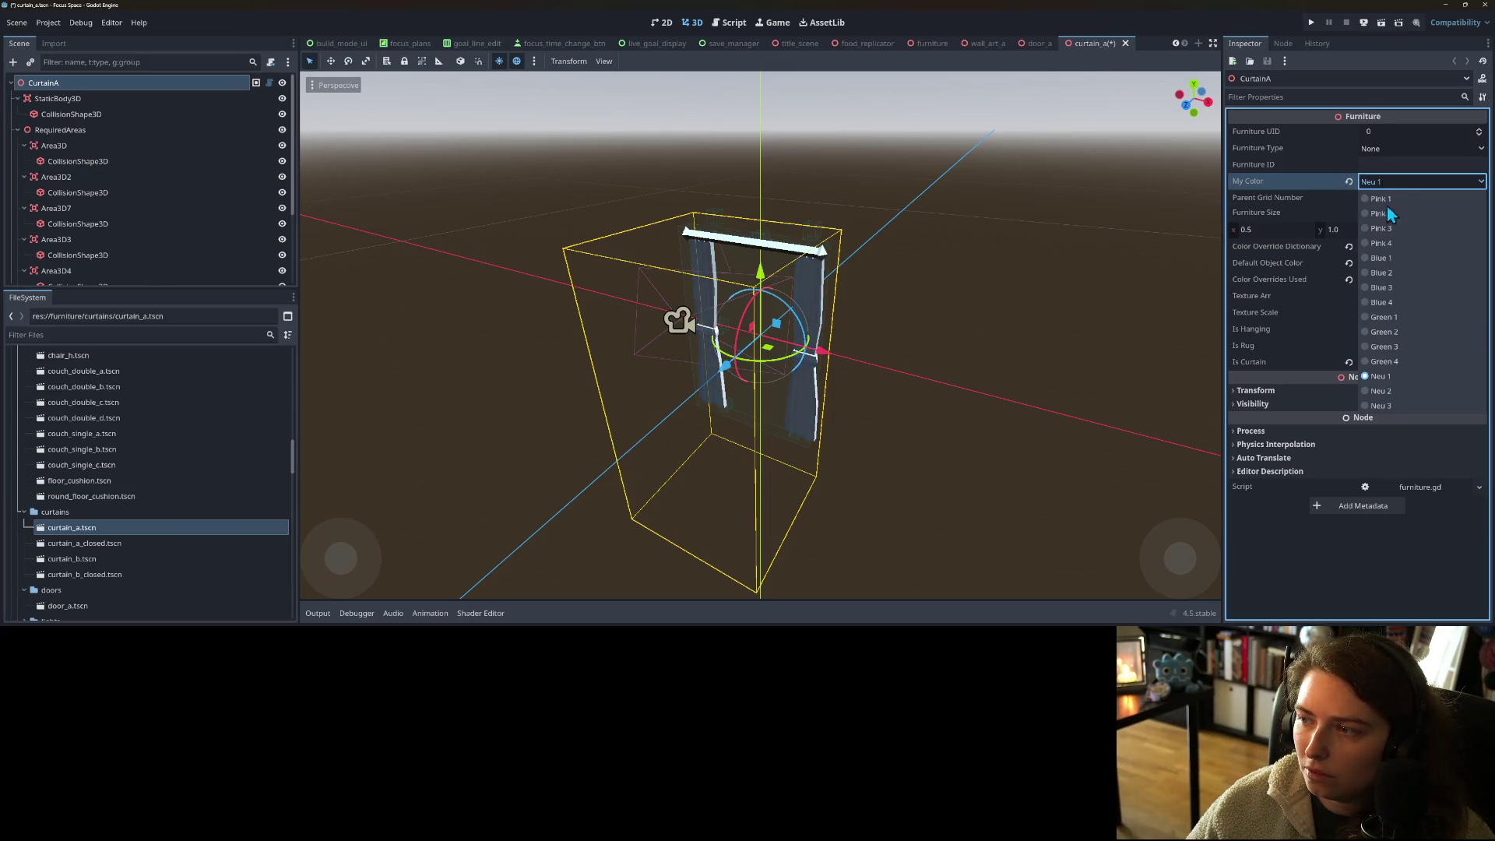
click(1398, 391)
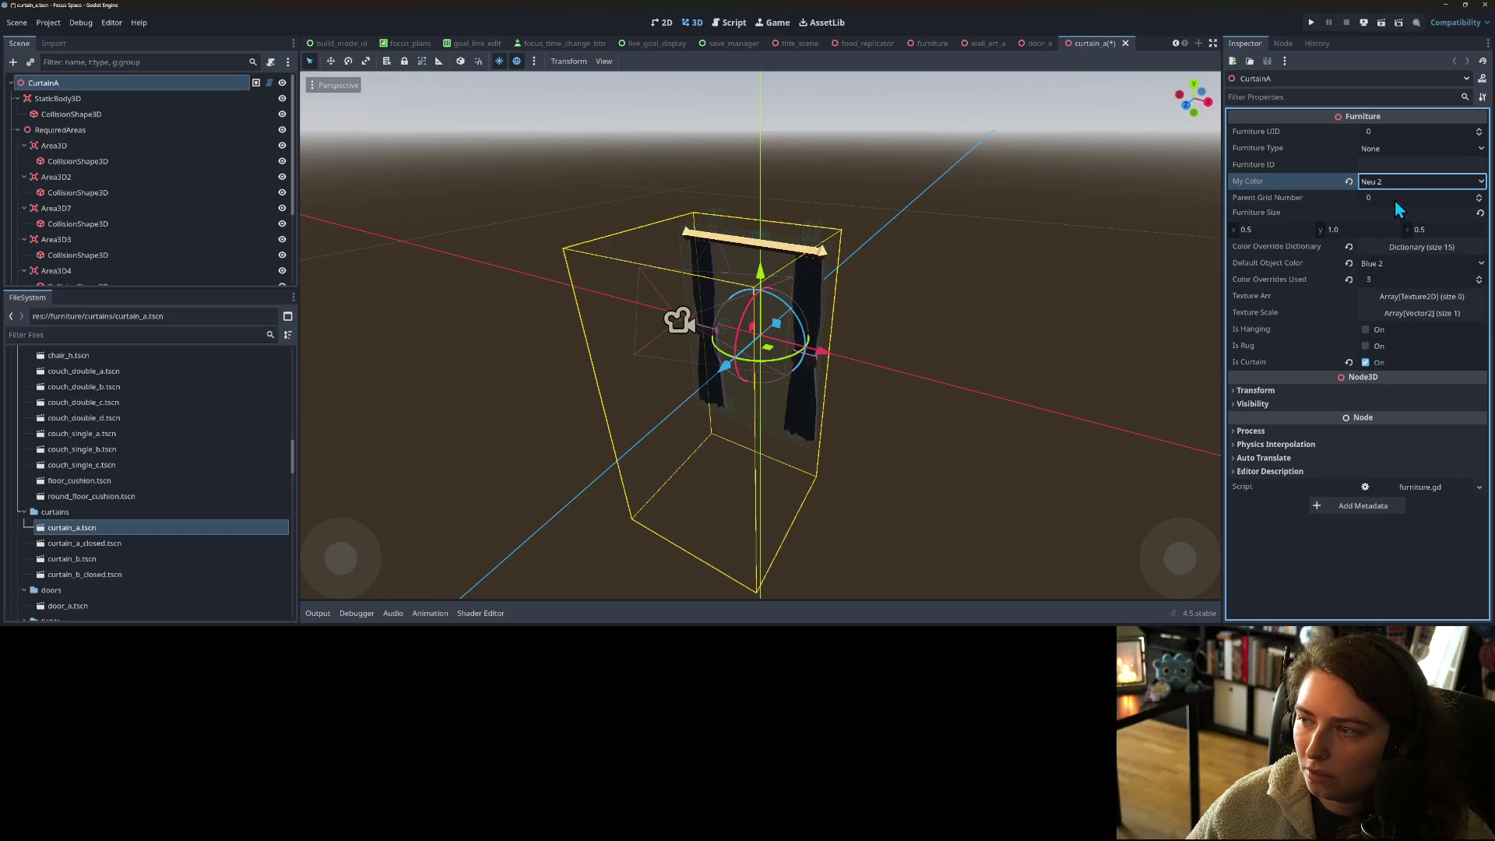
click(1395, 184)
click(1390, 408)
key(ctrl+s)
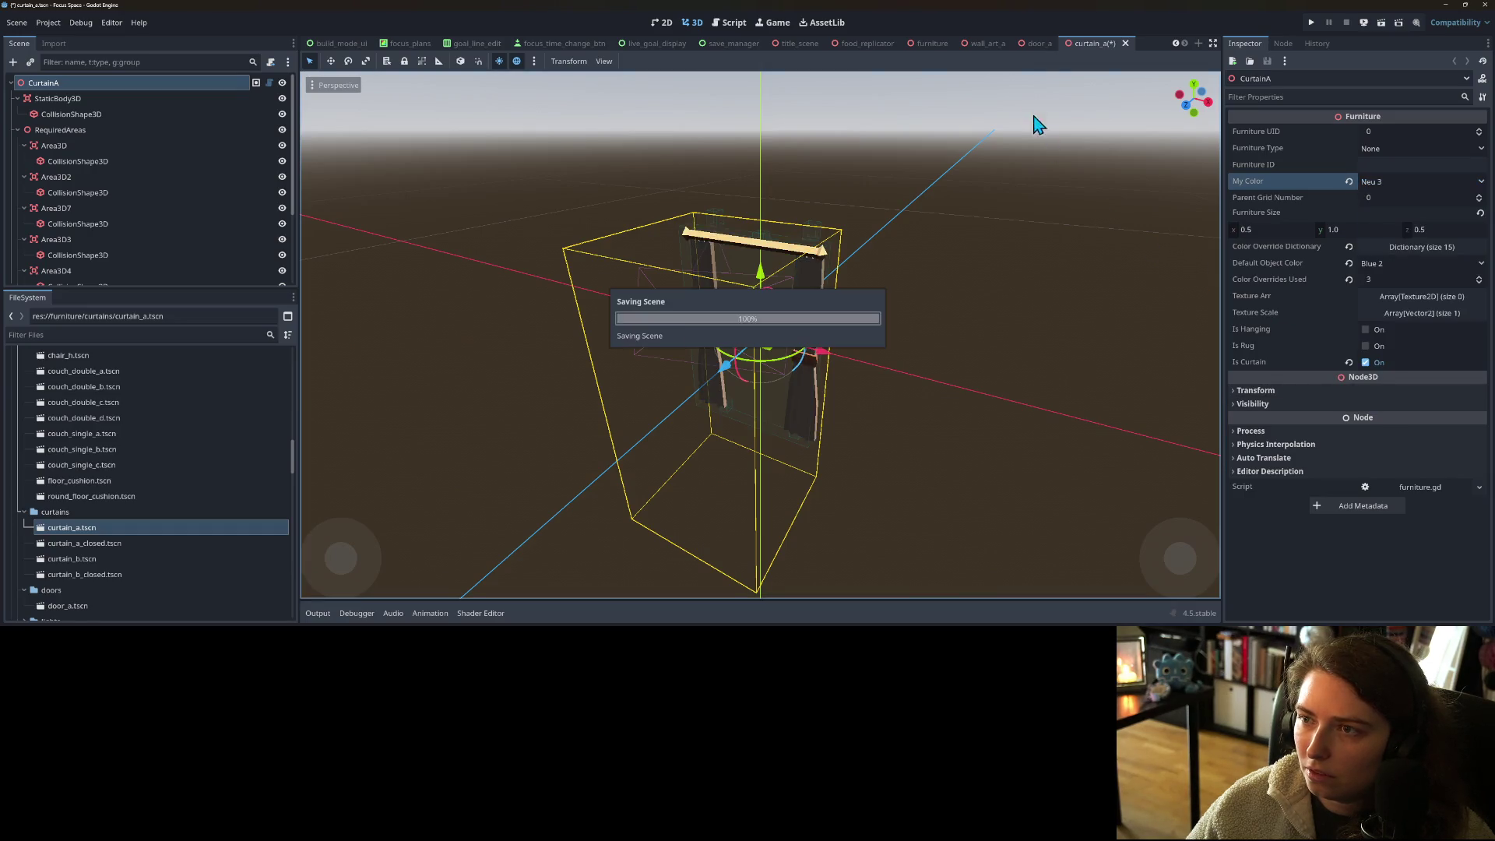
click(873, 44)
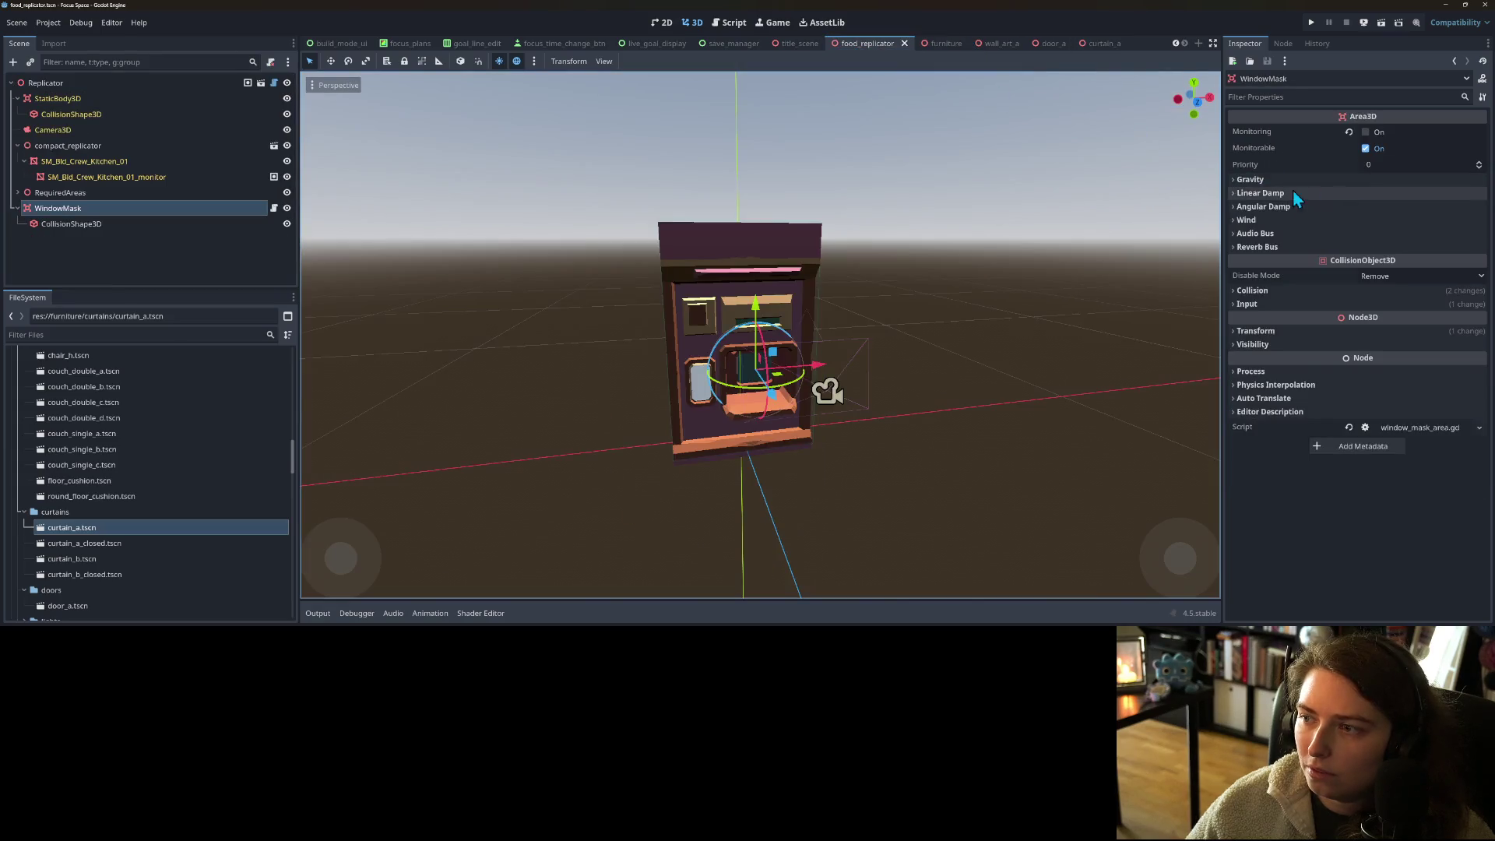
- Reset the Replicator root's Color Override Dictionary to Nil and save the scene
click(95, 100)
click(97, 83)
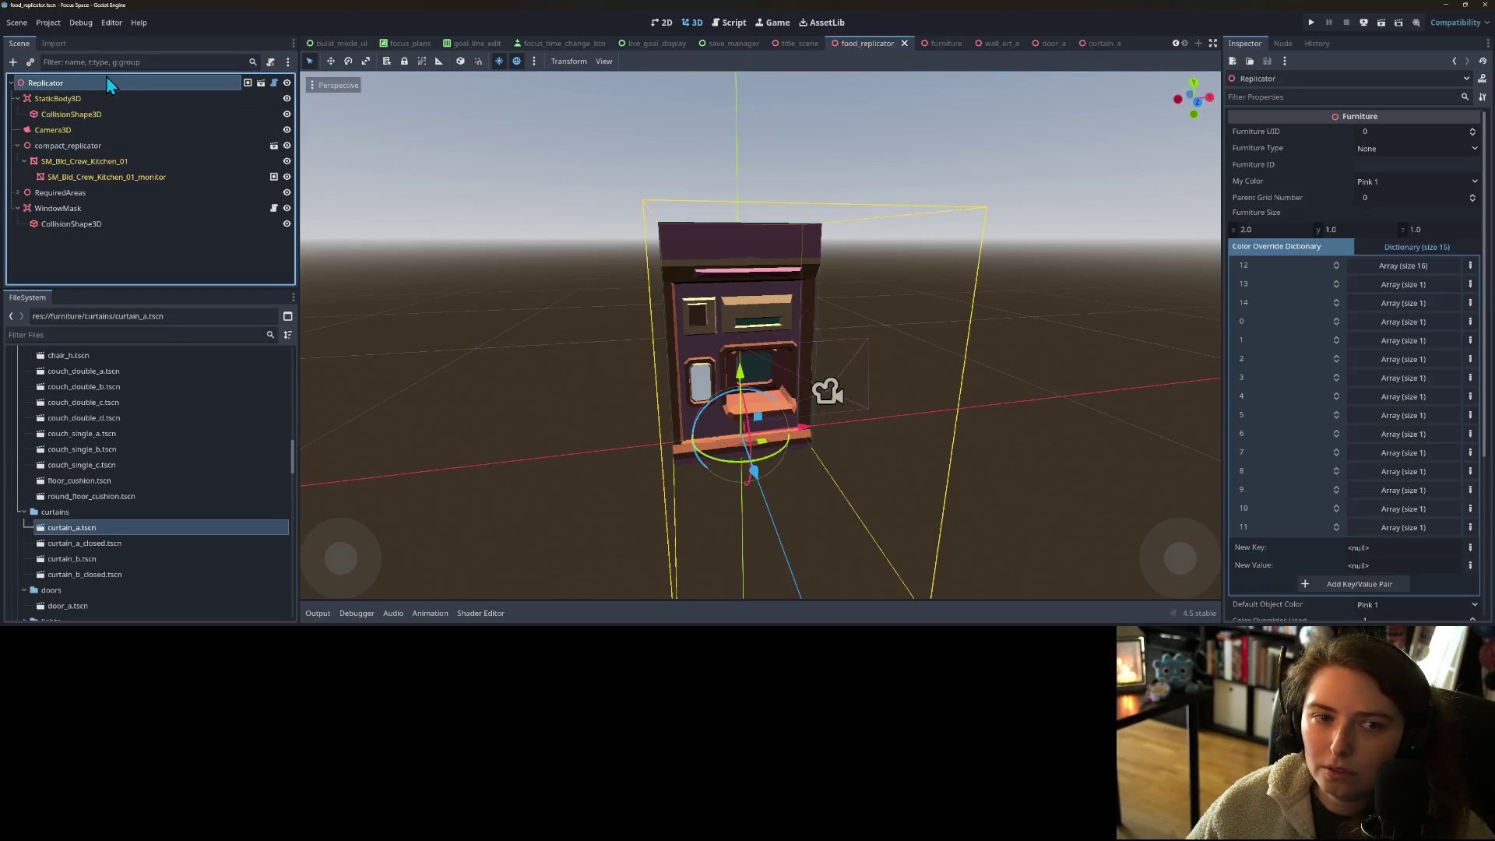
right_click(1262, 249)
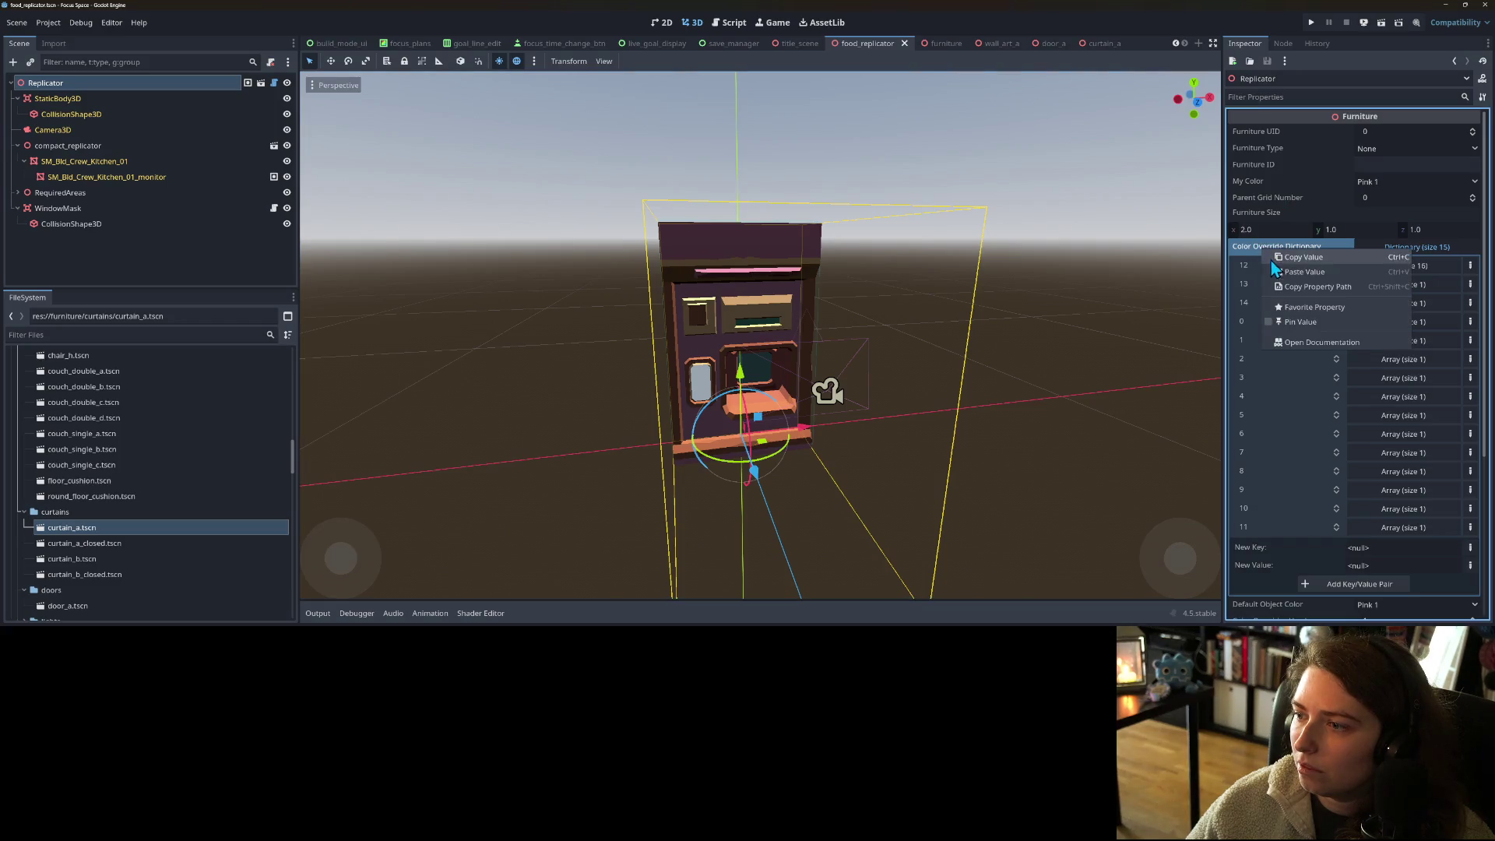
click(1282, 270)
key(ctrl+s)
- Orbit around the replicator and select the RequiredAreas node
drag(901, 349, 814, 329)
scroll(up, 3)
scroll(up, 3)
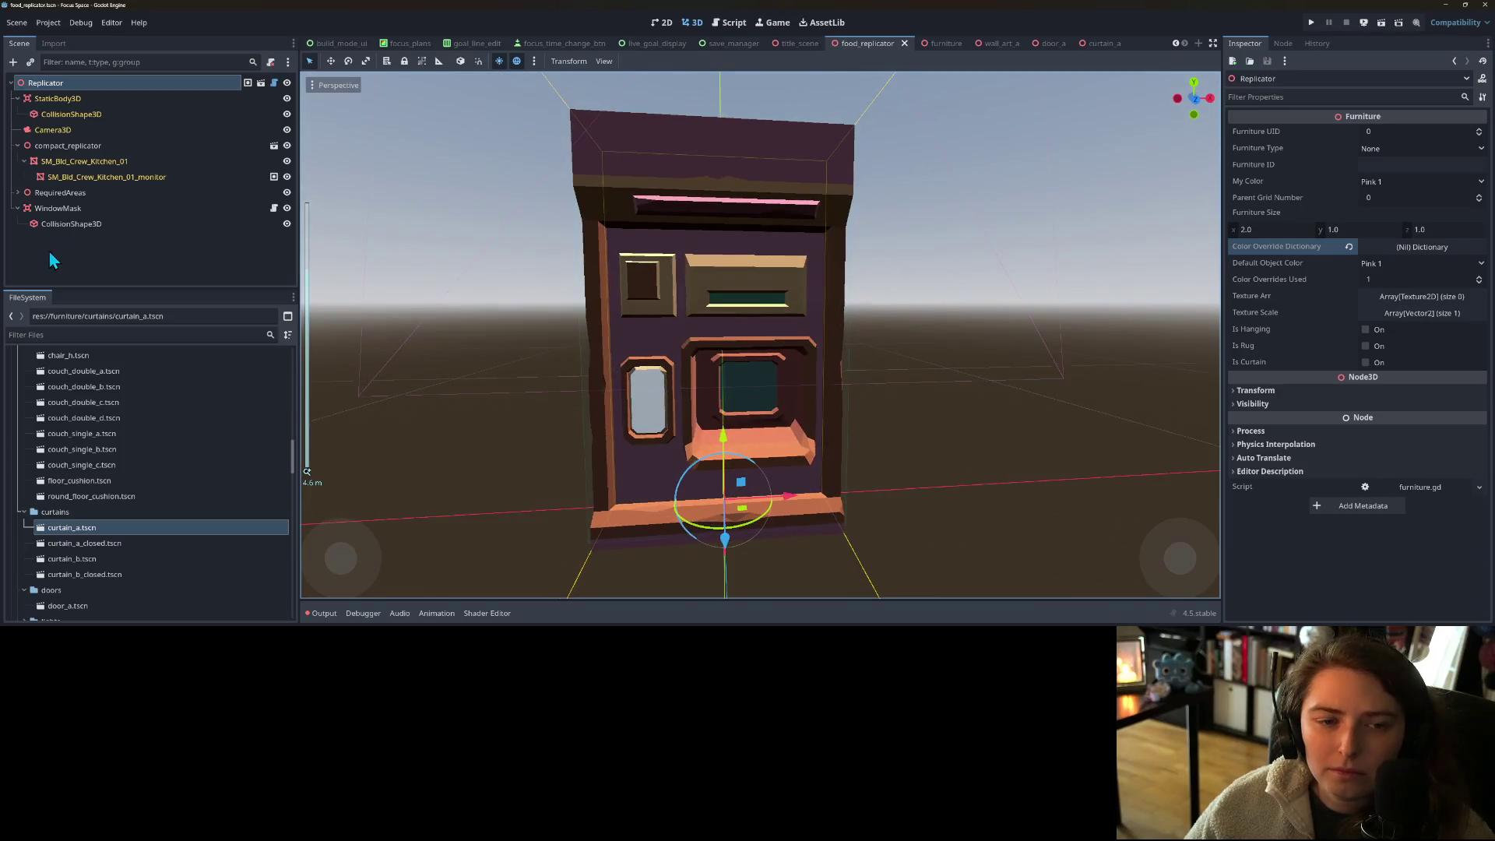
click(109, 212)
click(53, 197)
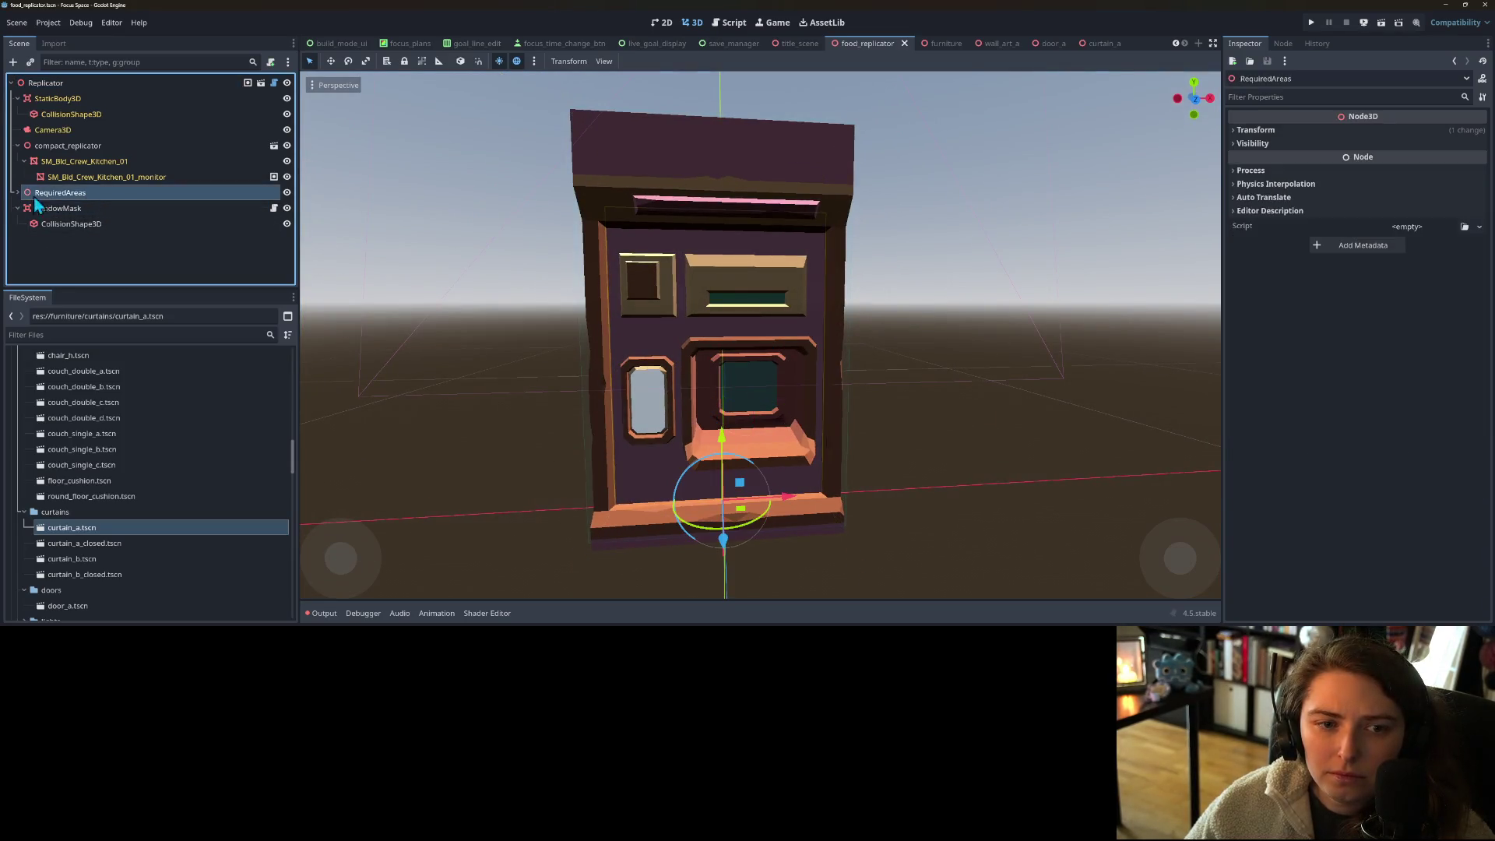
- Expand RequiredAreas and hide the compact_replicator model to see the areas
click(17, 192)
scroll(down, 3)
drag(519, 324, 362, 318)
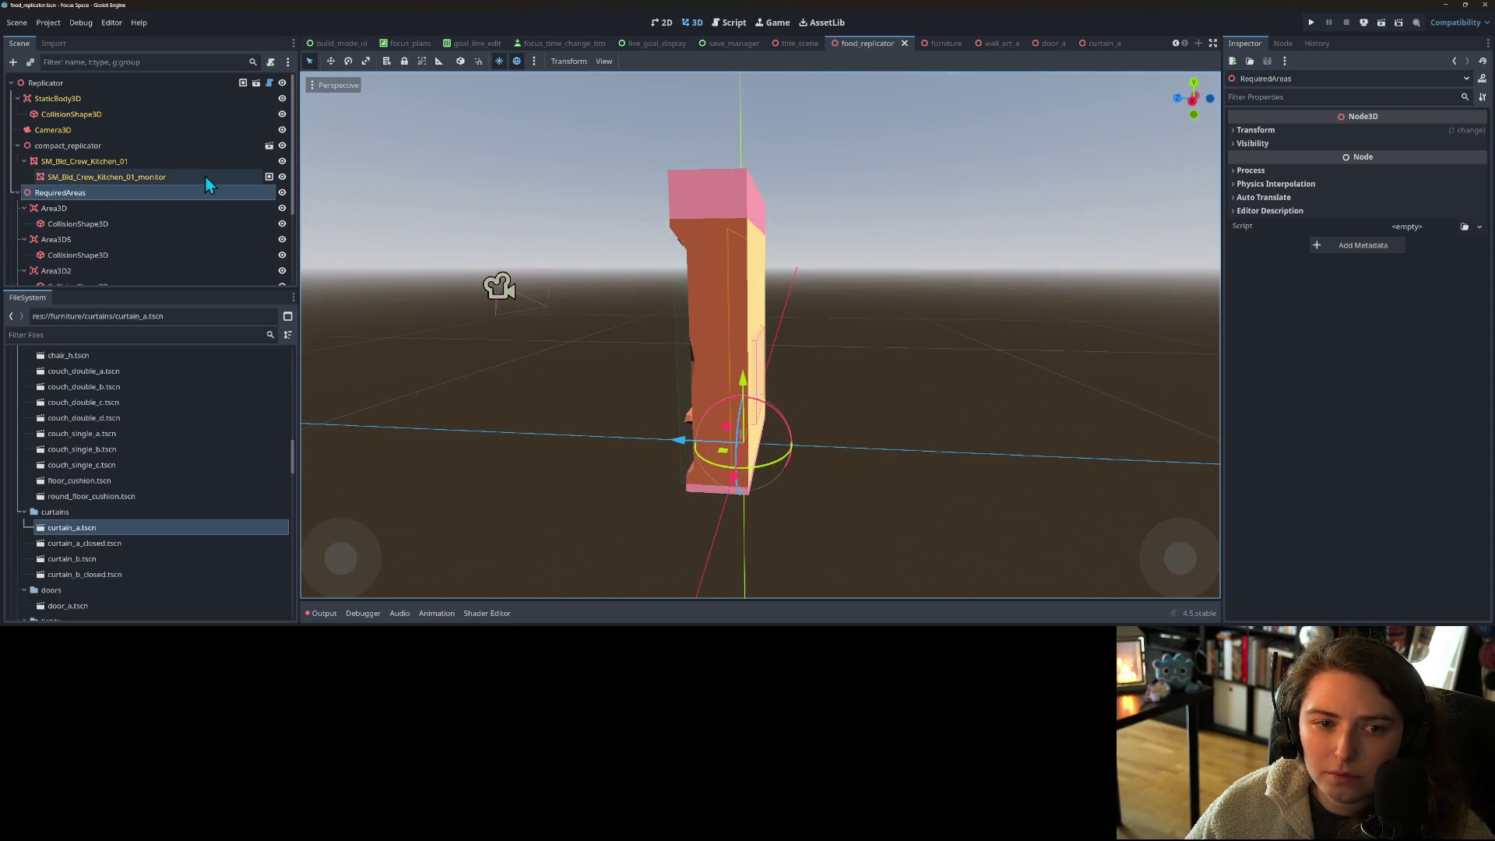
click(282, 145)
drag(530, 340, 768, 361)
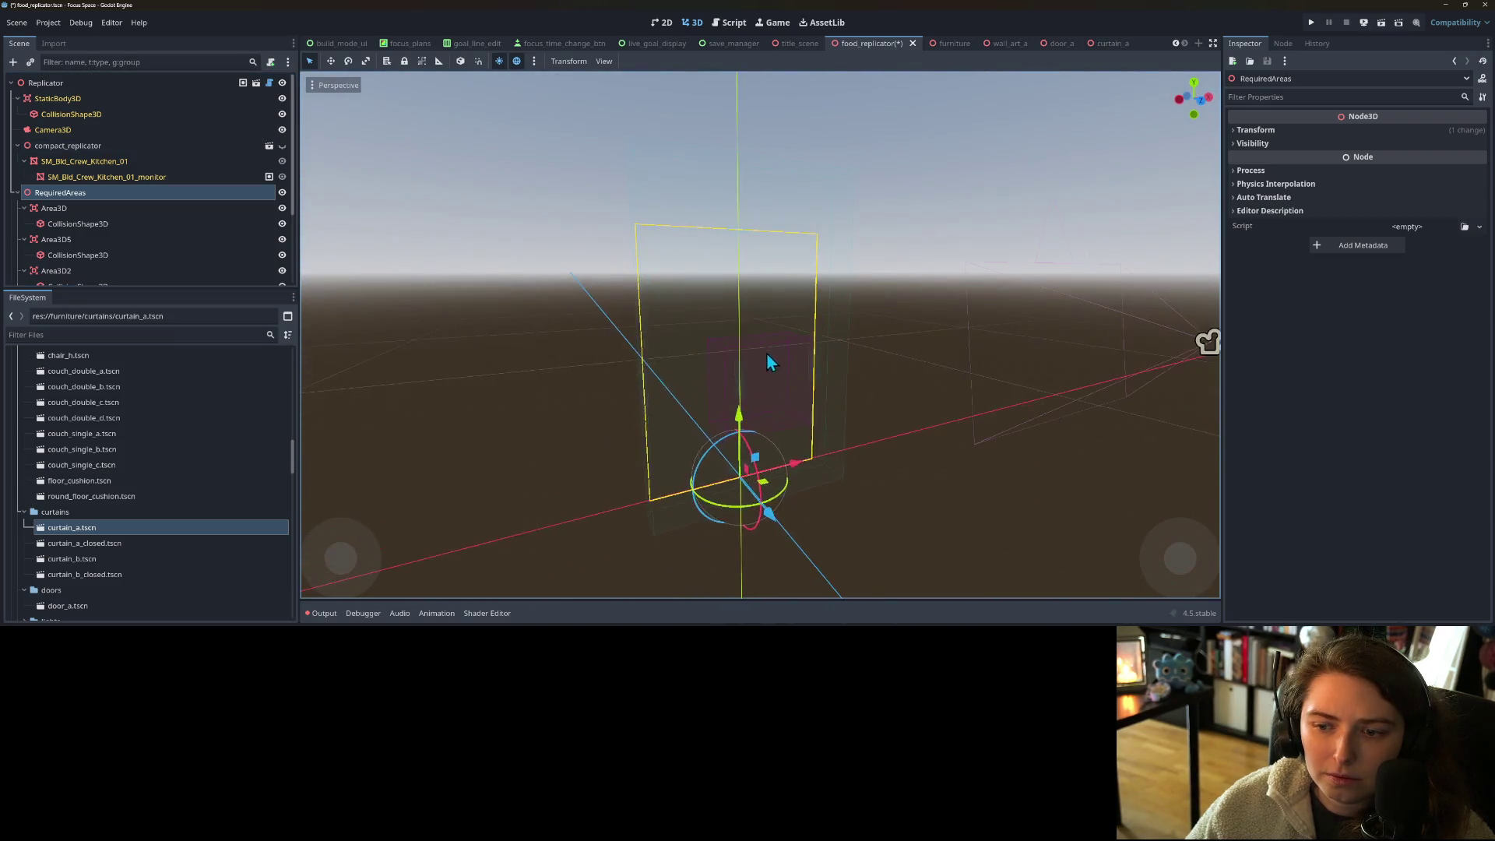
scroll(down, 3)
- Delete Area3D3 and Area3D4 from RequiredAreas and save the food_replicator scene
click(62, 224)
click(62, 255)
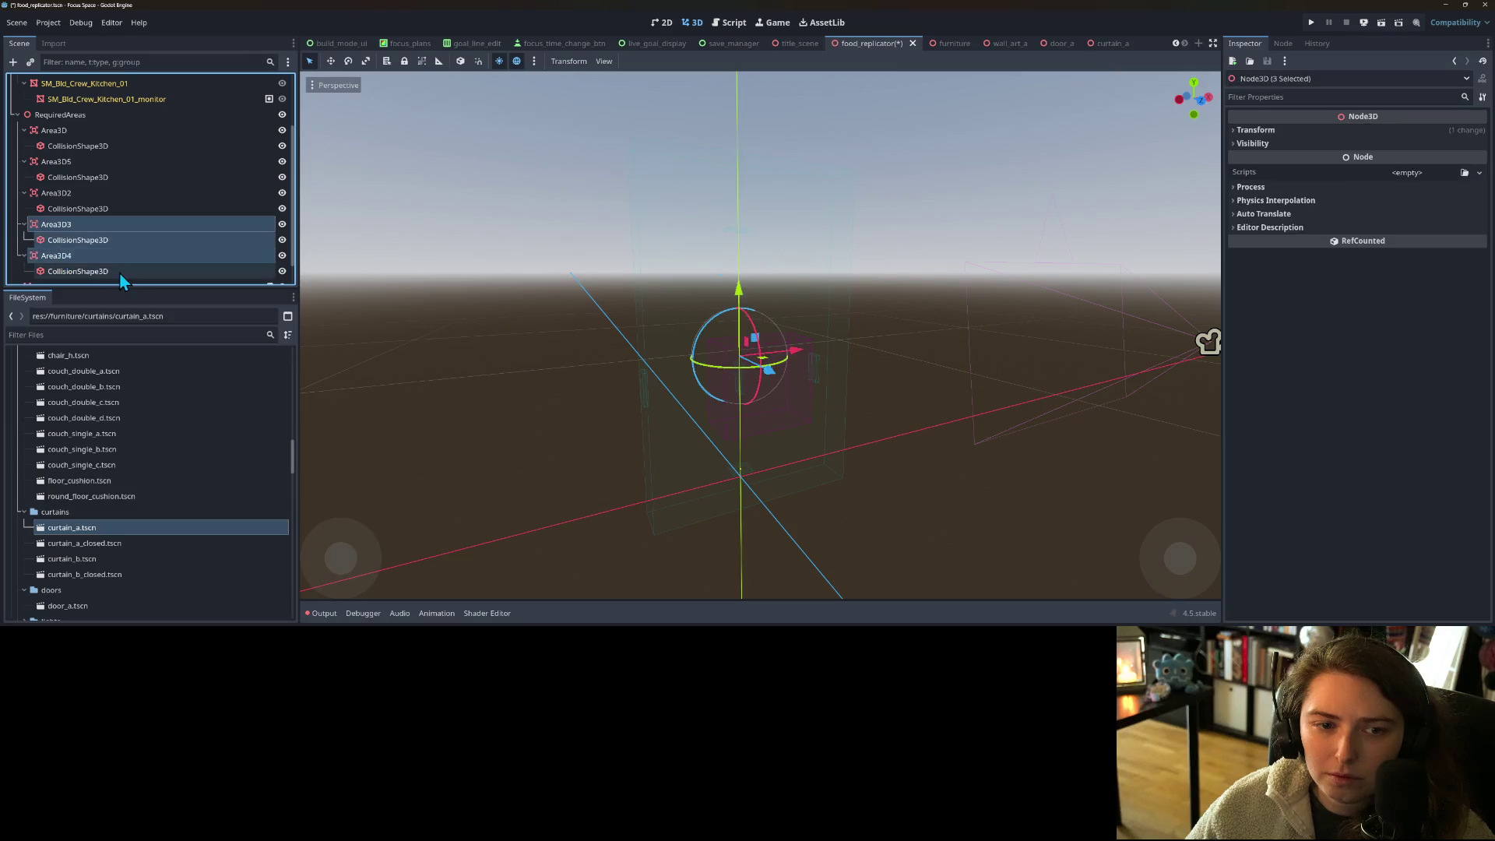
key(Delete)
key(Return)
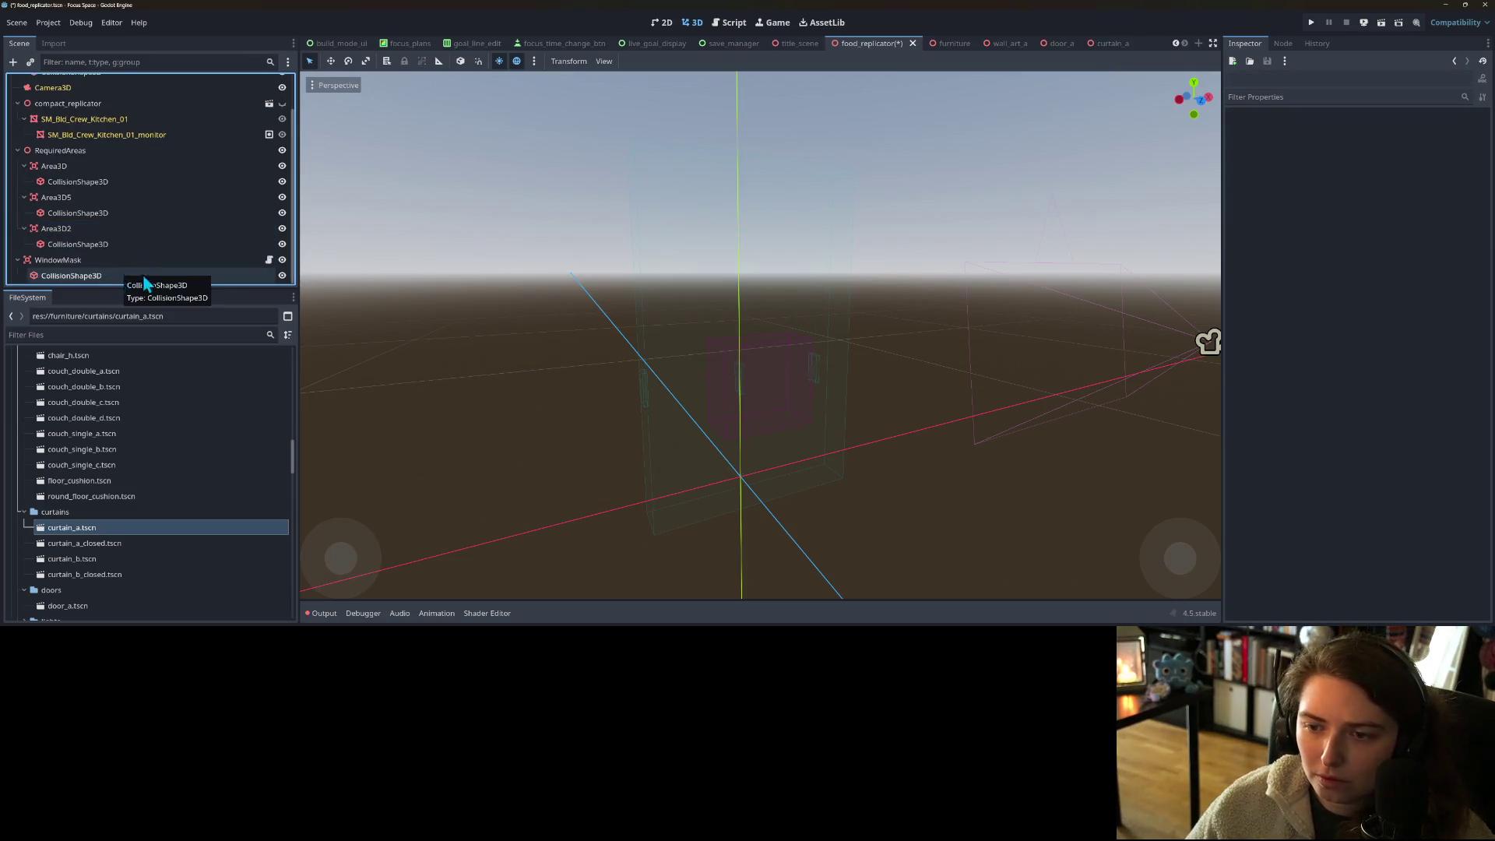
drag(591, 443, 568, 498)
scroll(down, 3)
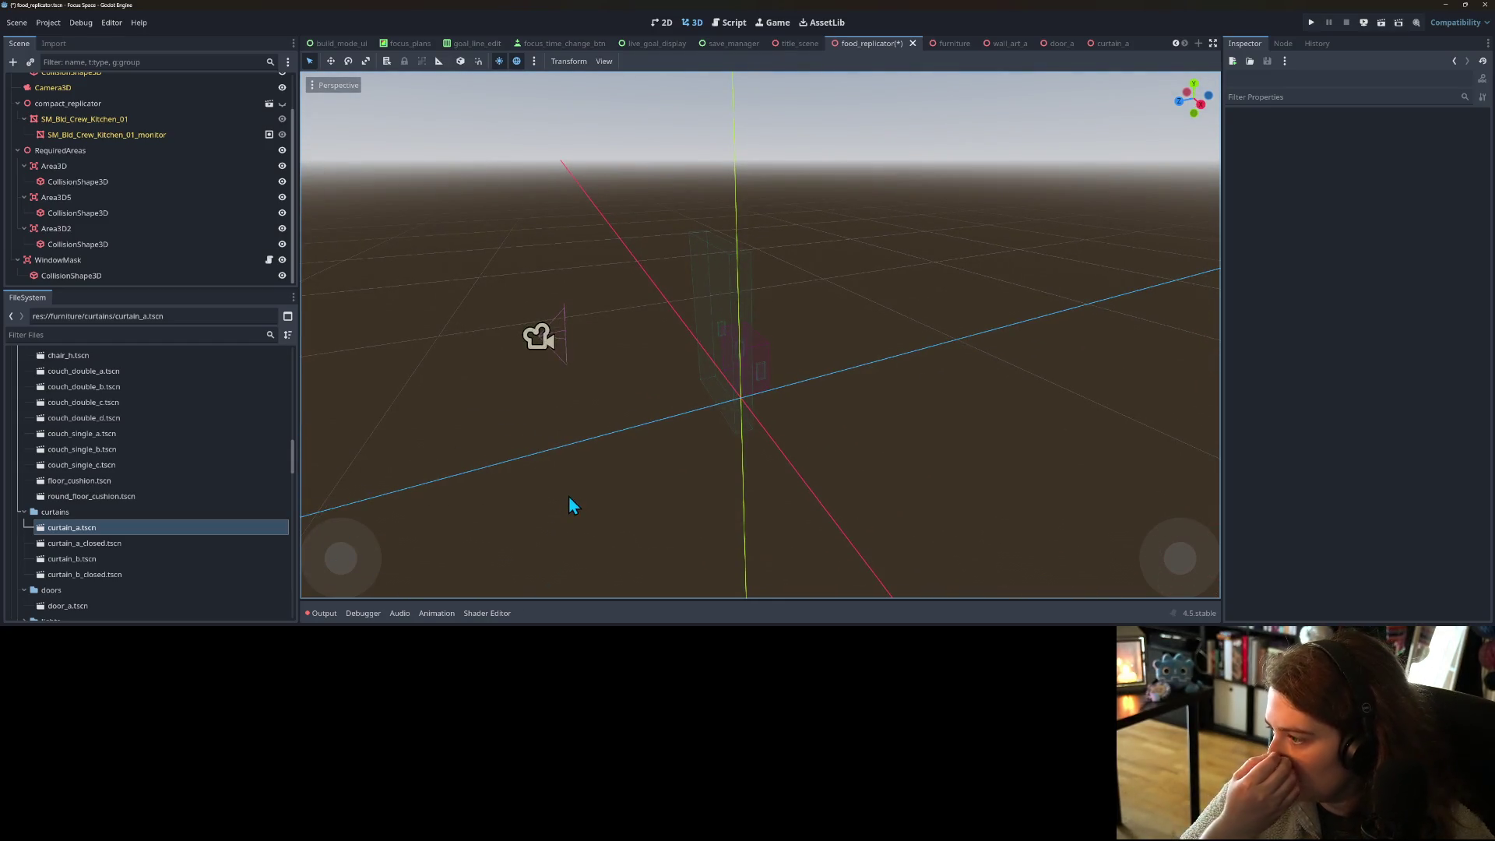
key(ctrl+s)
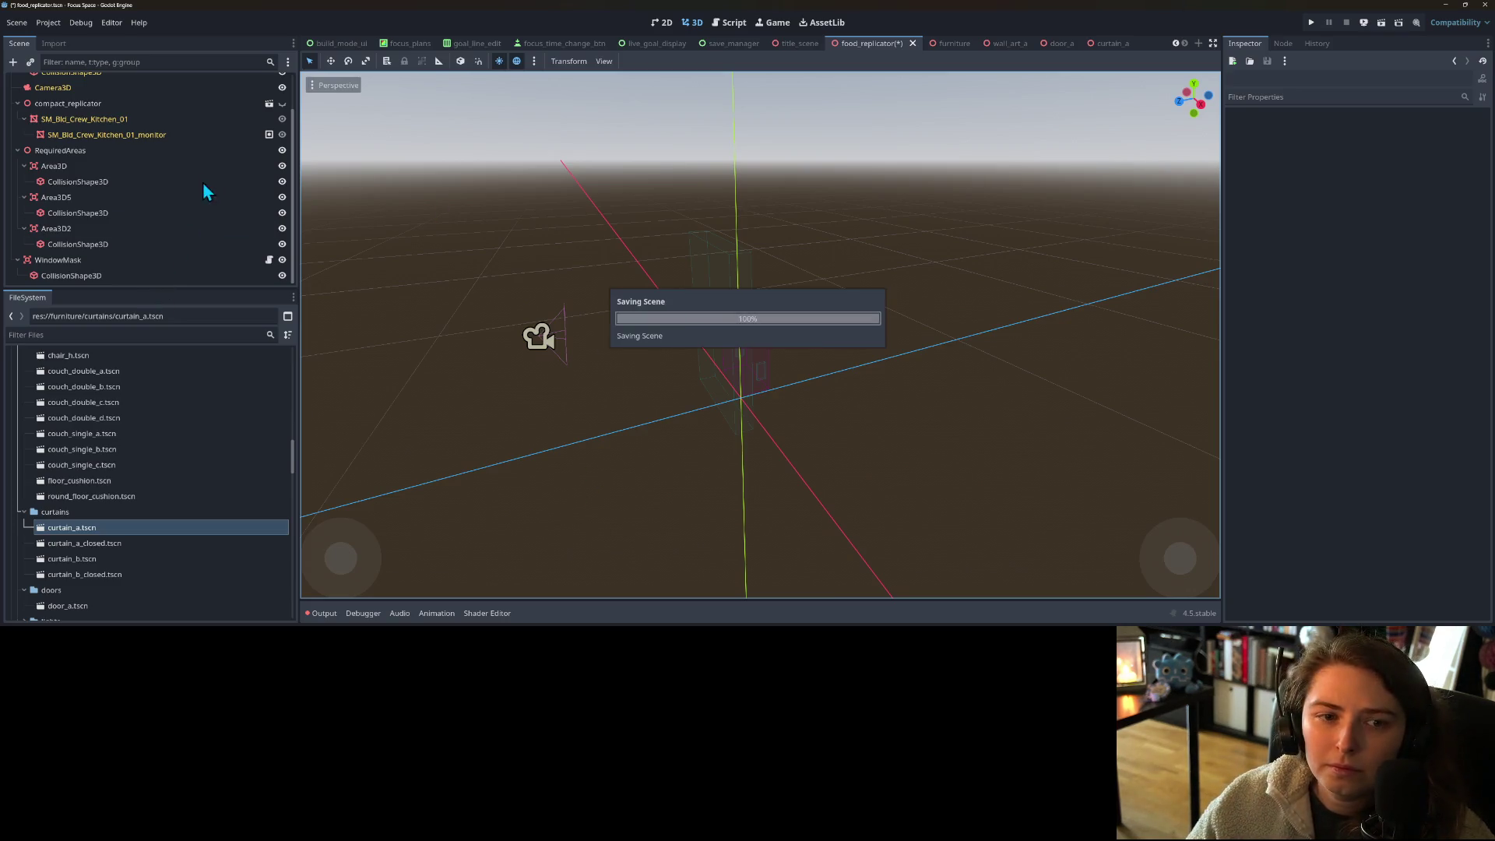
- Unhide the compact_replicator model and save the food_replicator scene
click(282, 104)
drag(489, 419, 511, 270)
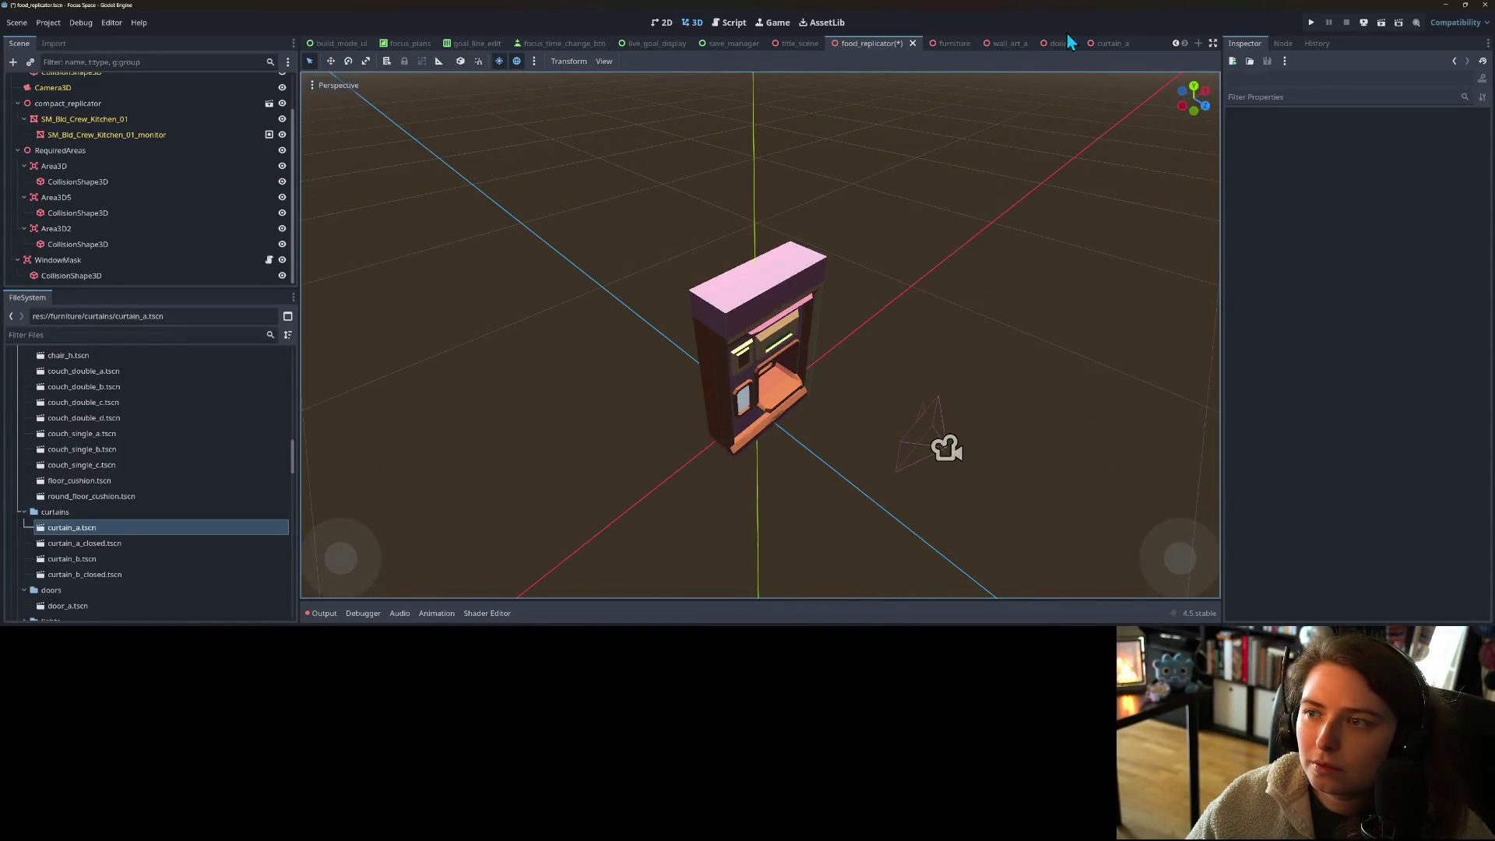
key(ctrl+s)
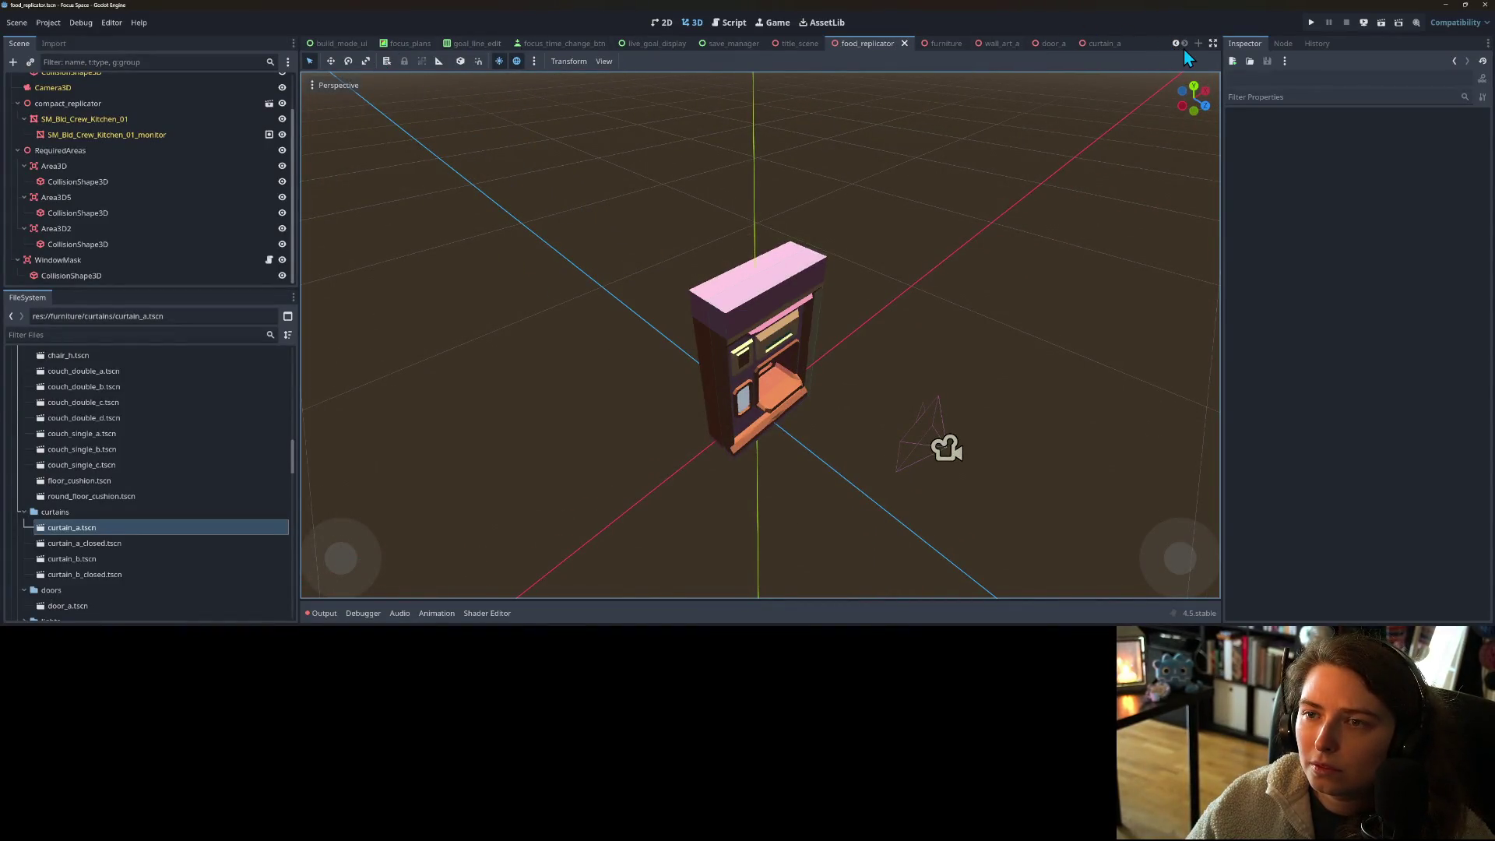
- Switch to the room scene and select its GridSystem node
click(1176, 44)
click(1176, 44)
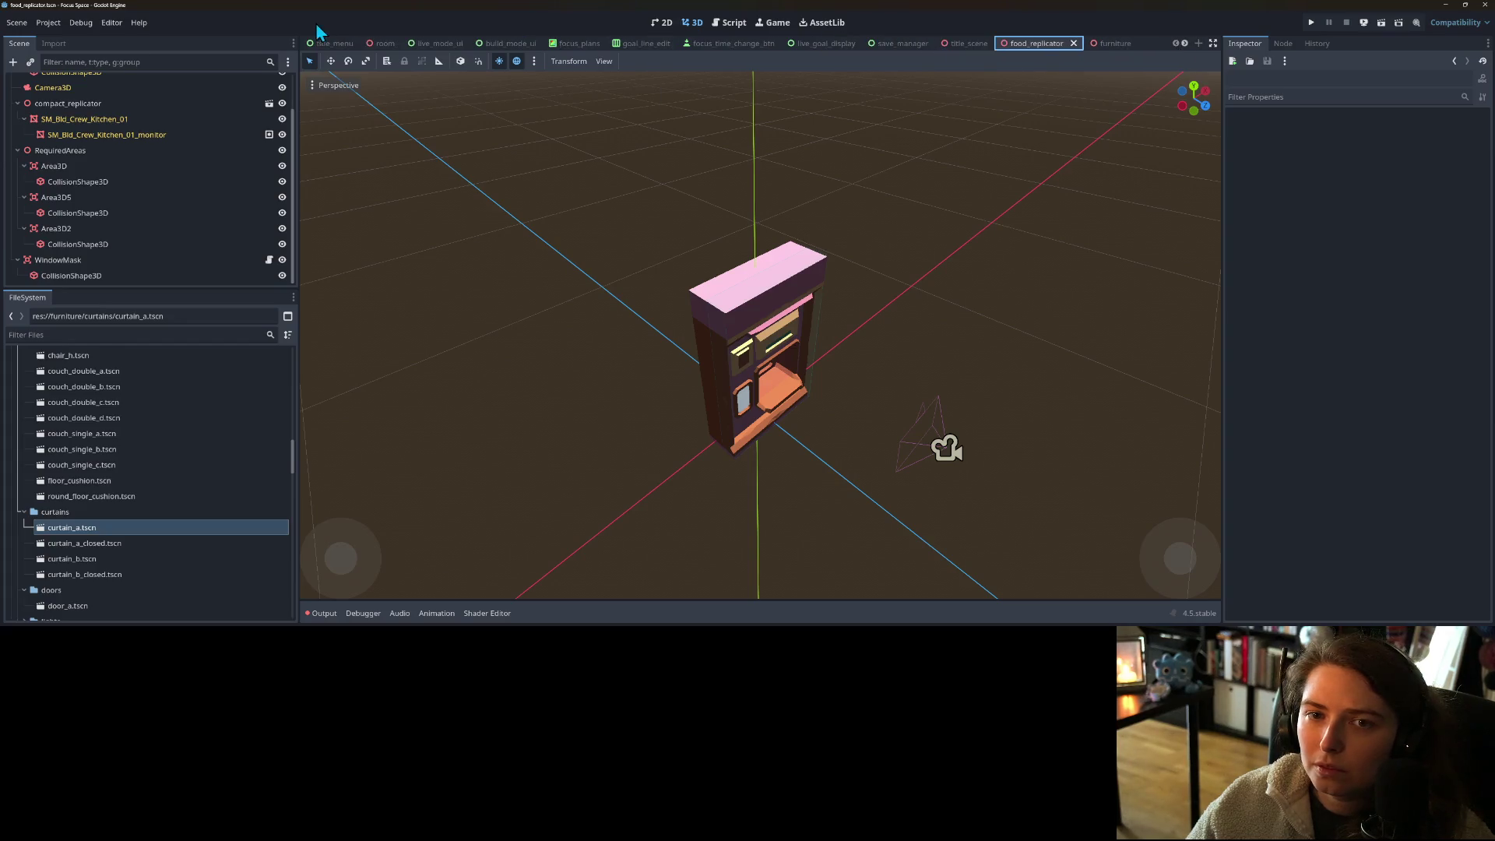
click(382, 43)
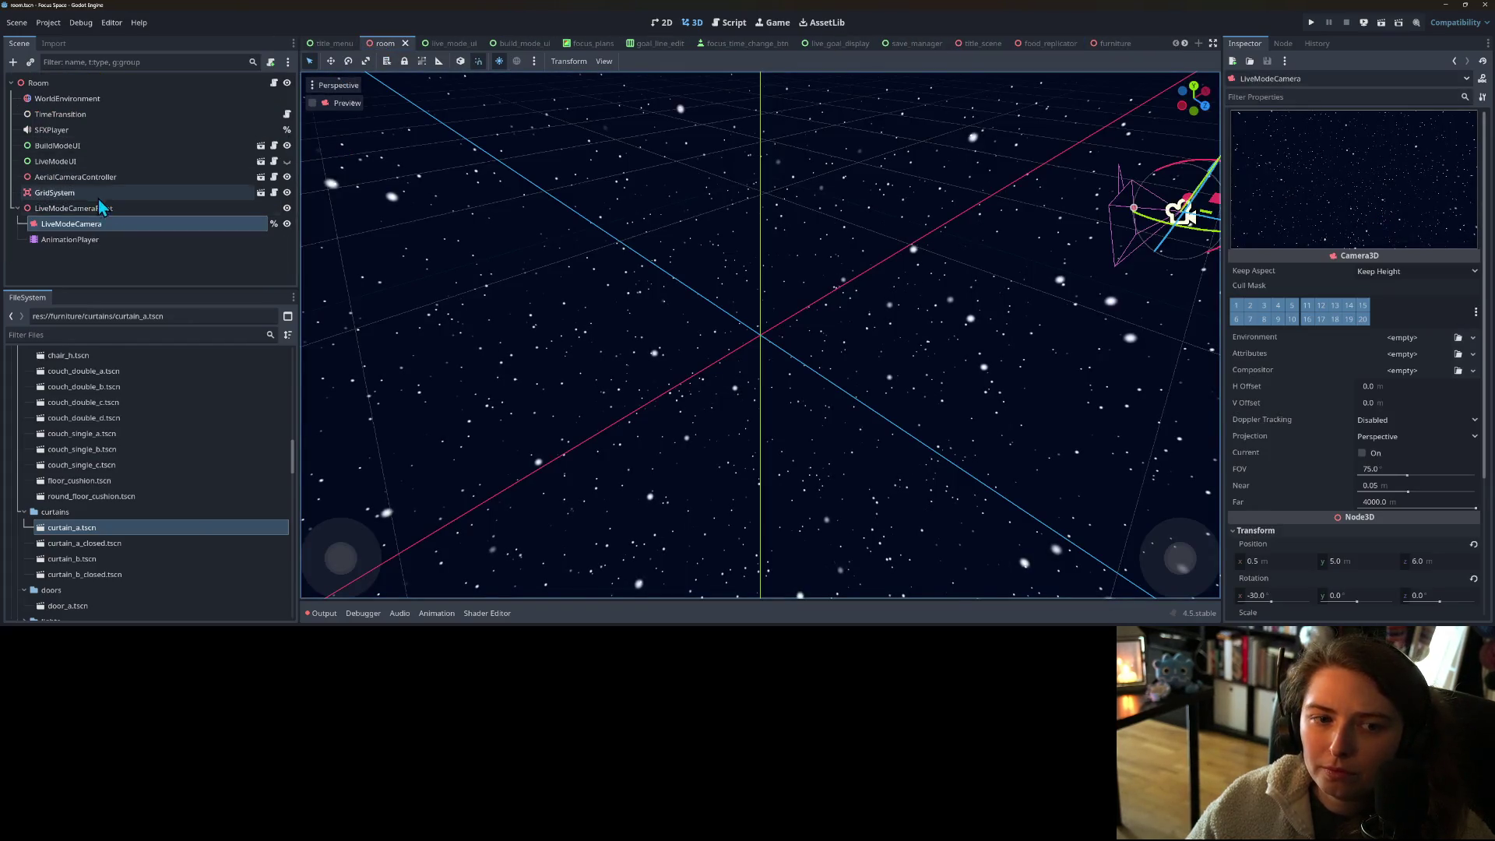
click(99, 193)
scroll(down, 3)
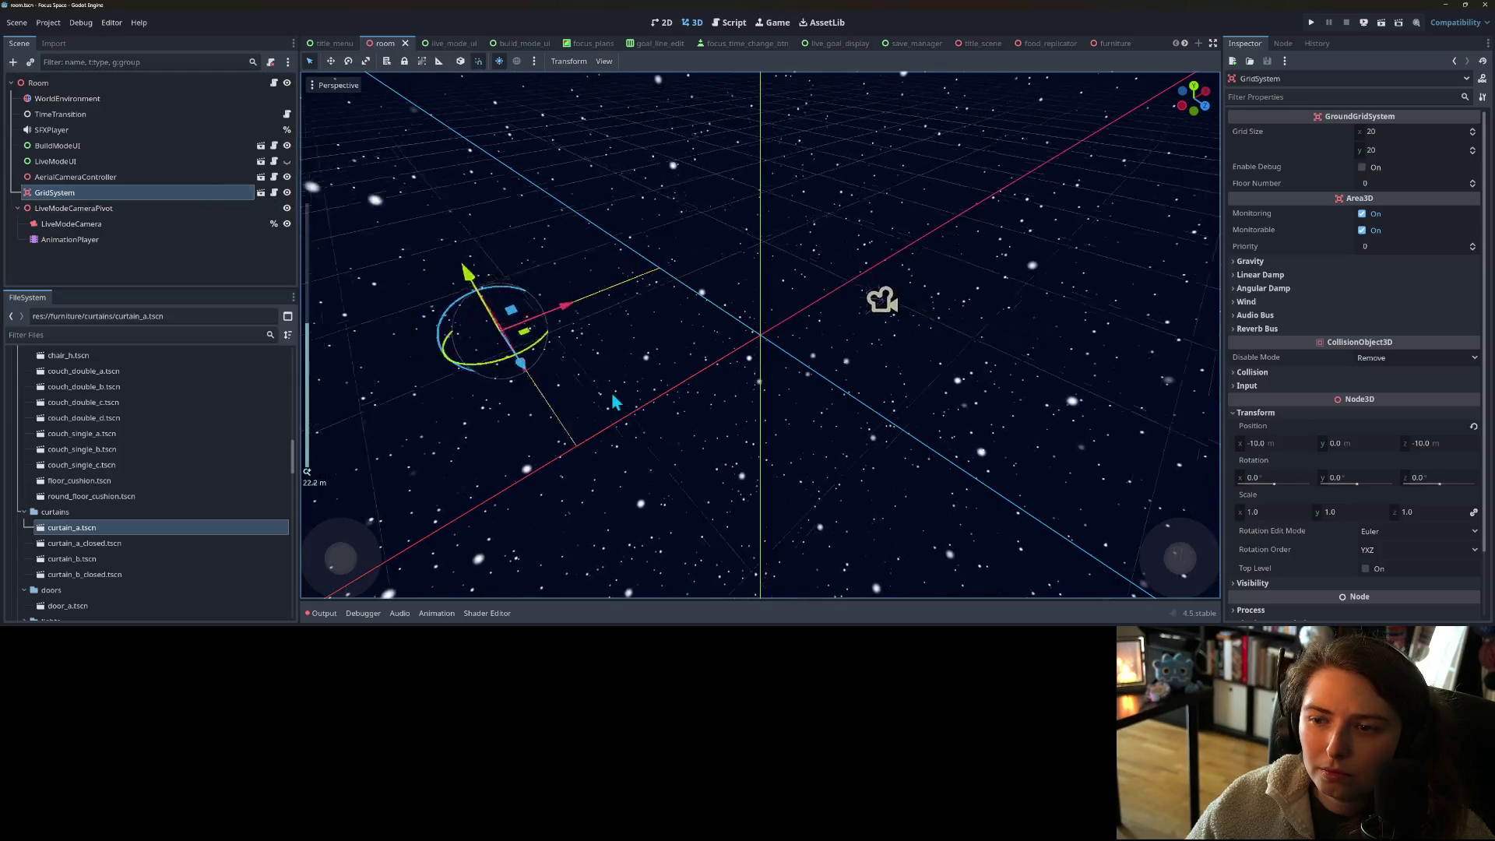
drag(612, 400, 524, 430)
scroll(up, 3)
drag(653, 423, 731, 408)
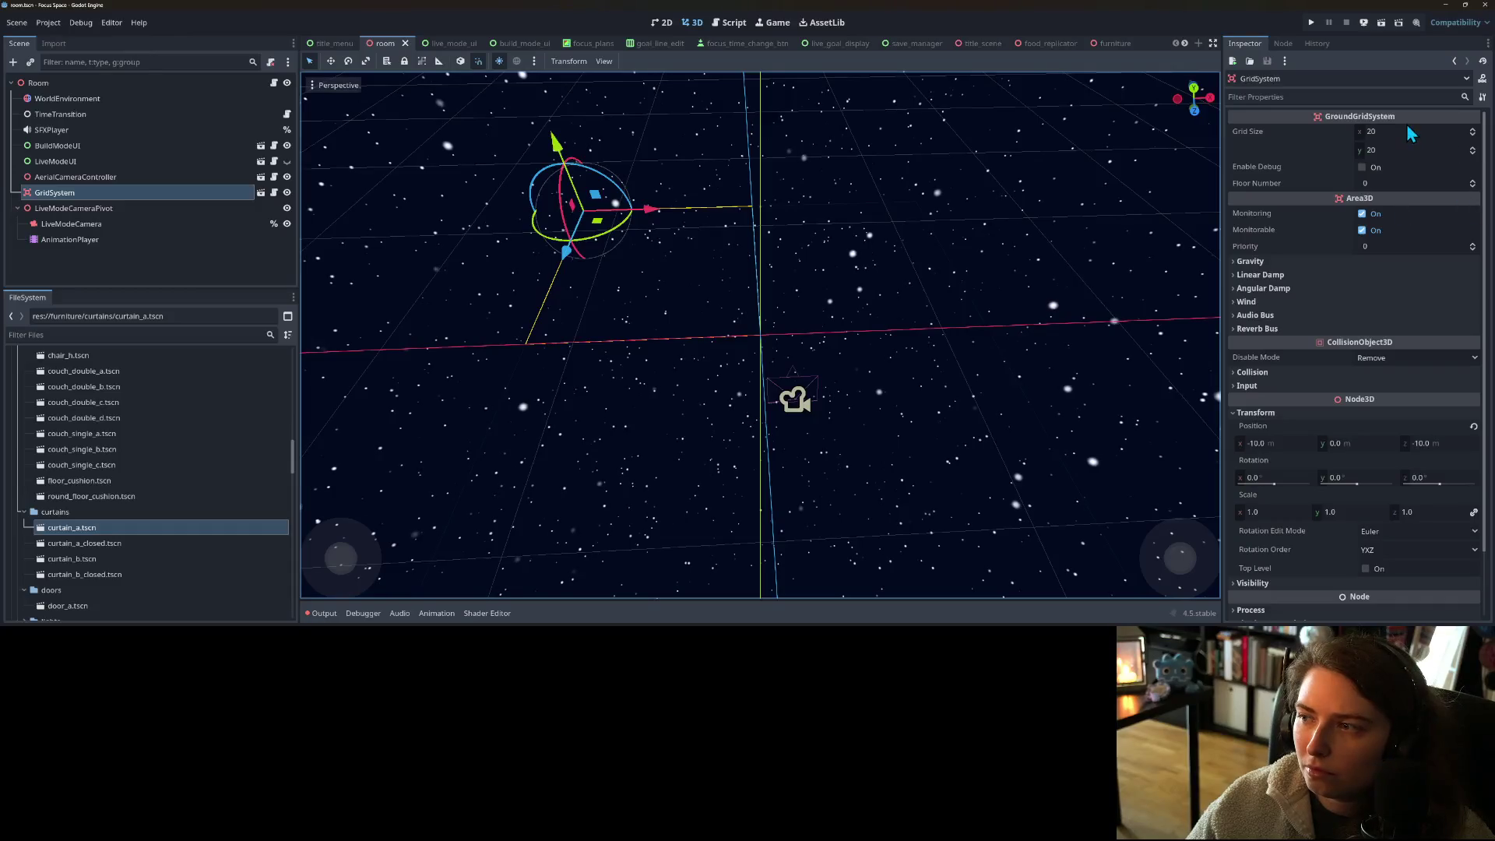
- Set GridSystem's Grid Size to 40 by 40, save the room, and run the project
click(1403, 131)
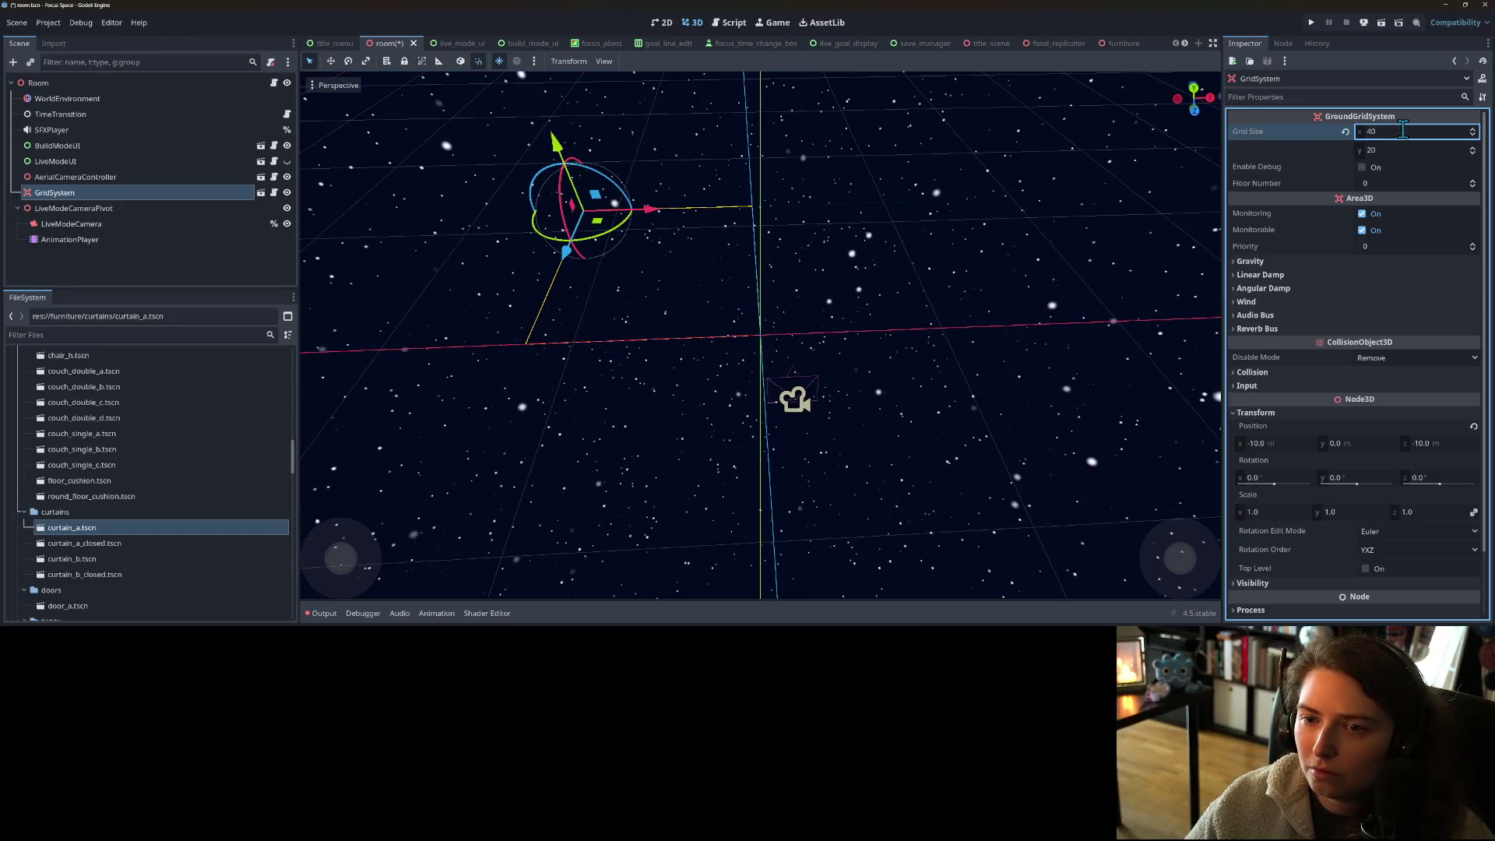
click(1391, 151)
text(40)
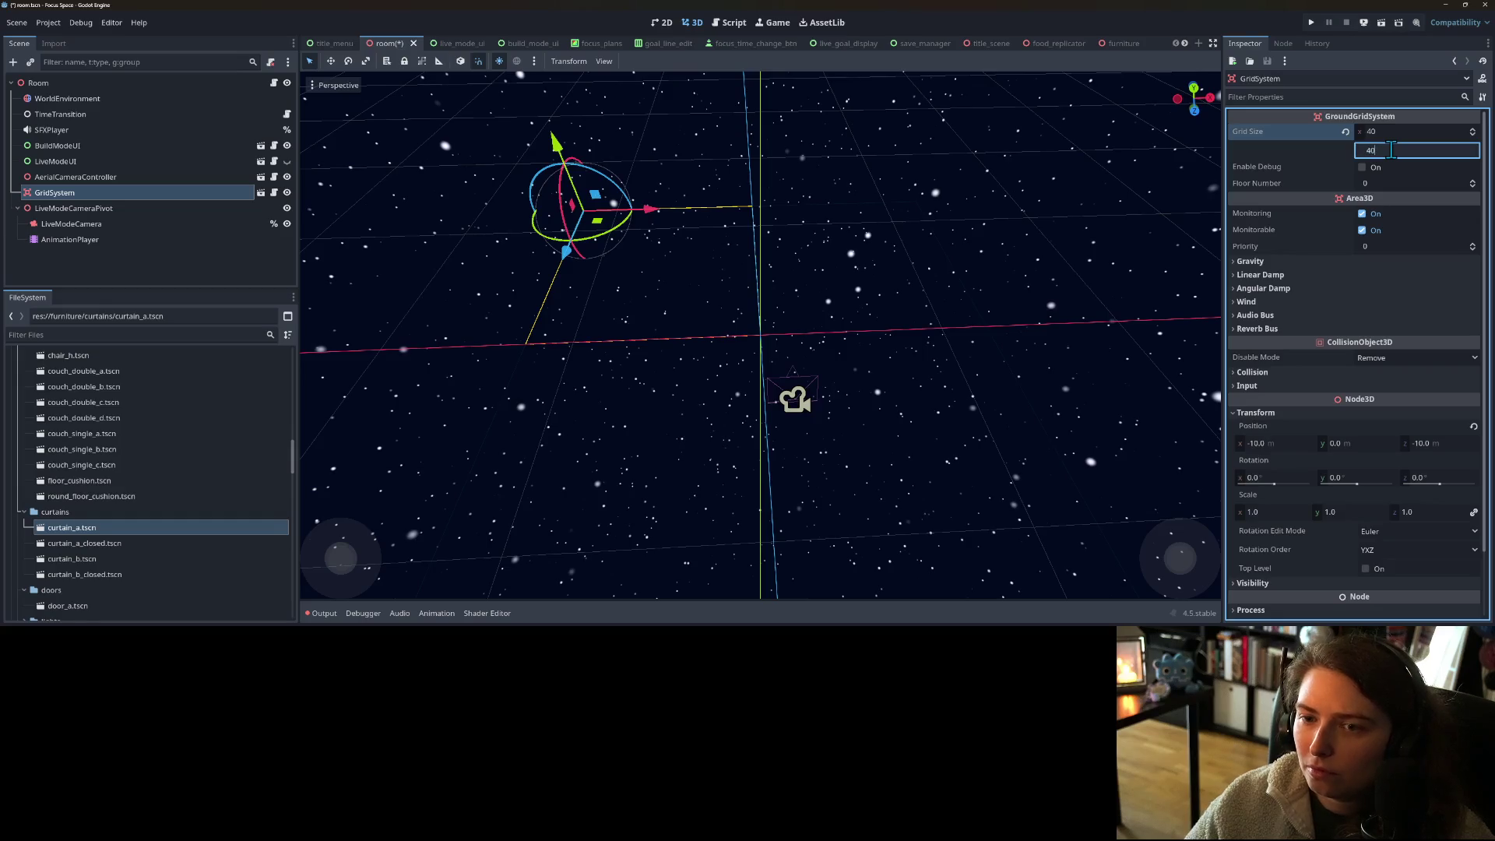
scroll(down, 3)
scroll(up, 3)
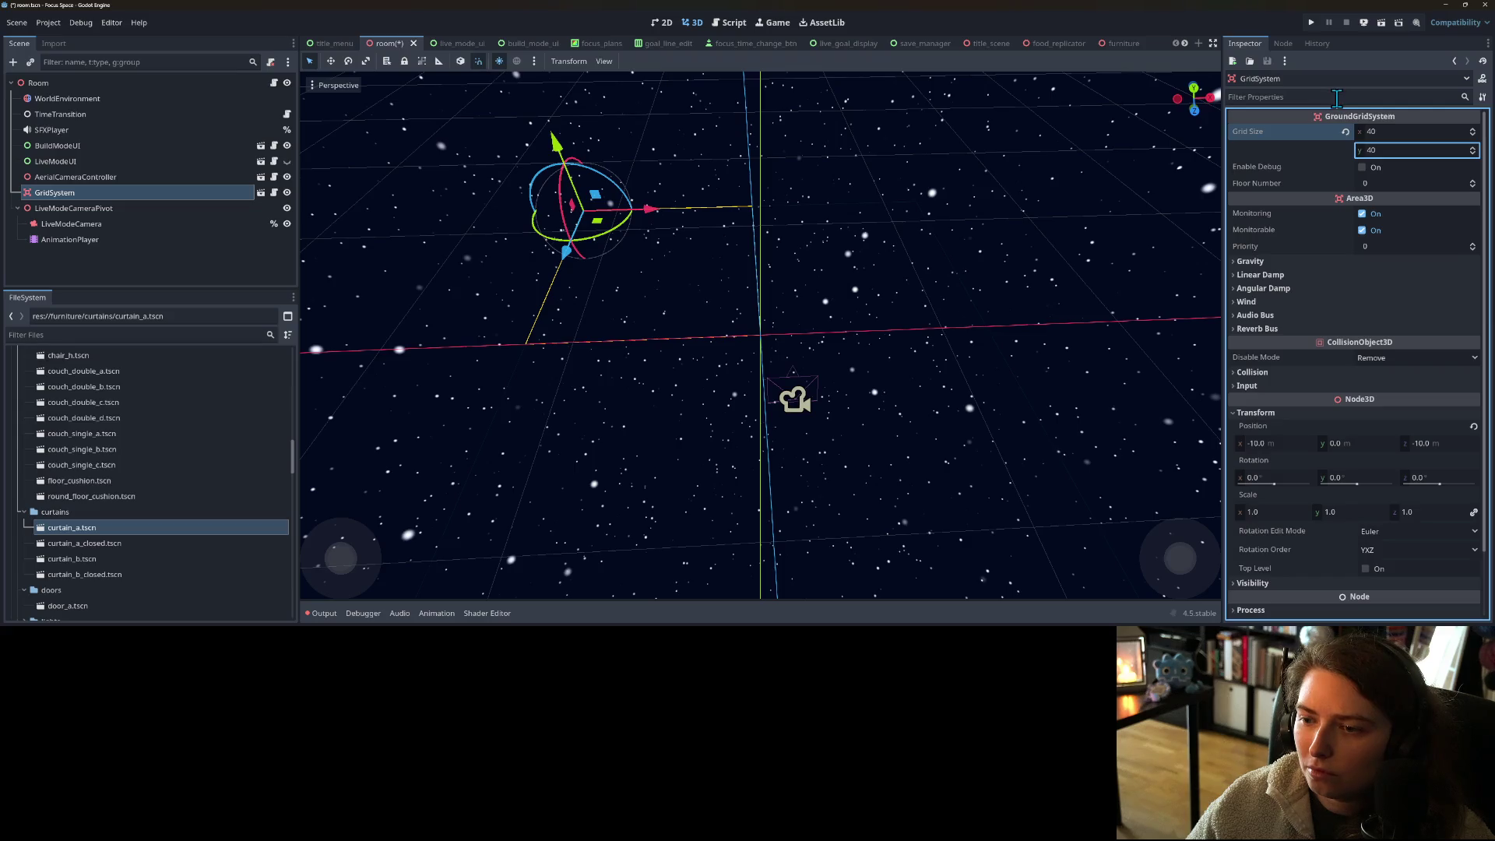
key(ctrl+s)
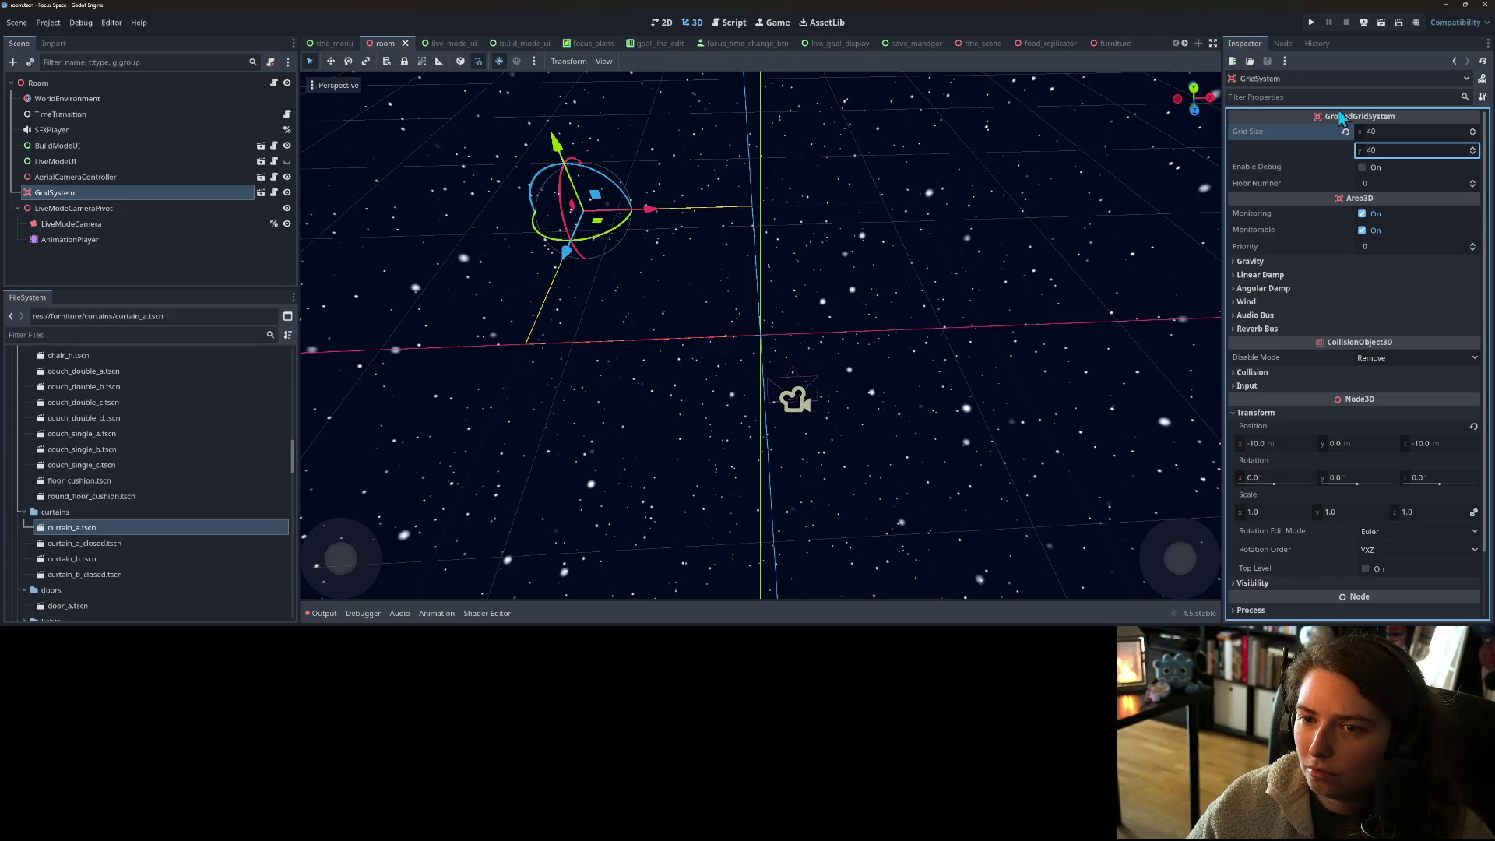
click(1313, 25)
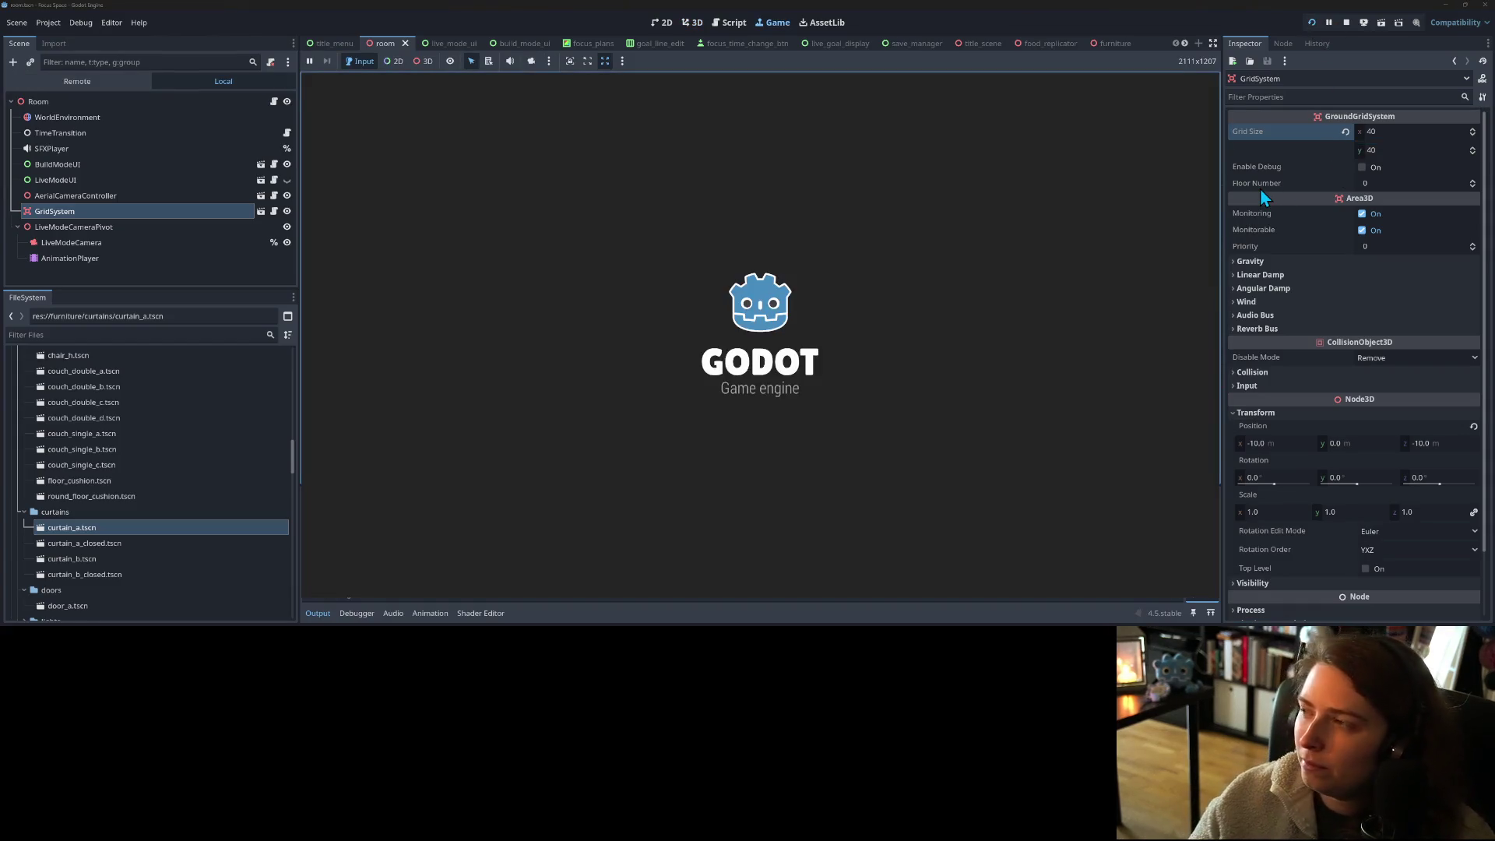
- Start the game and load a saved room, hitting the furniture.gd line 228 error
click(755, 305)
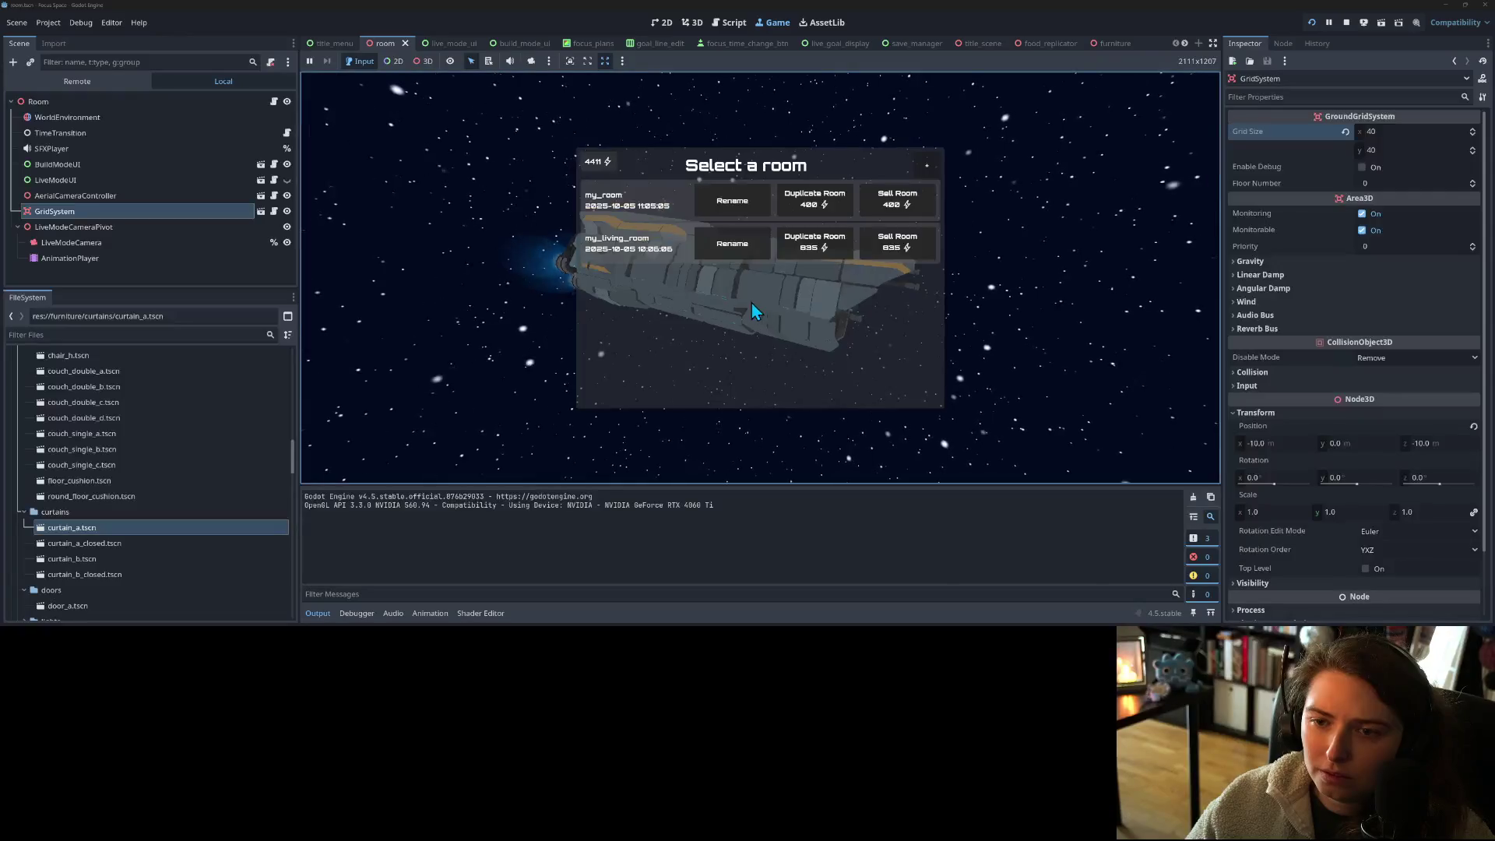
click(641, 206)
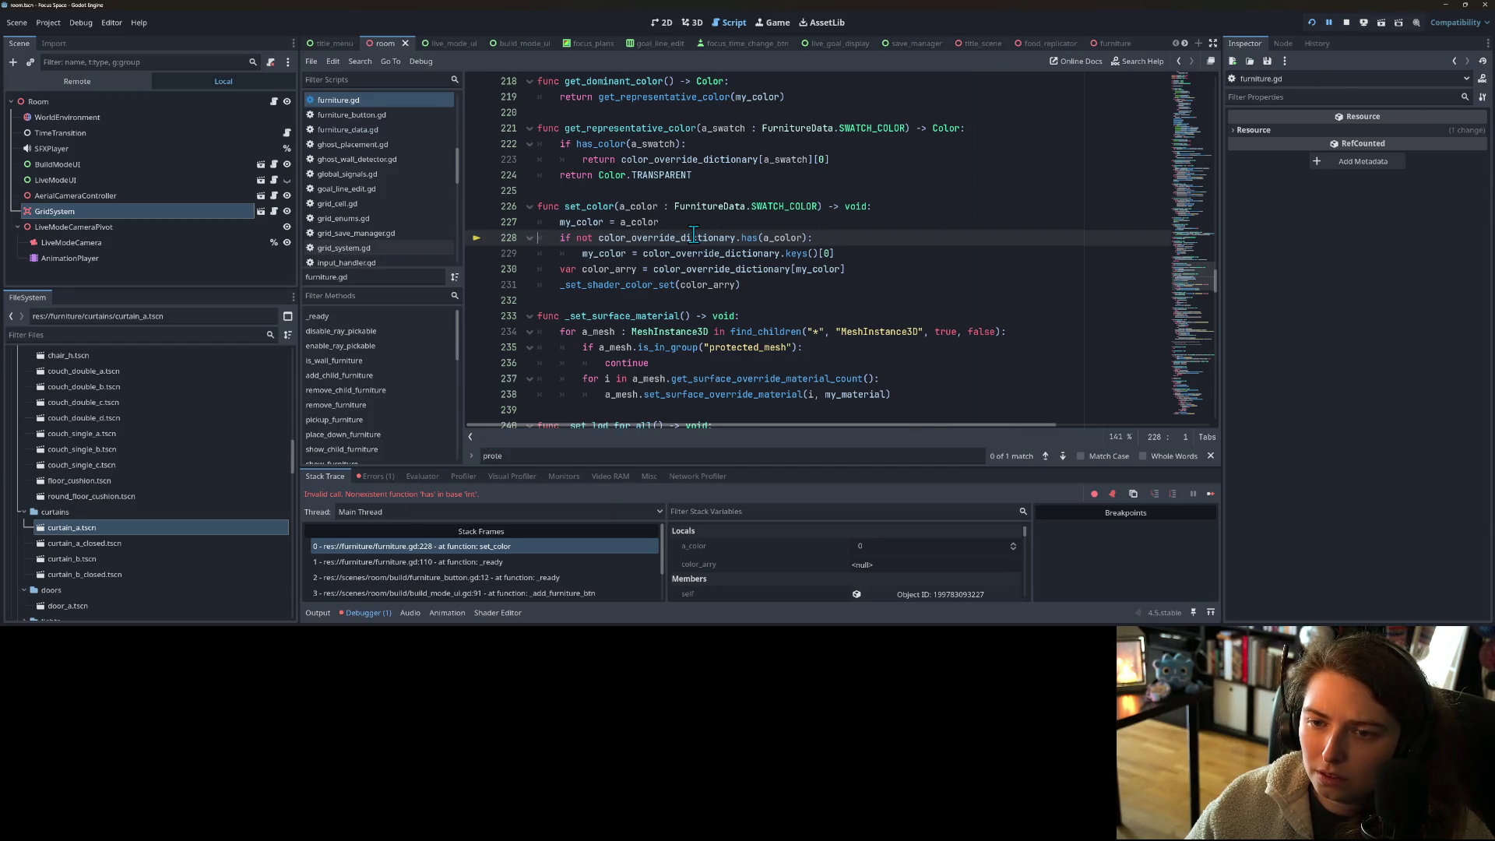
- Highlight color_override_dictionary on line 228, stop debugging, and return to food_replicator
mouse_move(693, 234)
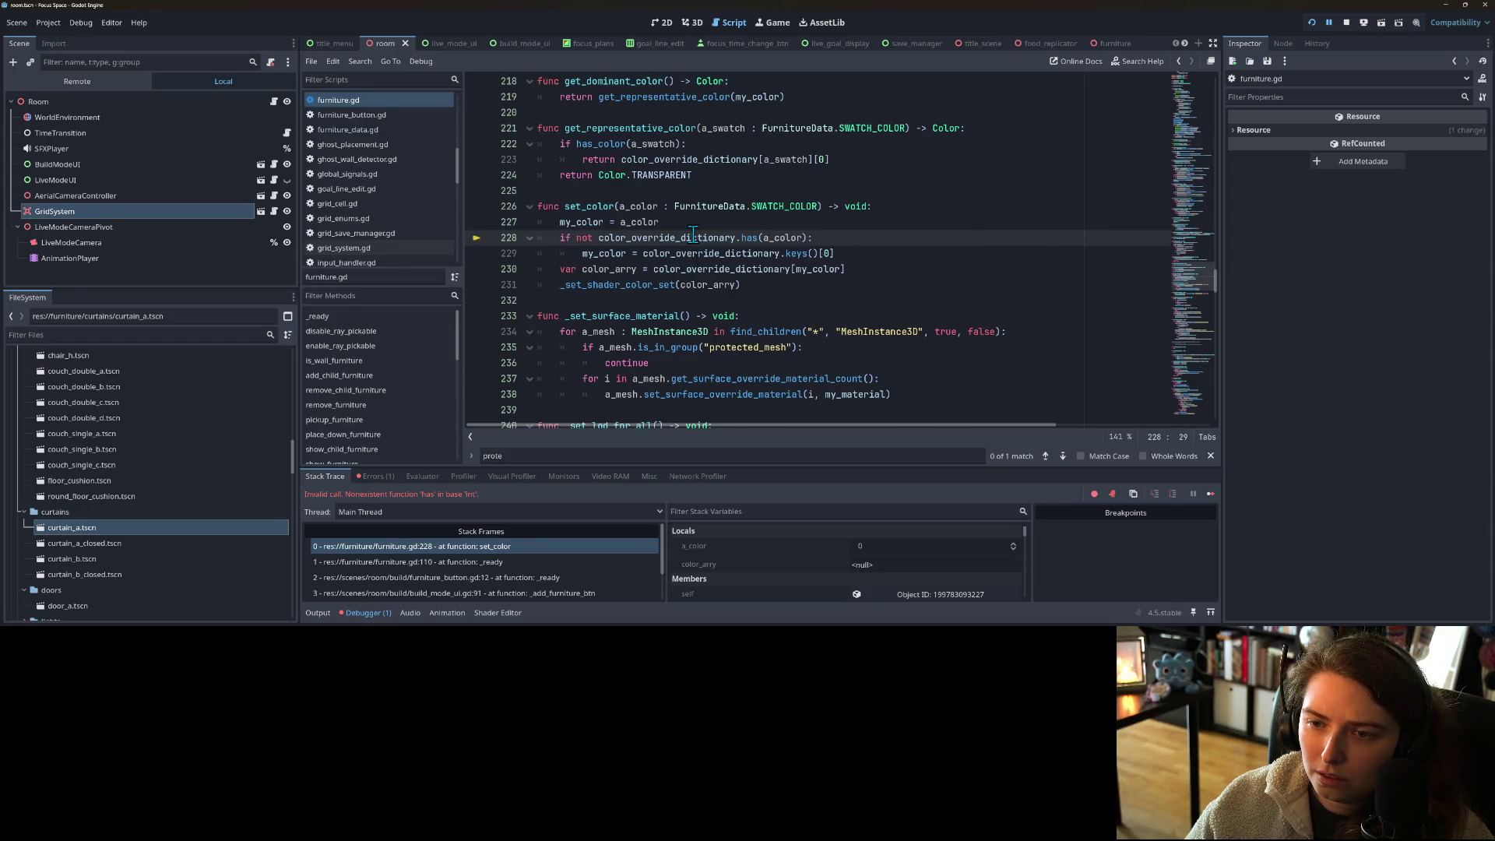
double_click(693, 234)
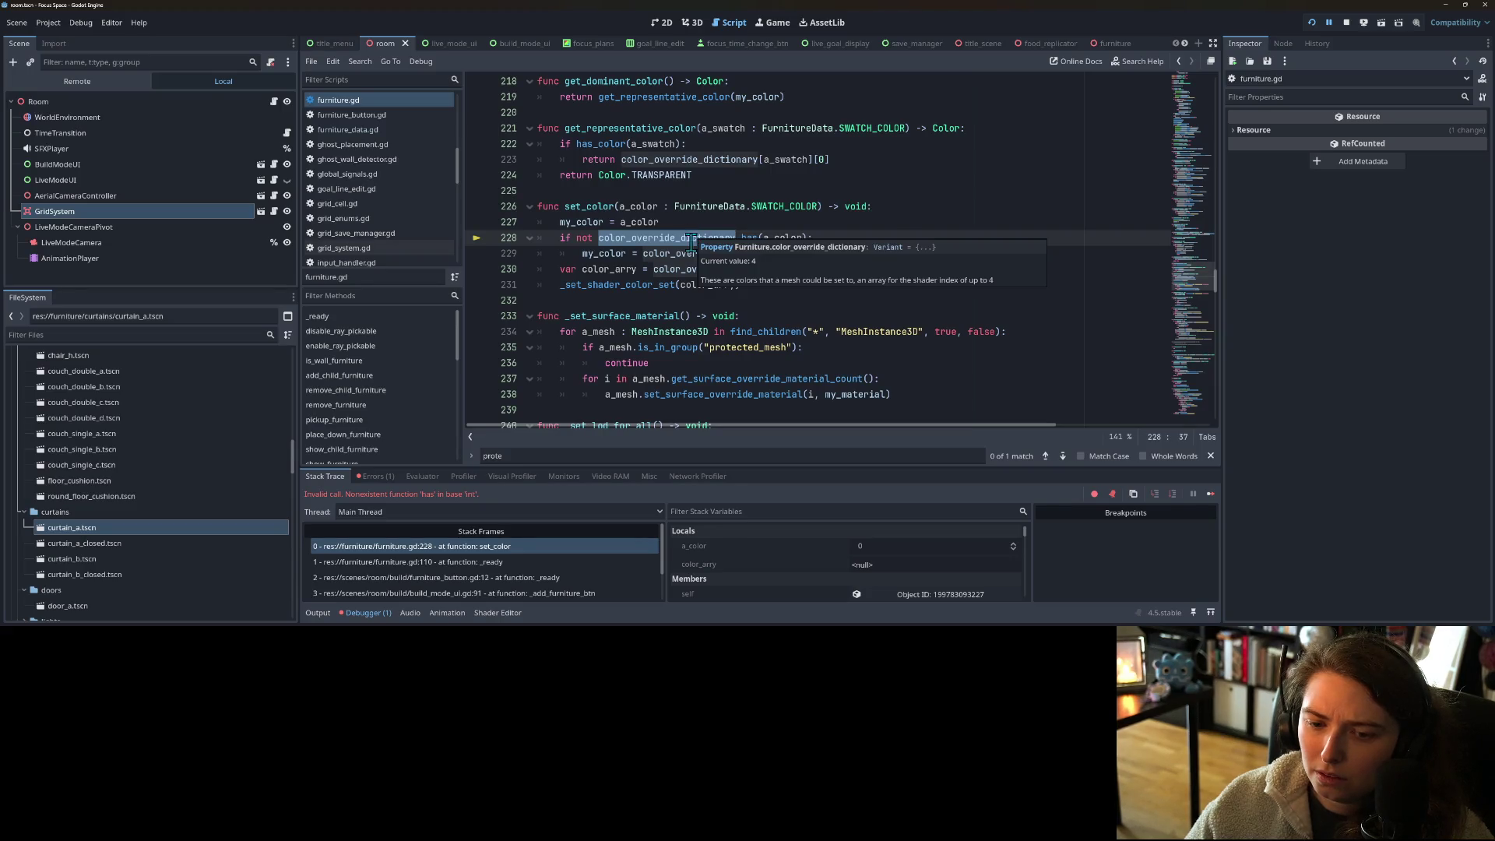
click(1348, 25)
click(1045, 43)
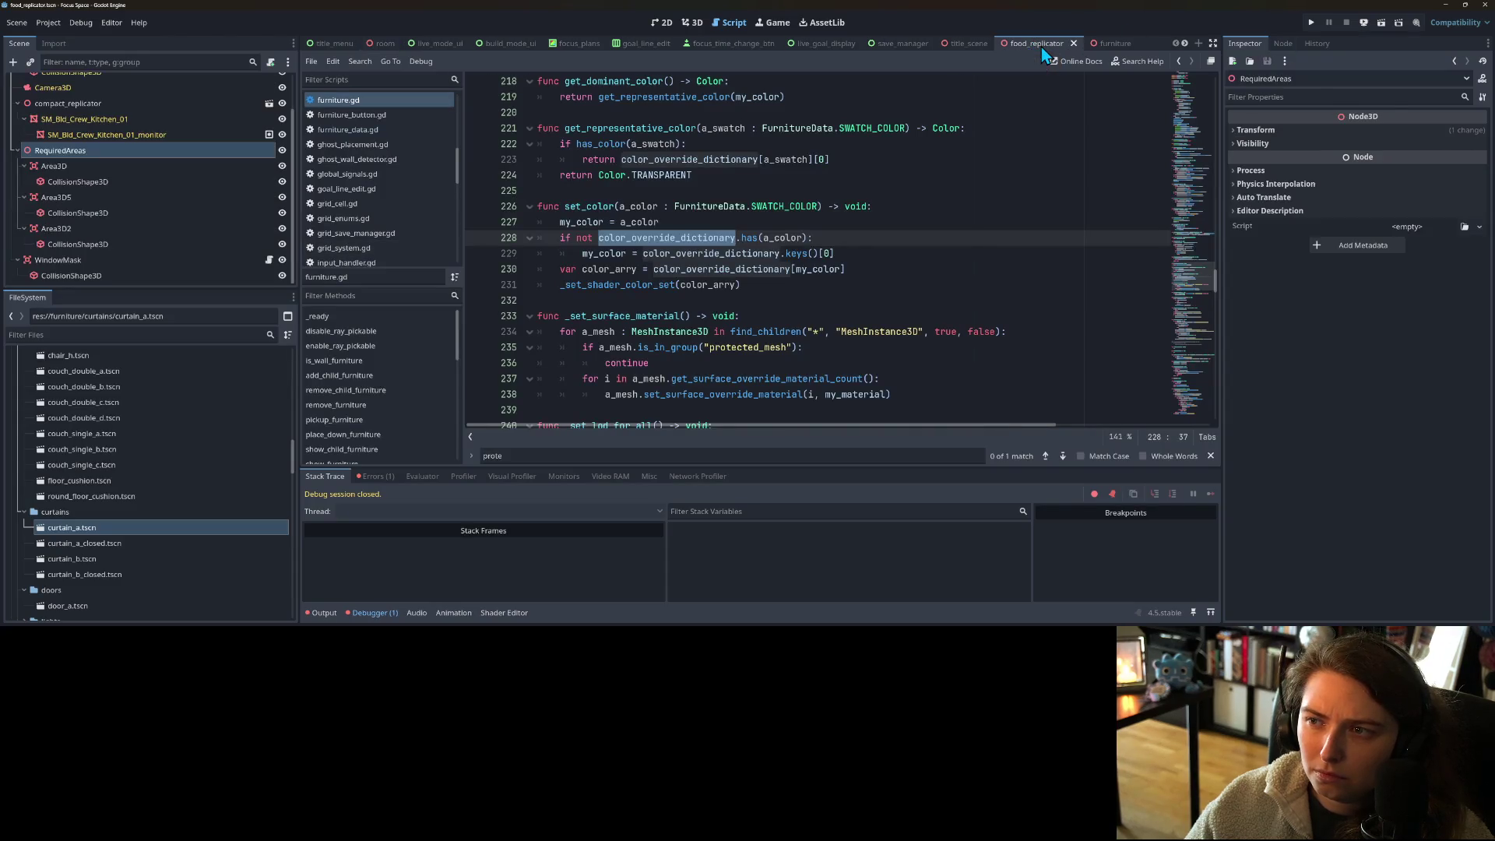
- Select the Replicator root and its Color Override Dictionary property
scroll(up, 3)
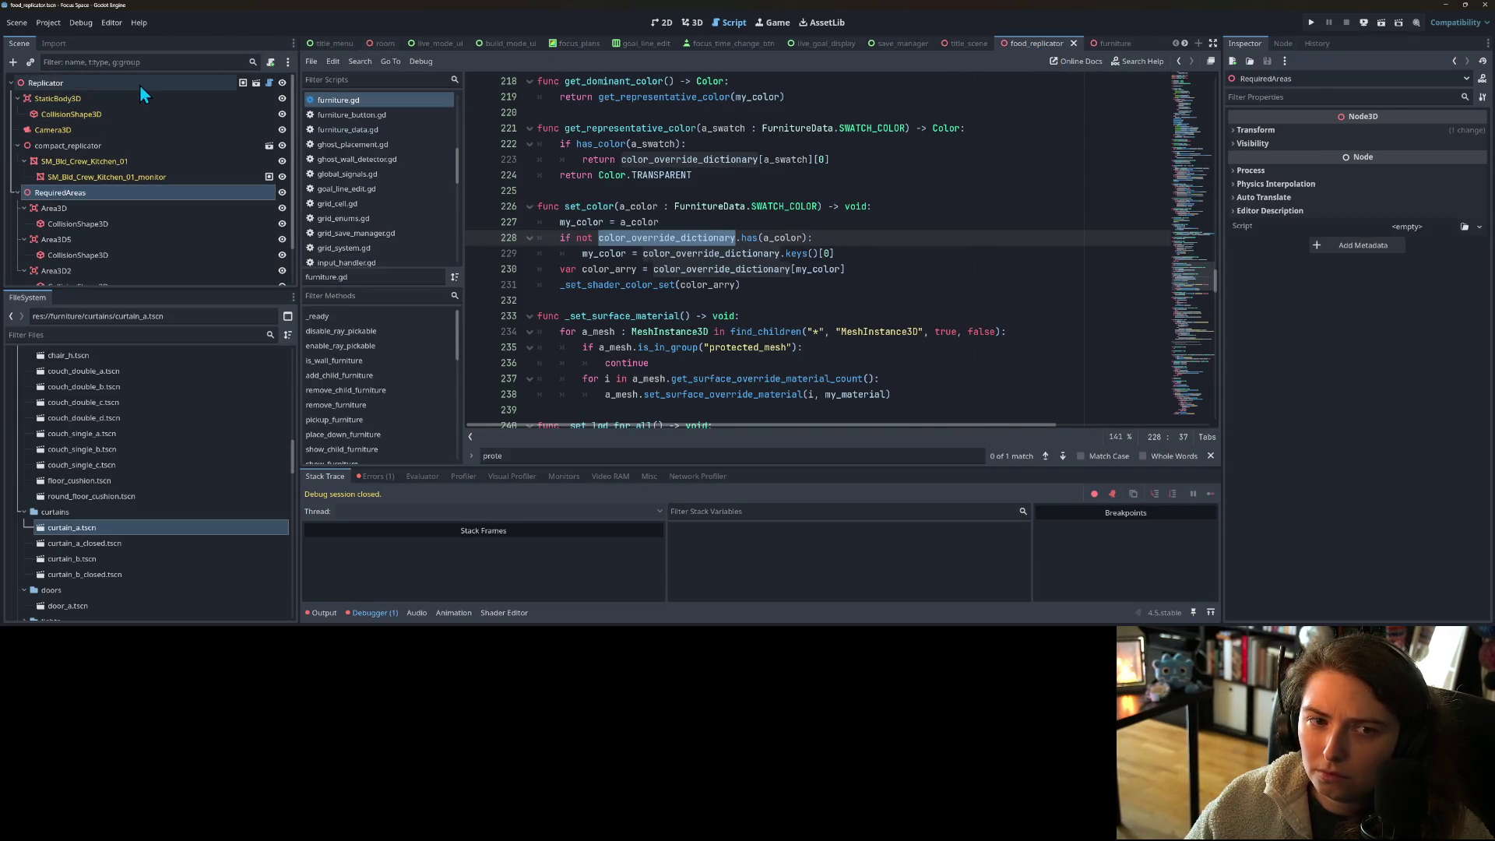
click(138, 86)
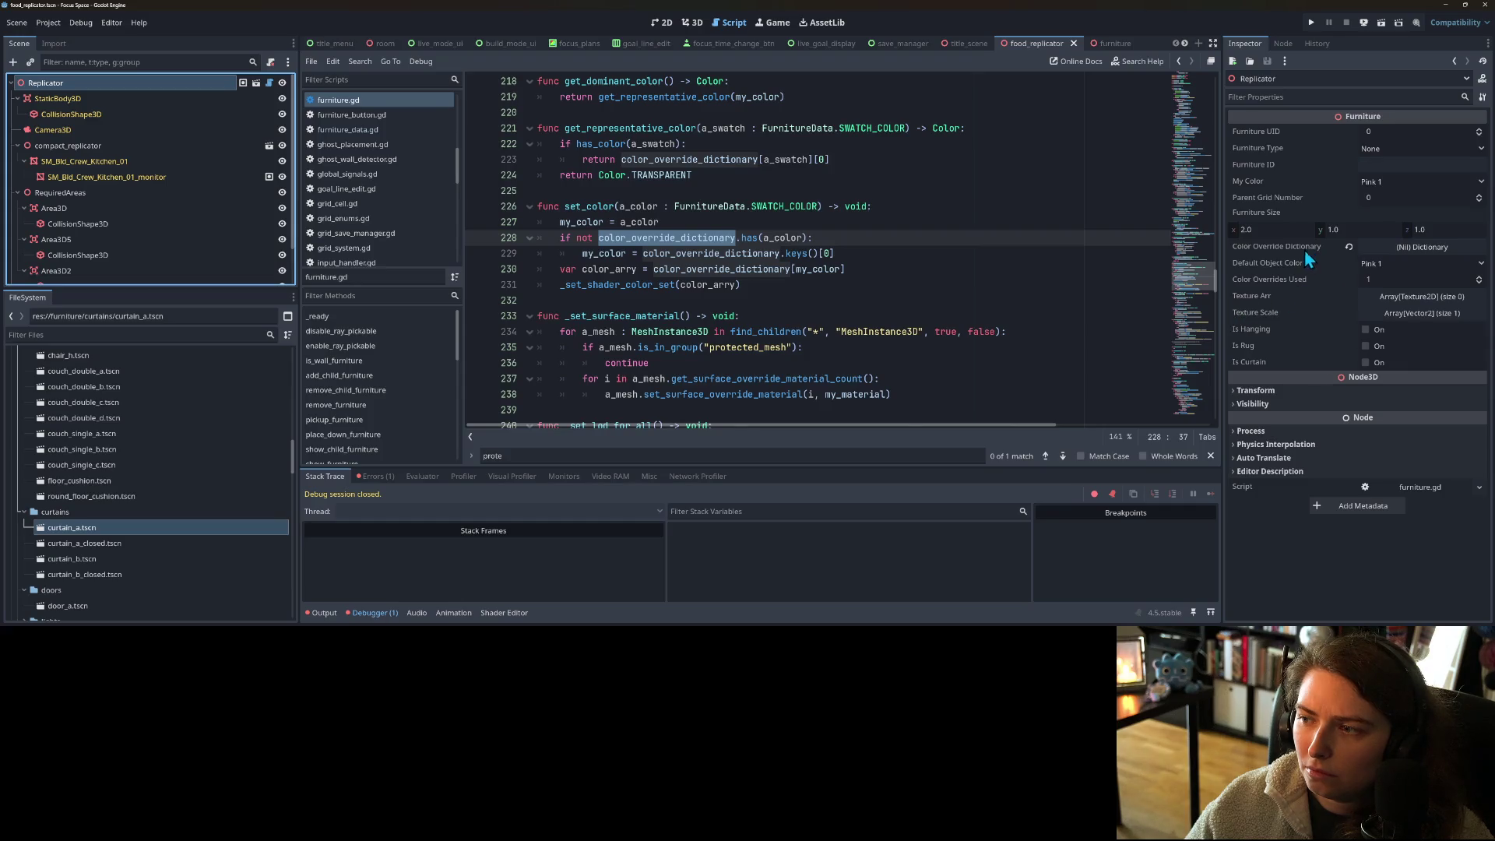
click(1349, 247)
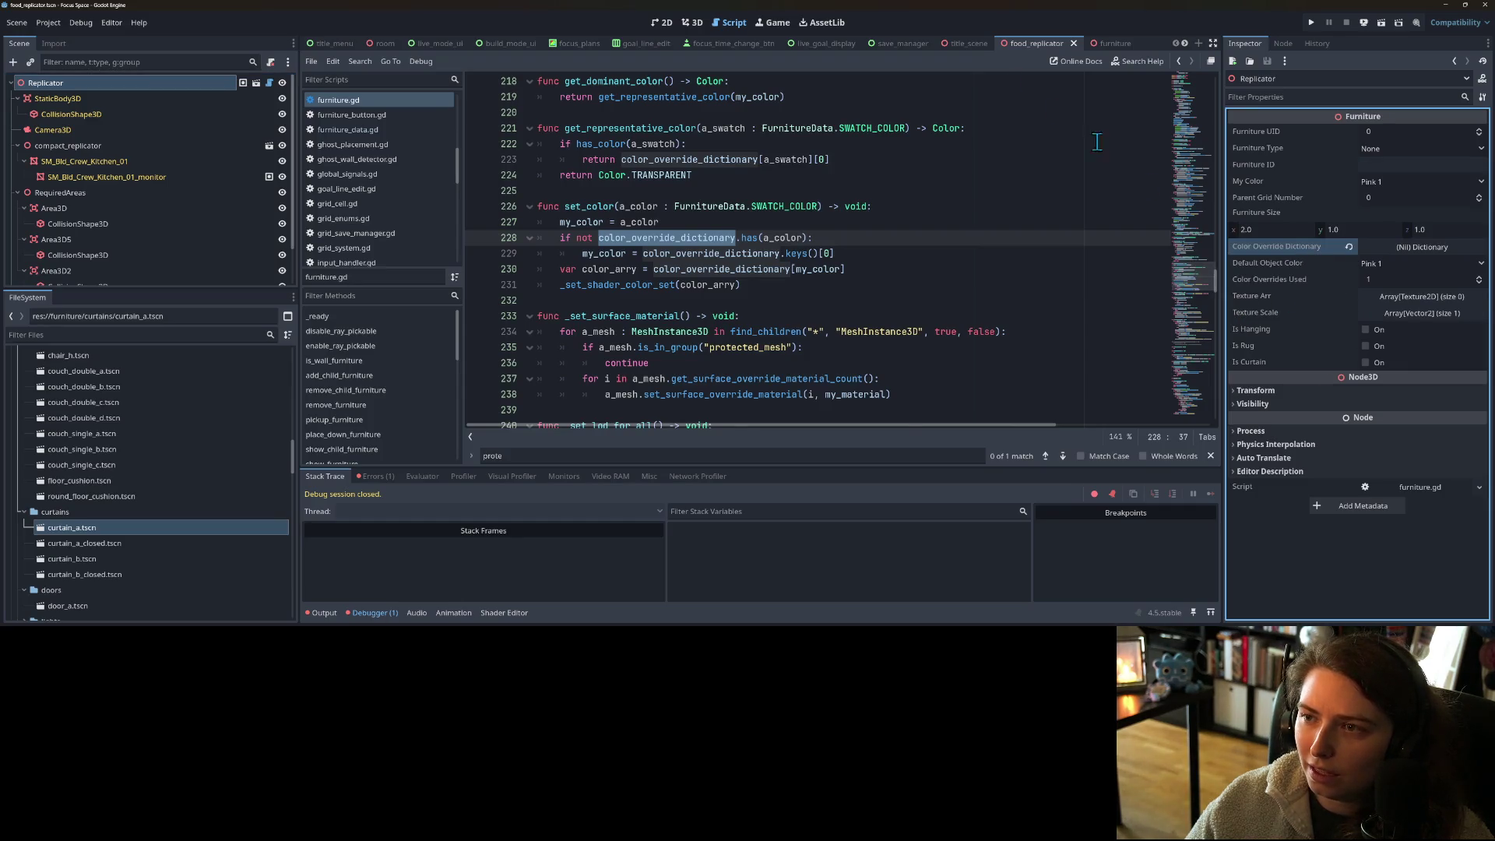
- Copy the Color Override Dictionary value from curtain_a's CurtainA node
click(1183, 45)
click(1184, 43)
click(1184, 44)
click(1089, 44)
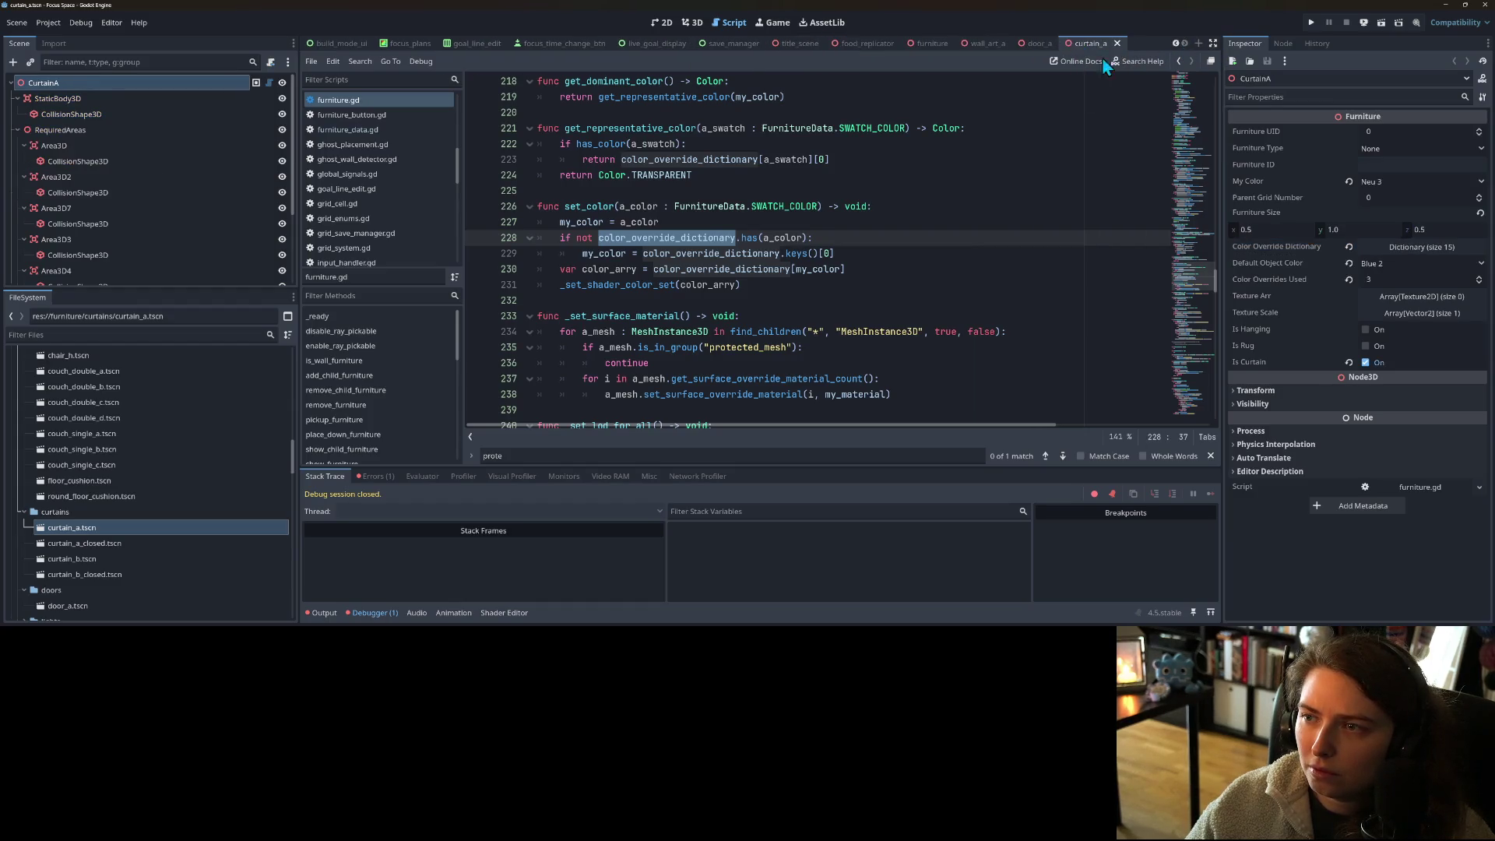
right_click(1260, 249)
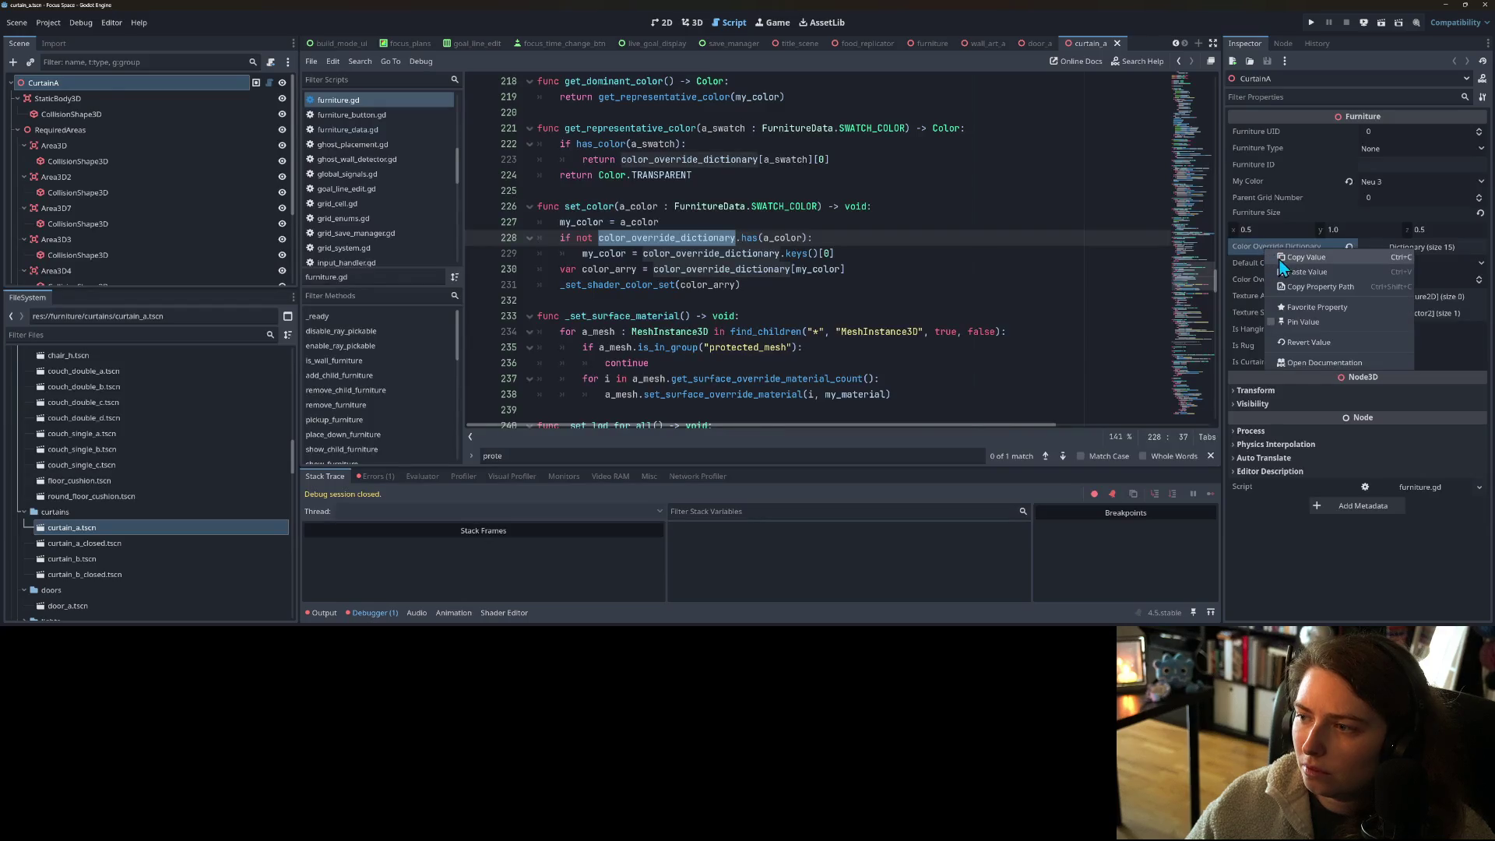
click(1281, 264)
- Paste the 15-entry dictionary into the Replicator's property and run the project
click(873, 47)
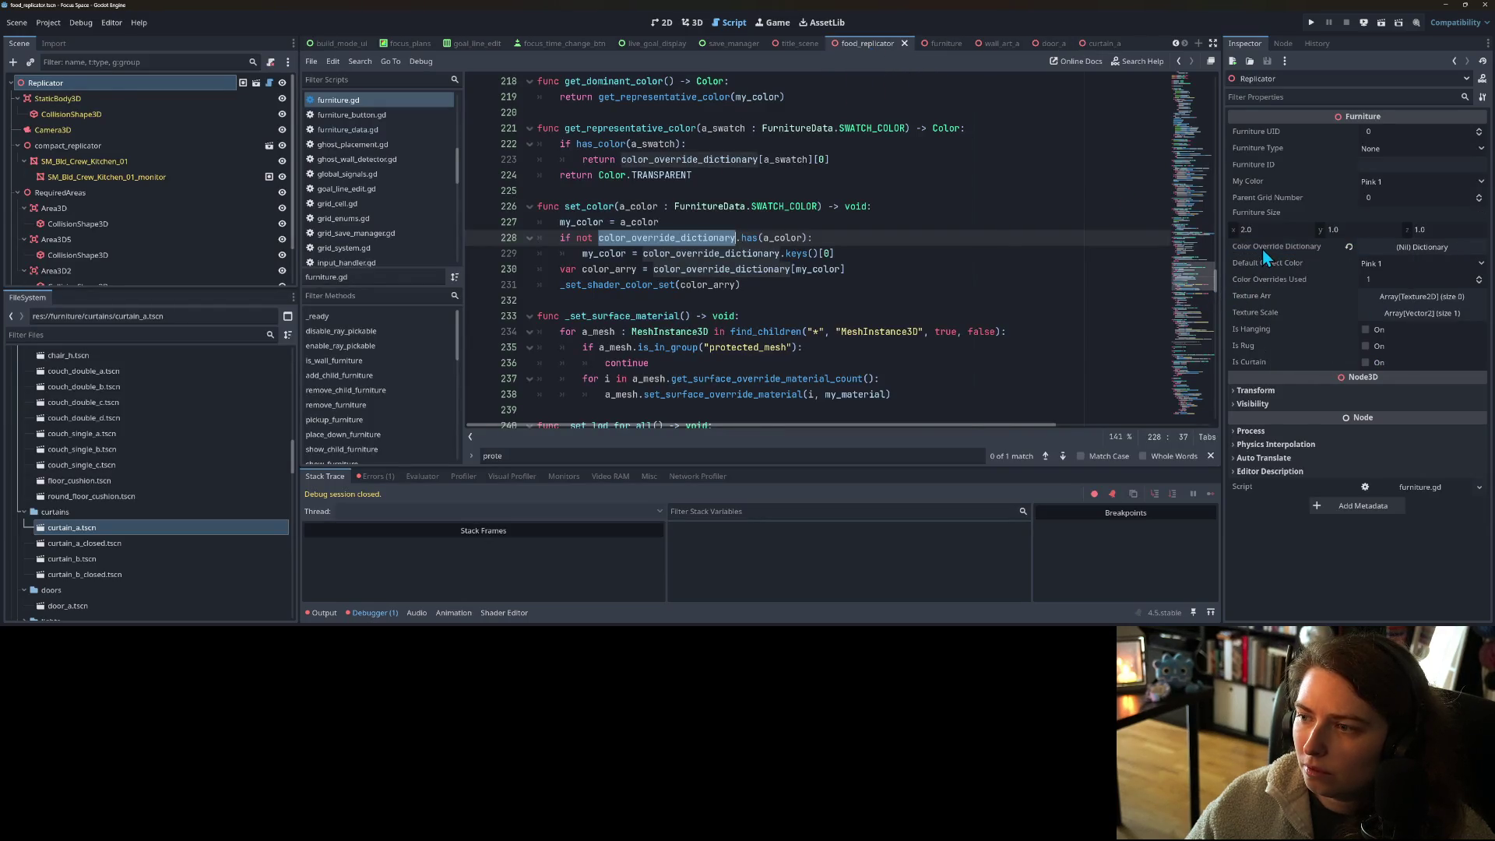
right_click(1263, 249)
click(1291, 272)
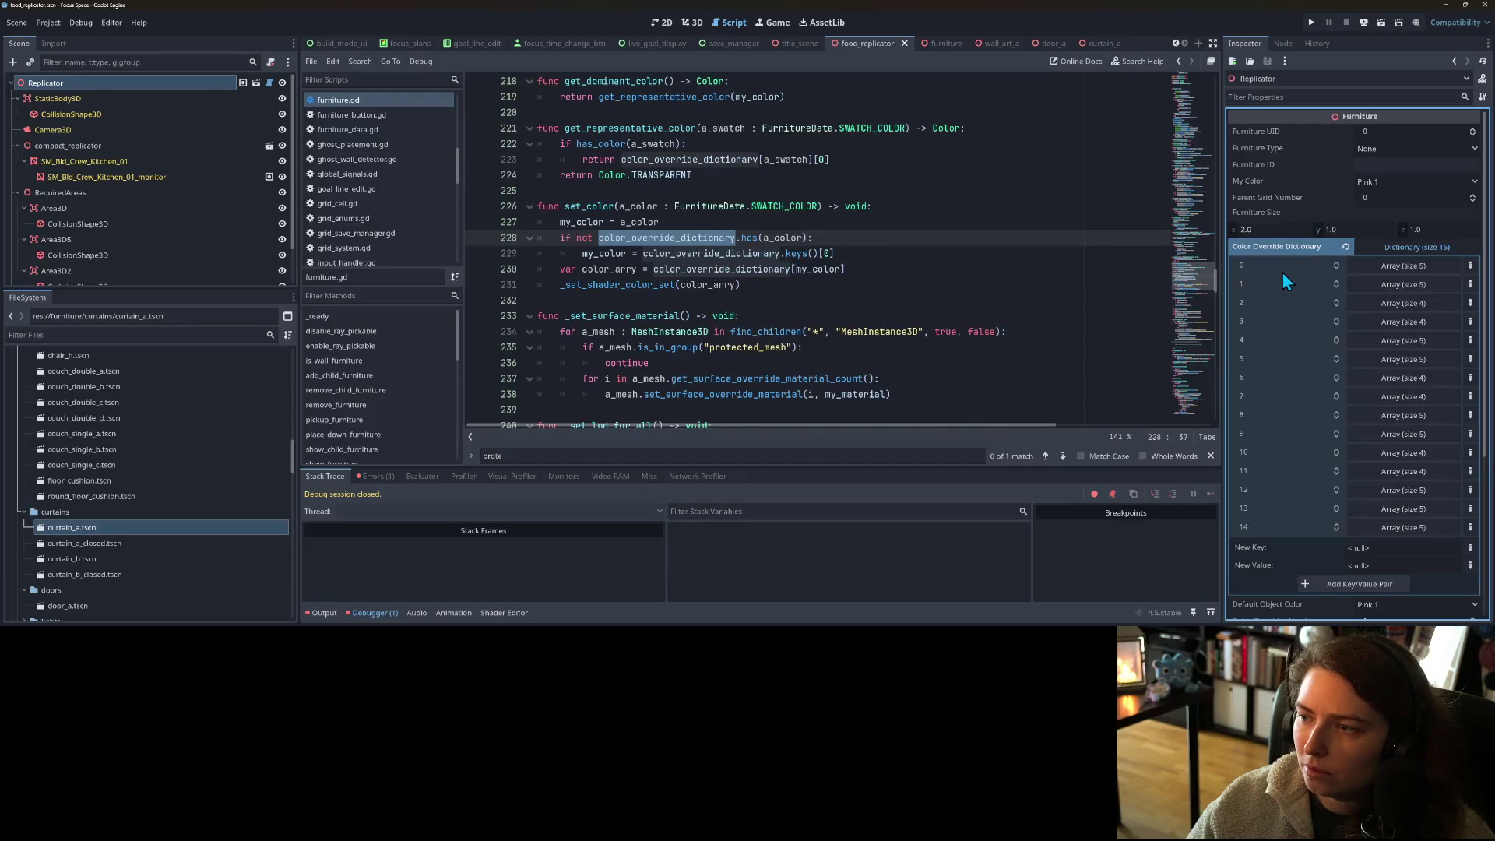
click(1312, 21)
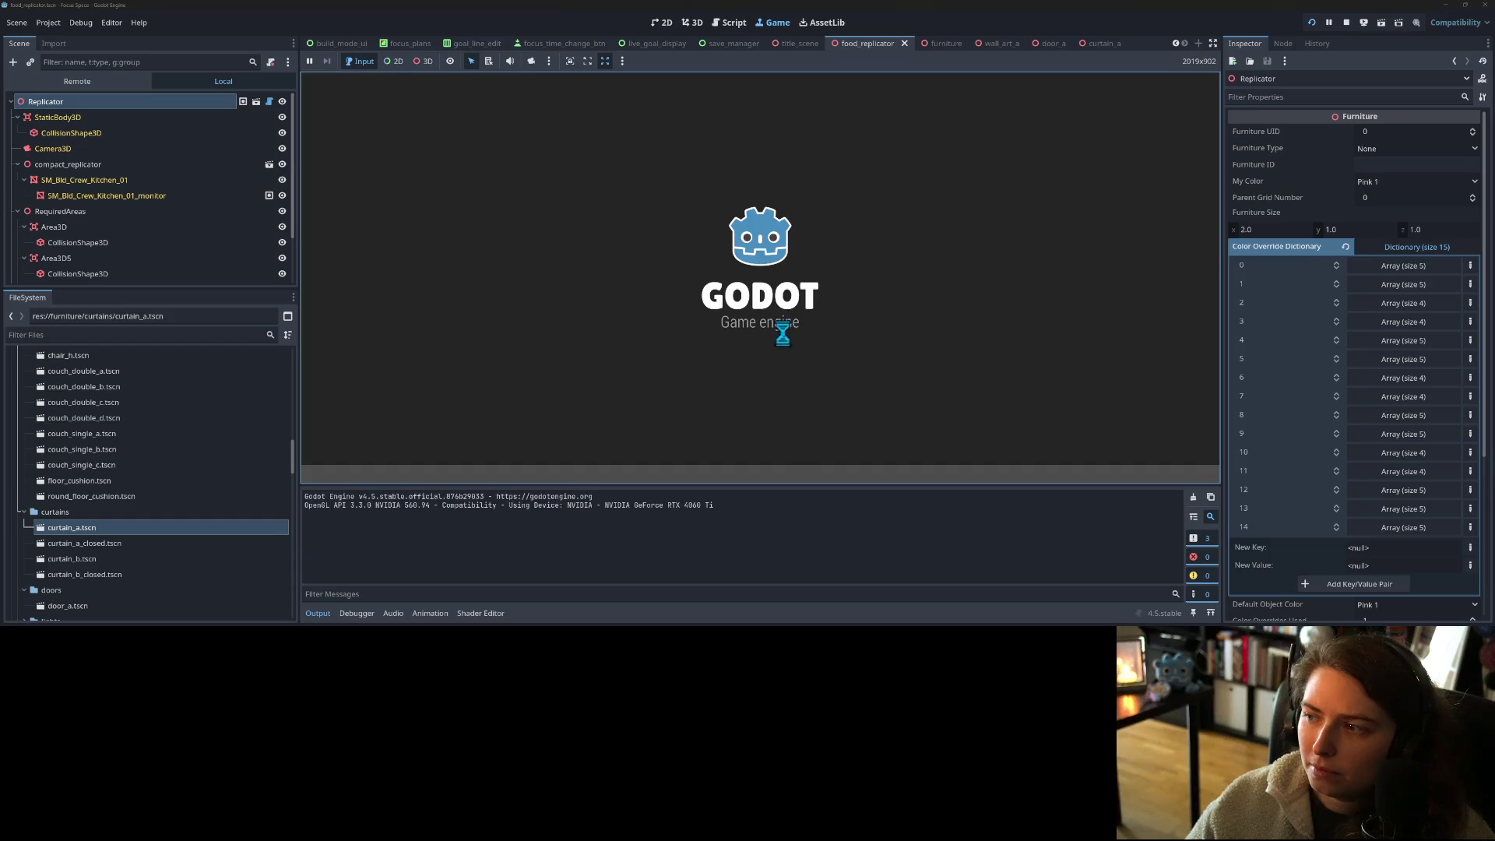
- Start the game in my_room, try the replicator on the back wall, cancel, and reopen furniture.gd
click(760, 308)
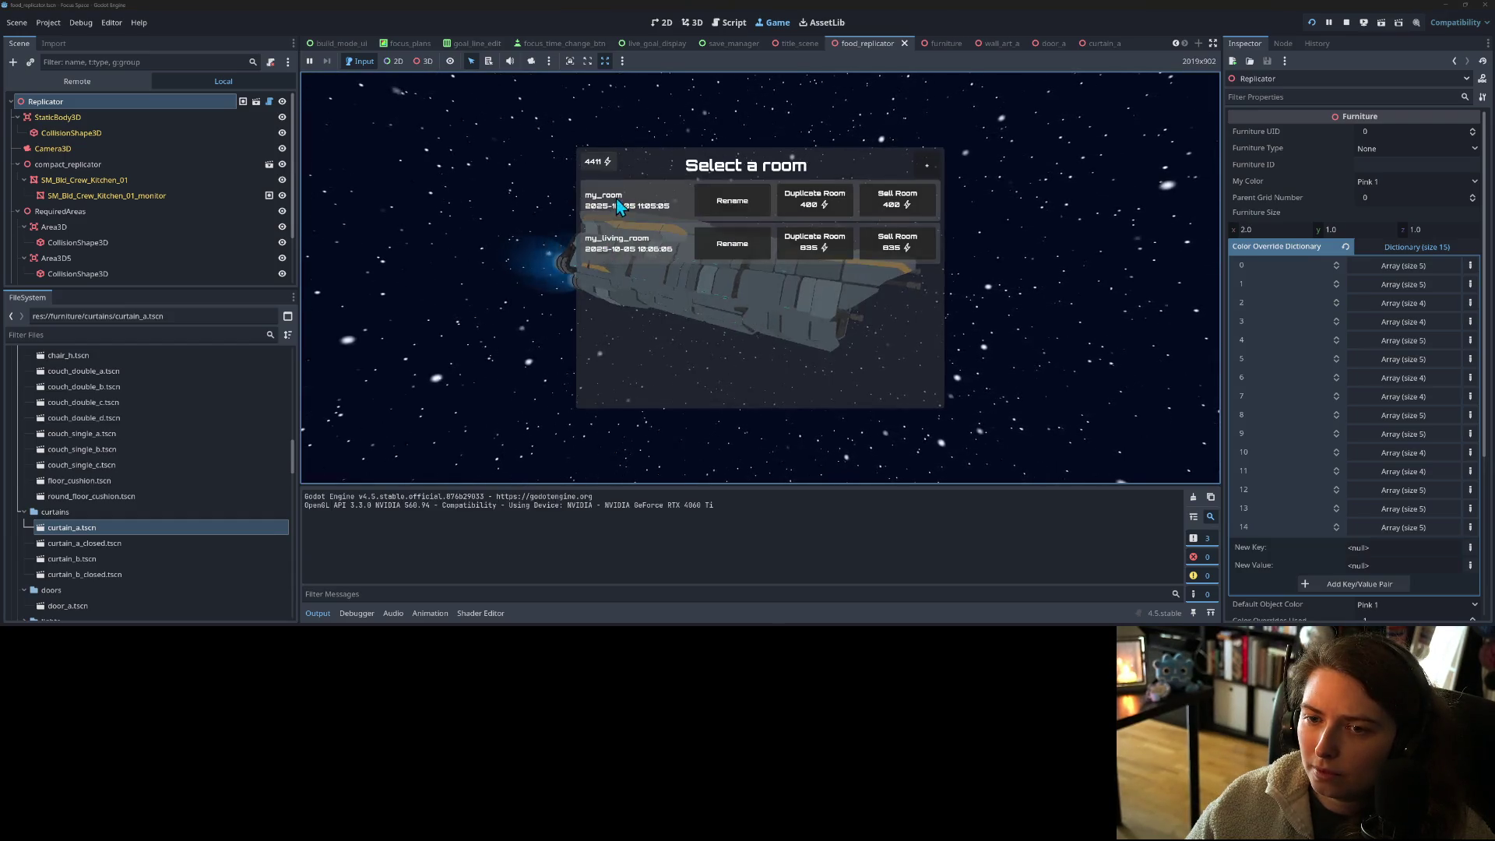
click(628, 205)
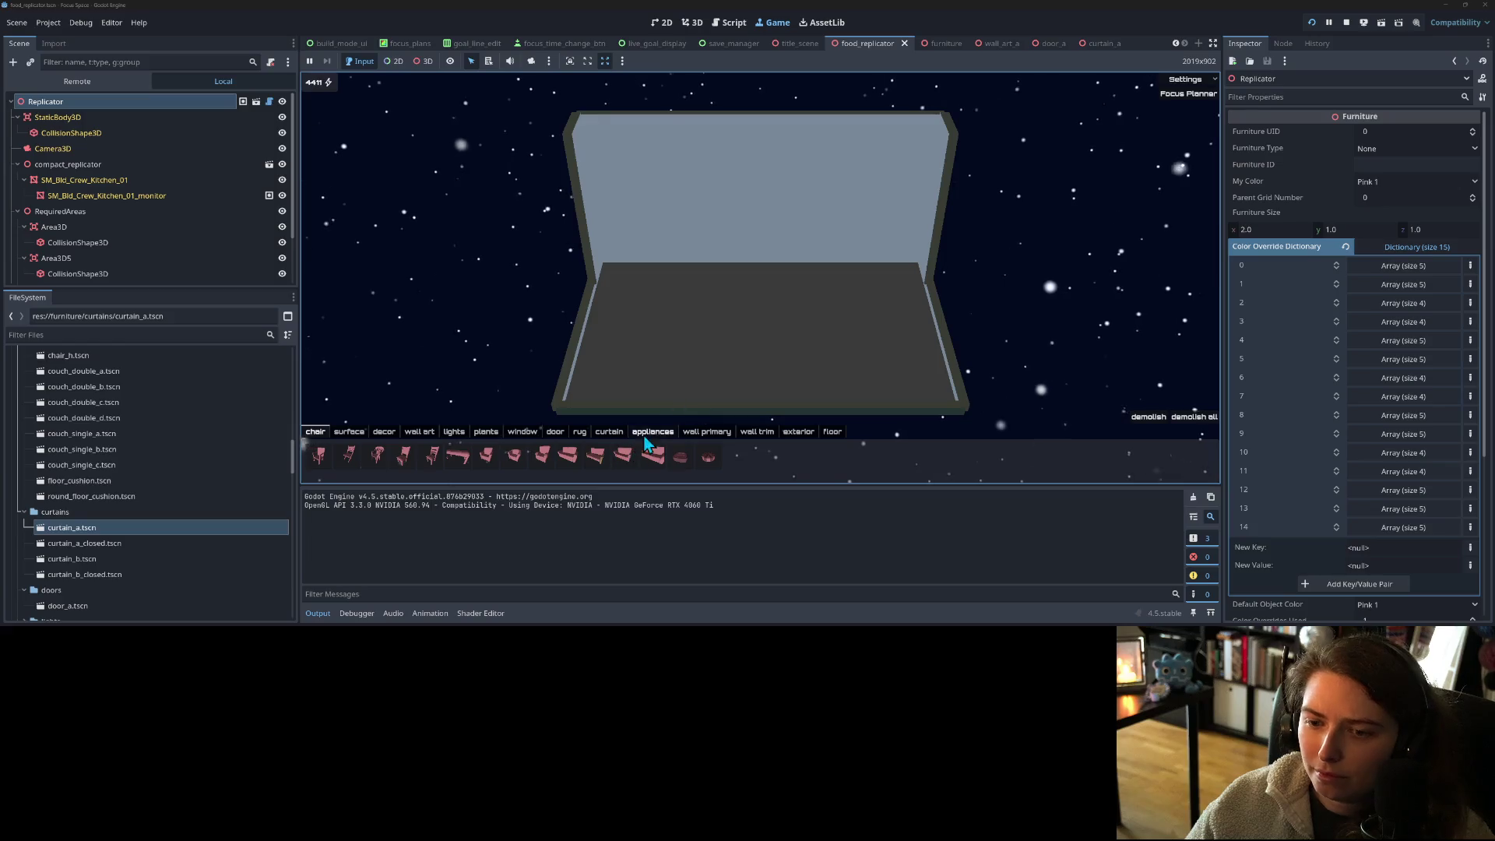
click(317, 457)
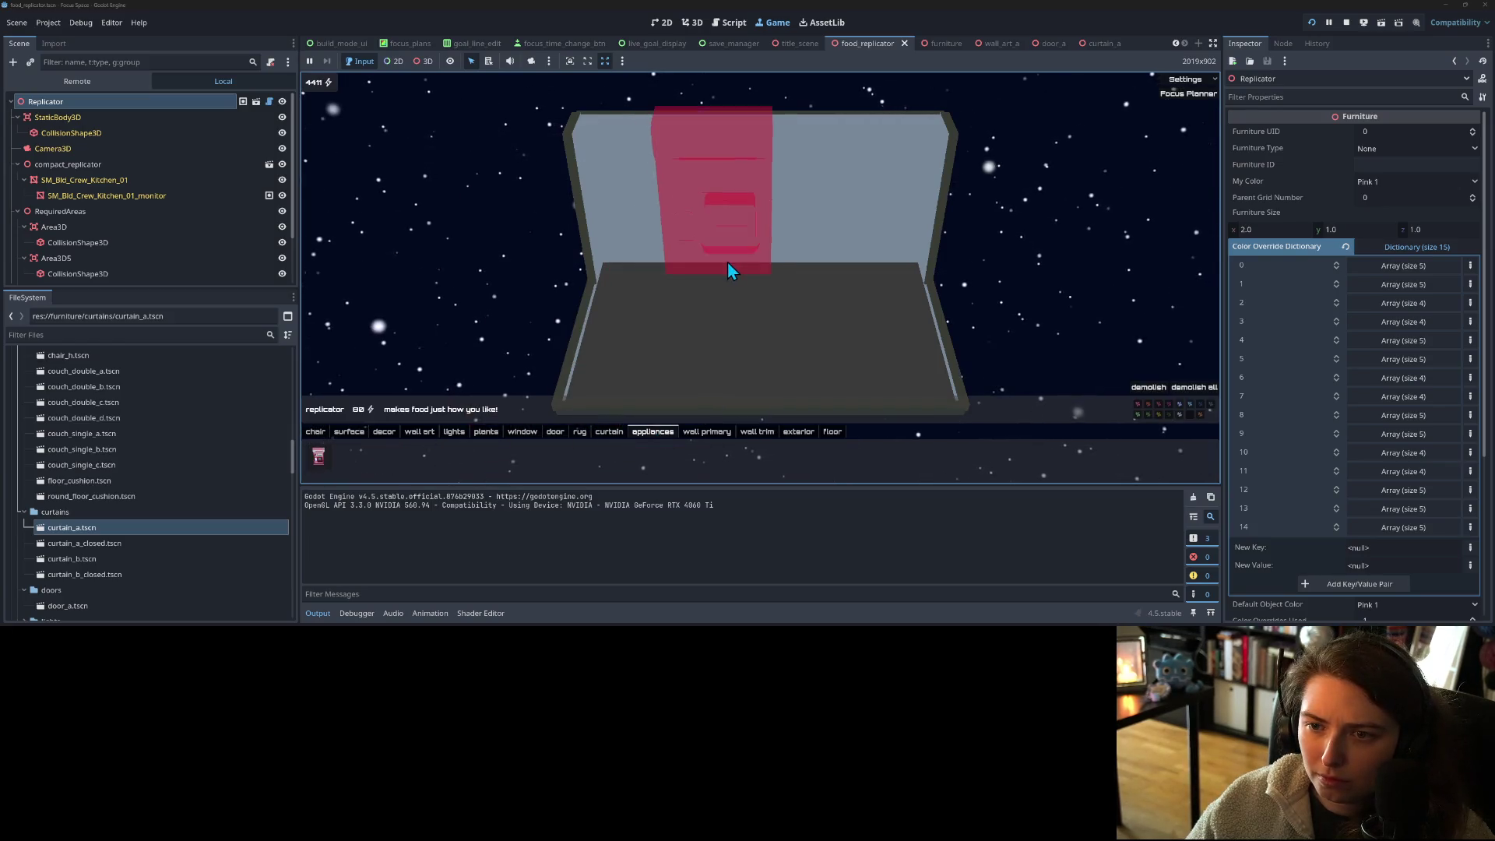
click(726, 267)
drag(857, 308, 699, 327)
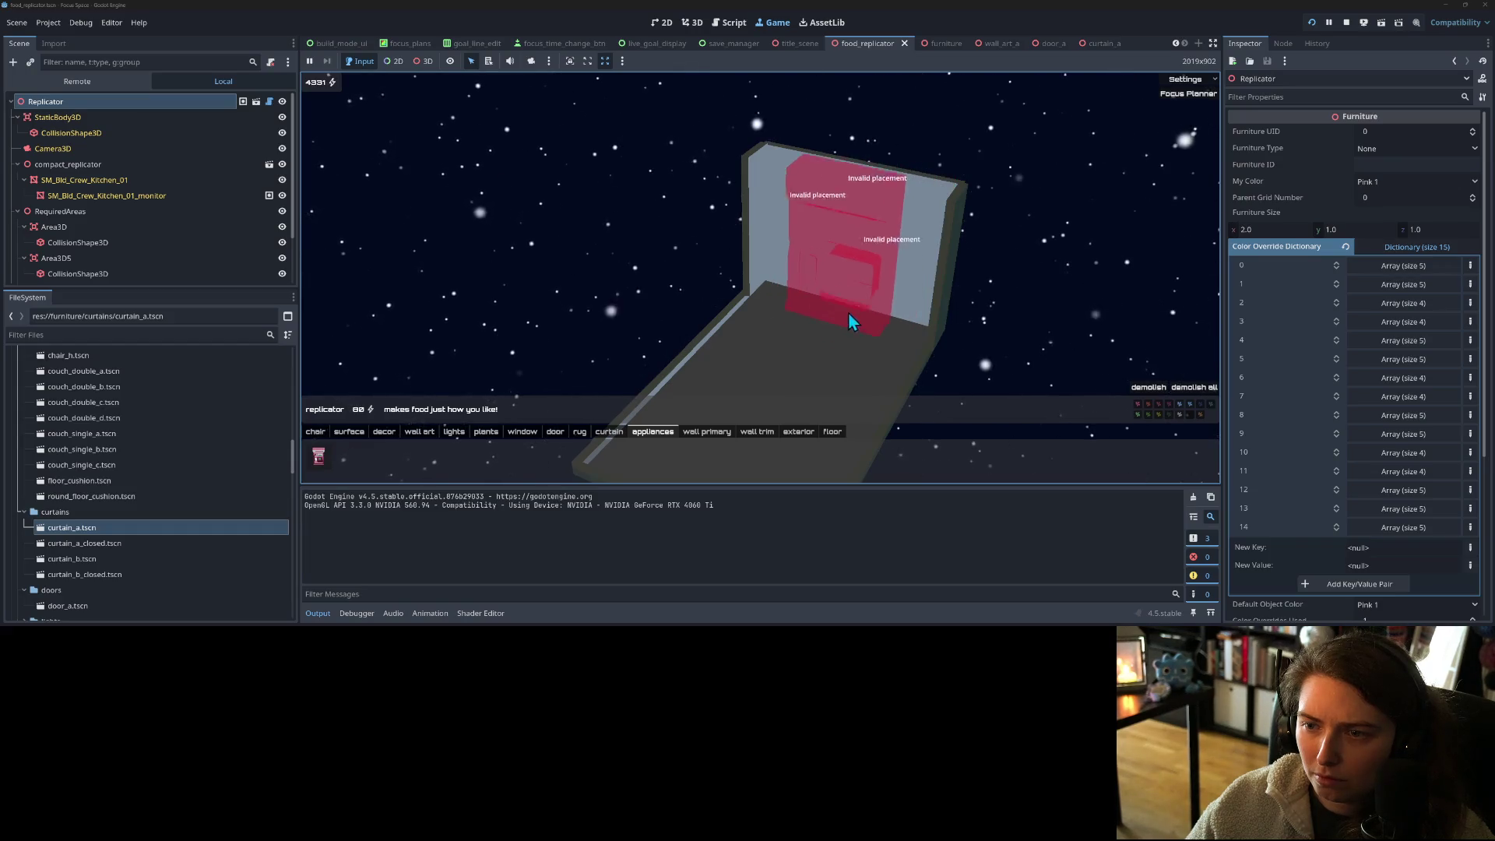
right_click(872, 286)
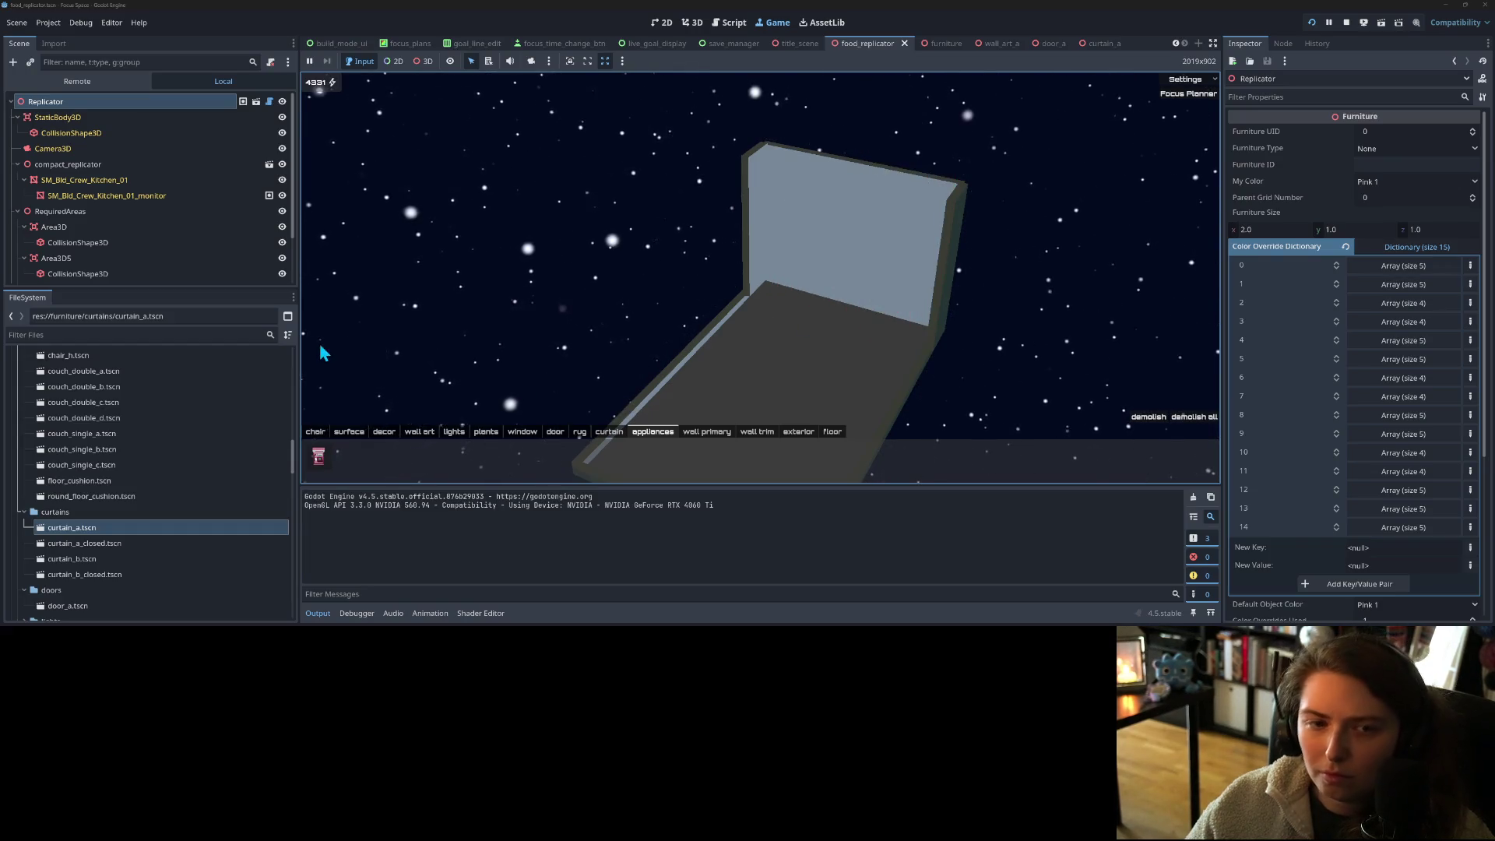
click(269, 102)
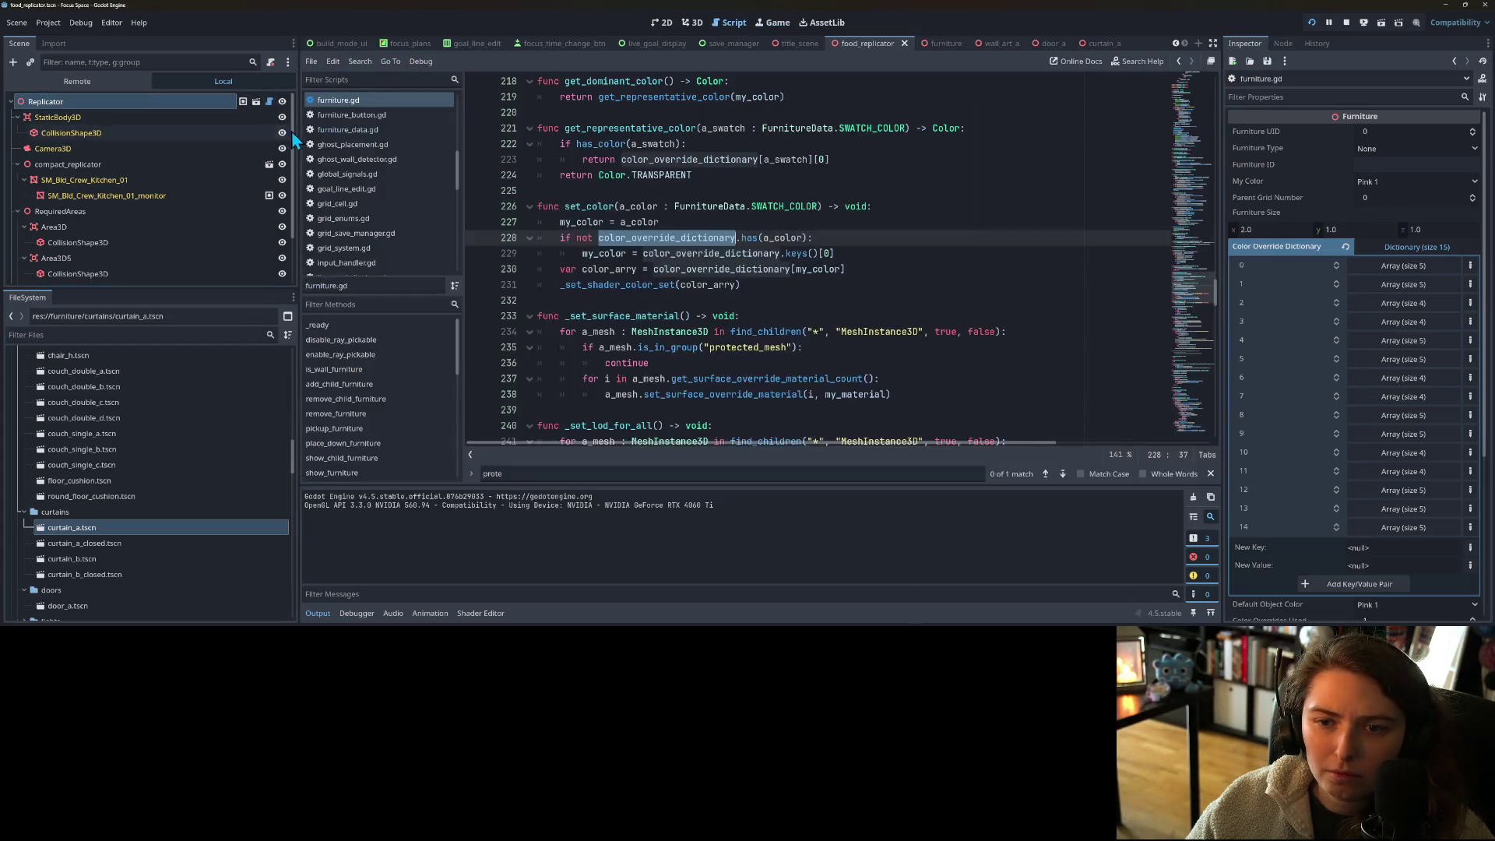
- Set a breakpoint on the overlap_areas return at line 317 of furniture.gd
scroll(down, 3)
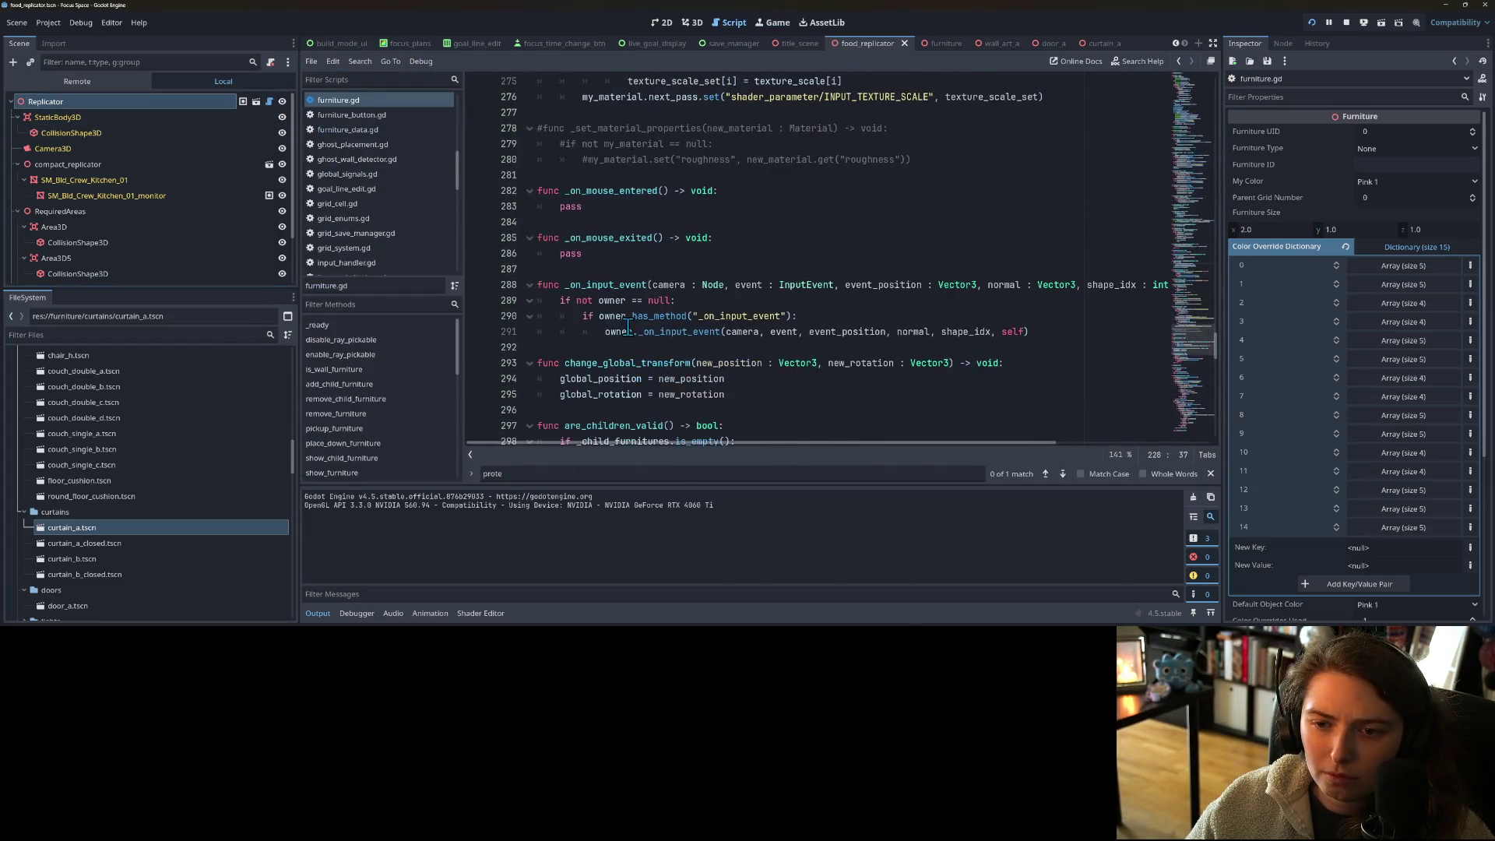
scroll(down, 3)
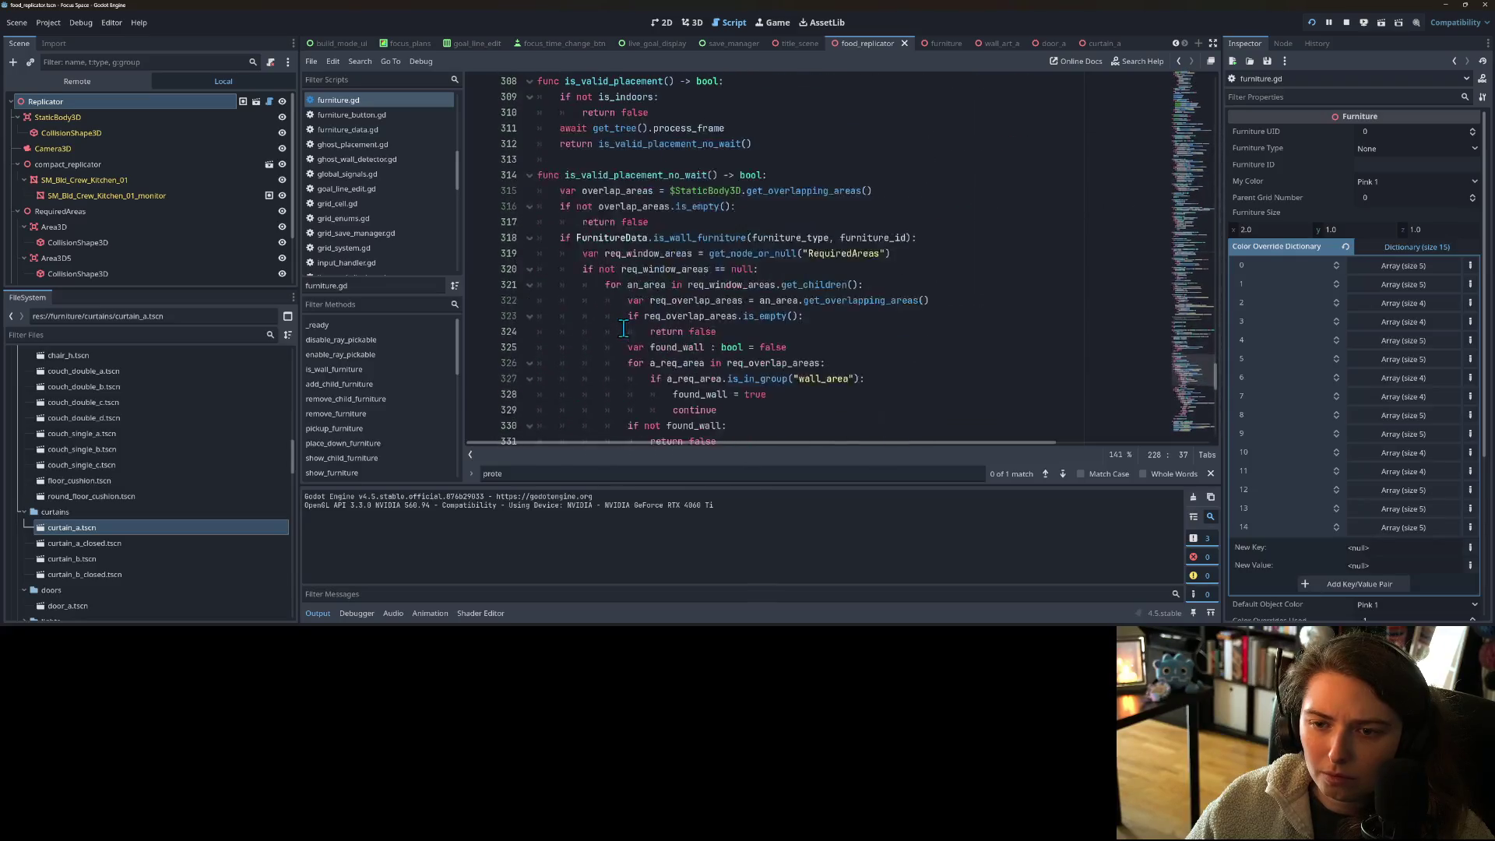
click(651, 254)
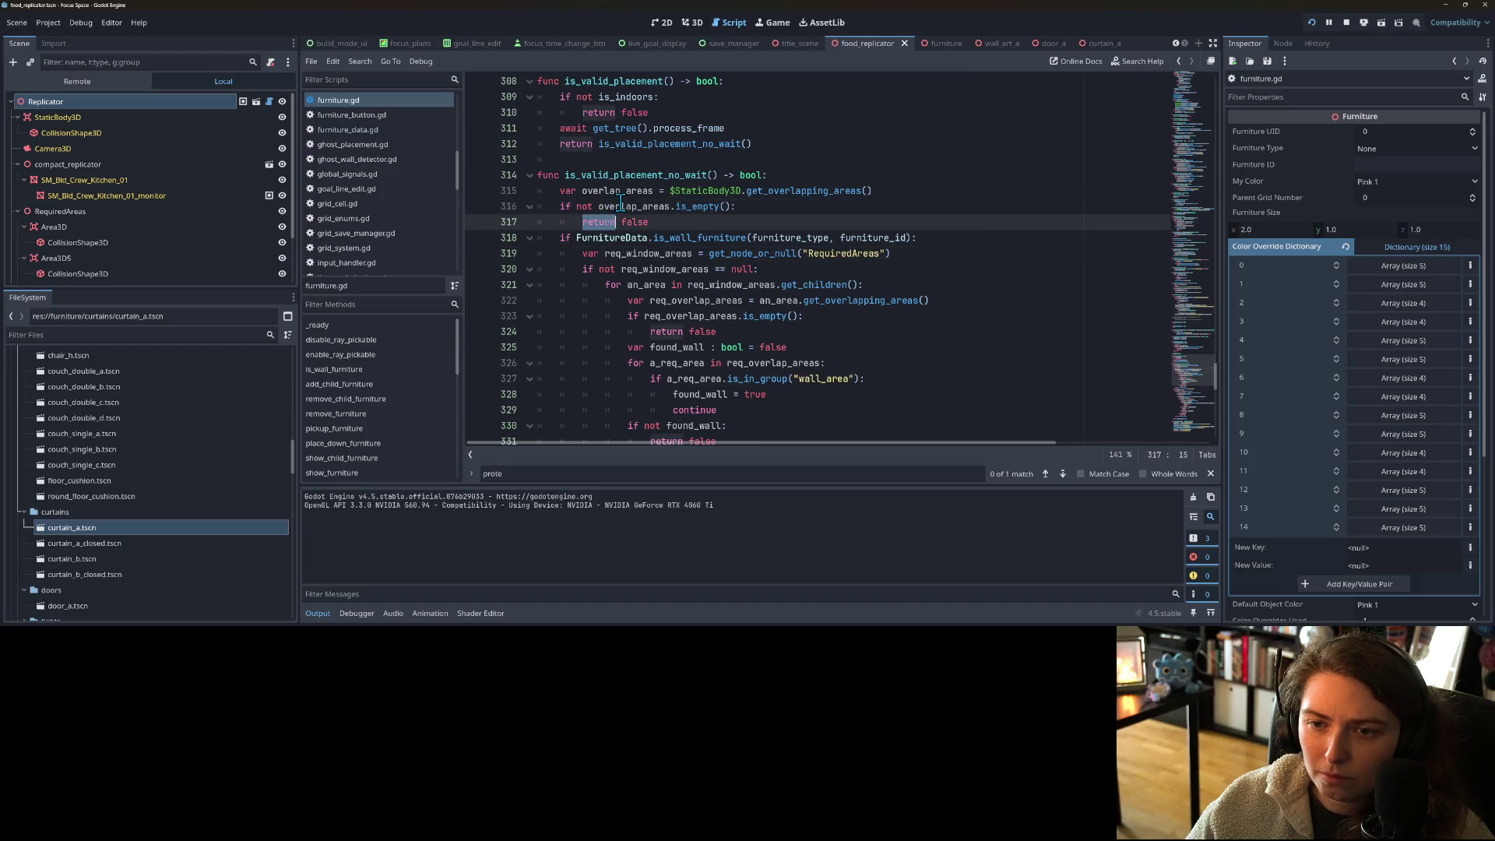
double_click(621, 206)
click(585, 222)
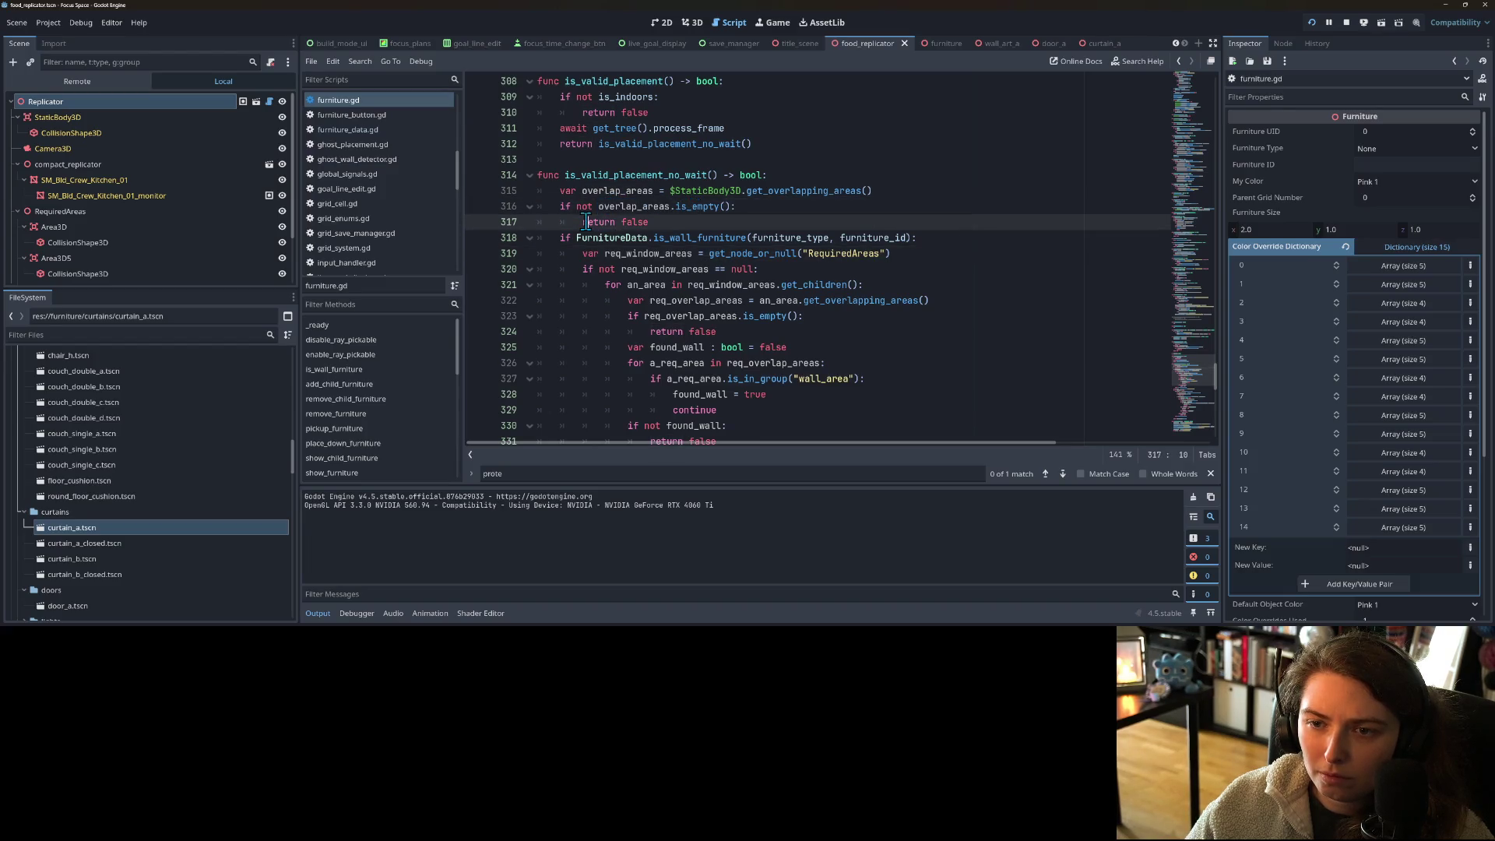
double_click(605, 221)
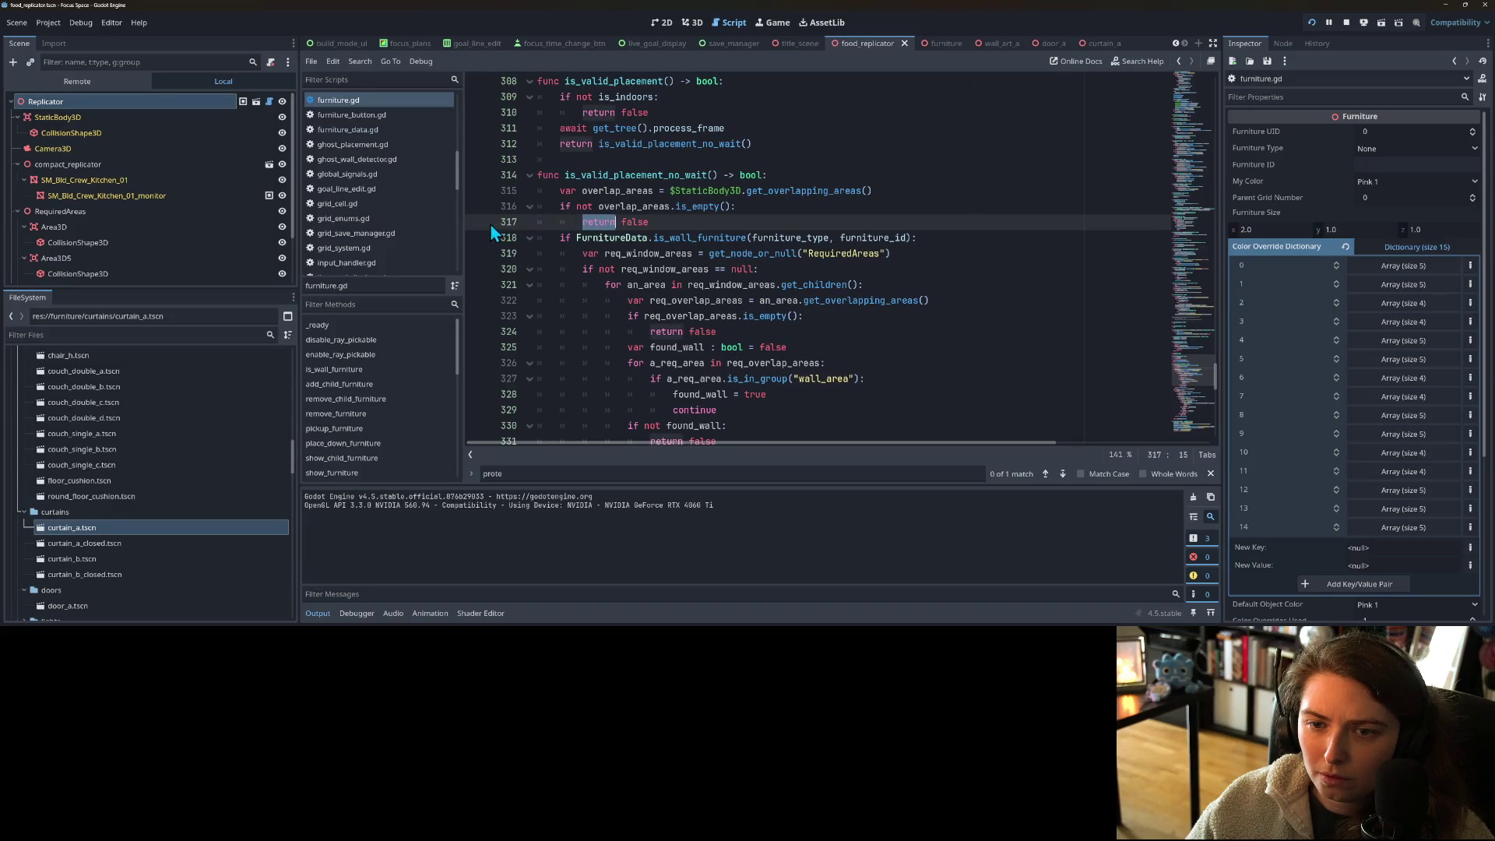
click(595, 222)
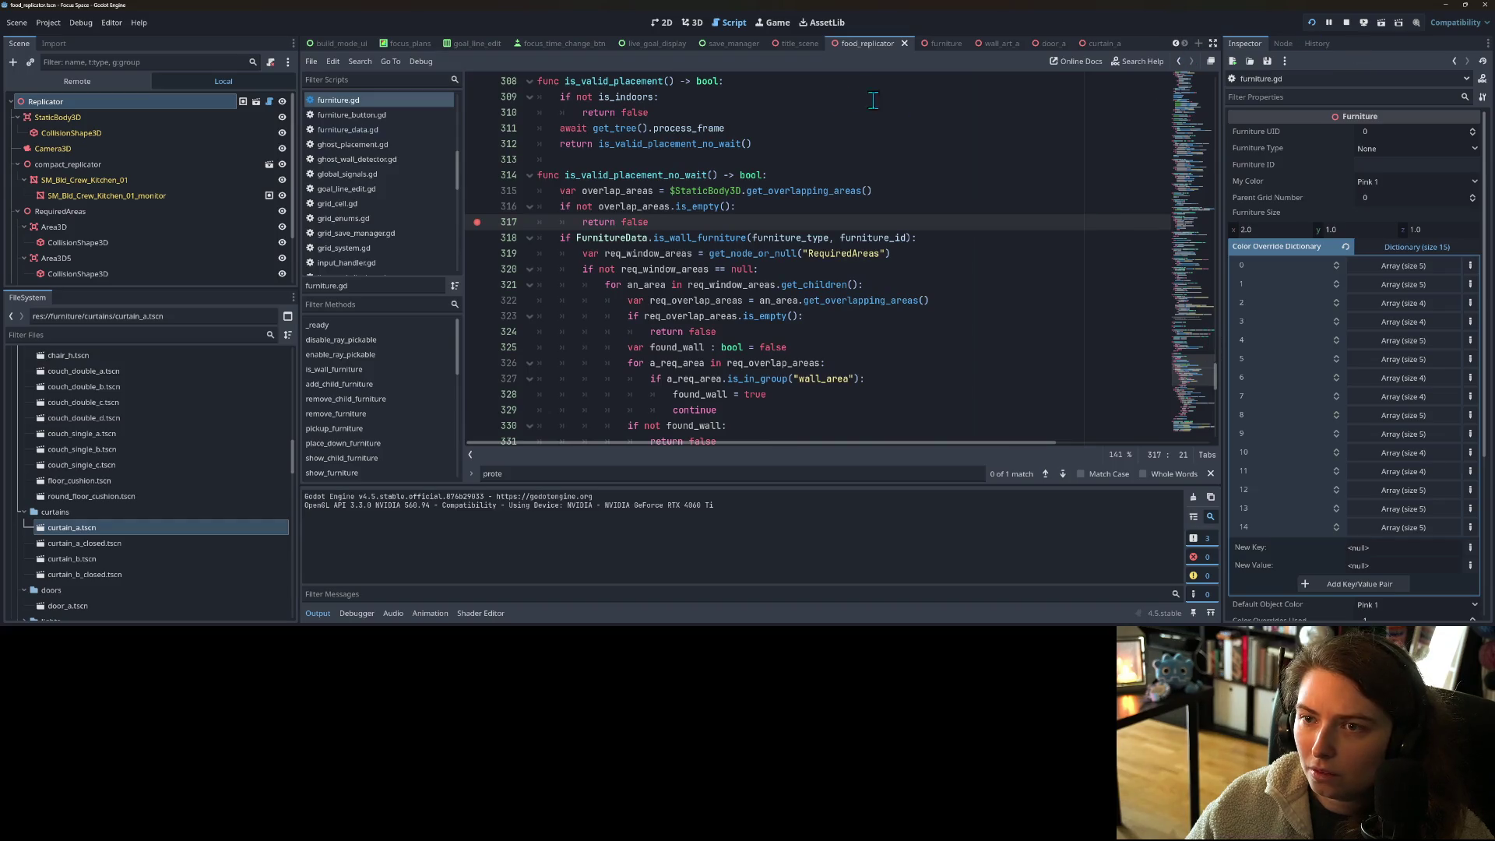
- Hit the breakpoint by placing the replicator, resume, cancel placement, and clear the line-317 breakpoint
click(774, 22)
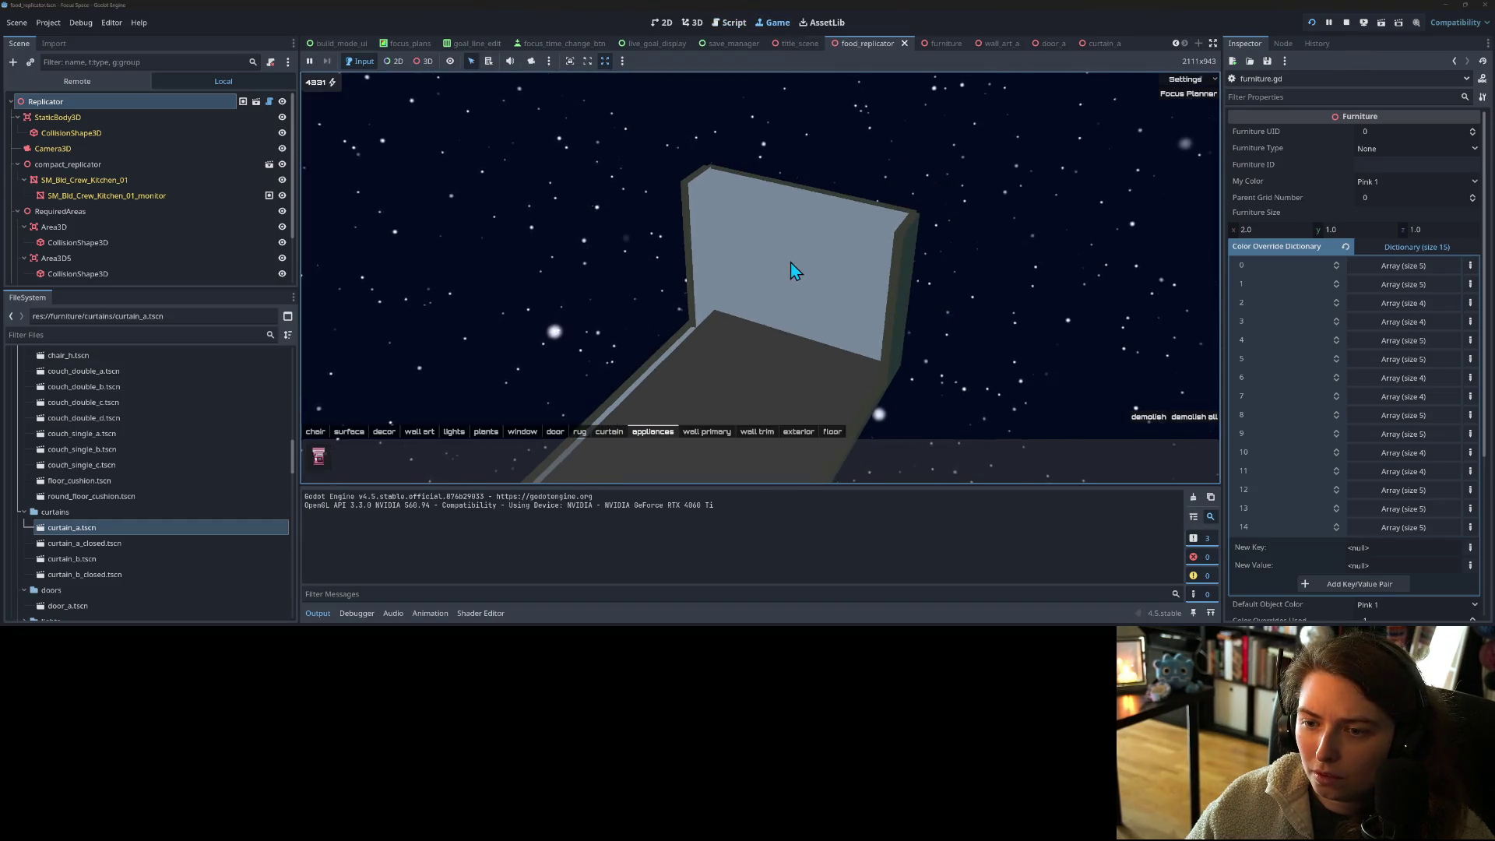
scroll(up, 3)
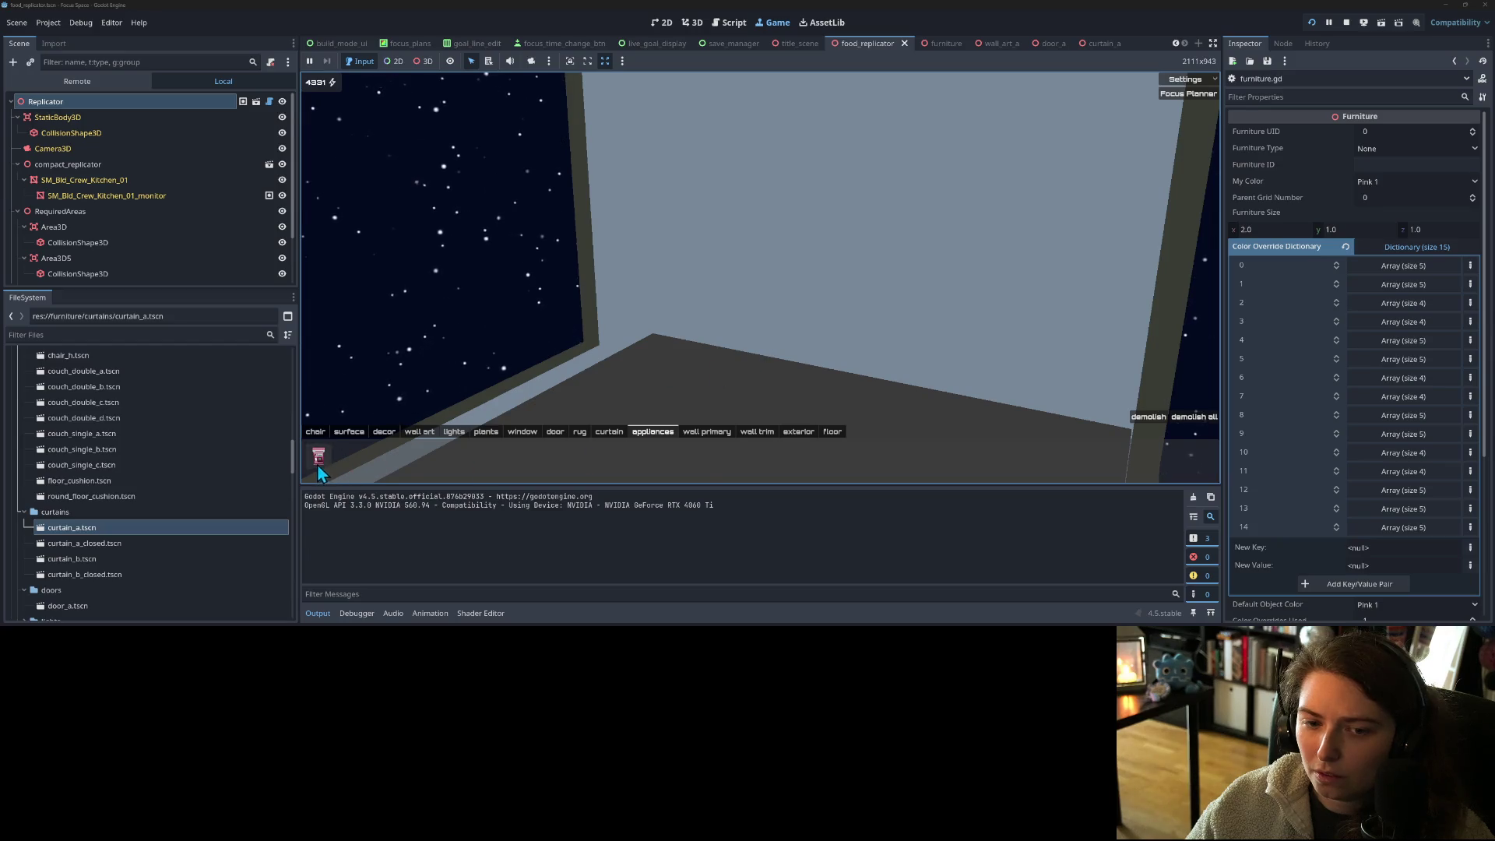
click(318, 465)
mouse_move(823, 309)
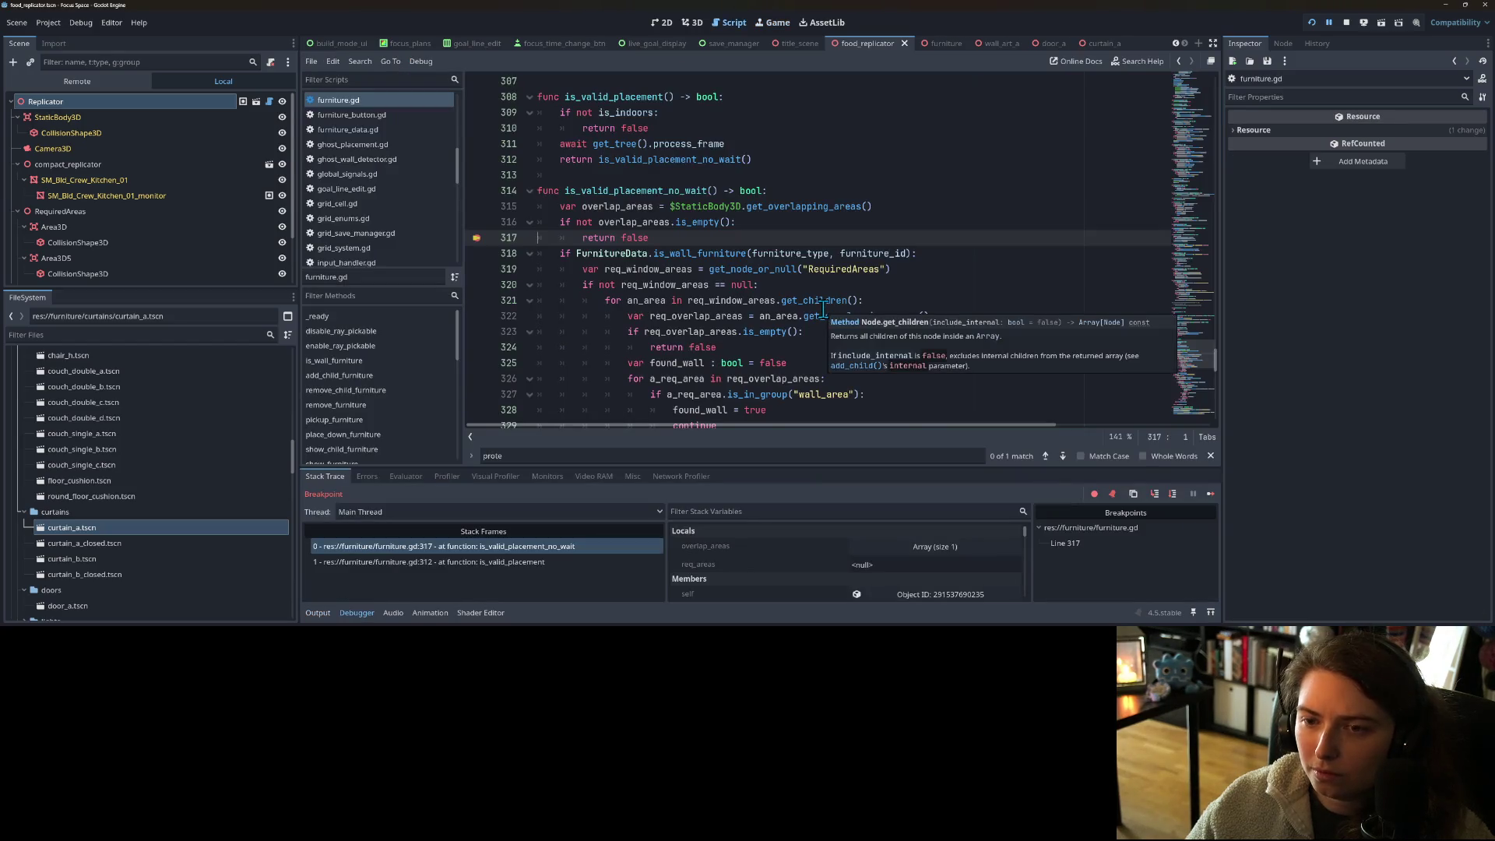
click(1212, 494)
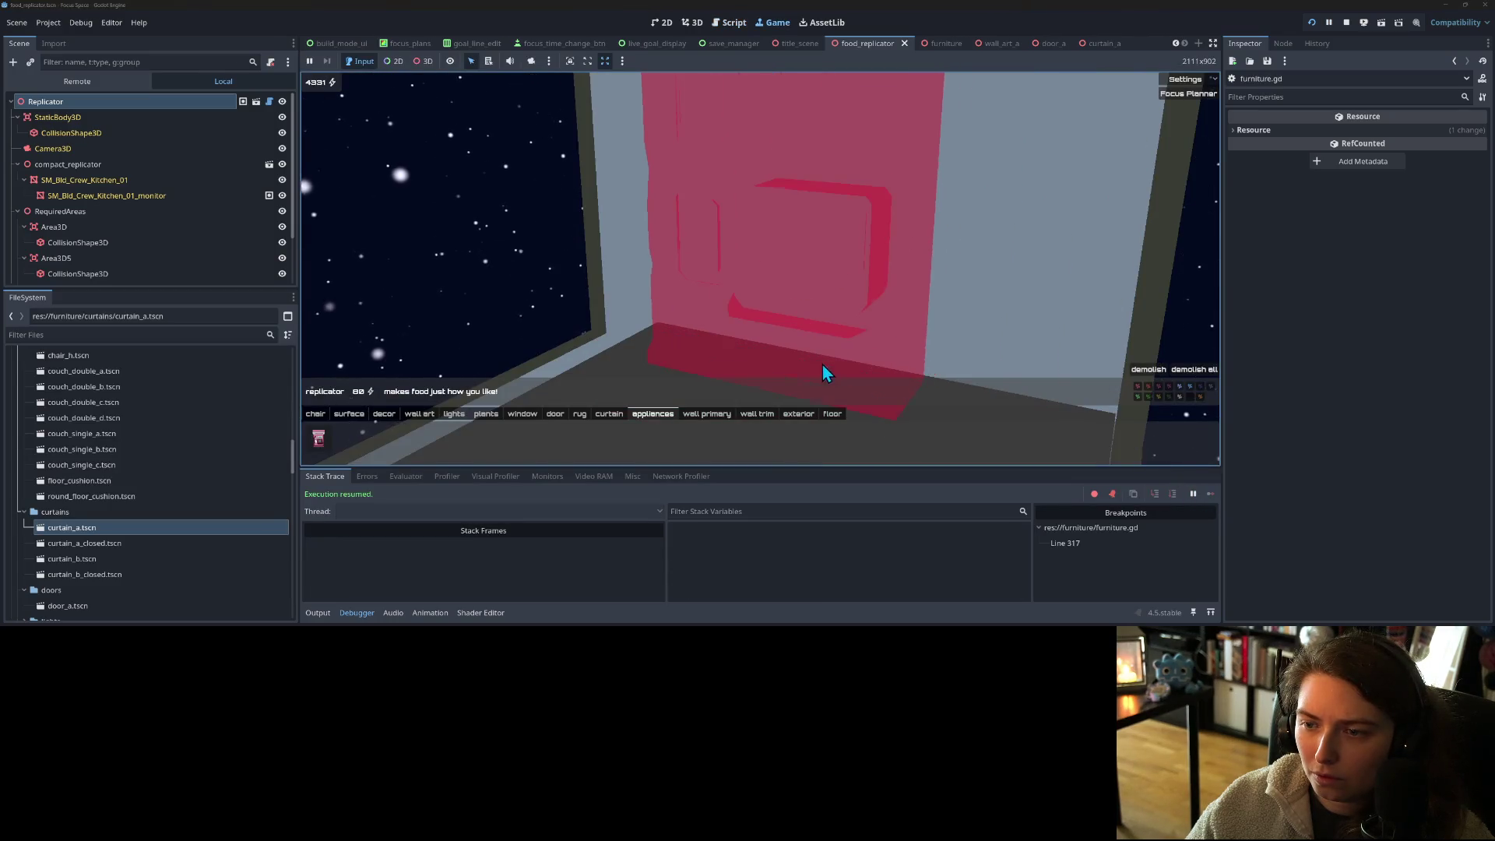
click(852, 343)
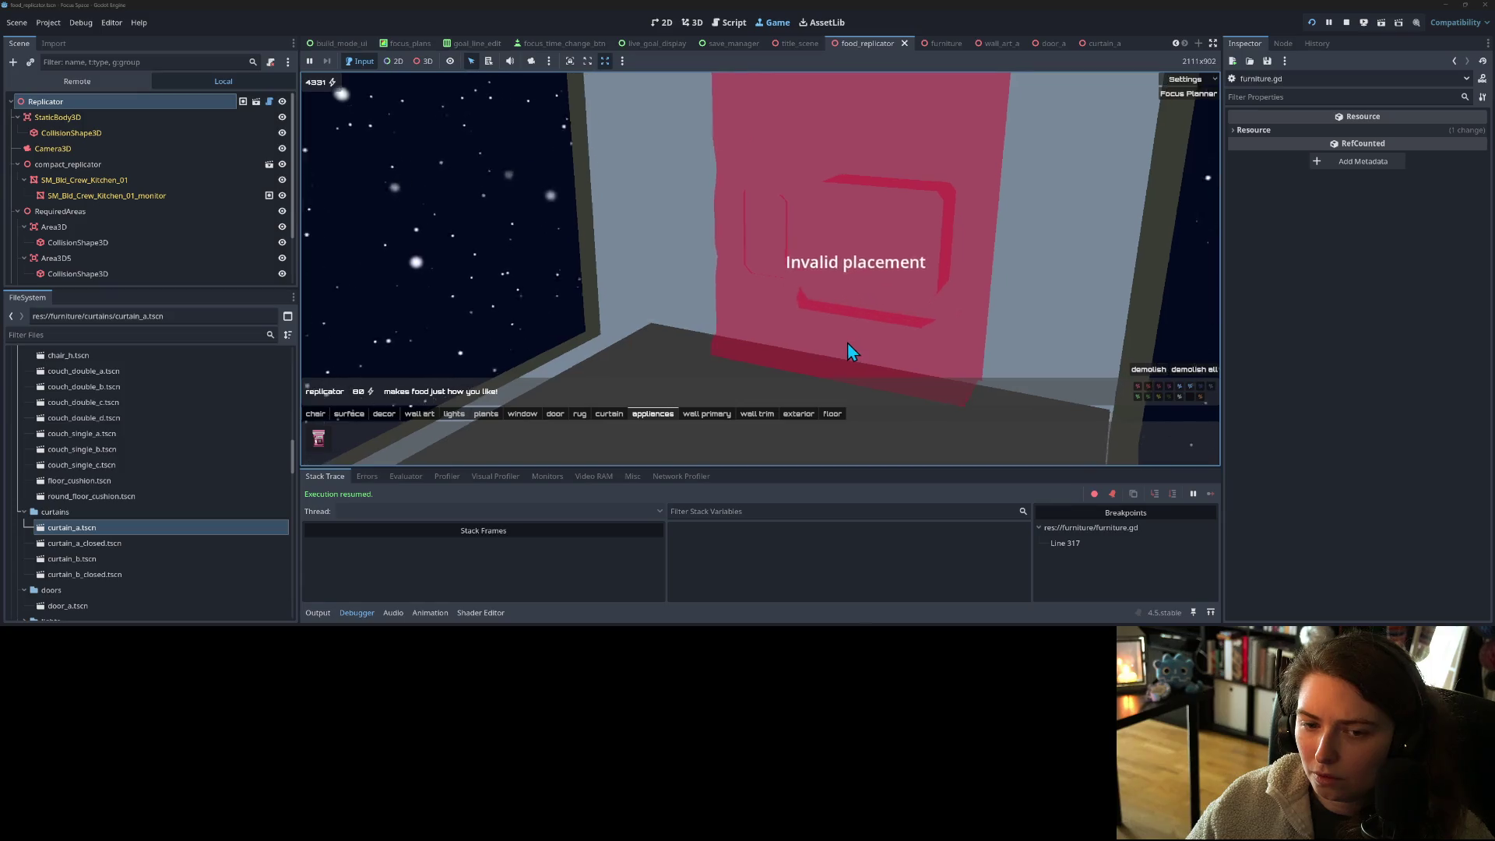
right_click(754, 298)
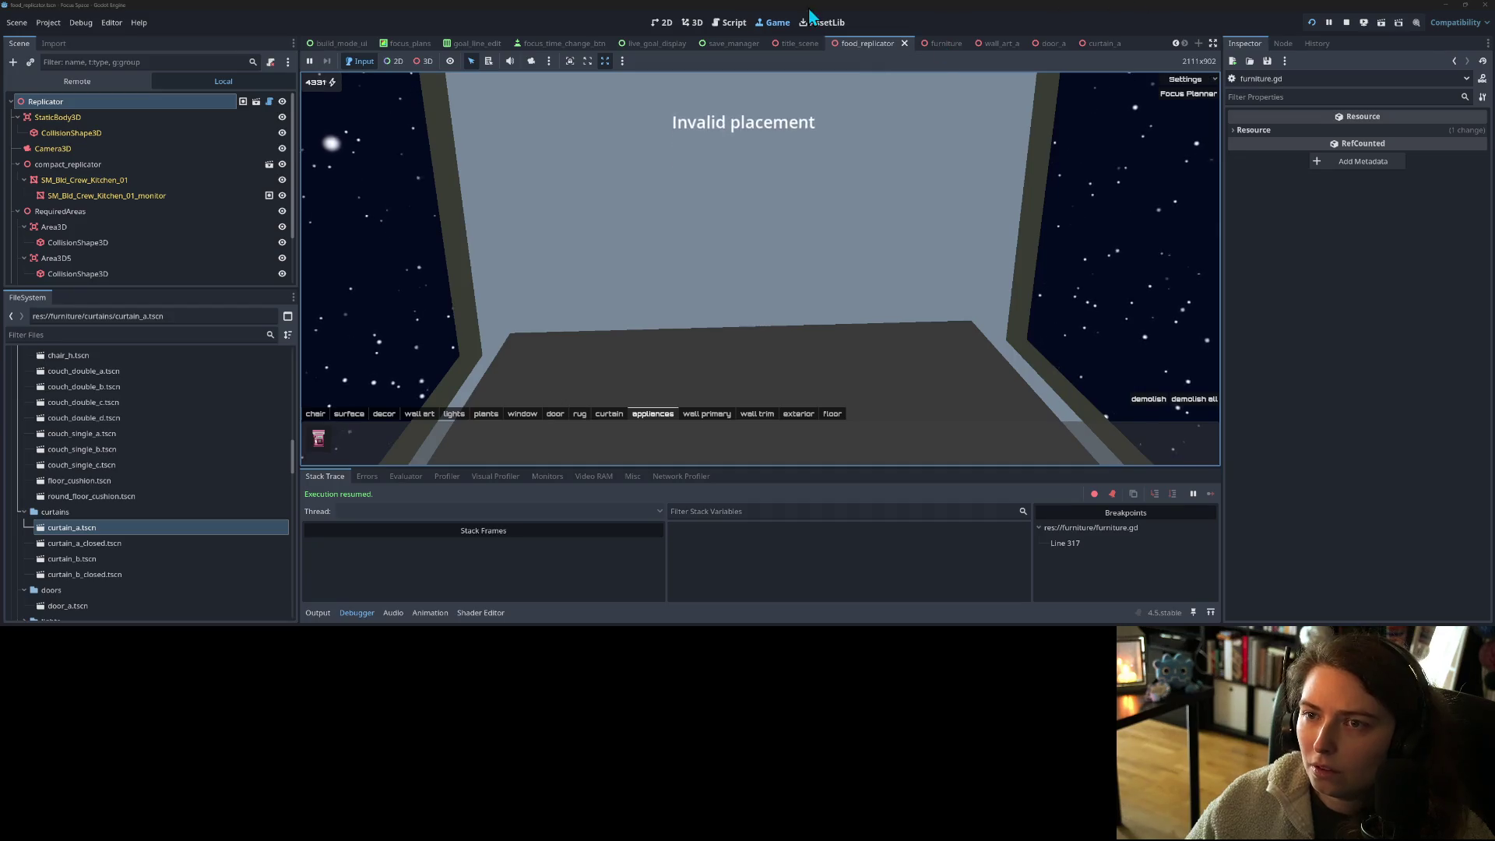
click(730, 22)
click(477, 239)
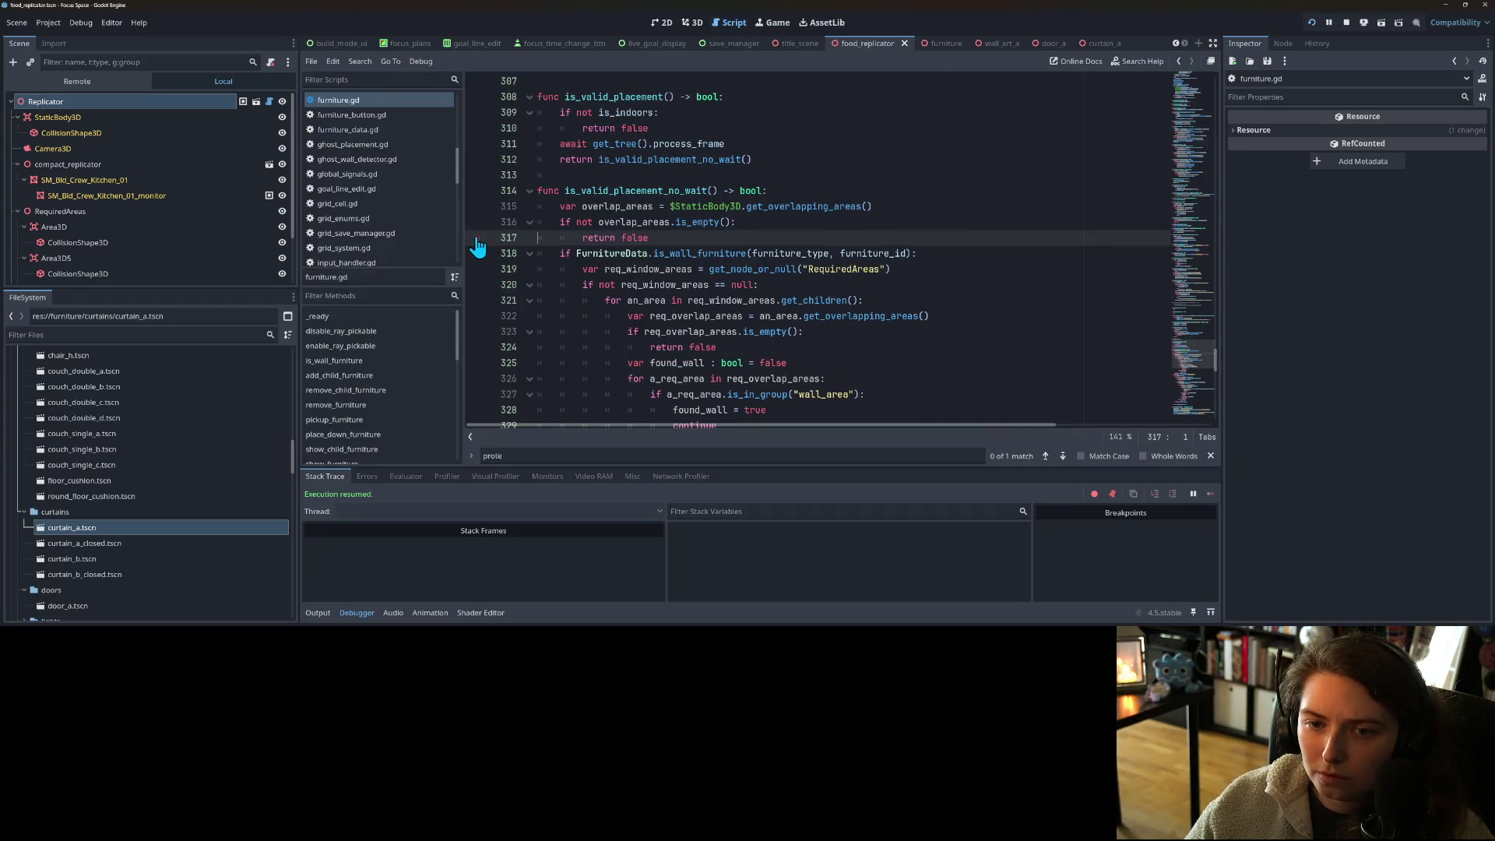
- Review the is_indoors check and move the breakpoint to line 310
click(803, 228)
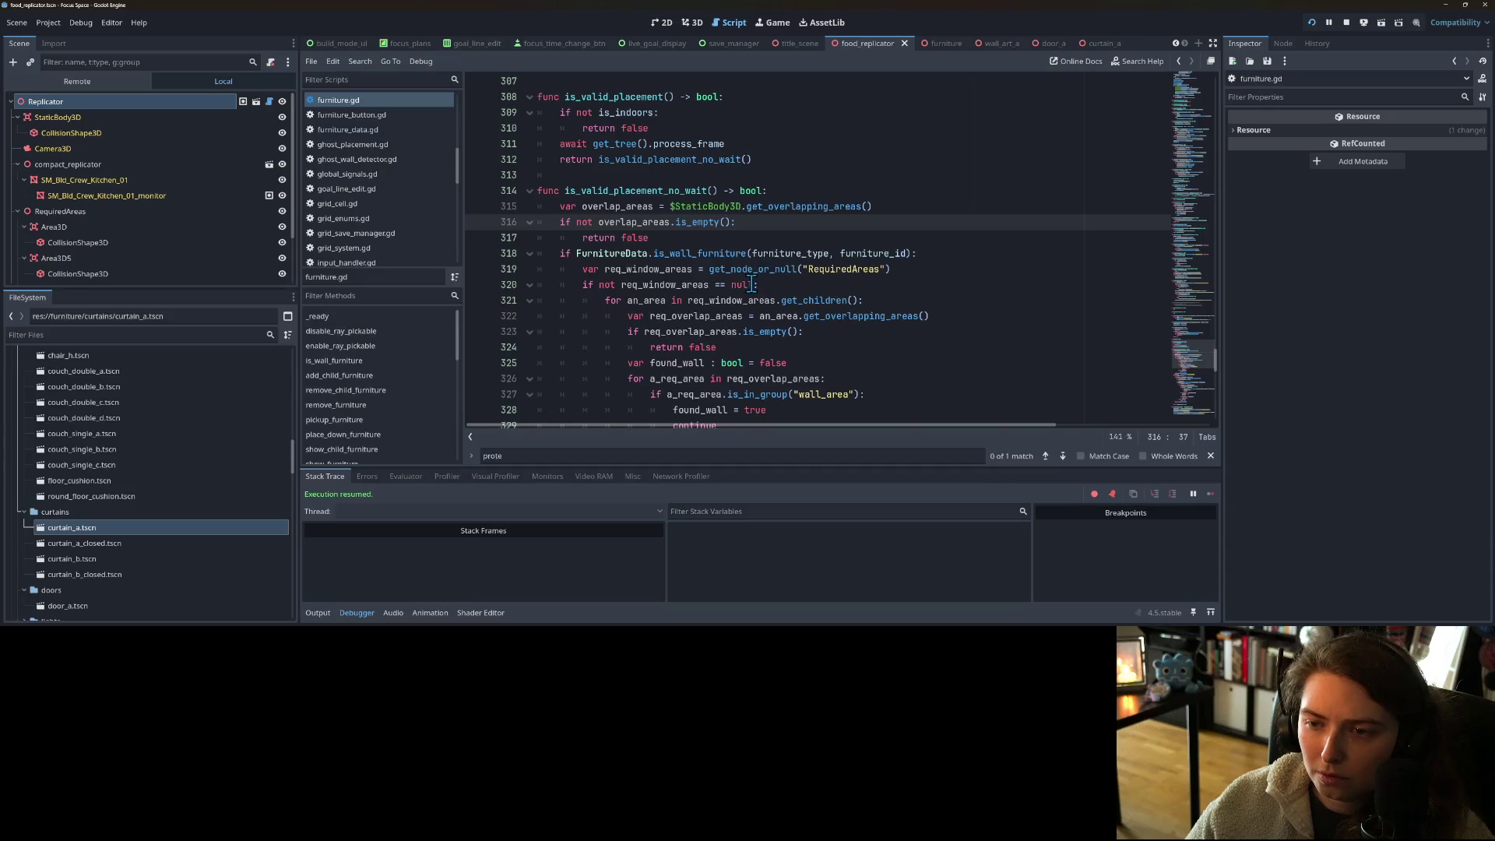
scroll(down, 3)
scroll(down, 3)
scroll(up, 3)
scroll(up, 3)
click(655, 186)
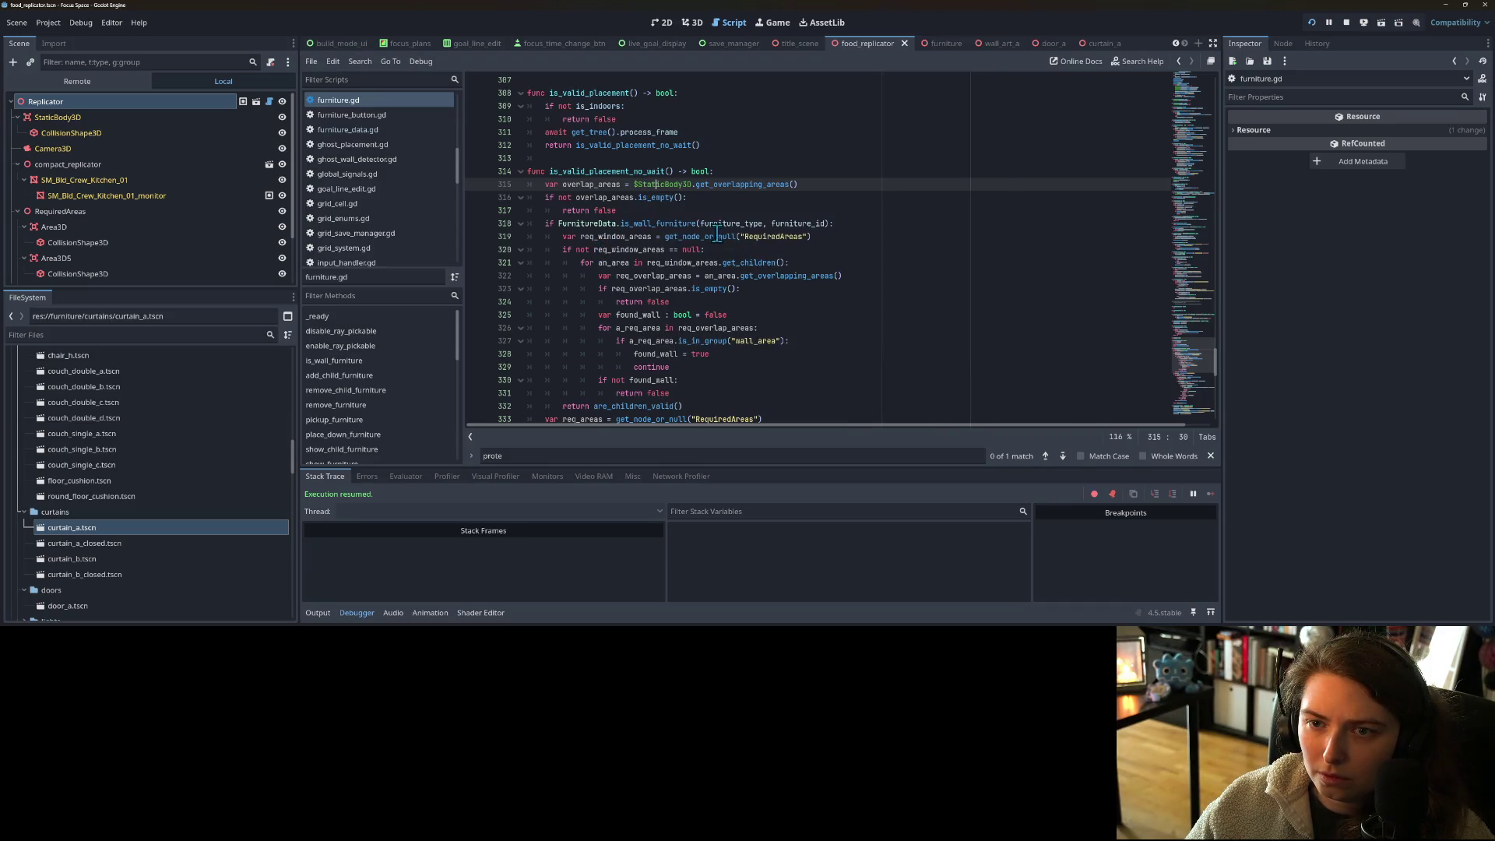
double_click(590, 107)
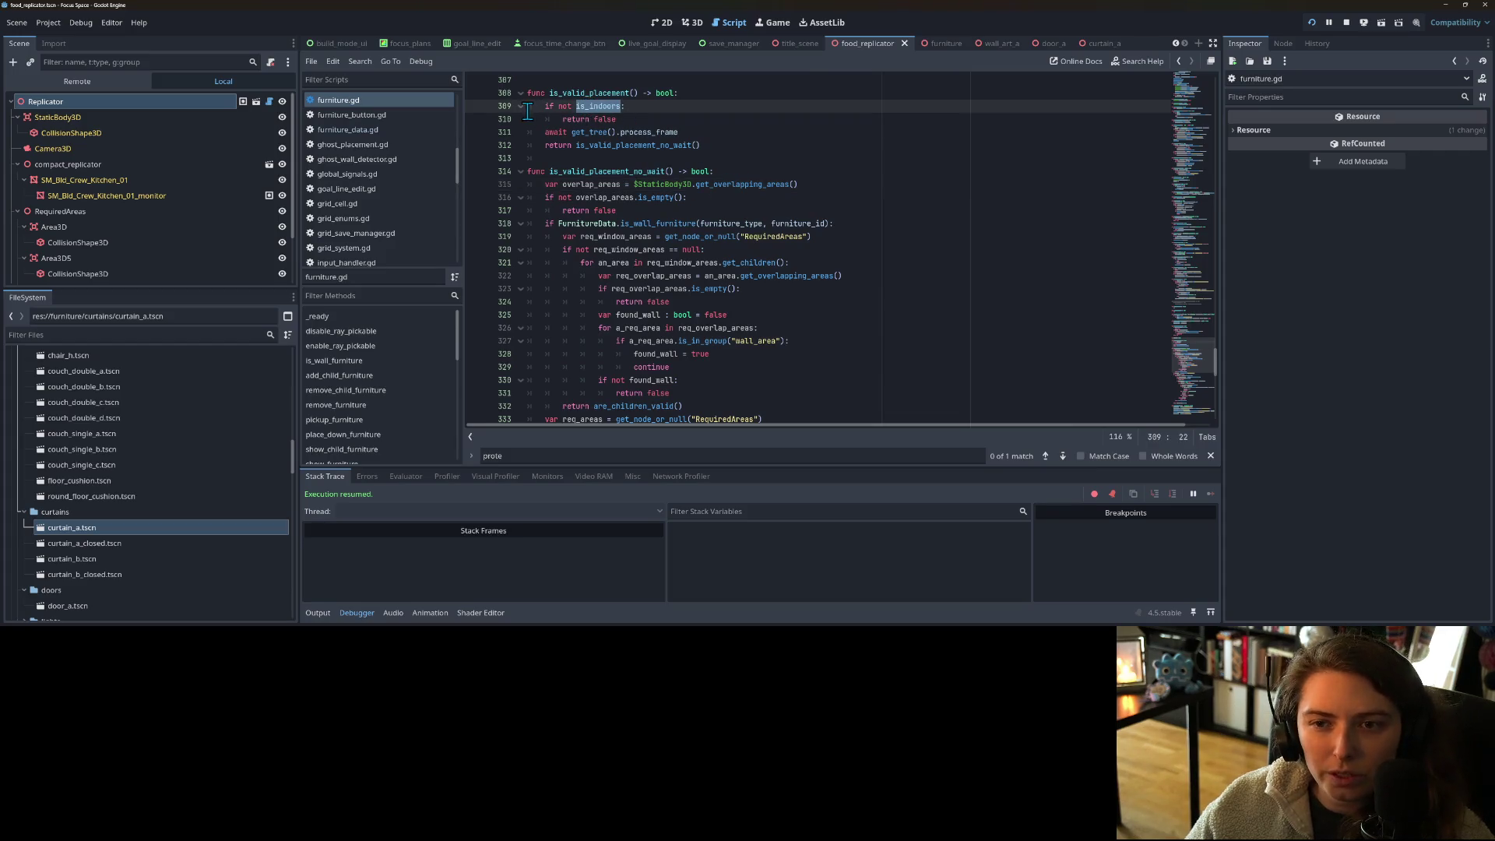
key(ctrl+shift+F9)
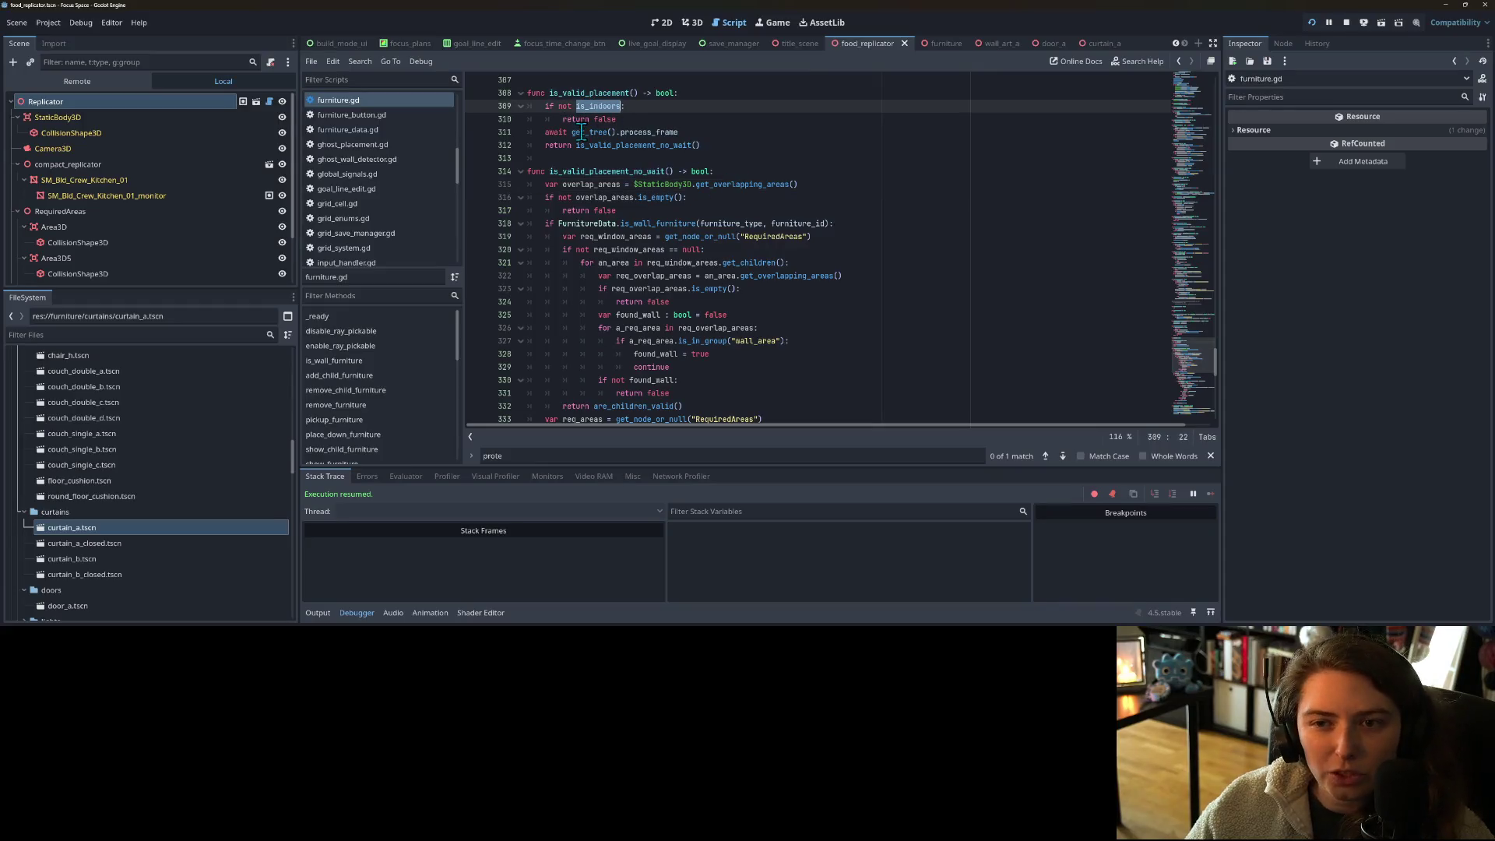
click(476, 119)
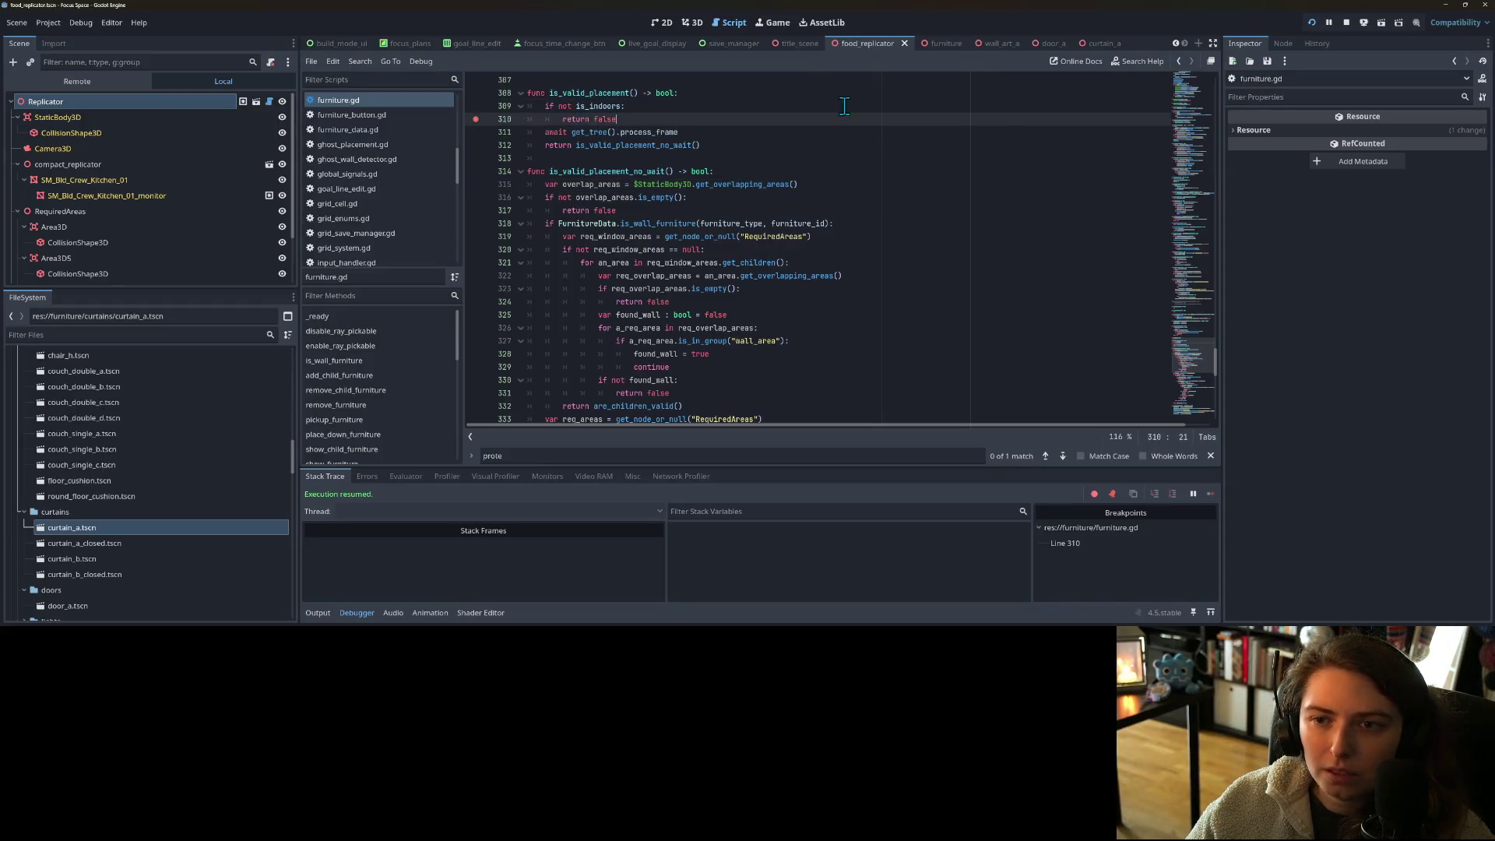
- Pick the replicator in-game to hit the line-310 breakpoint, resume, then remove the breakpoint
click(774, 22)
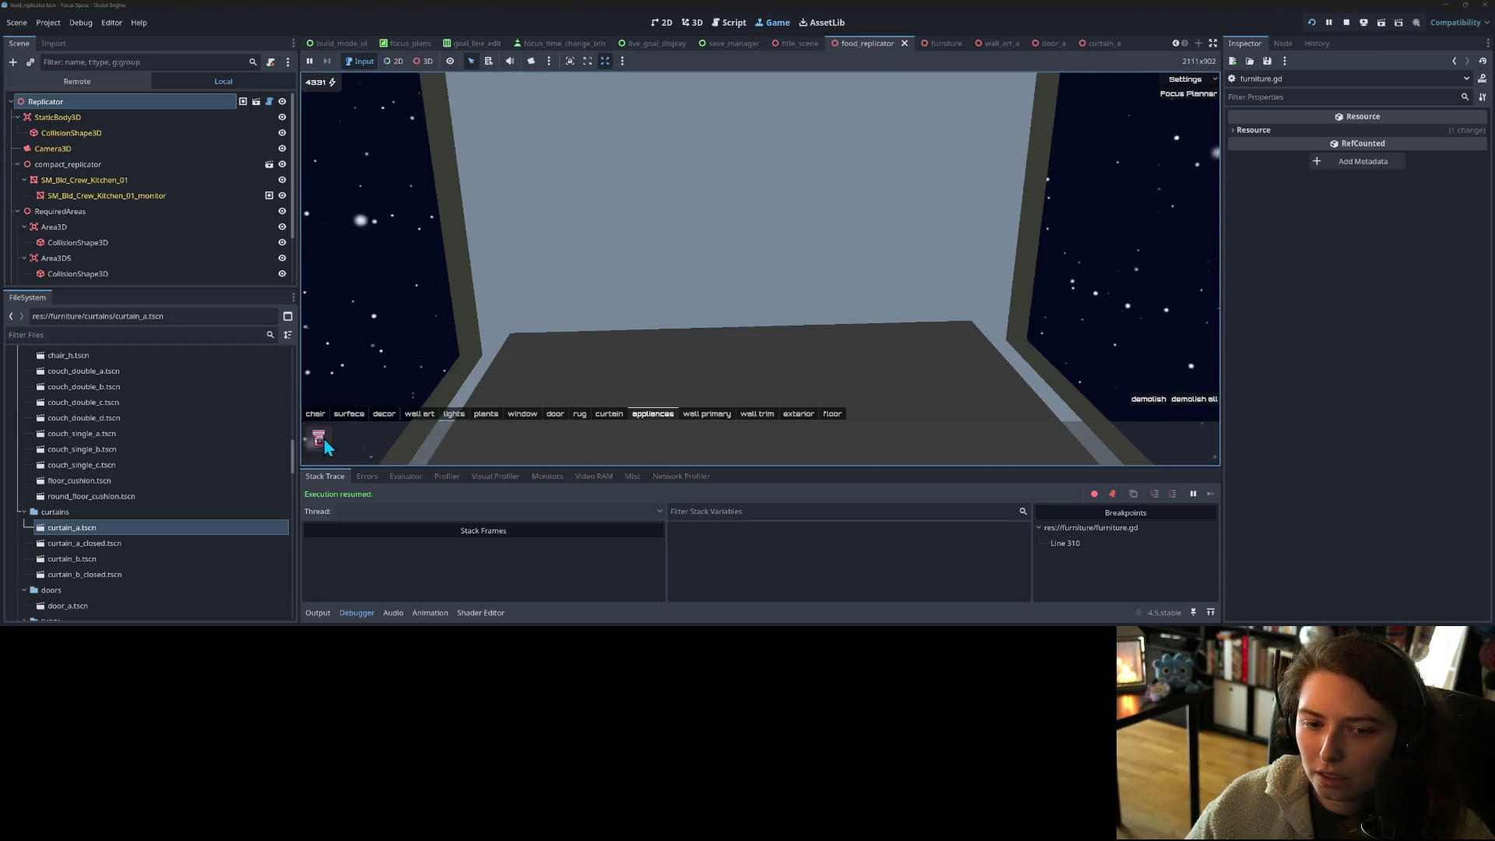
click(318, 438)
mouse_move(768, 314)
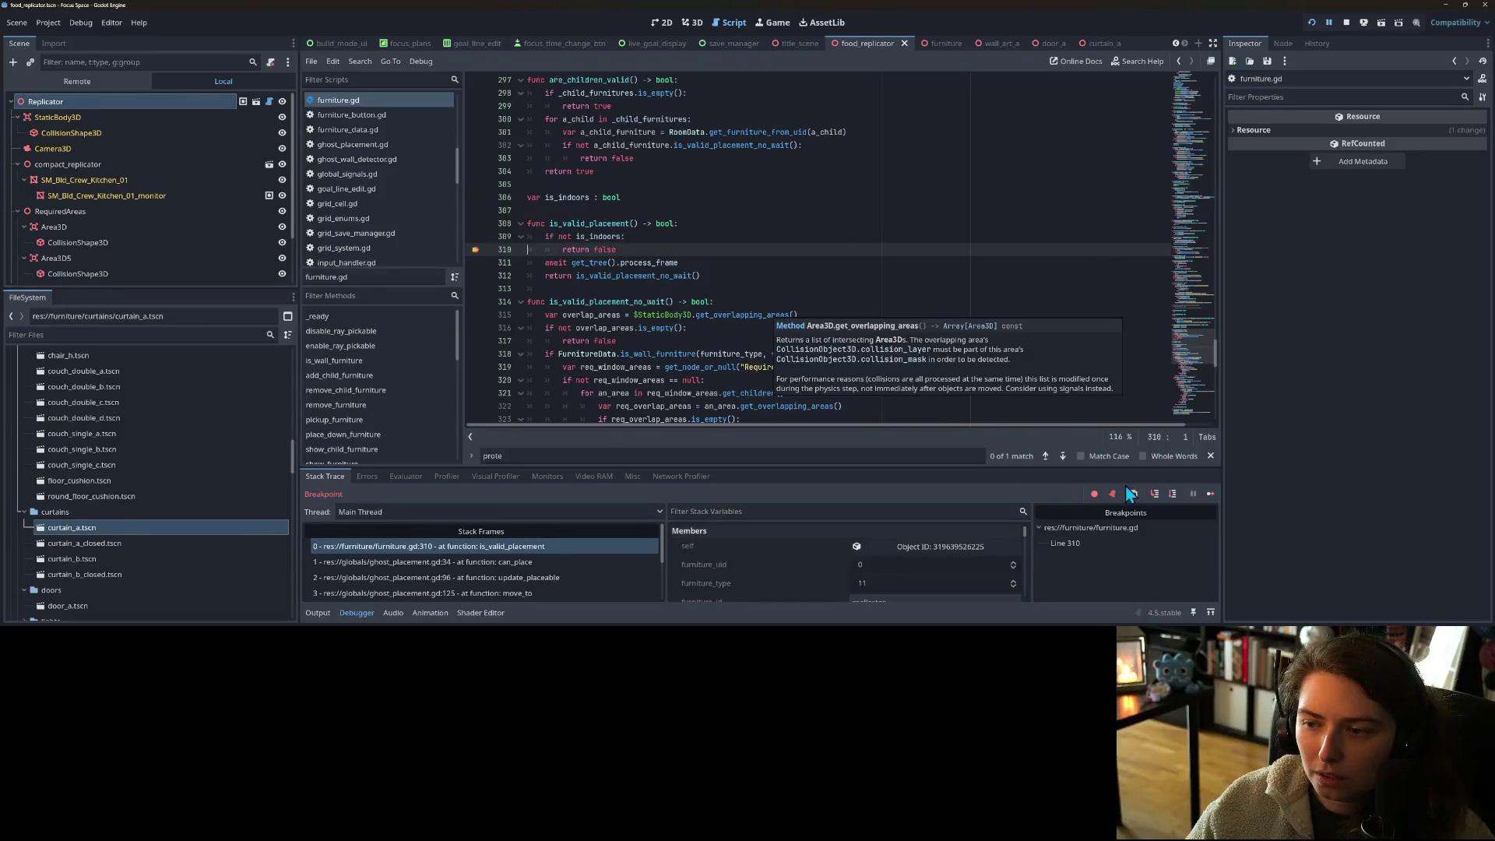
click(1211, 494)
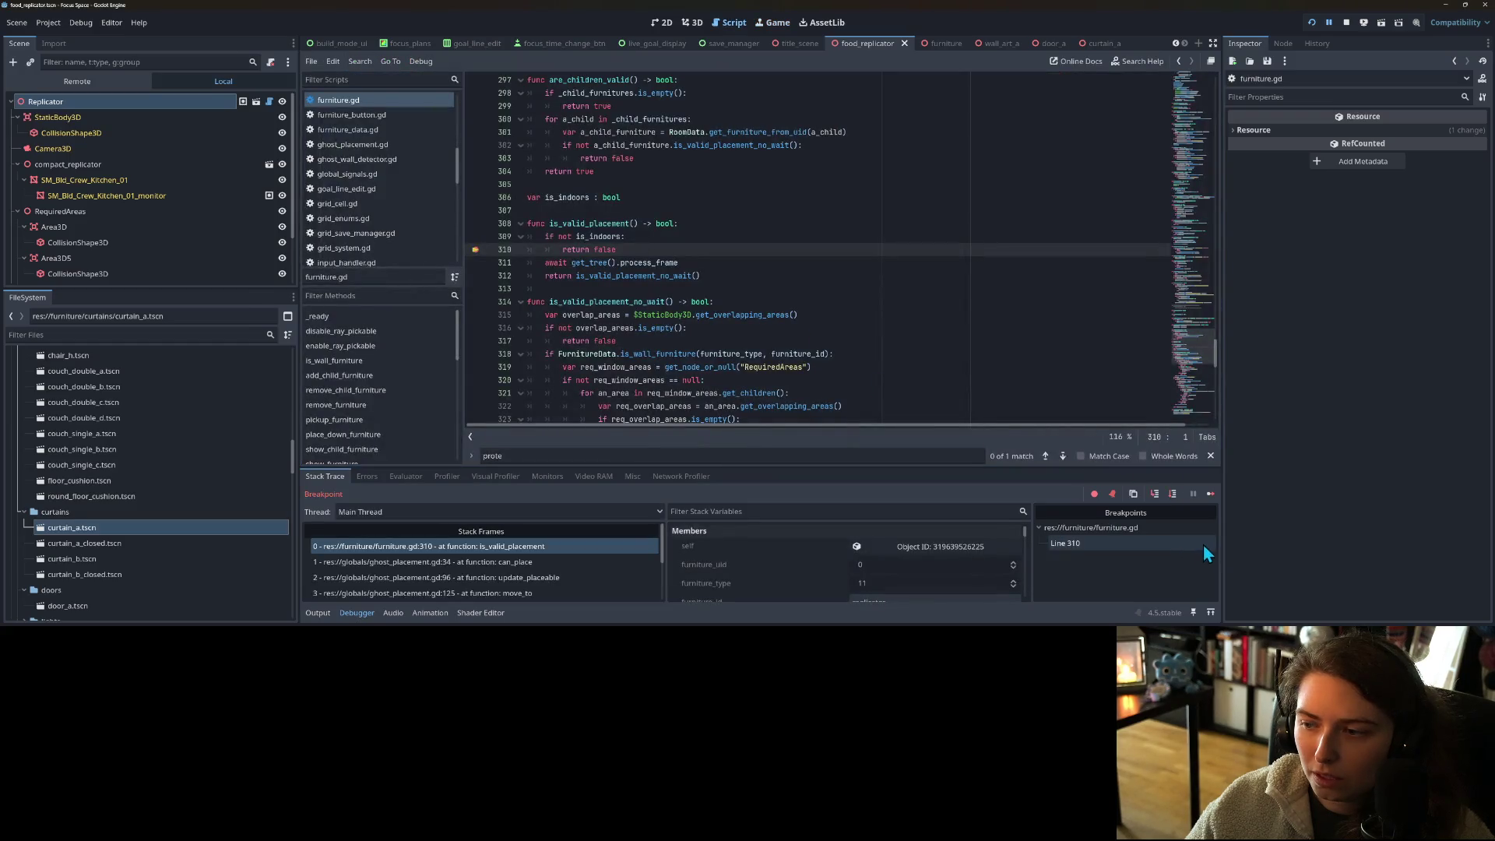
click(475, 250)
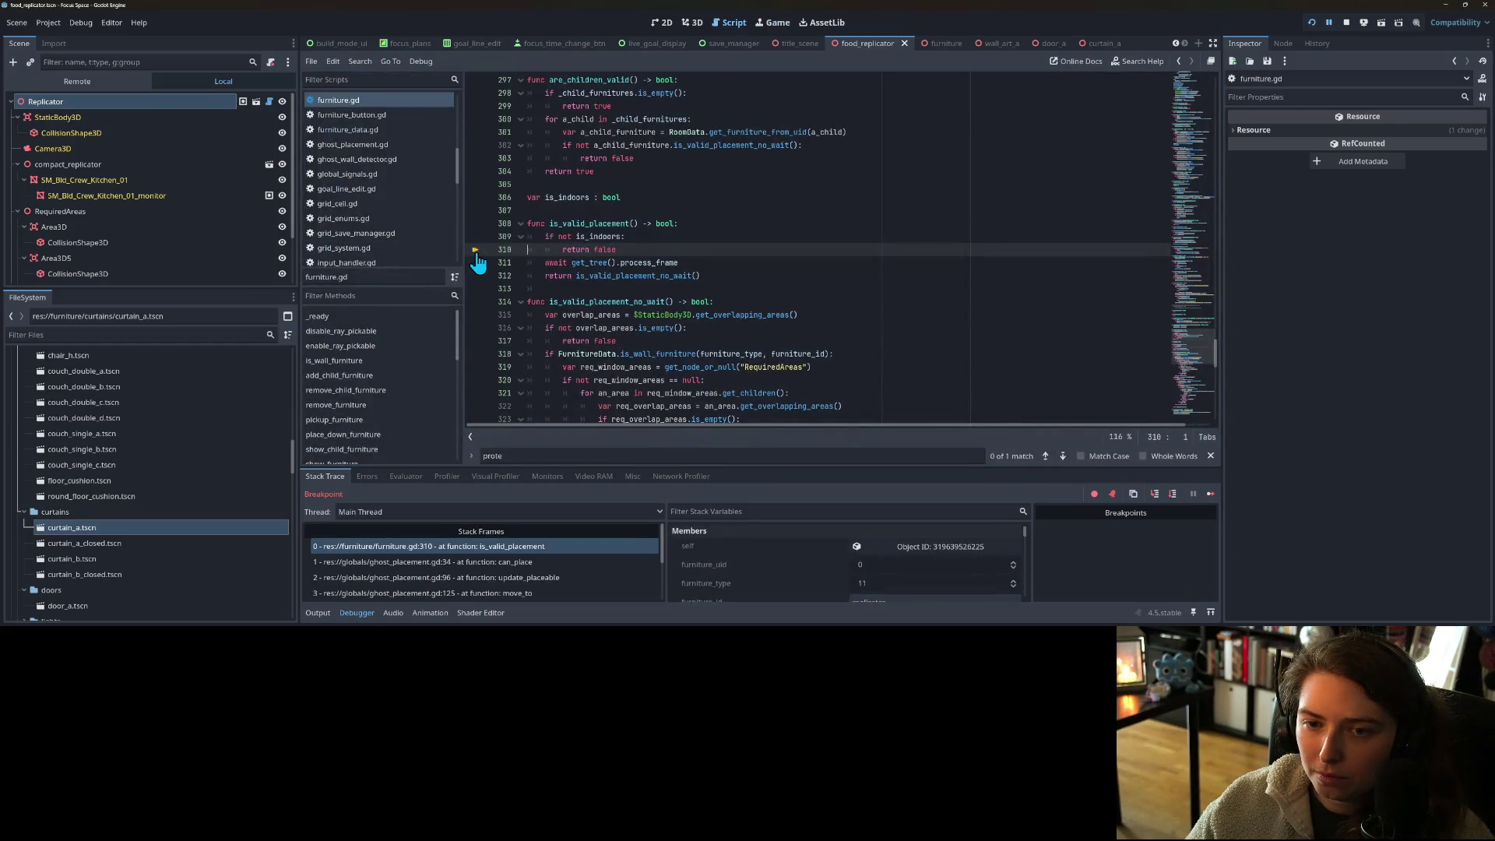
- Add print("not indoors") under the is_indoors check, save, and resume the game
click(650, 240)
key(Return)
text(print)
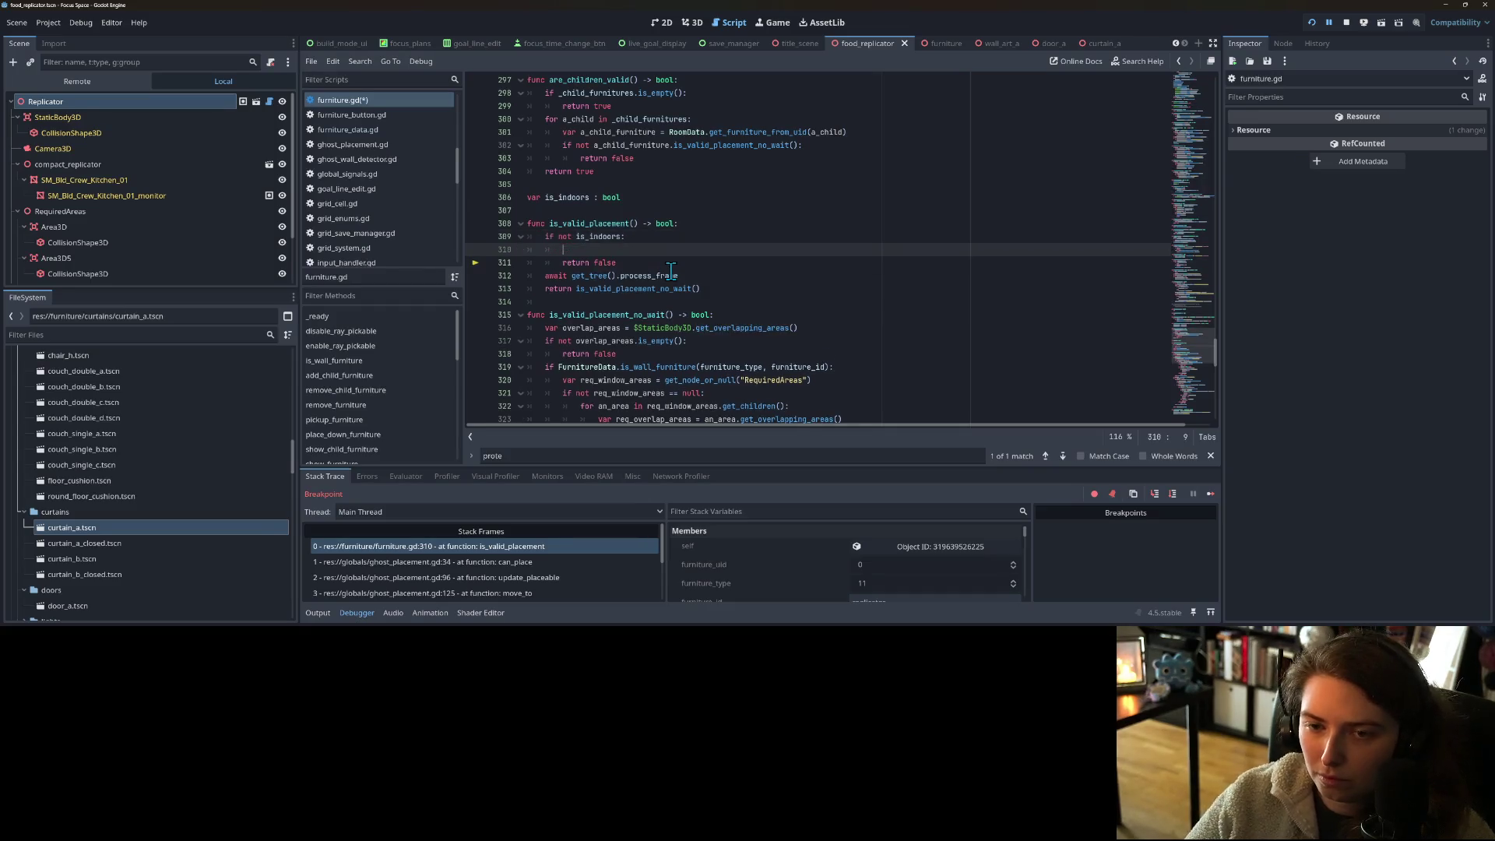
text(("not indoors)
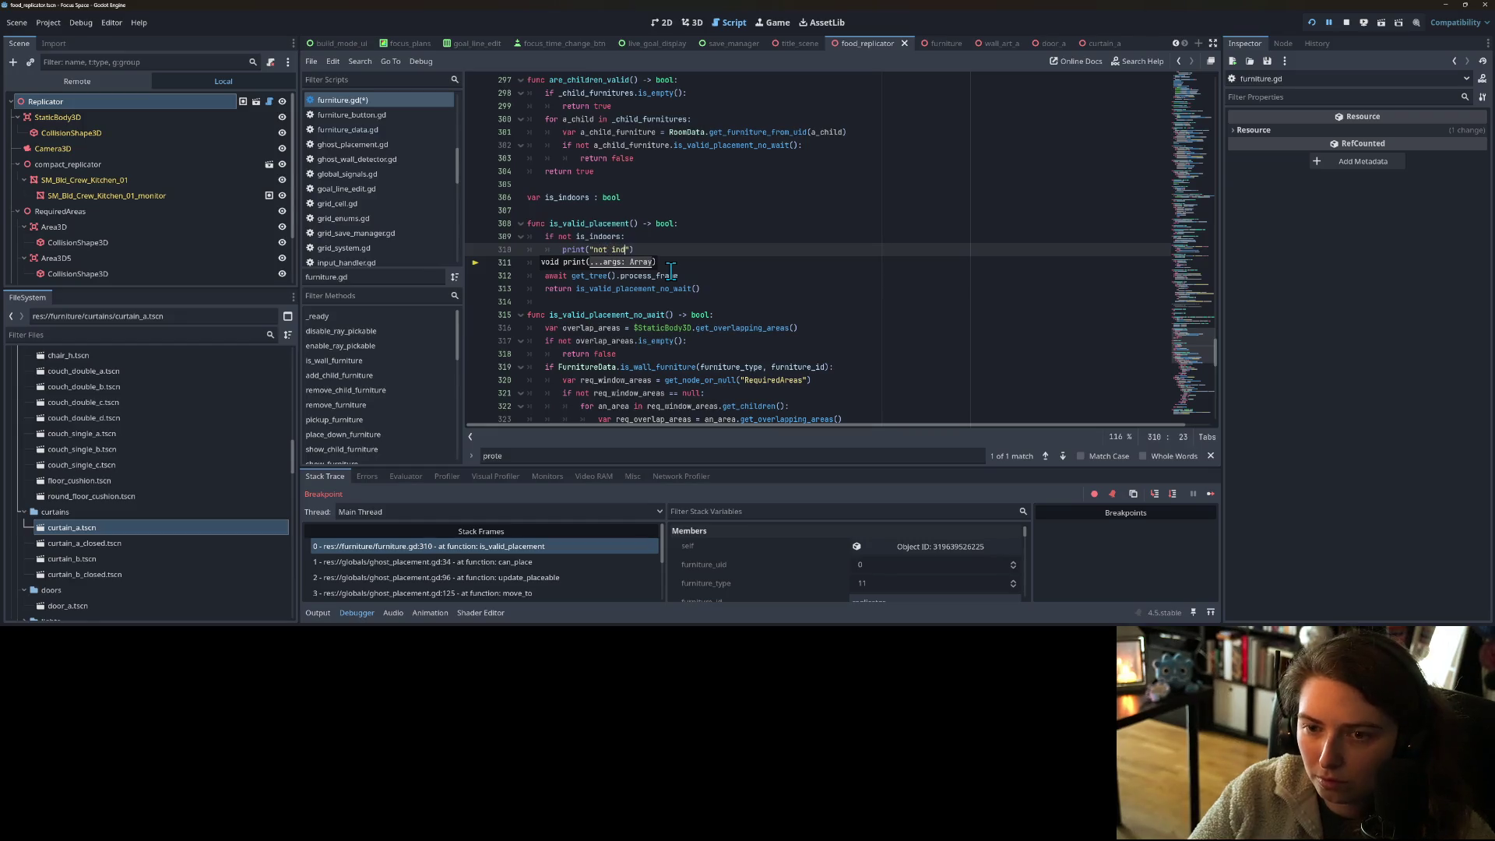
key(ctrl+s)
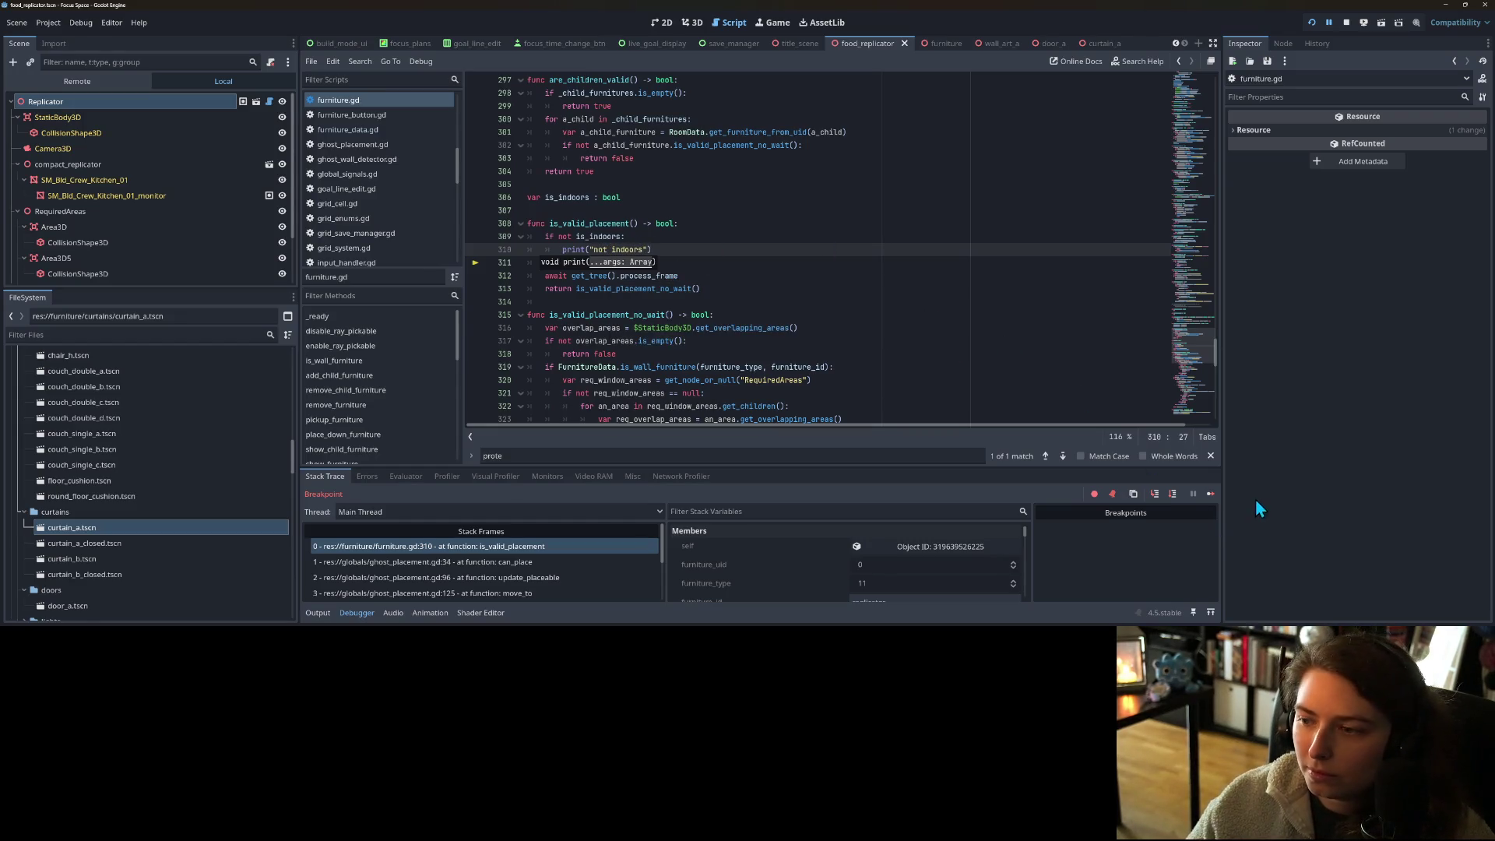
click(1210, 494)
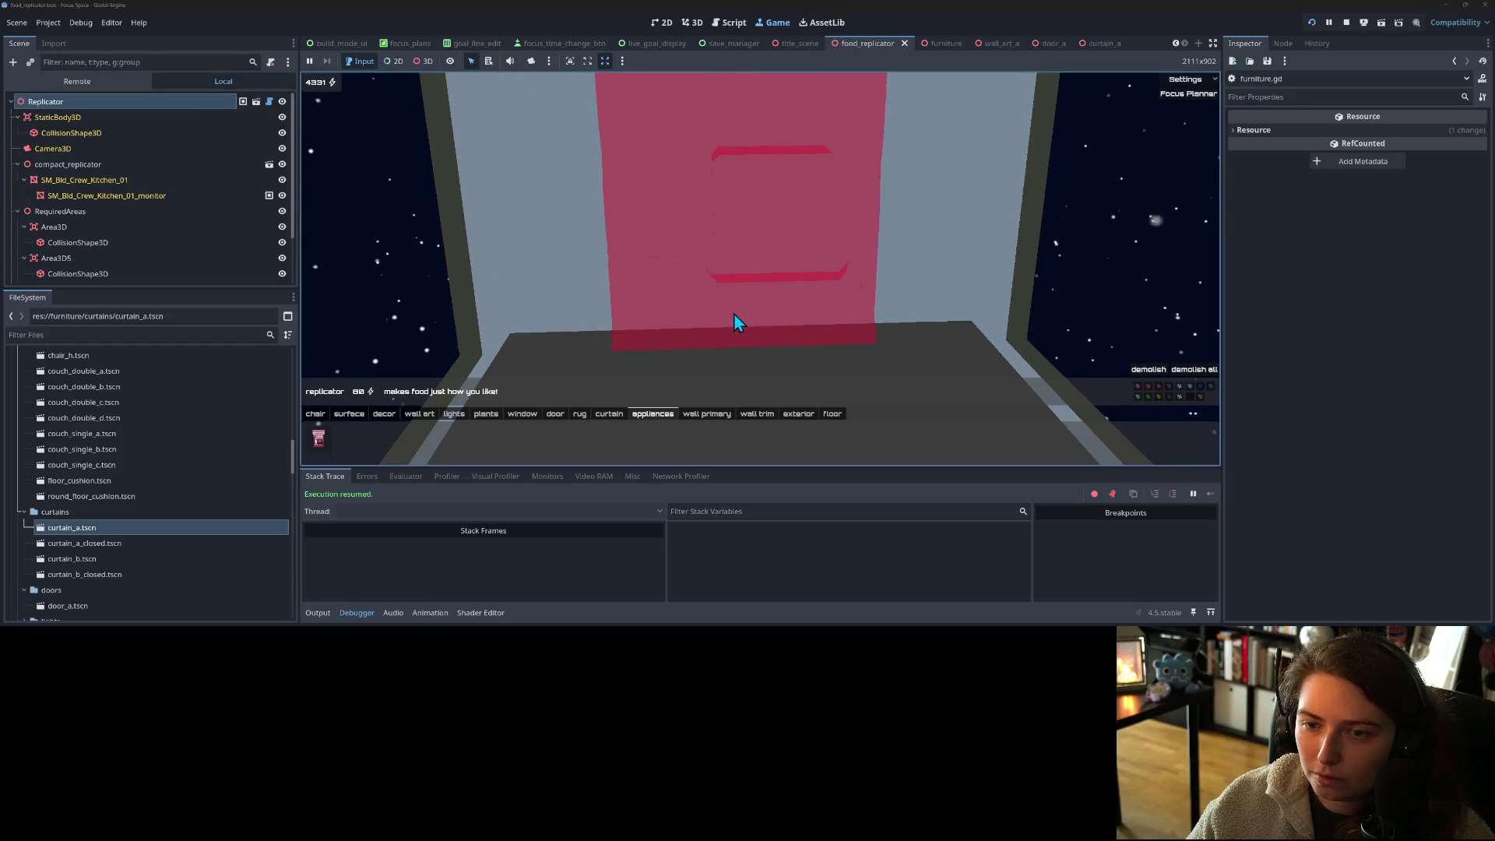
- Show the Output log of "not indoors" messages, cancel placement, stop the game, and return to the print line
click(317, 614)
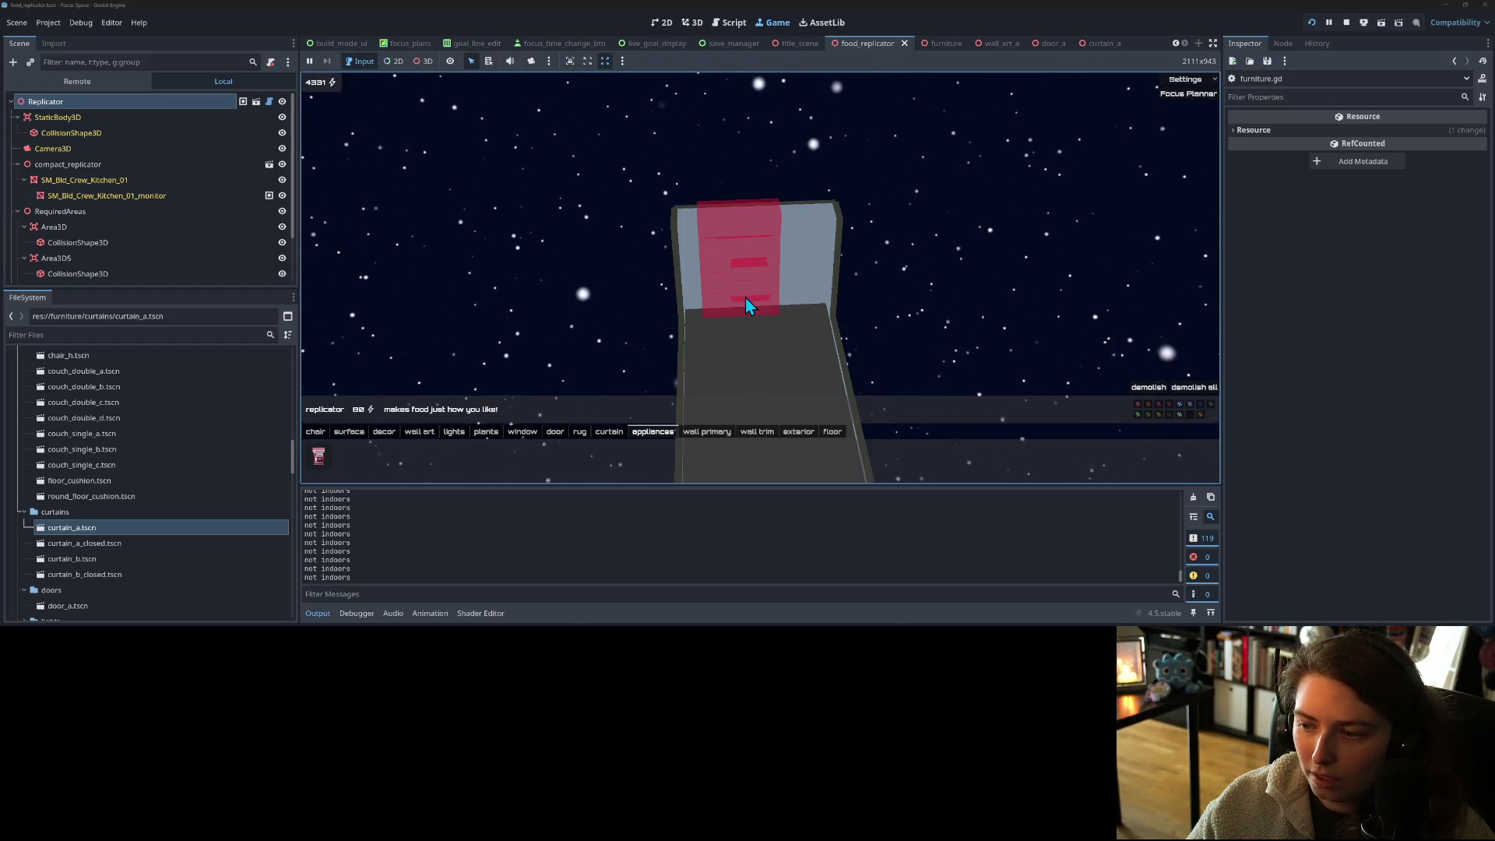
right_click(762, 311)
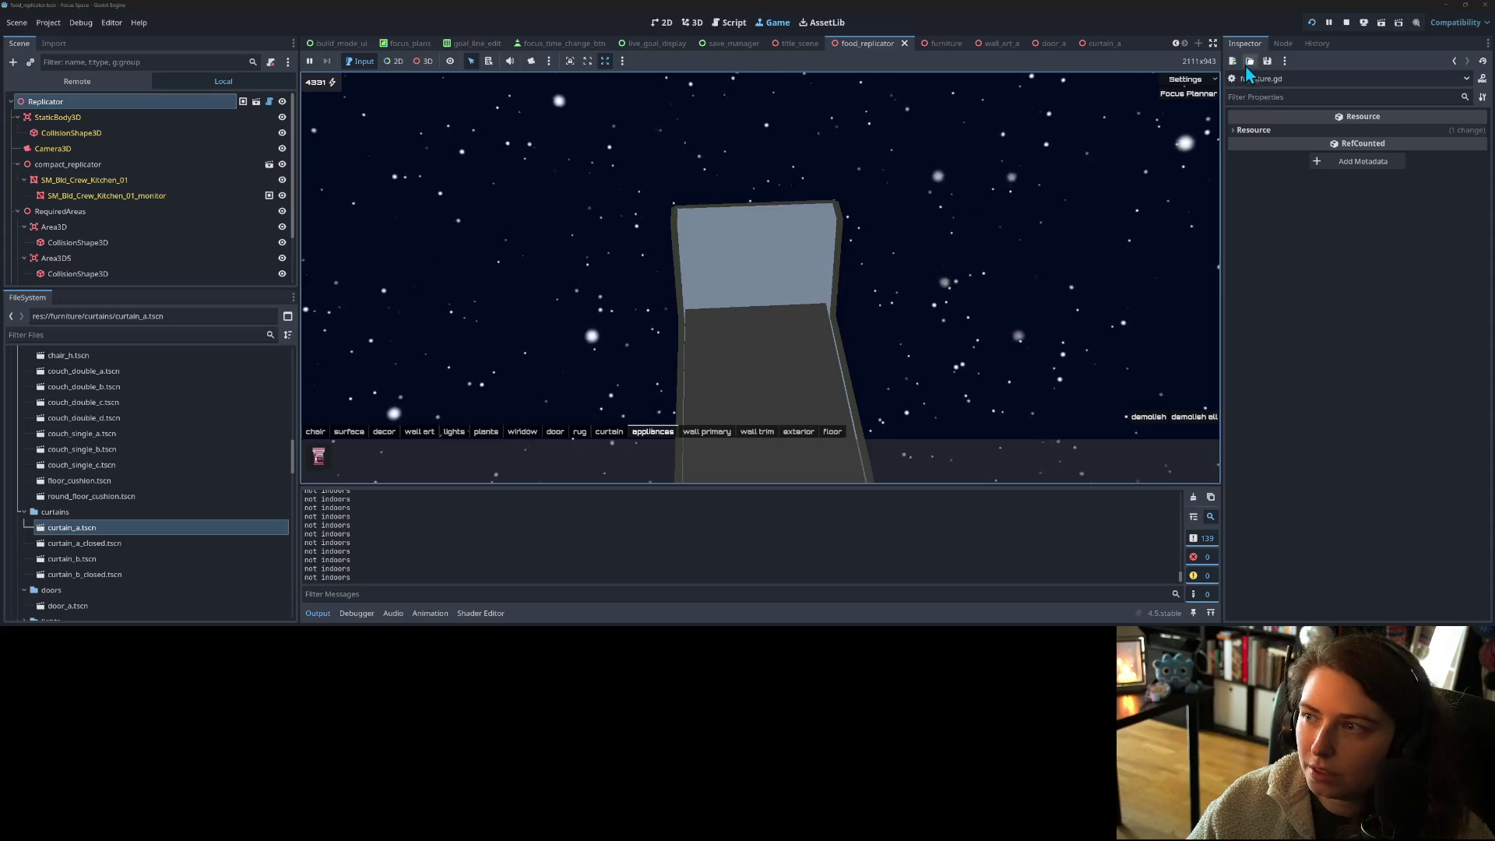
click(1347, 23)
click(668, 249)
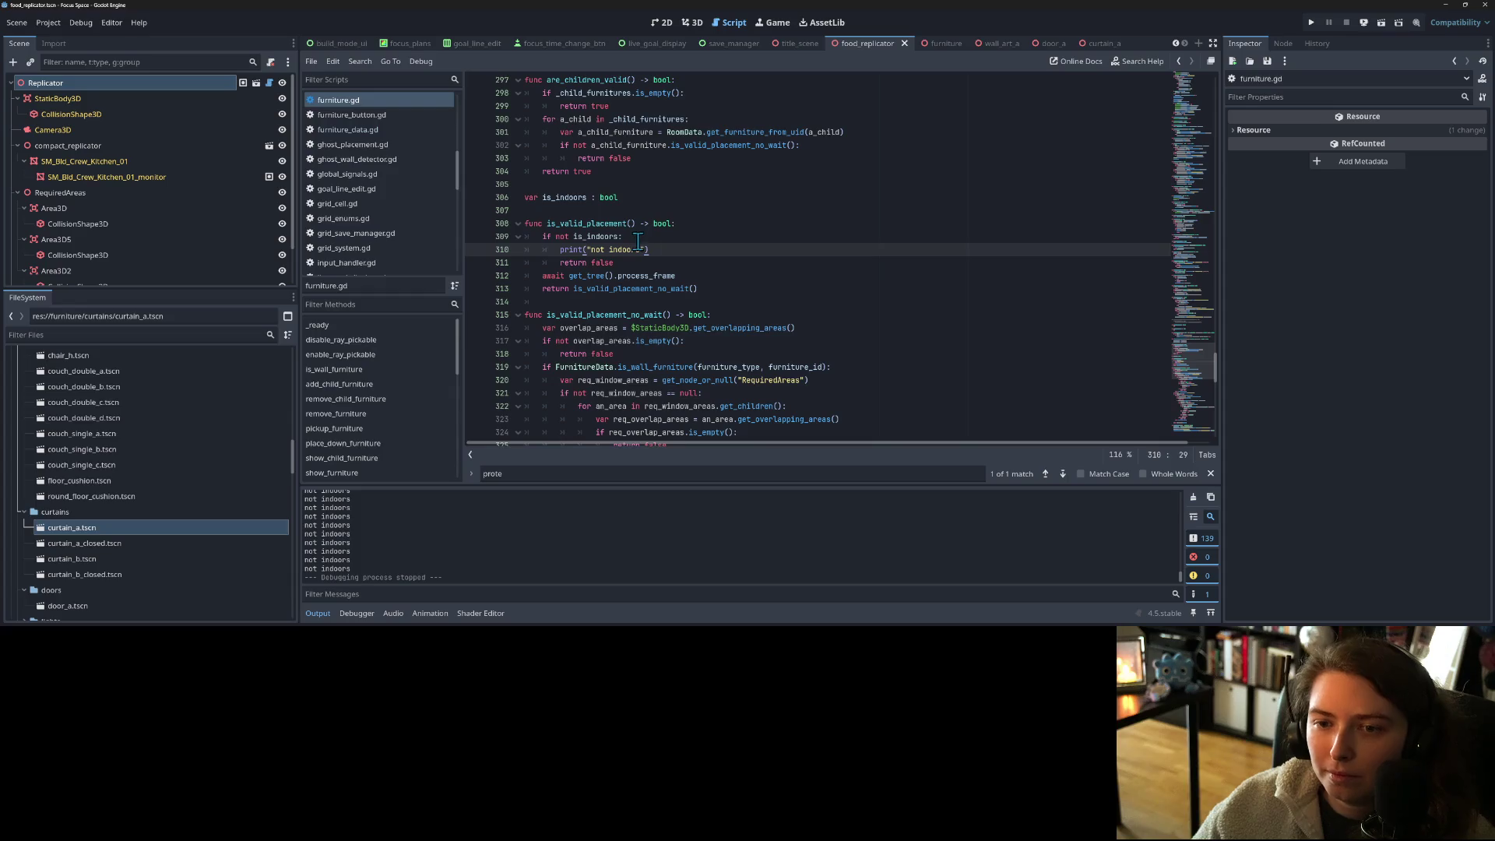
- Append "and not is_wall_furniture()" to the line-309 indoors condition and save
click(638, 240)
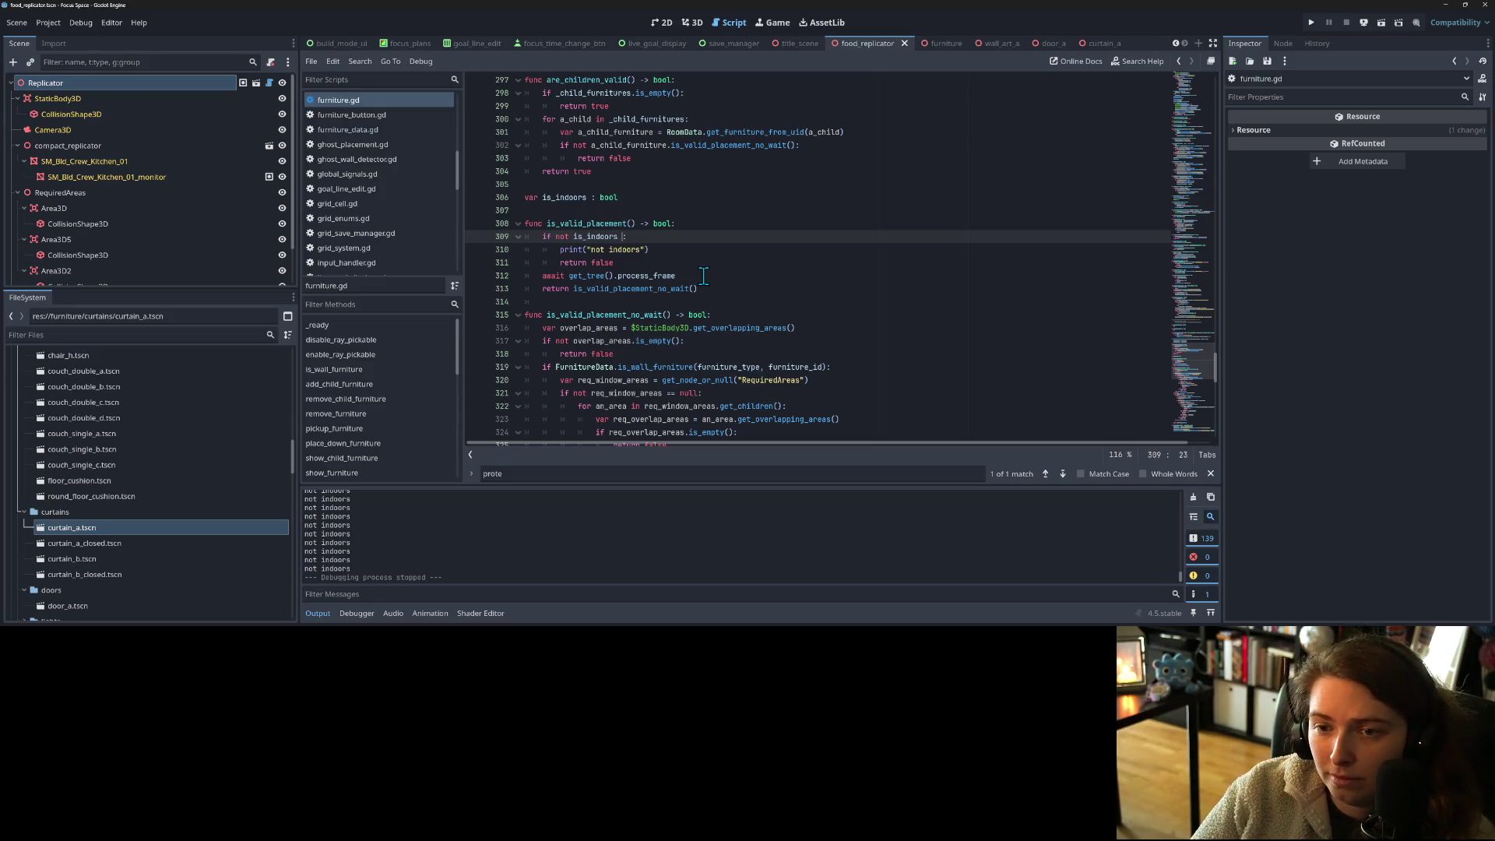
text(and not wa)
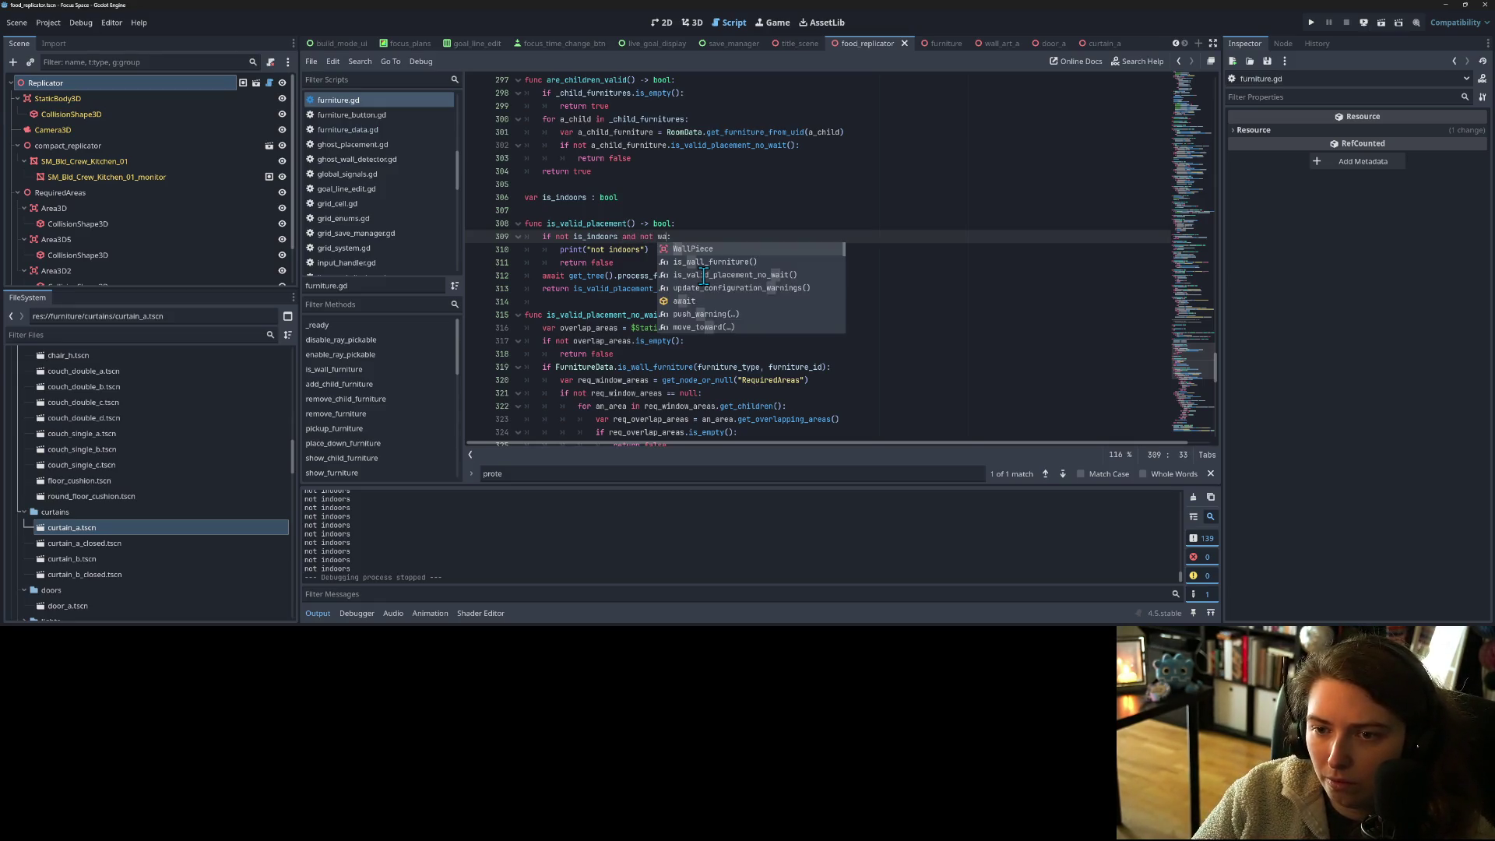
key(Down)
key(Return)
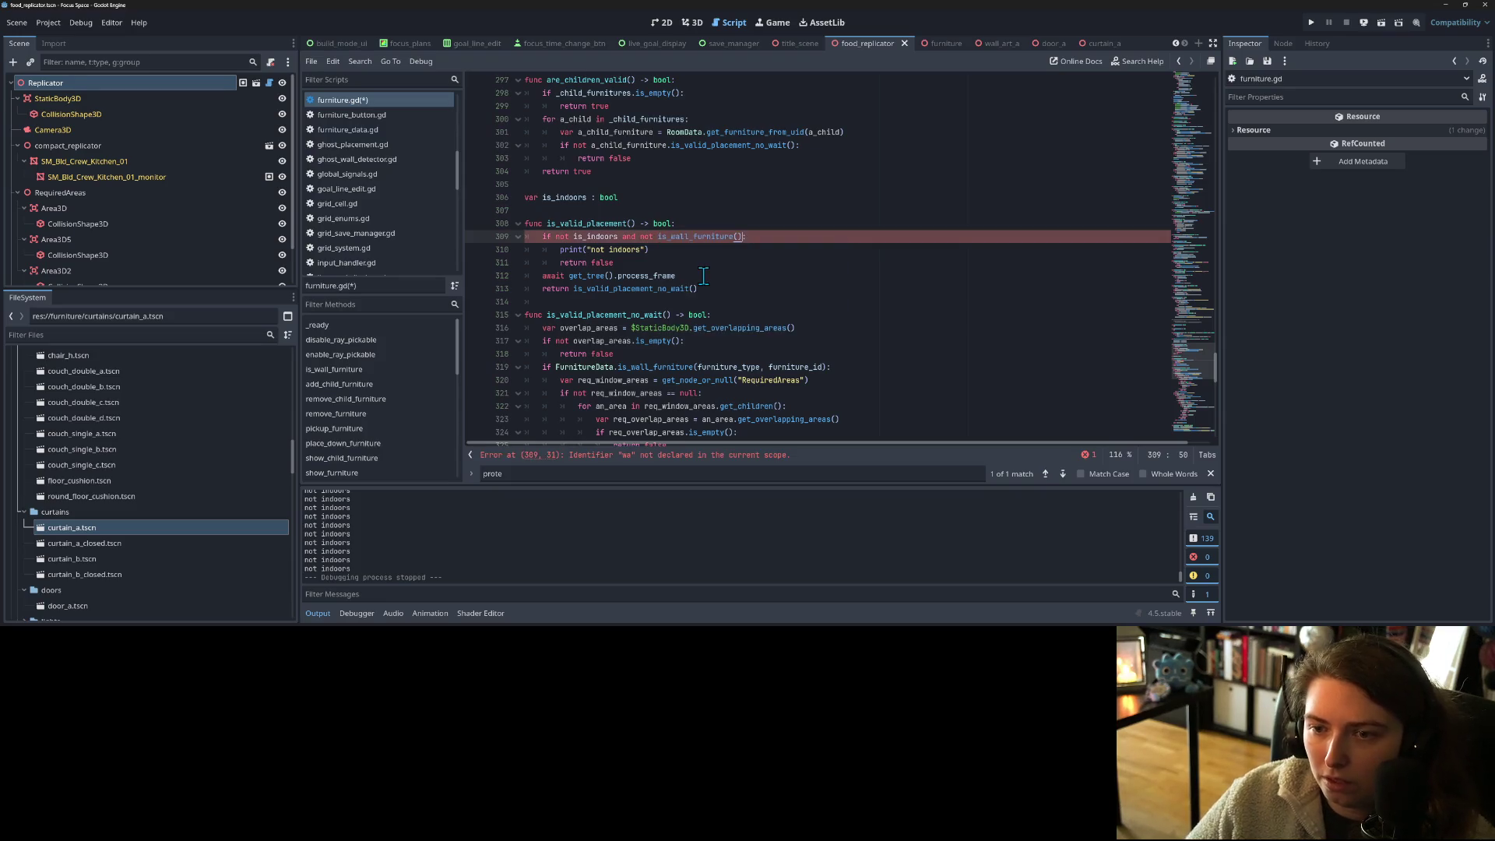
key(ctrl+s)
- Inspect the line-319 wall check and the is_wall_furniture definition
double_click(687, 236)
drag(698, 367, 823, 366)
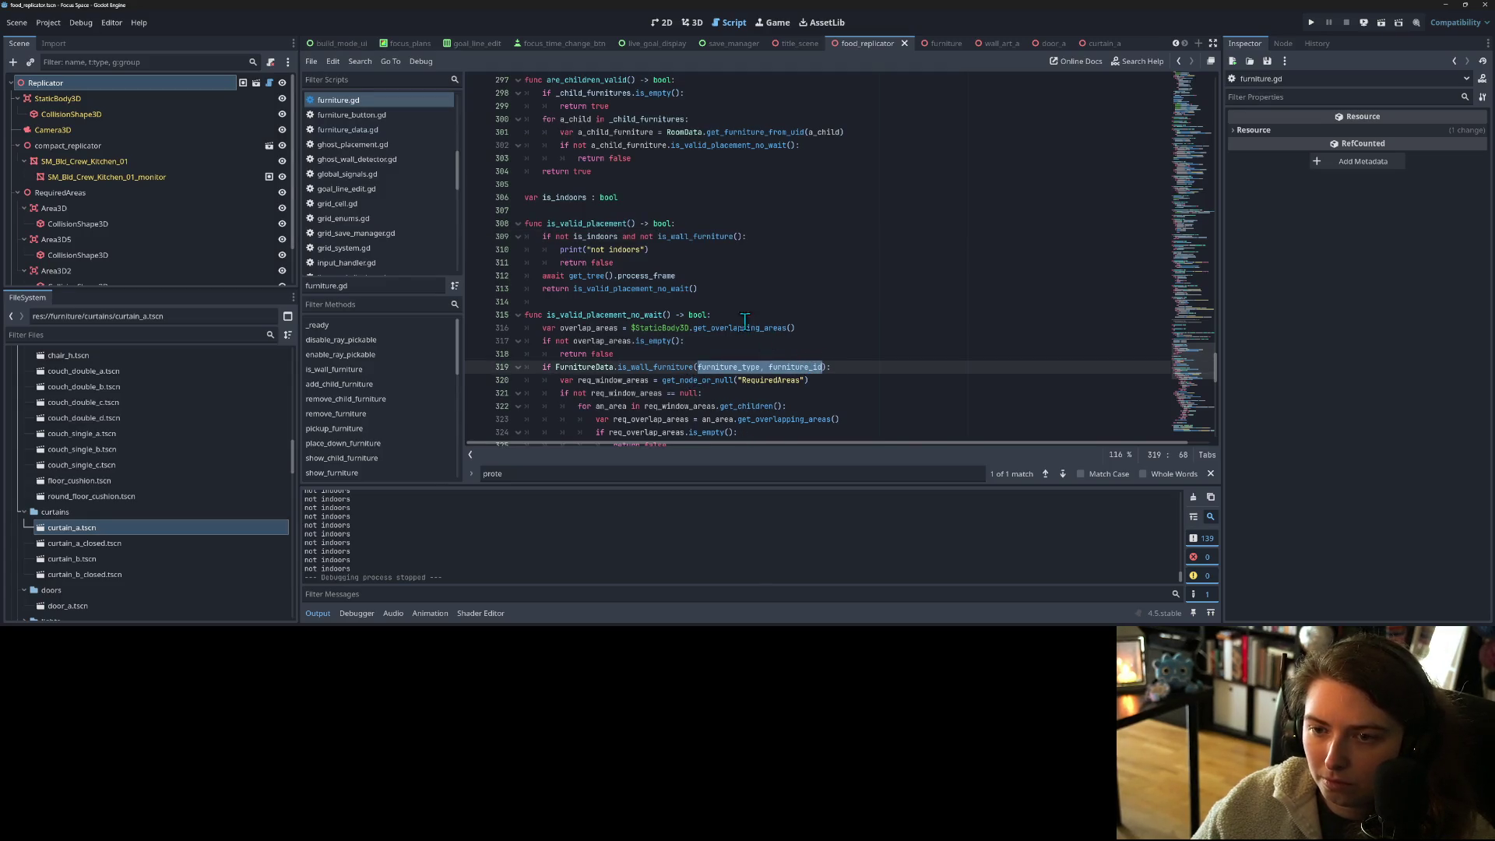
click(684, 227)
click(684, 236)
click(686, 237)
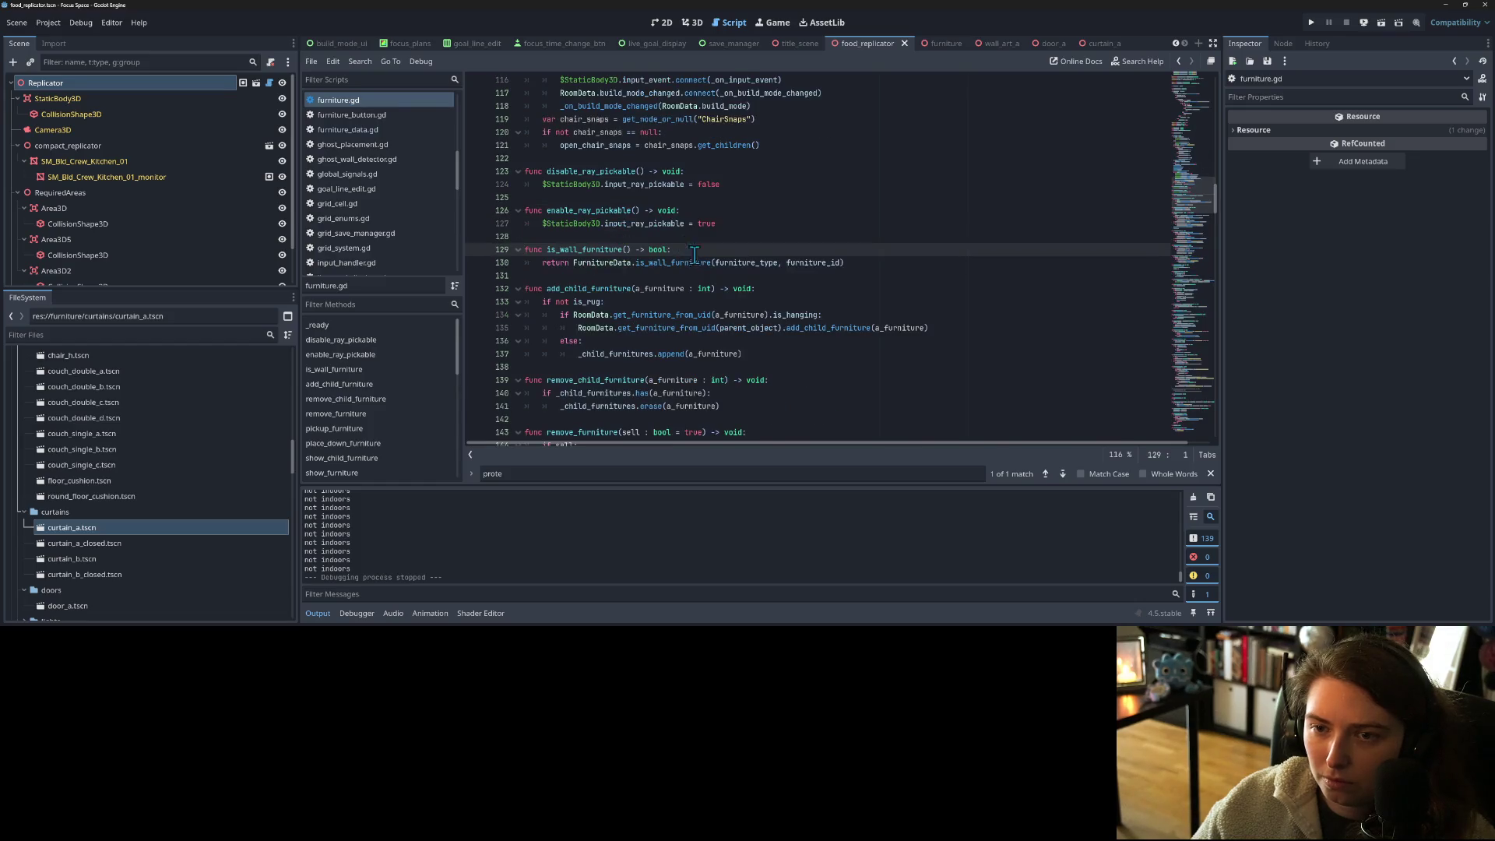
scroll(down, 3)
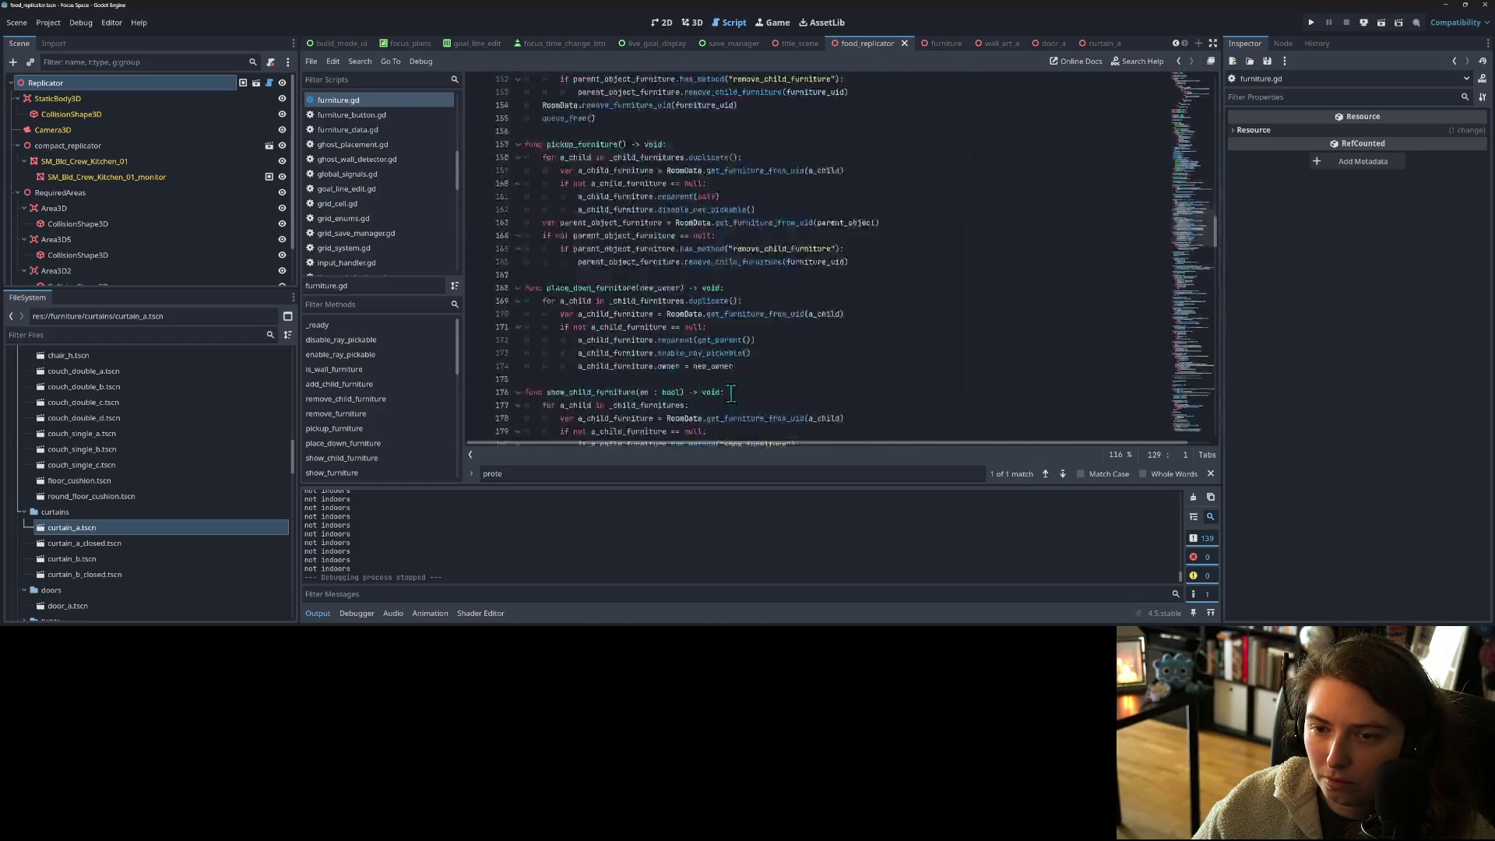
scroll(down, 3)
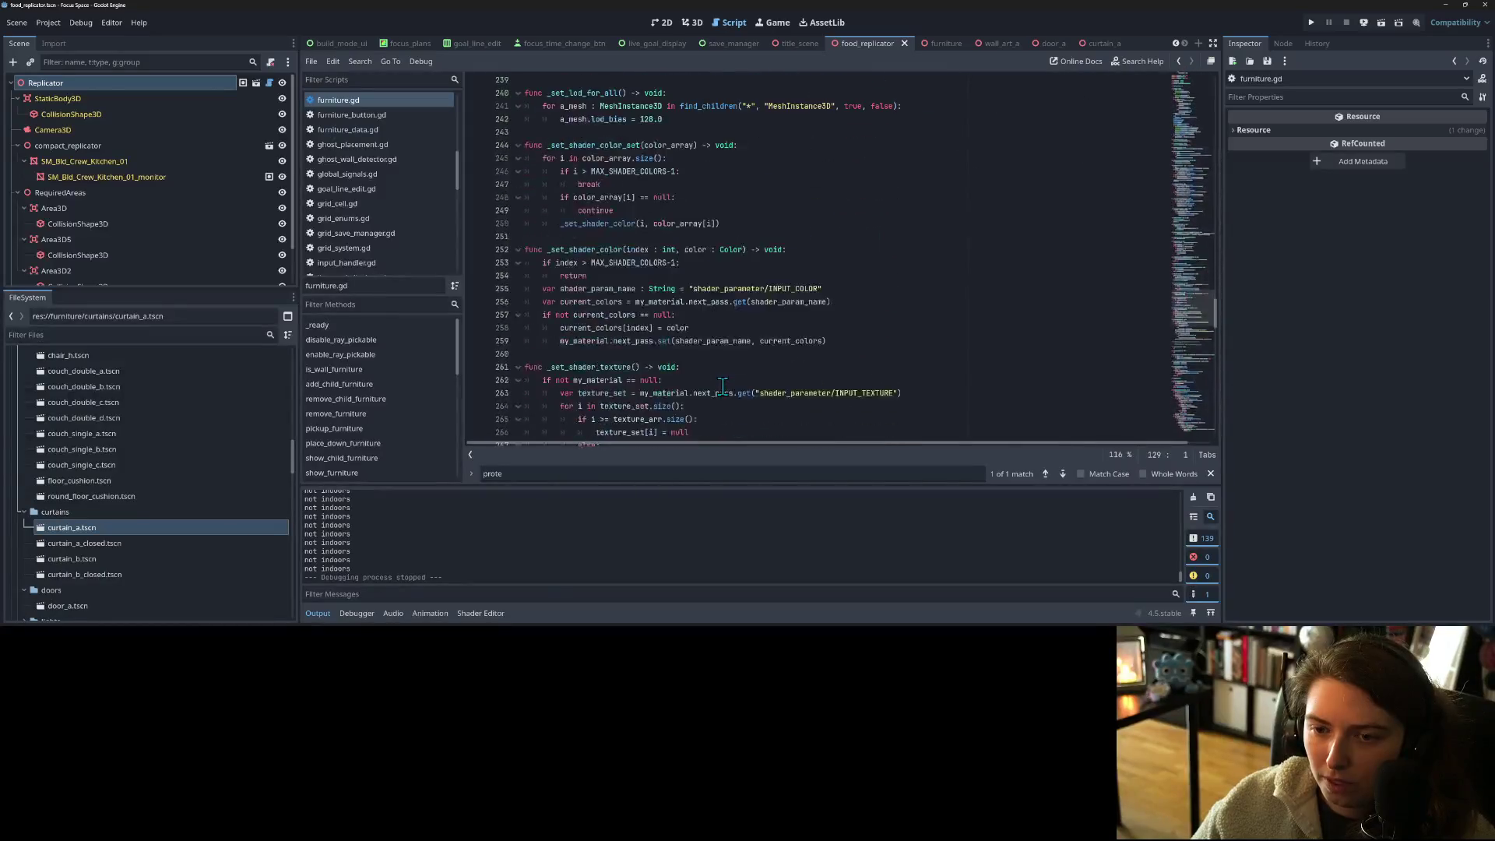
scroll(down, 3)
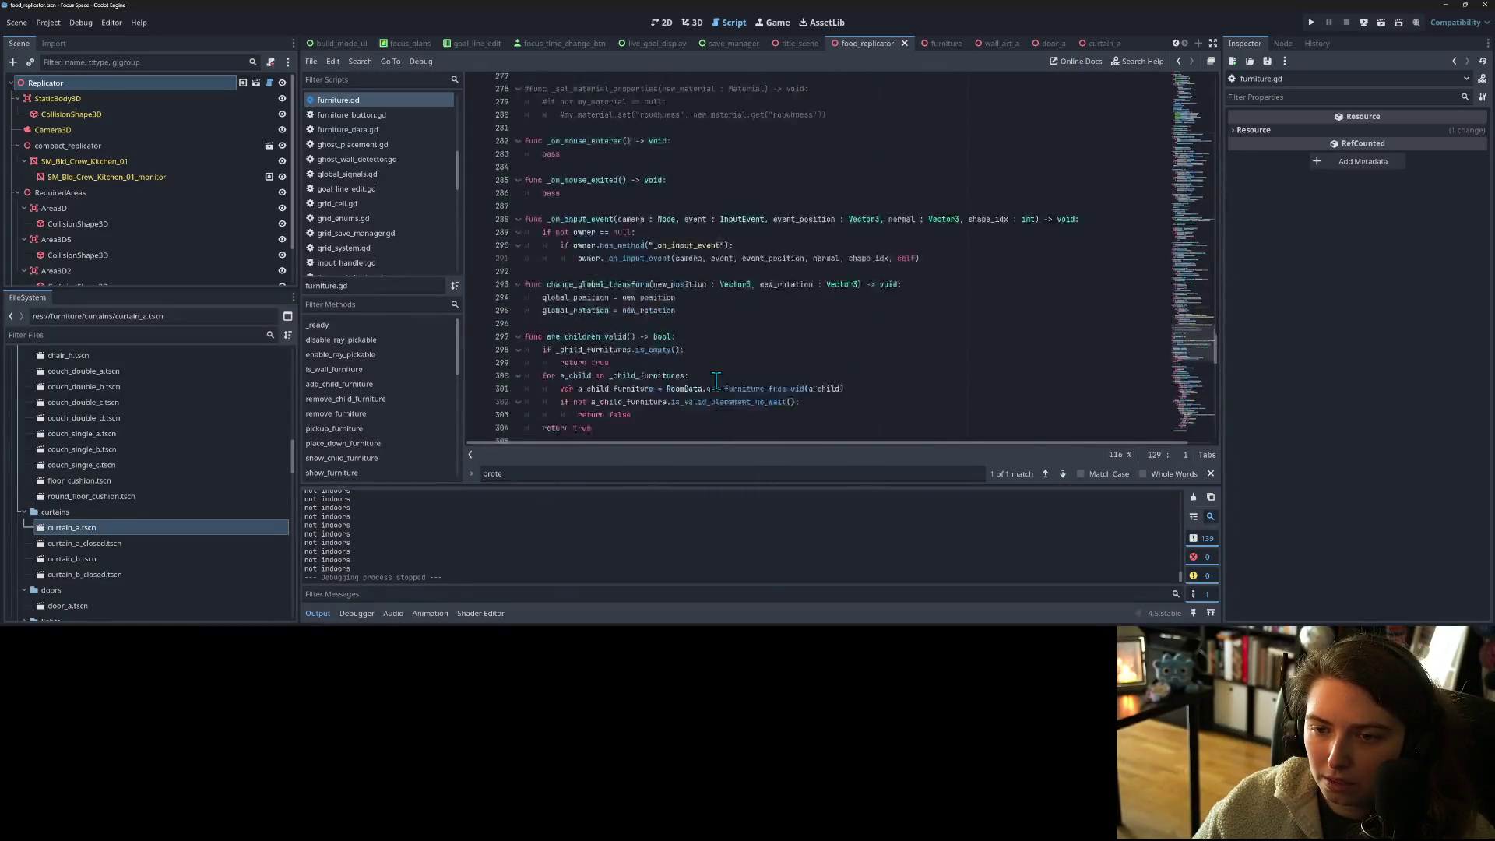
scroll(up, 3)
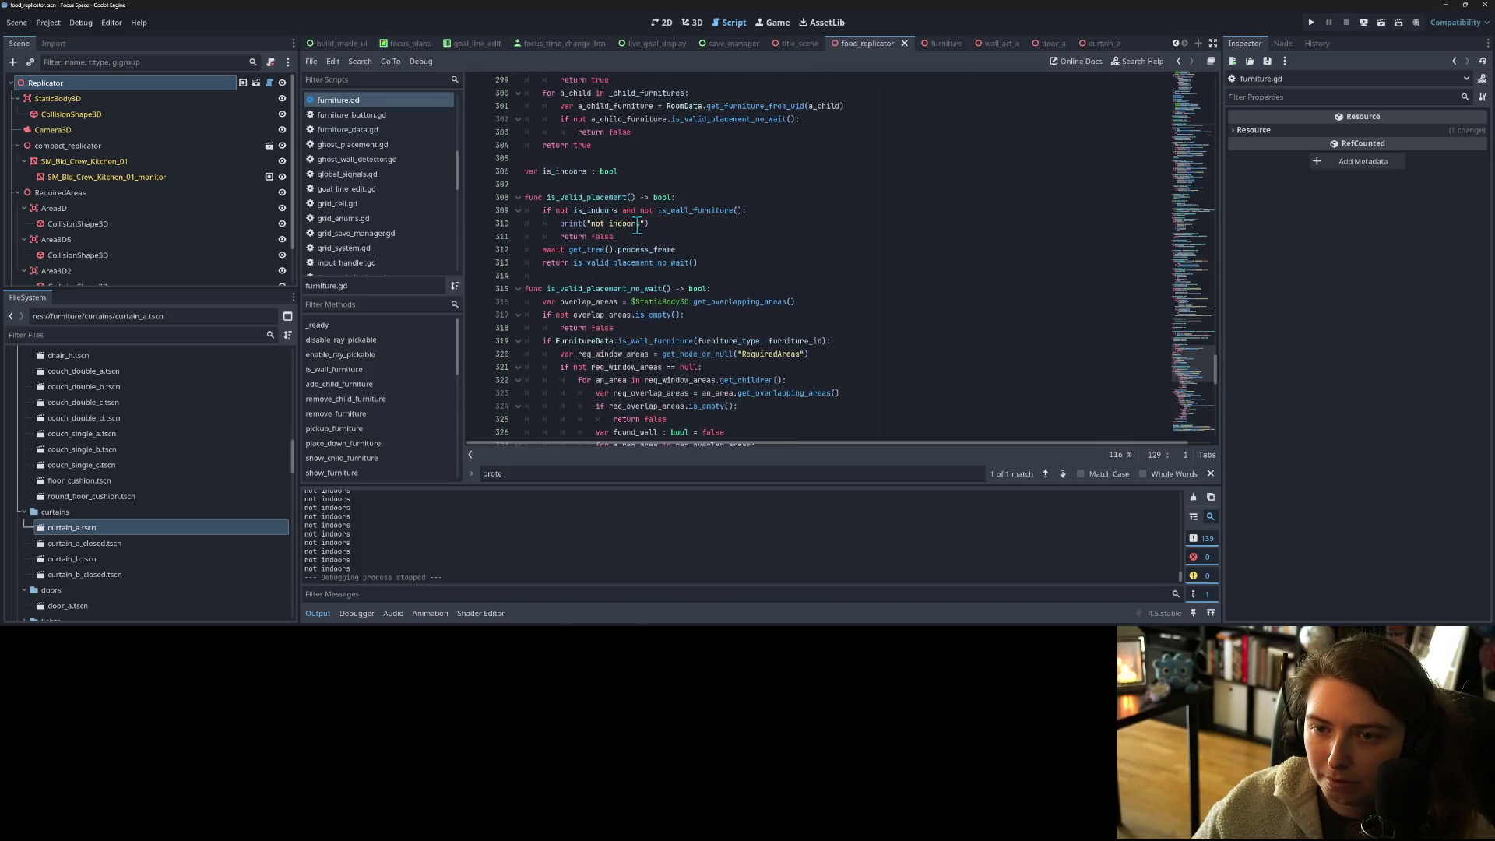
- Replace the FurnitureData wall check on line 319 with is_wall_furniture() and relaunch the game
drag(659, 210, 744, 210)
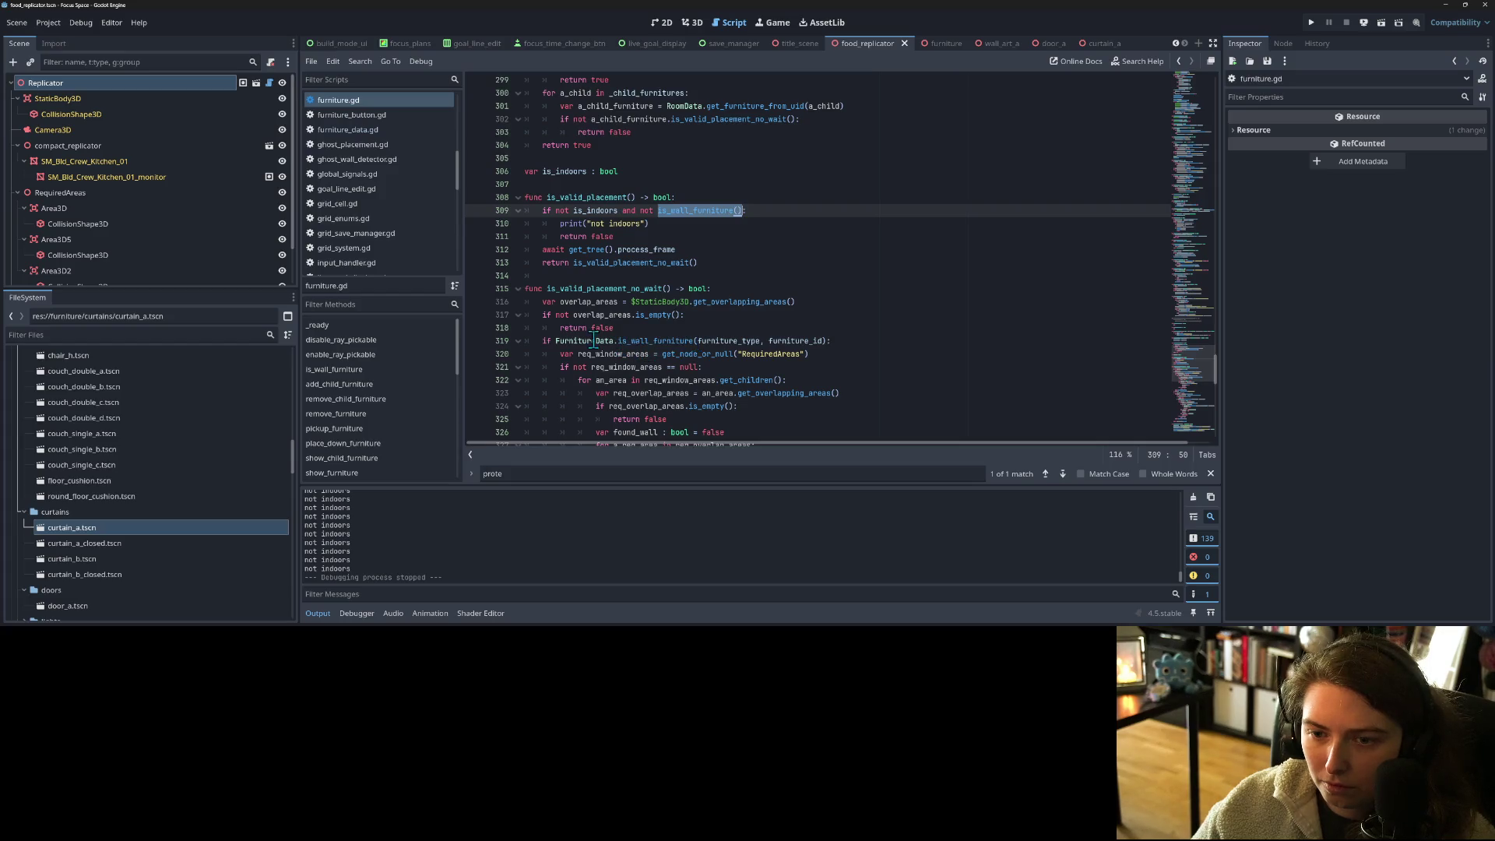
drag(555, 341, 832, 343)
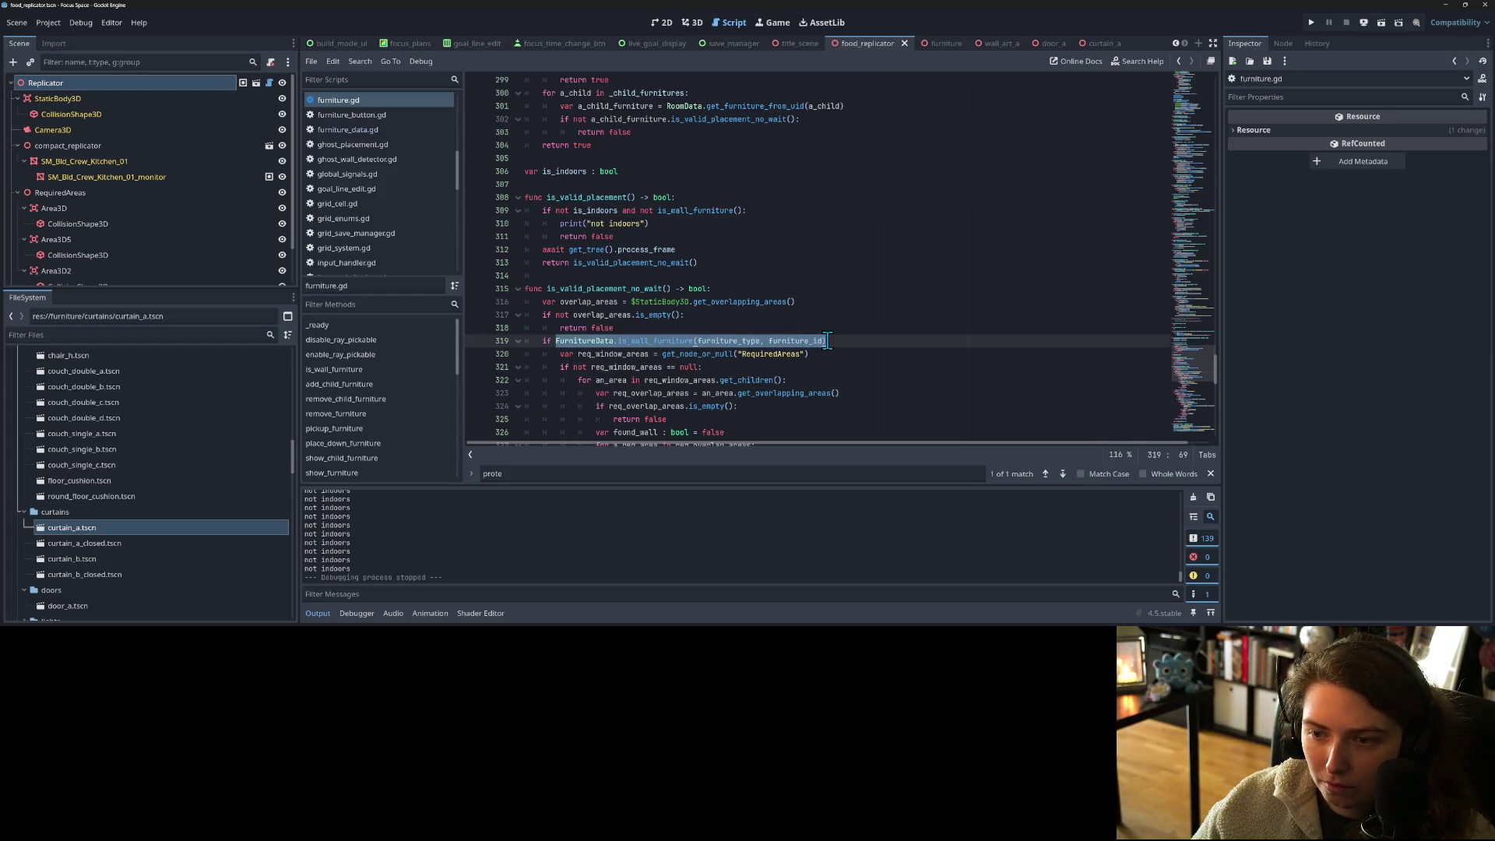
key(ctrl+v)
scroll(down, 3)
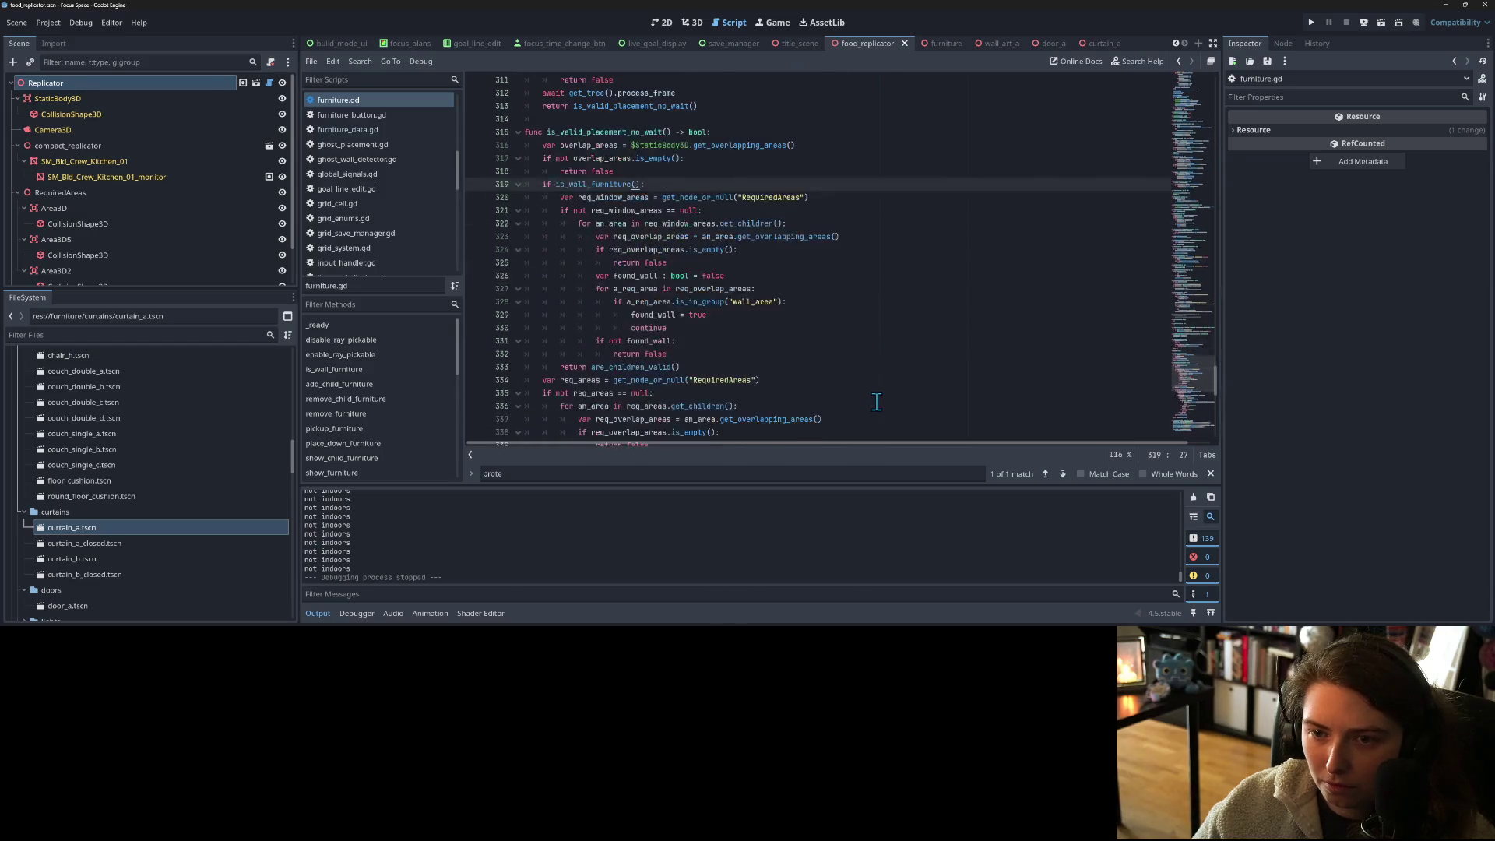
scroll(down, 3)
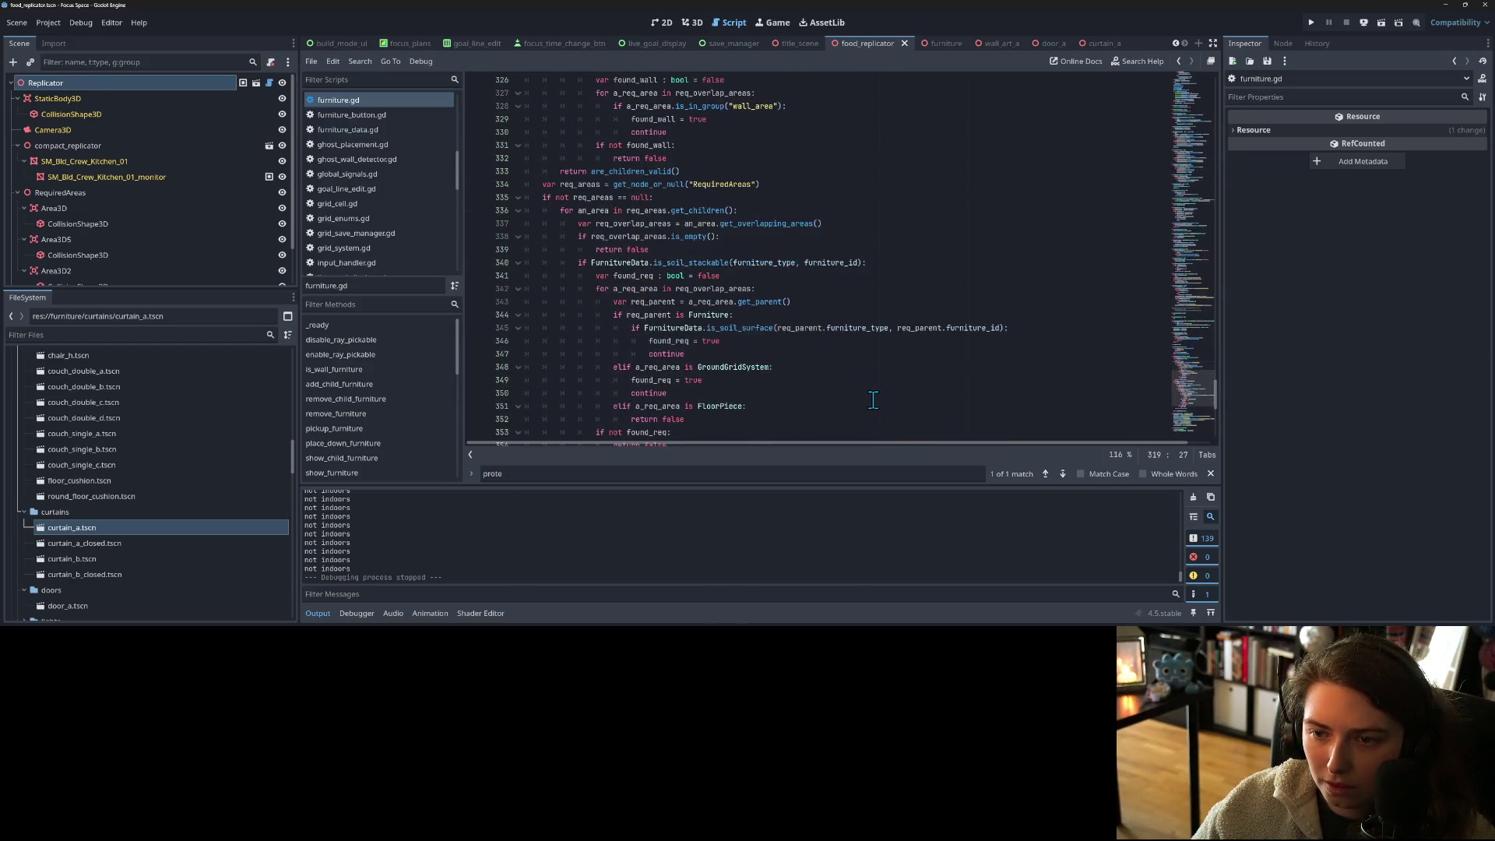
double_click(709, 263)
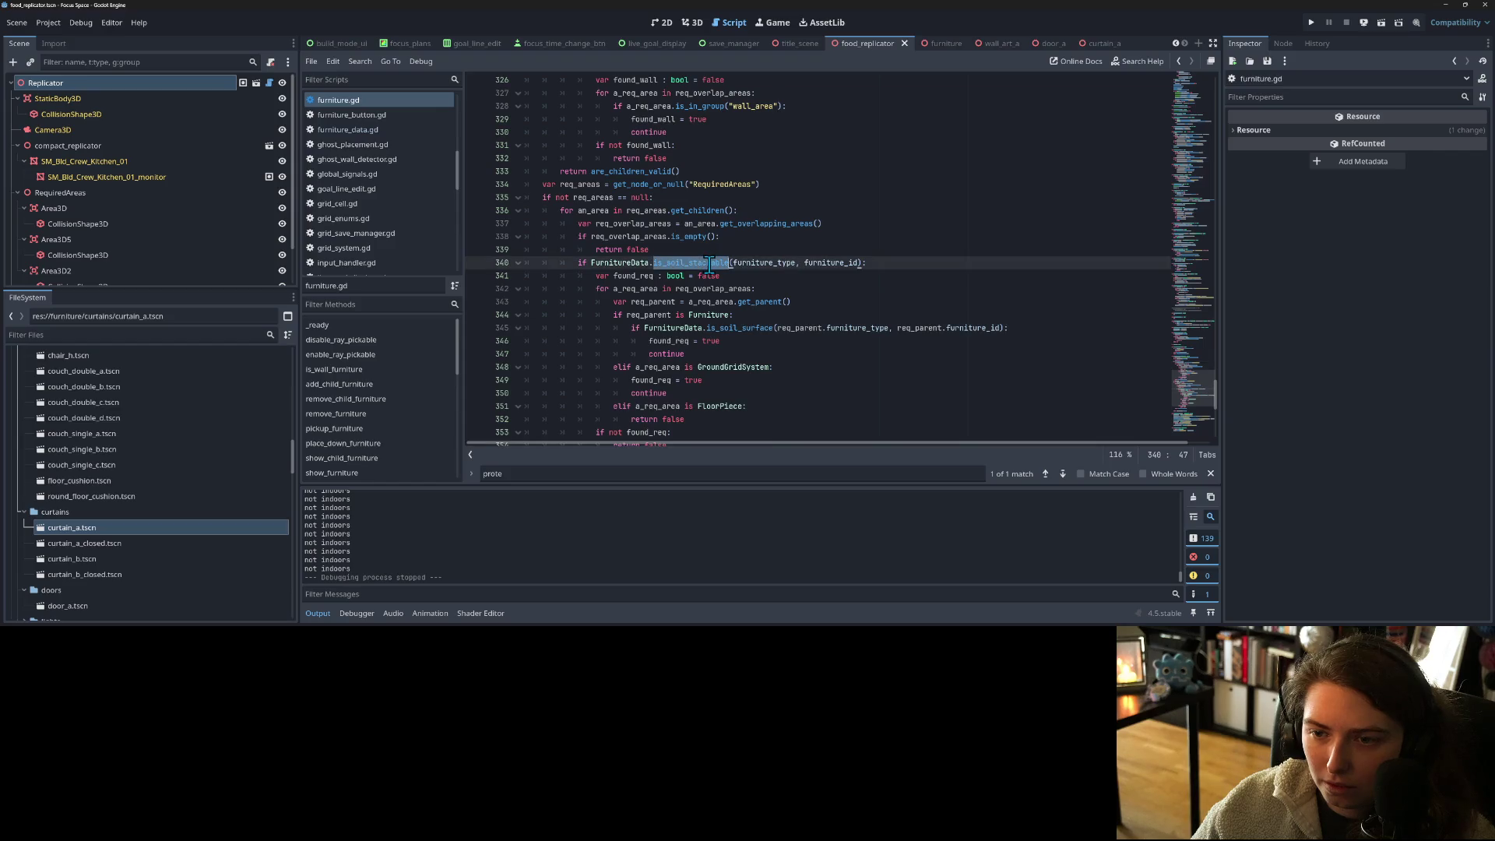
scroll(down, 3)
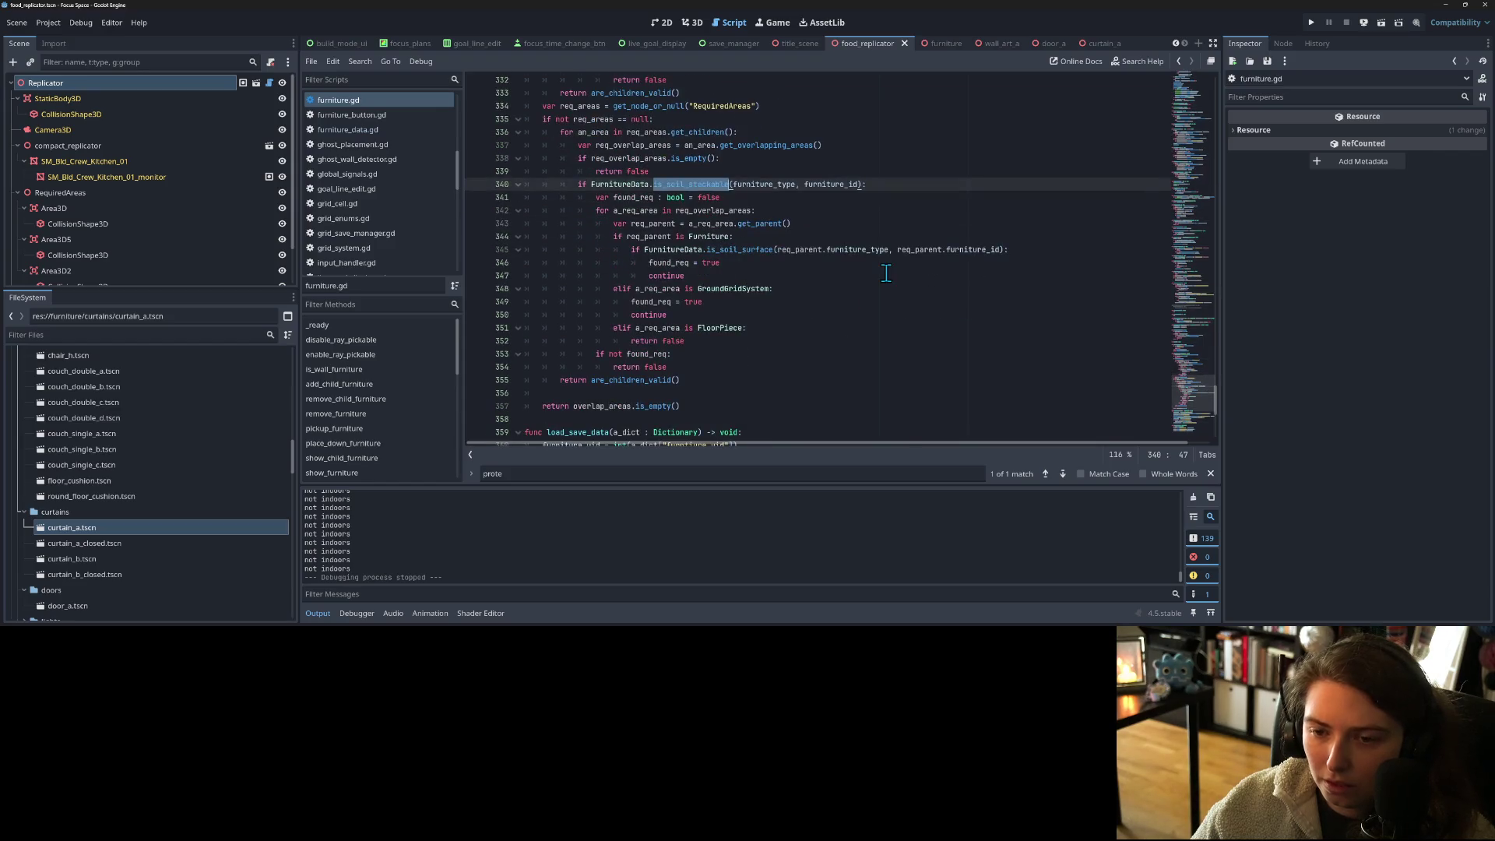
click(1312, 22)
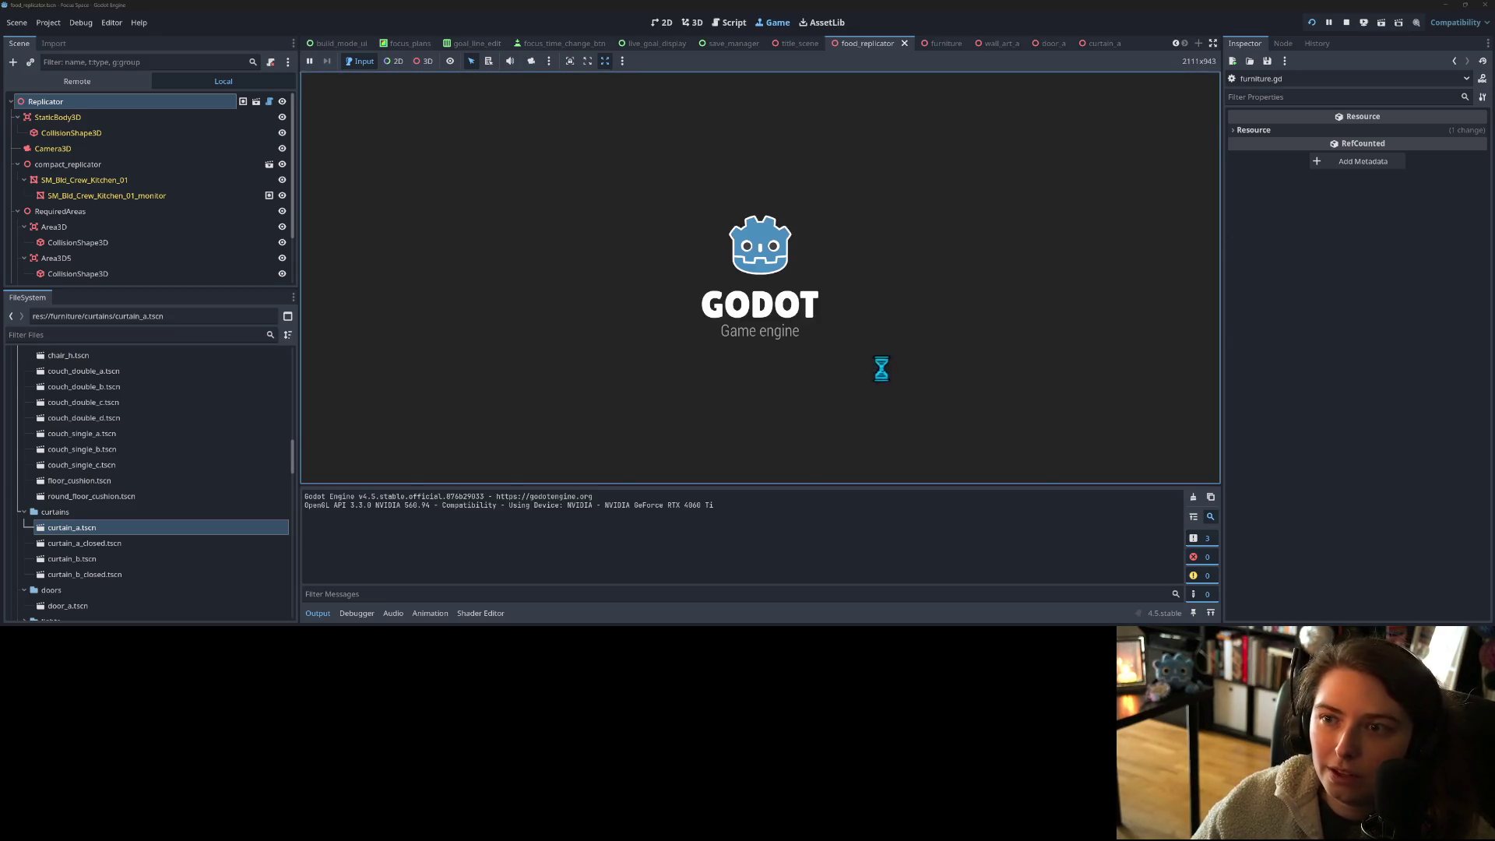
- Open the saved room and place several replicators against its walls
click(772, 313)
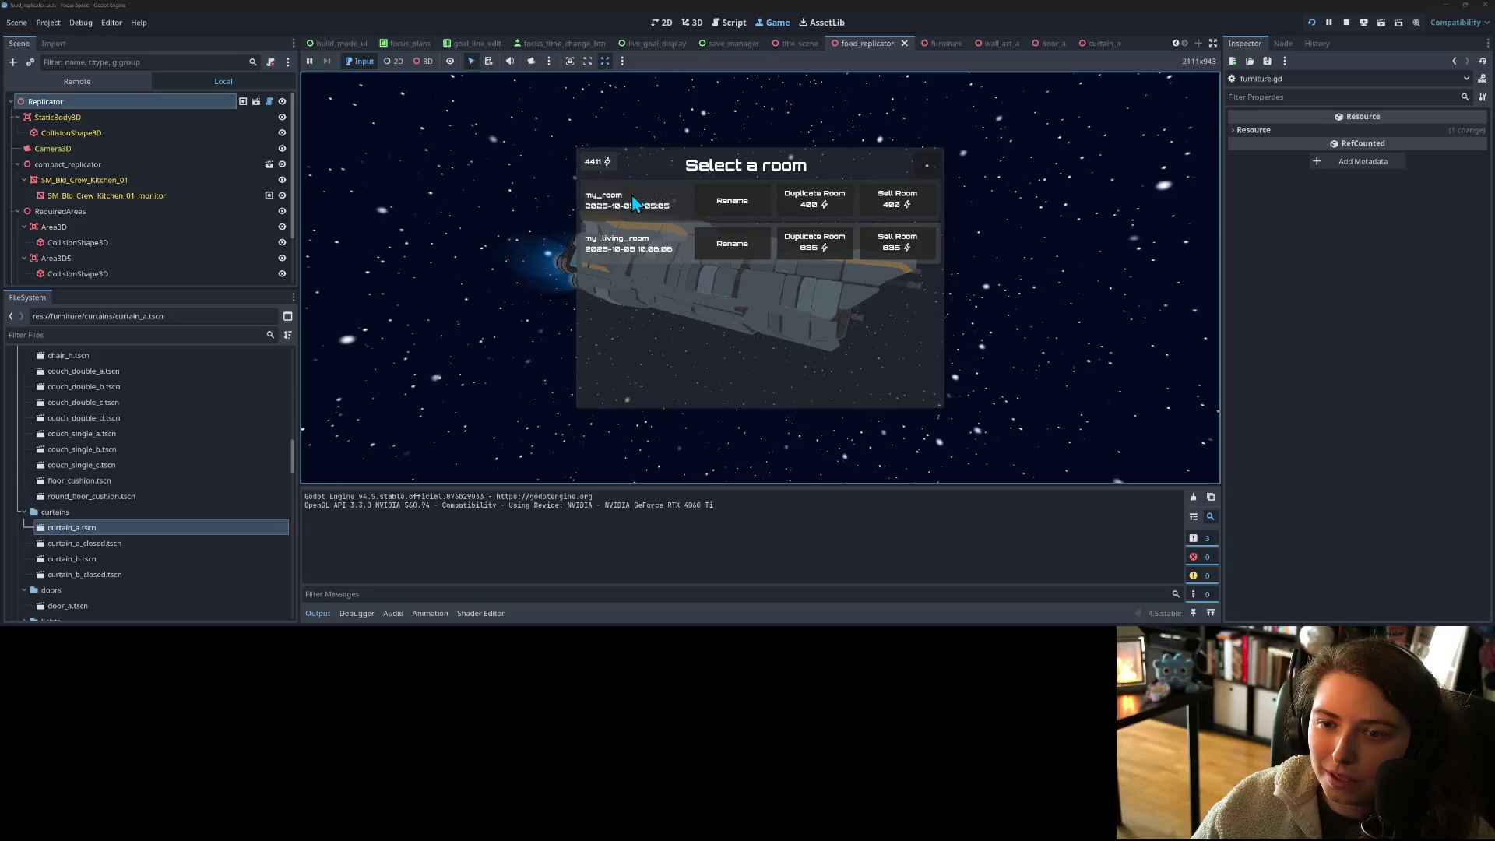
click(588, 236)
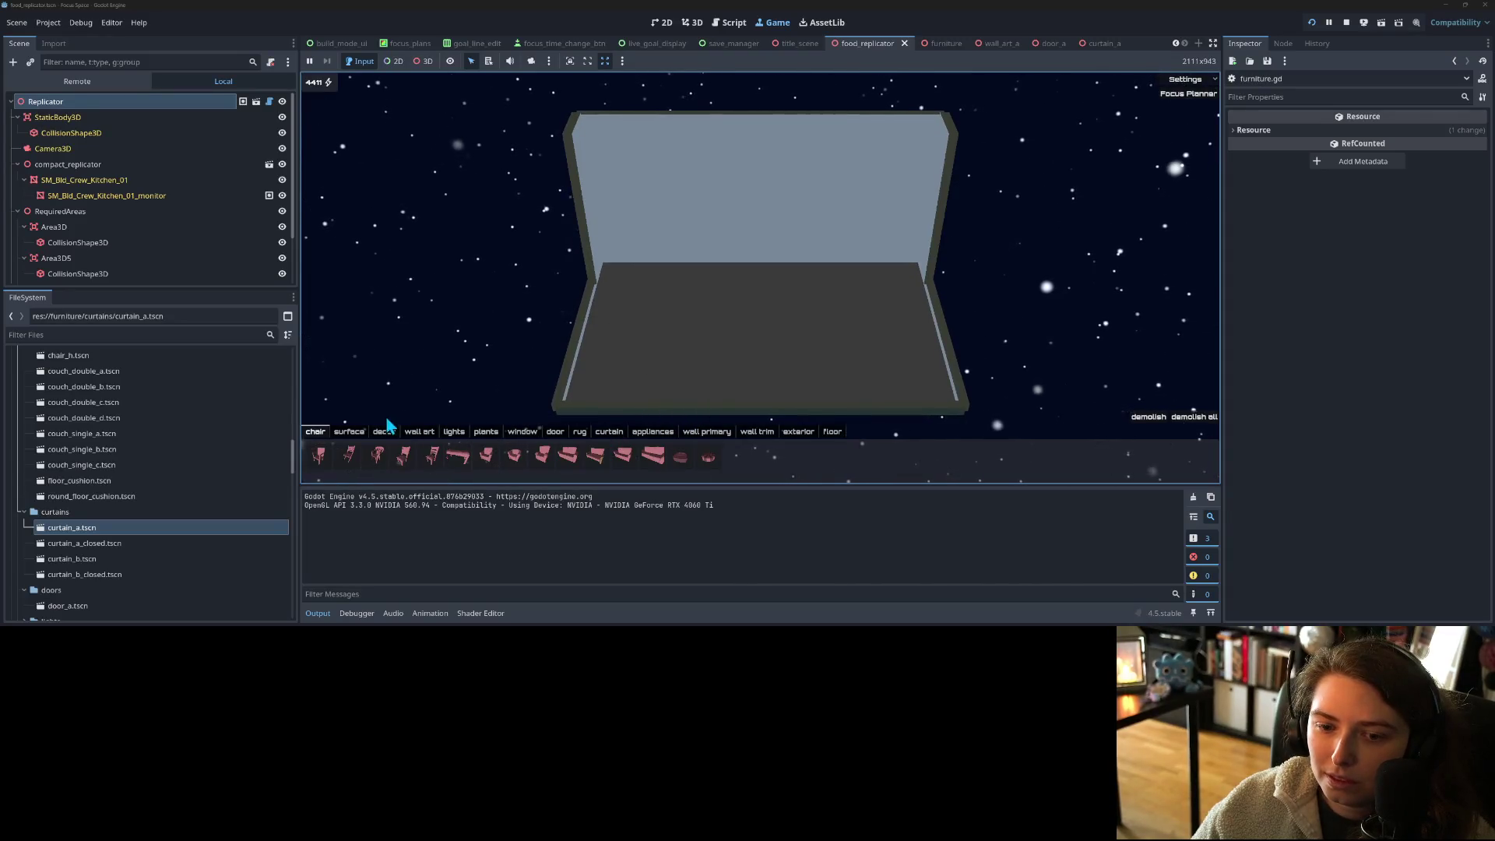
click(653, 432)
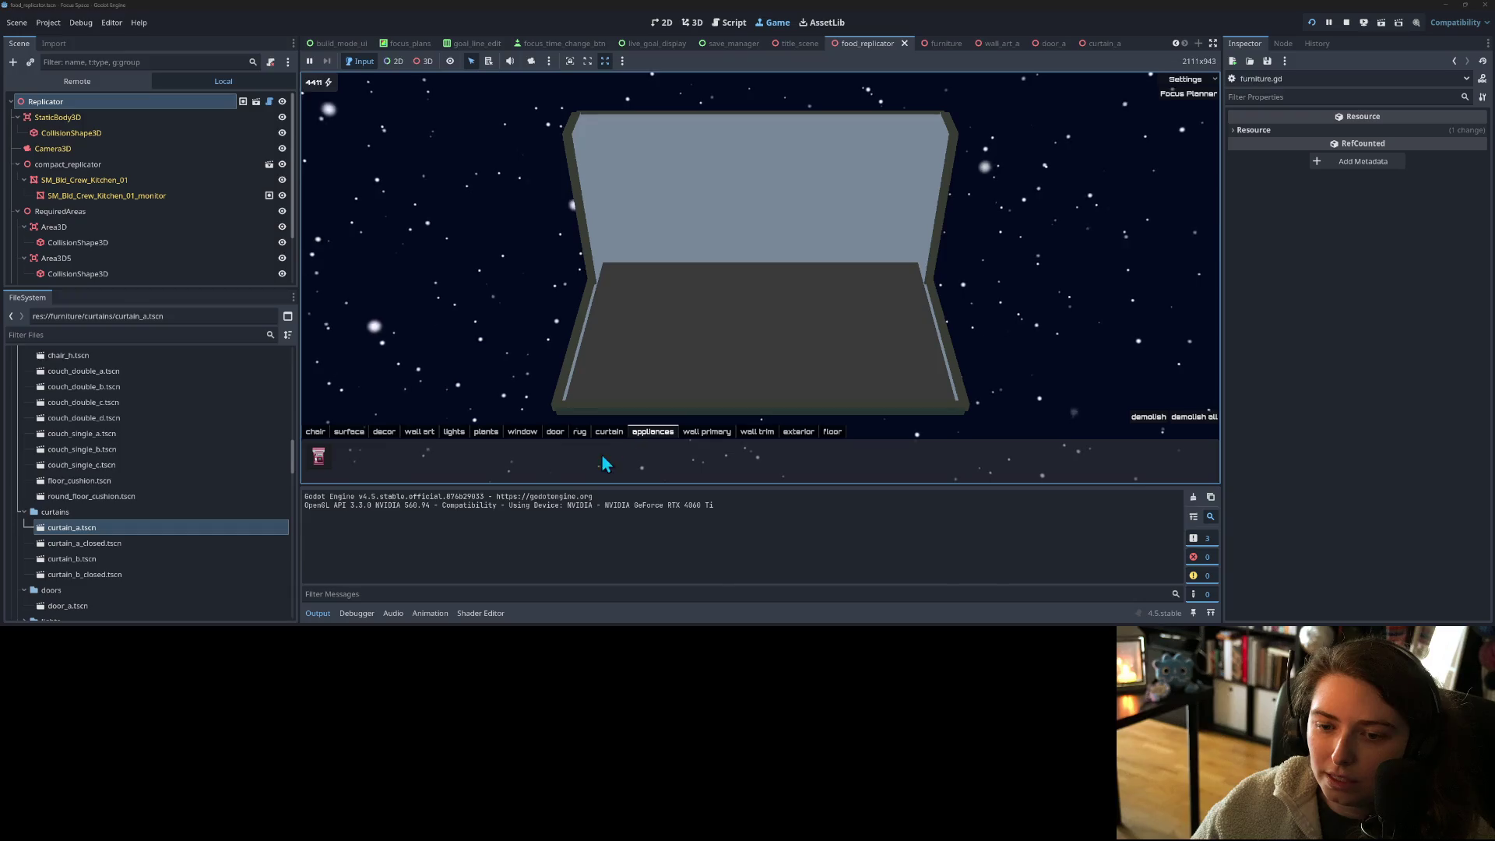
click(319, 455)
click(707, 254)
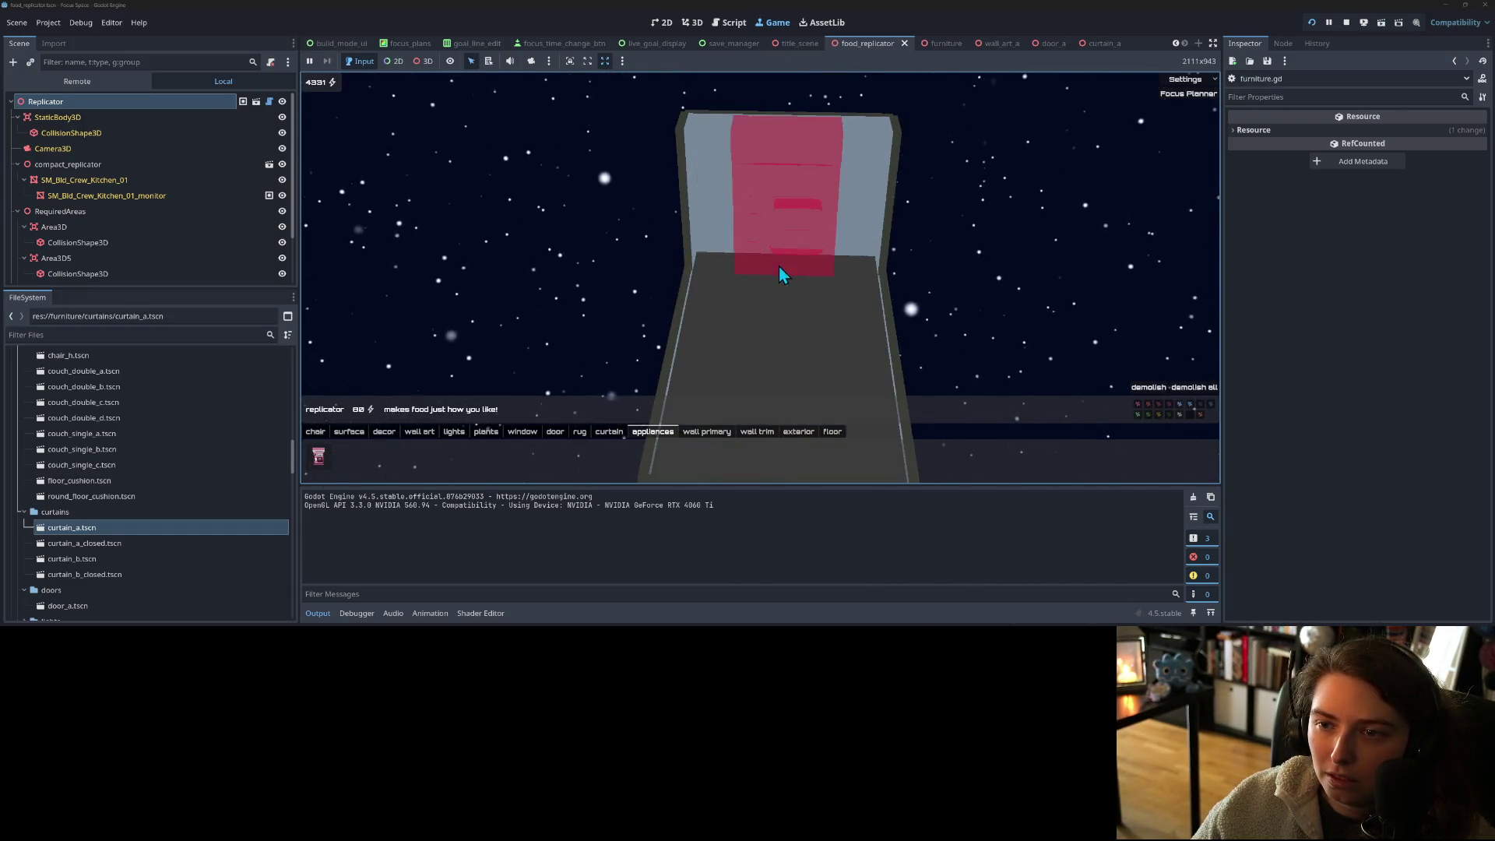
click(790, 246)
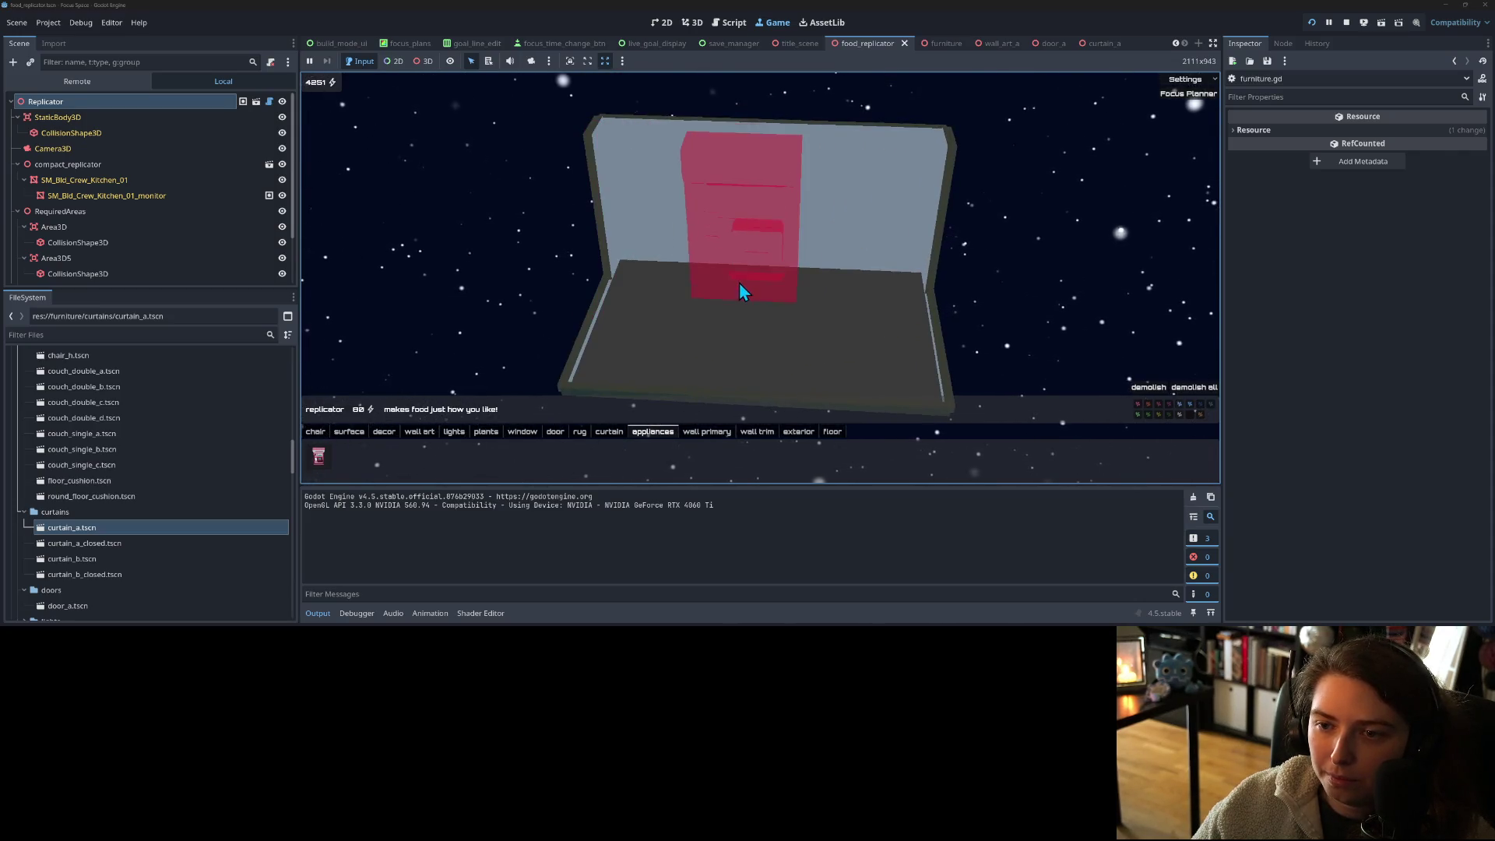
click(748, 268)
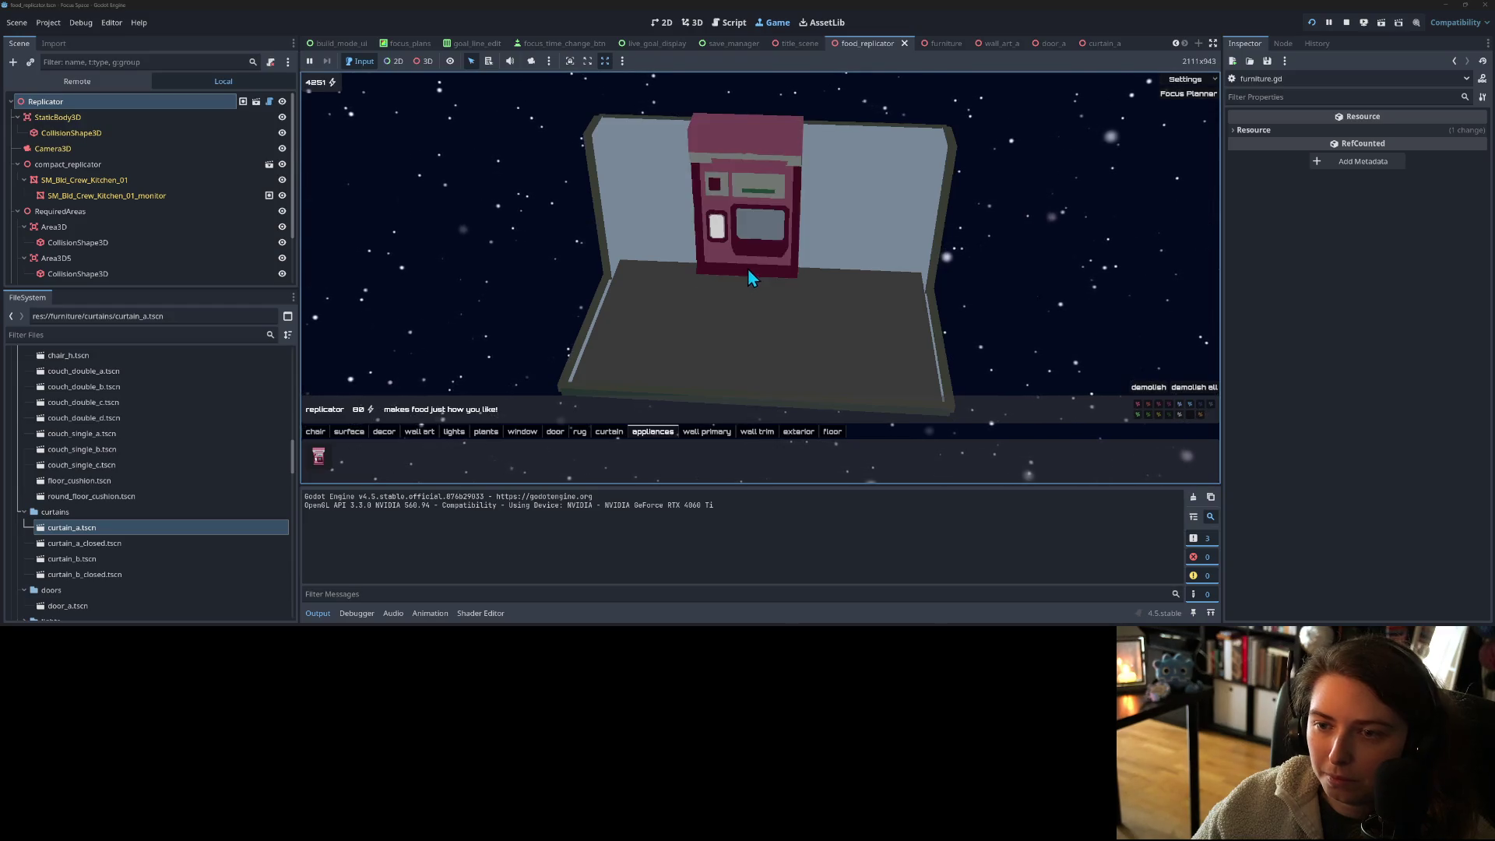
key(e)
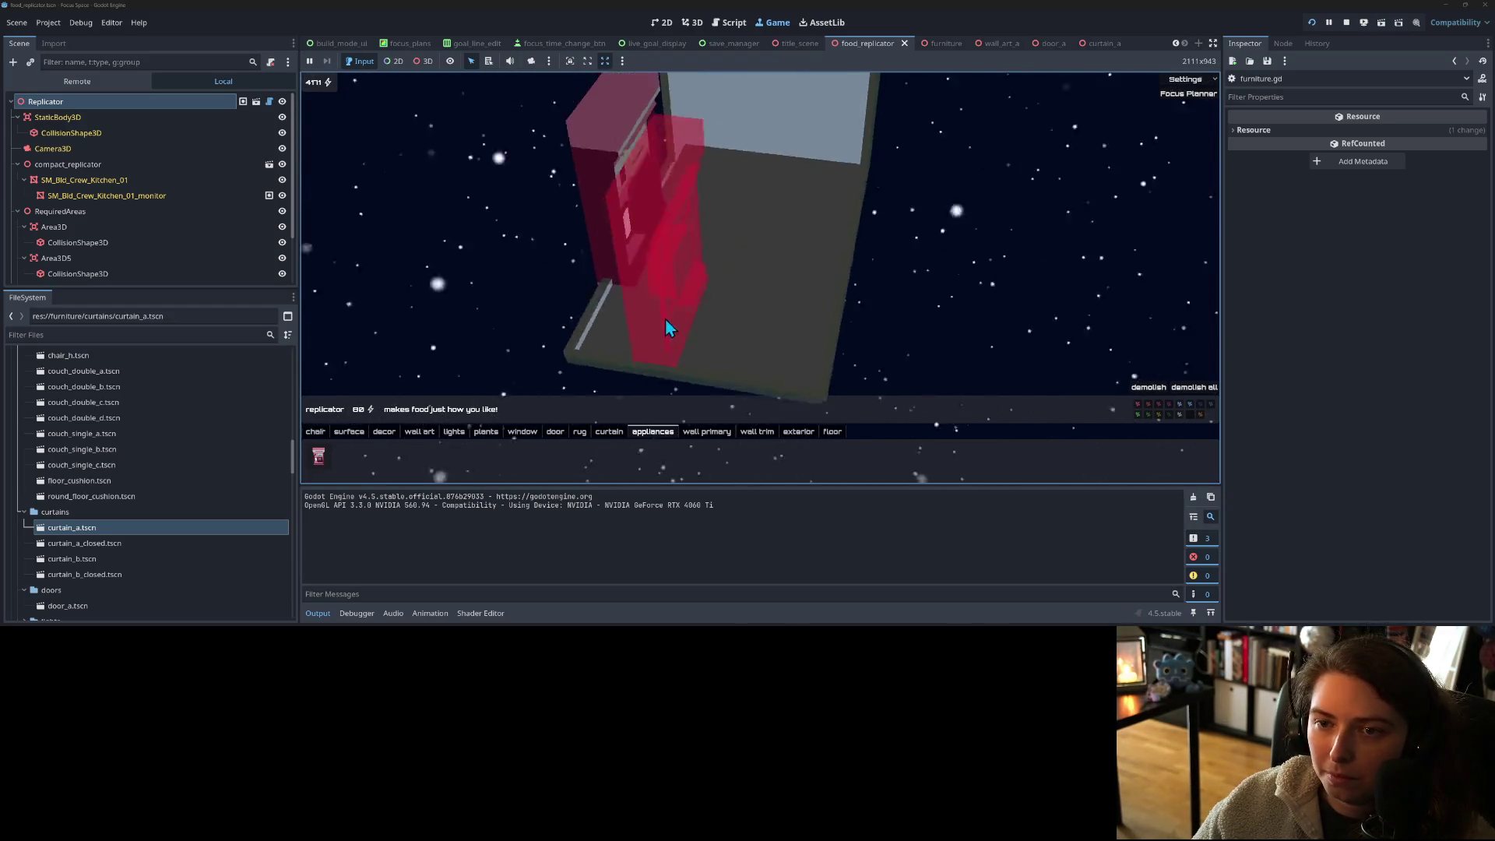
click(760, 195)
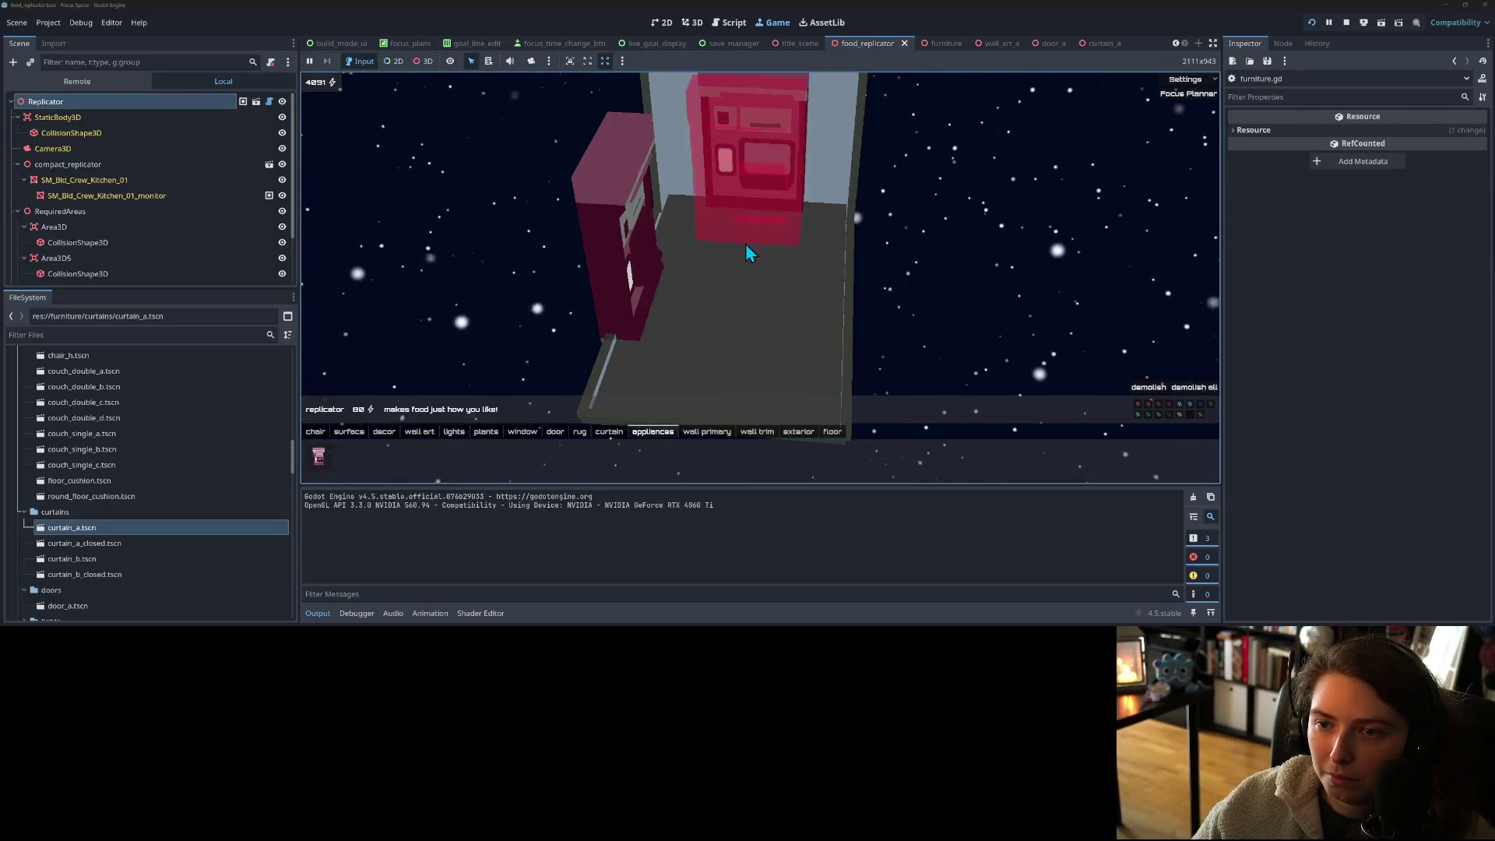
key(e)
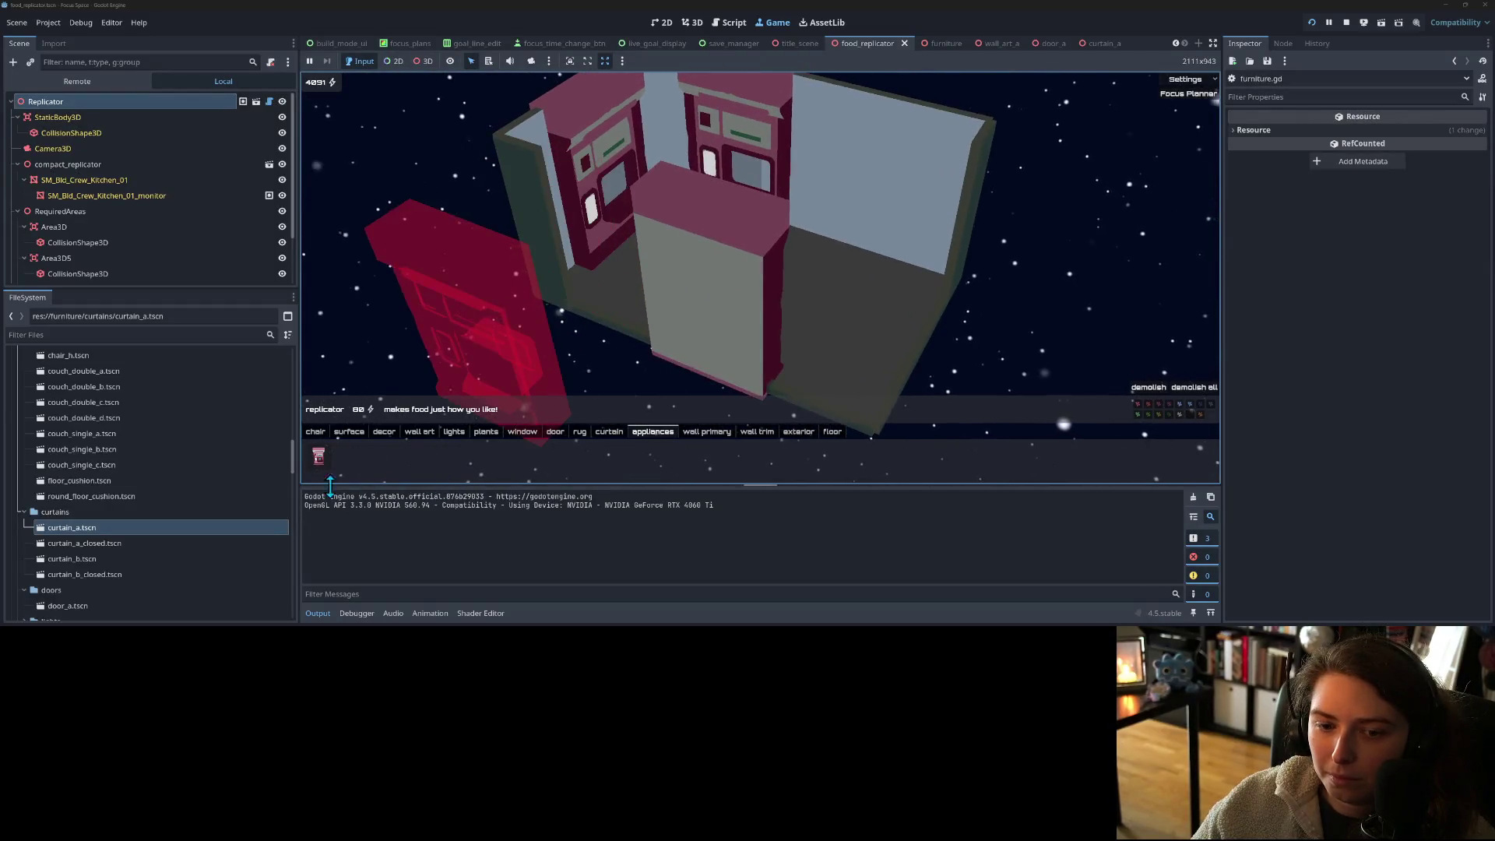
click(320, 465)
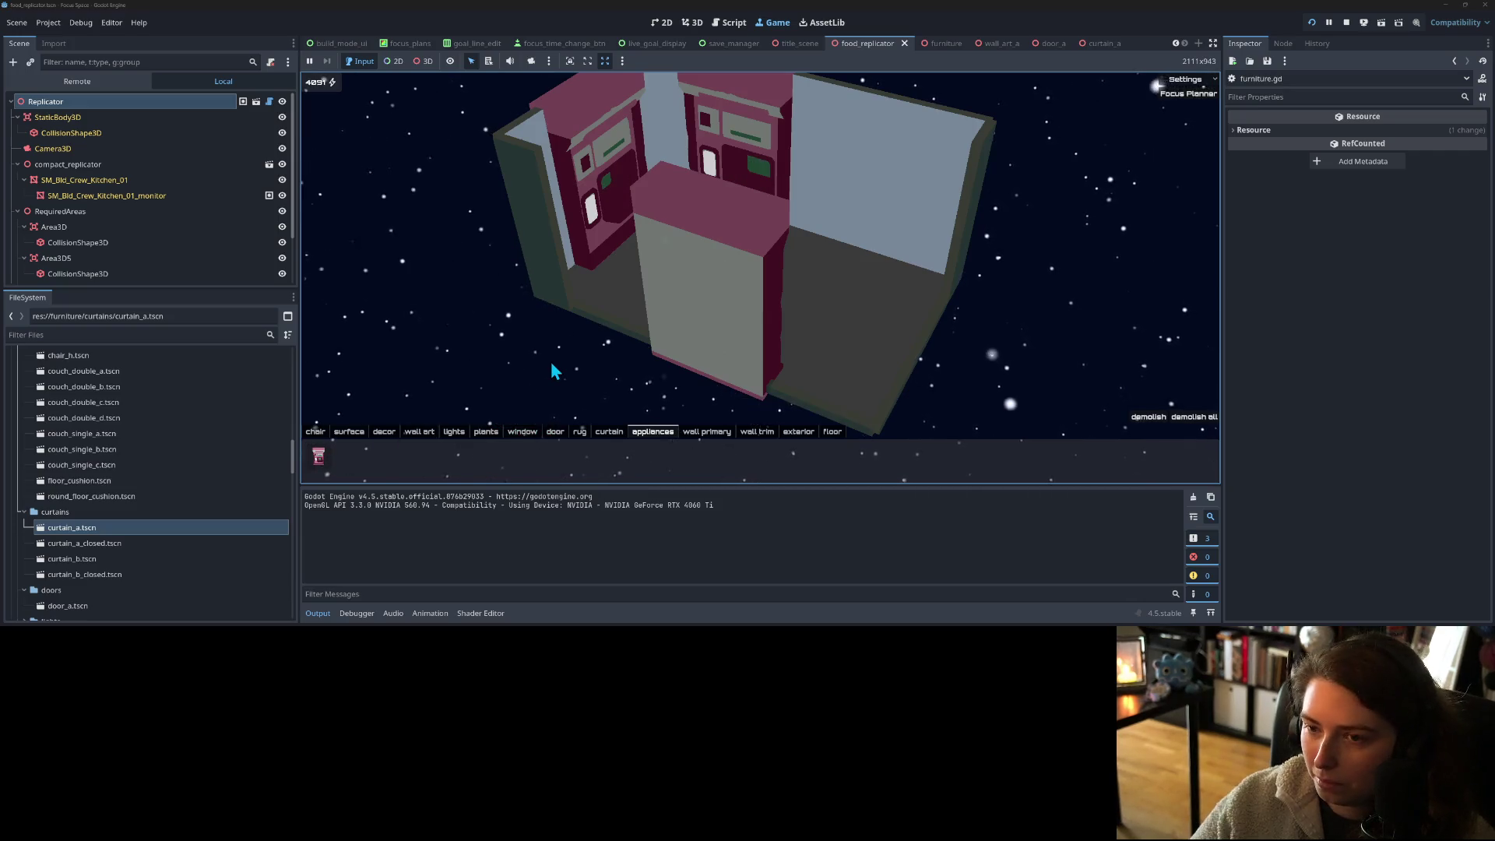
- Pick up the replicator on the right wall and discard it
drag(792, 283, 806, 315)
scroll(up, 3)
scroll(up, 3)
scroll(down, 3)
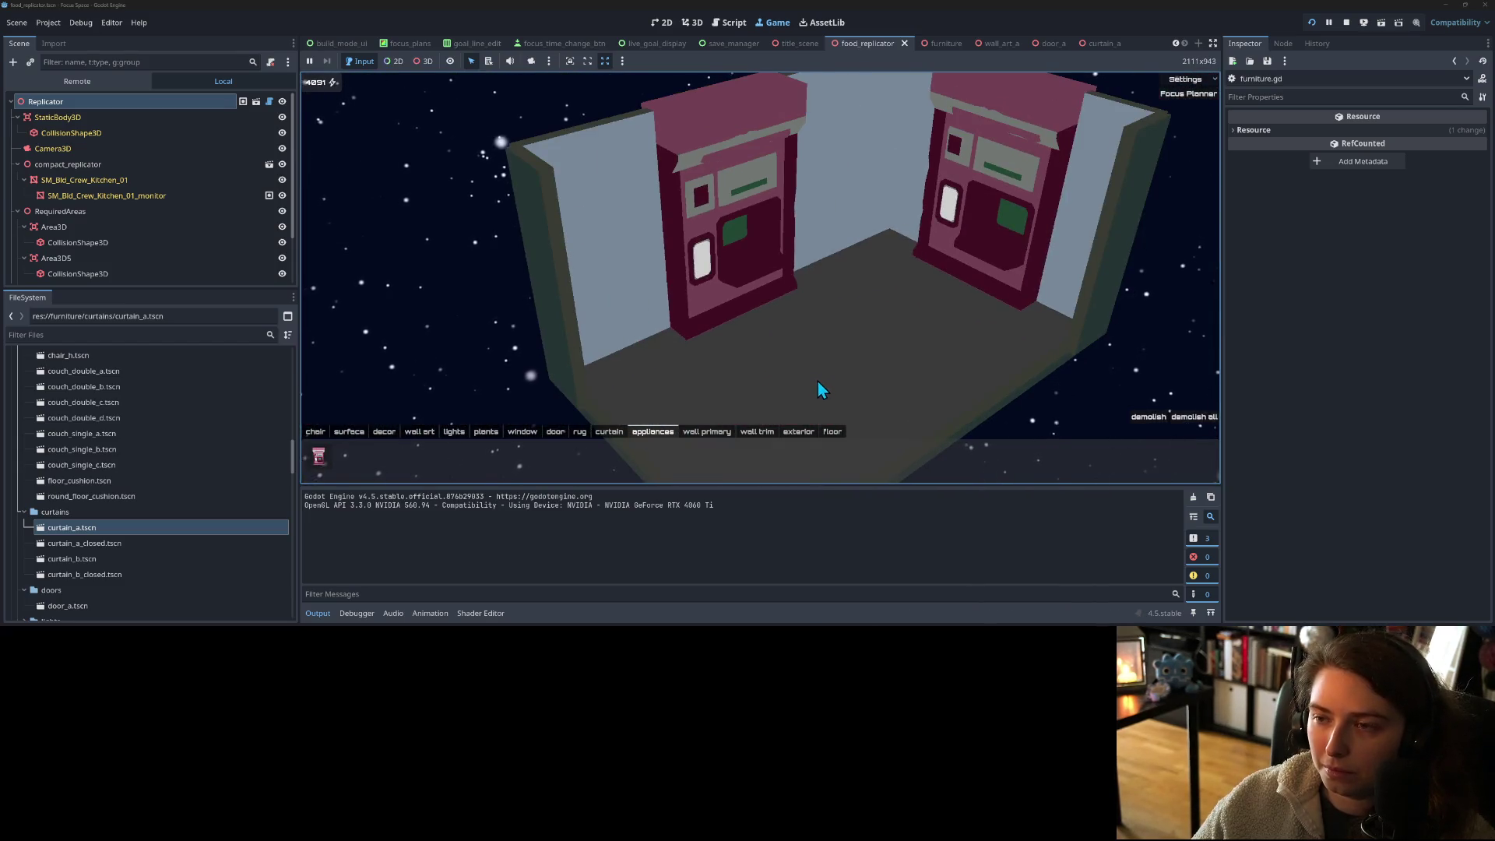
drag(816, 380, 782, 379)
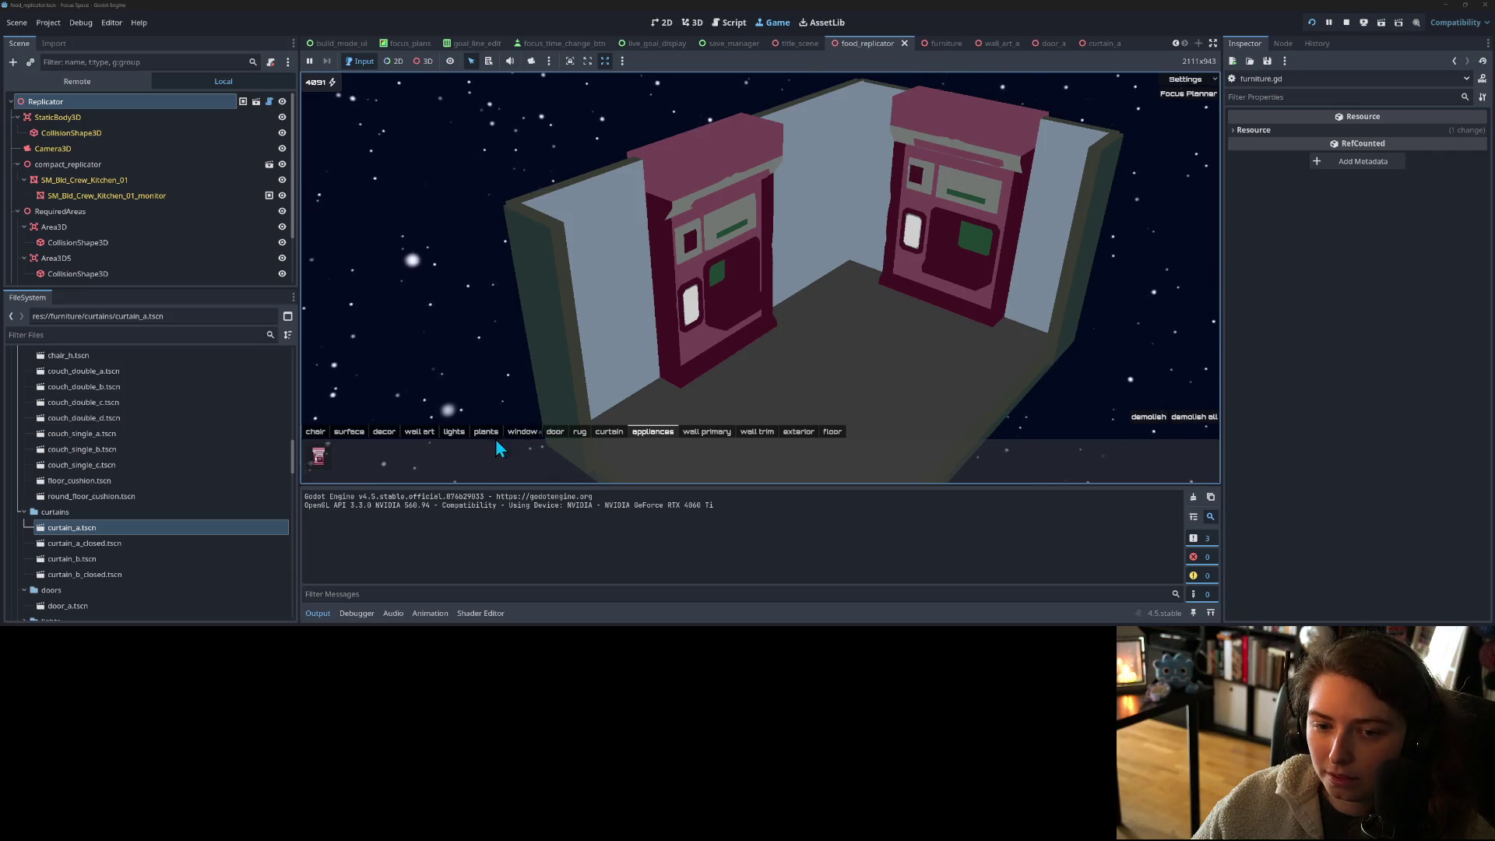
click(935, 296)
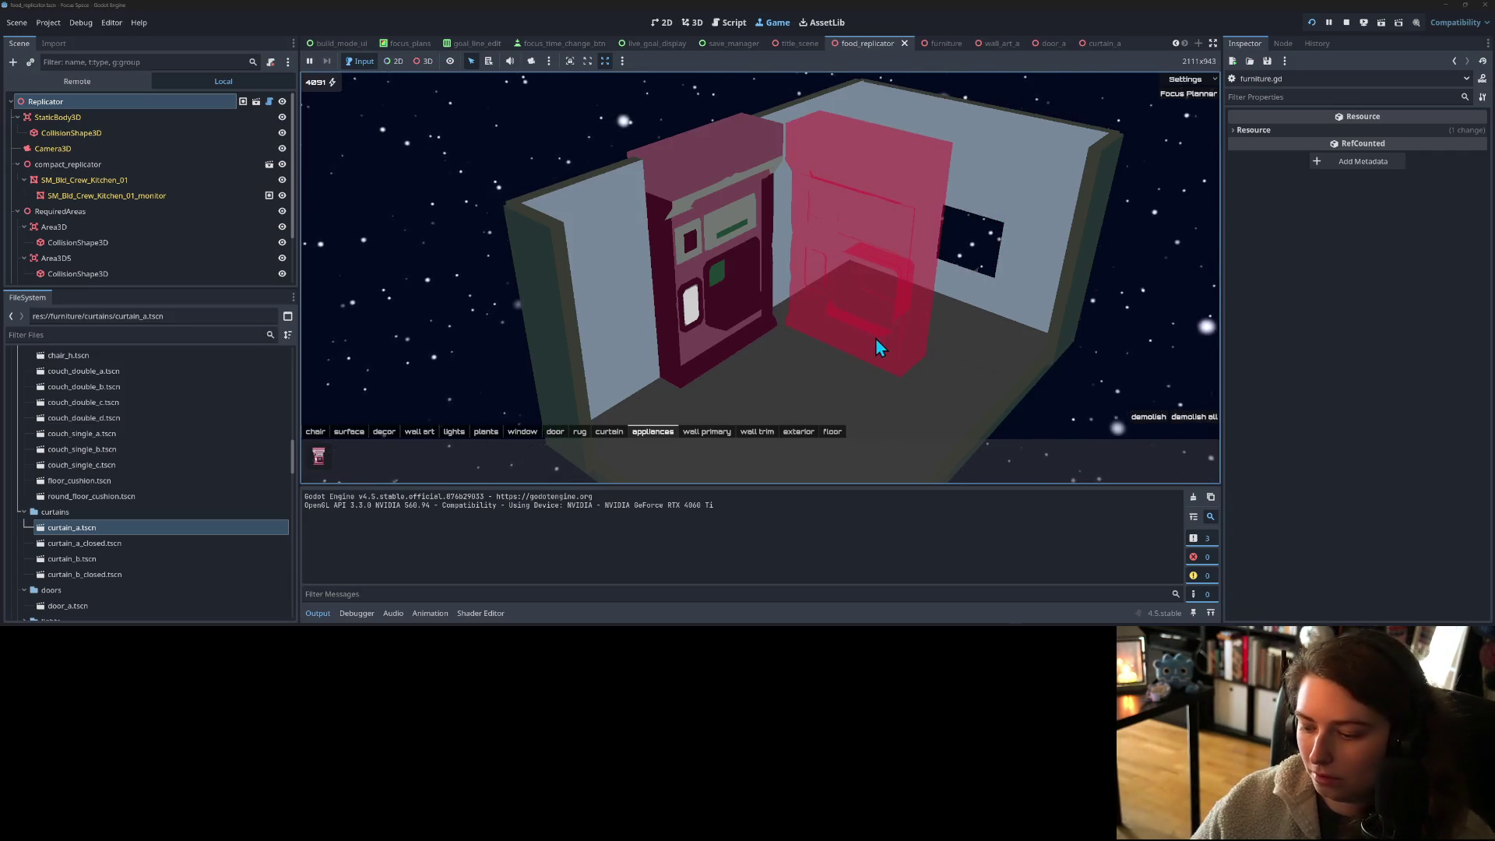
right_click(874, 339)
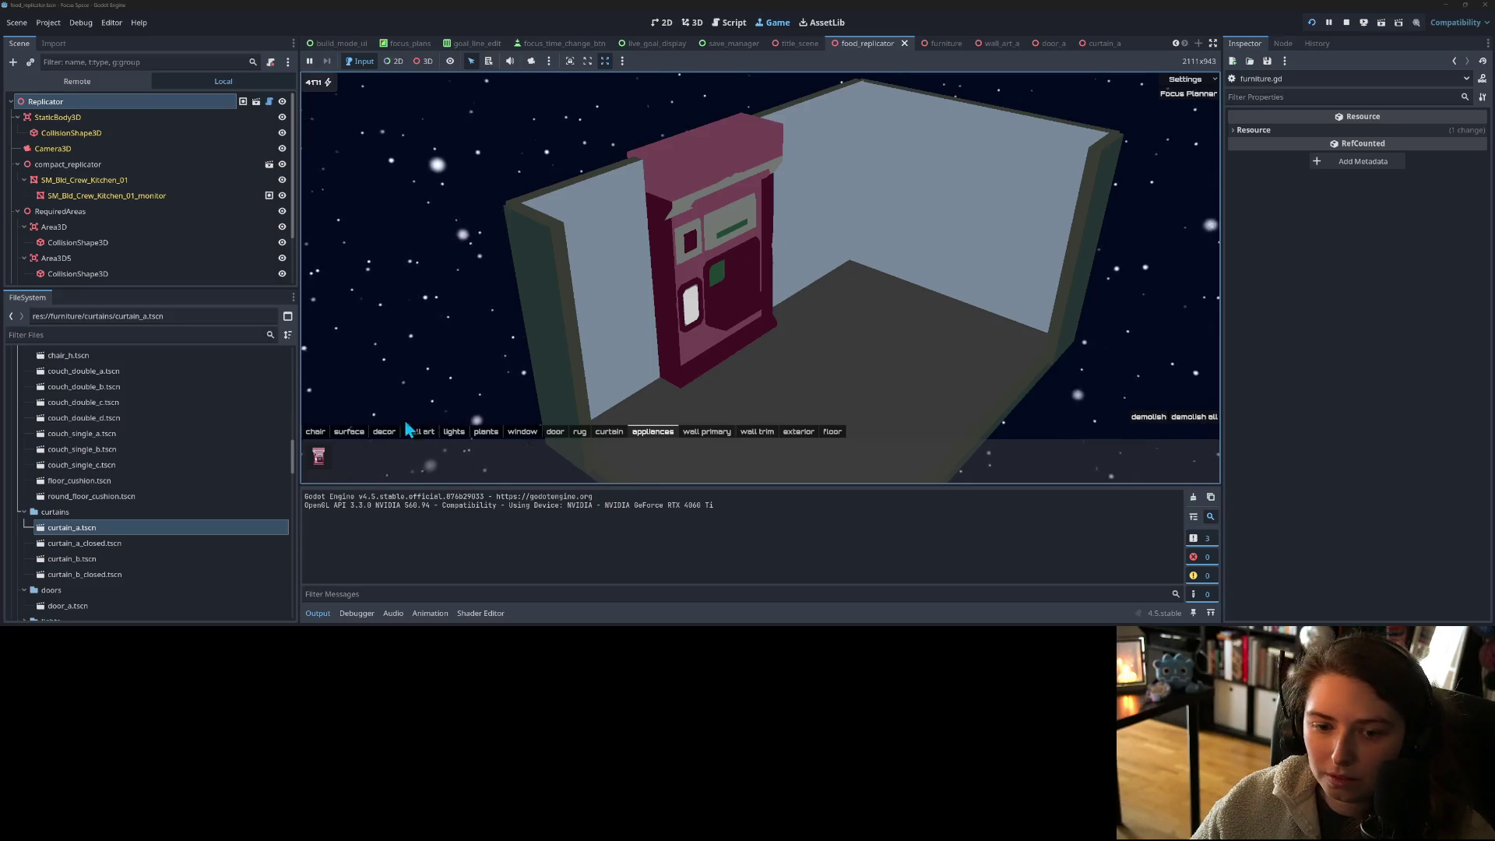
- Place the blue dining table on the room's floor
click(346, 434)
click(325, 462)
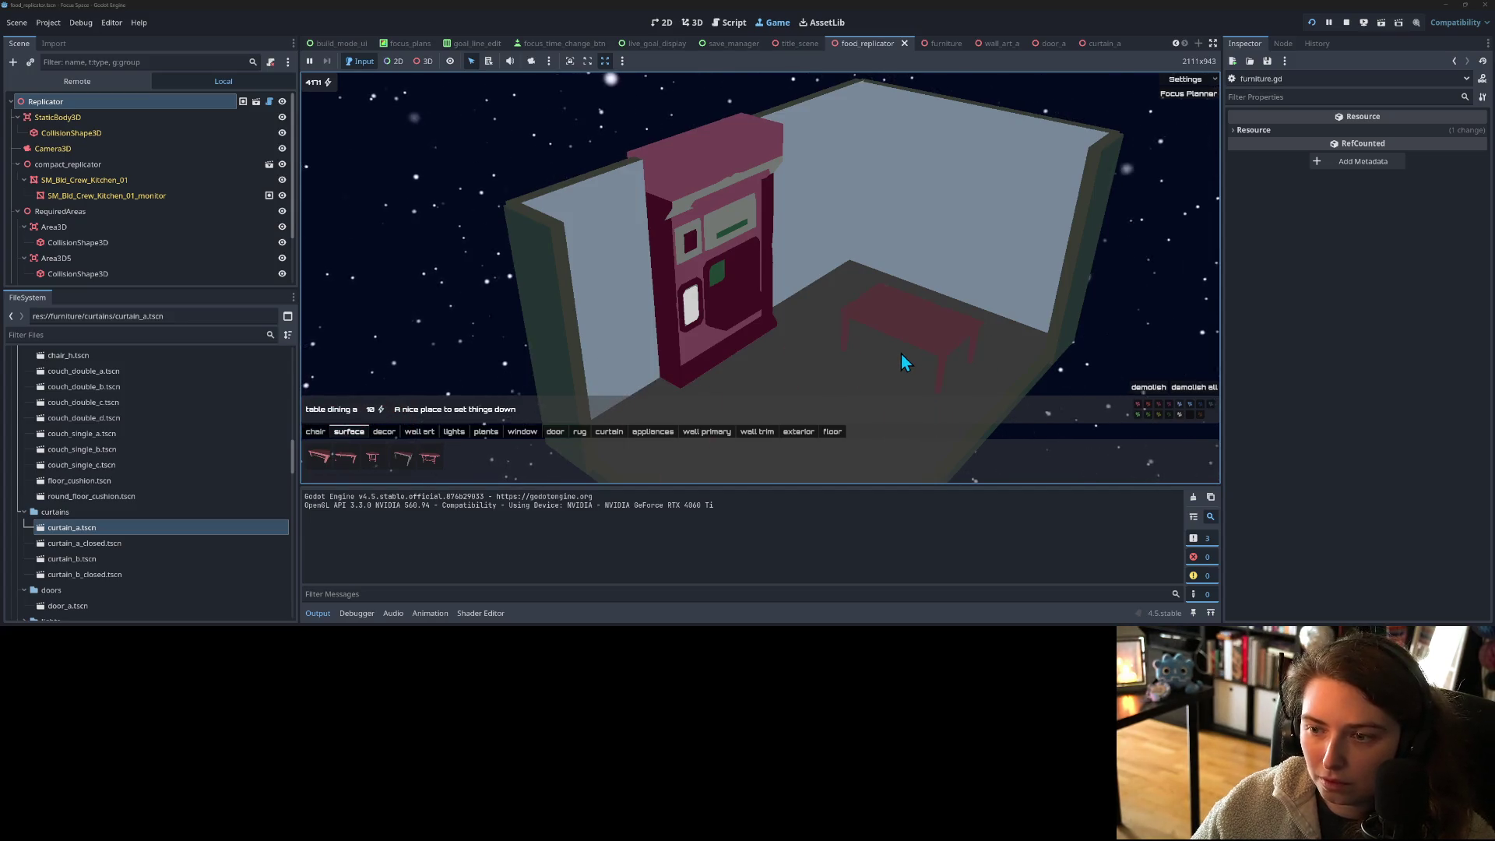
click(902, 355)
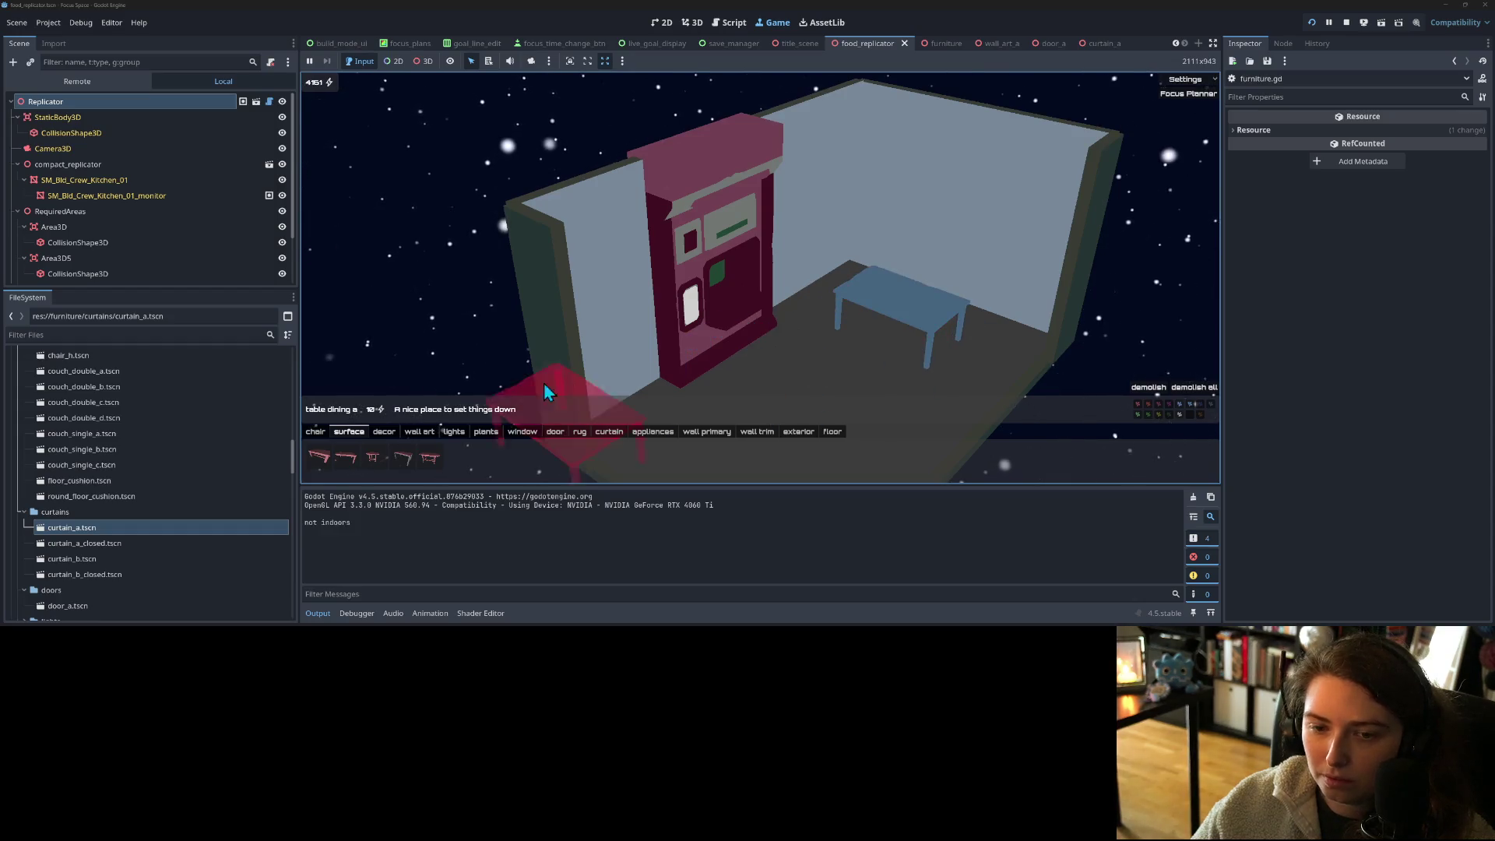
- Surround the dining table with four chairs, then hide the output panel
click(316, 434)
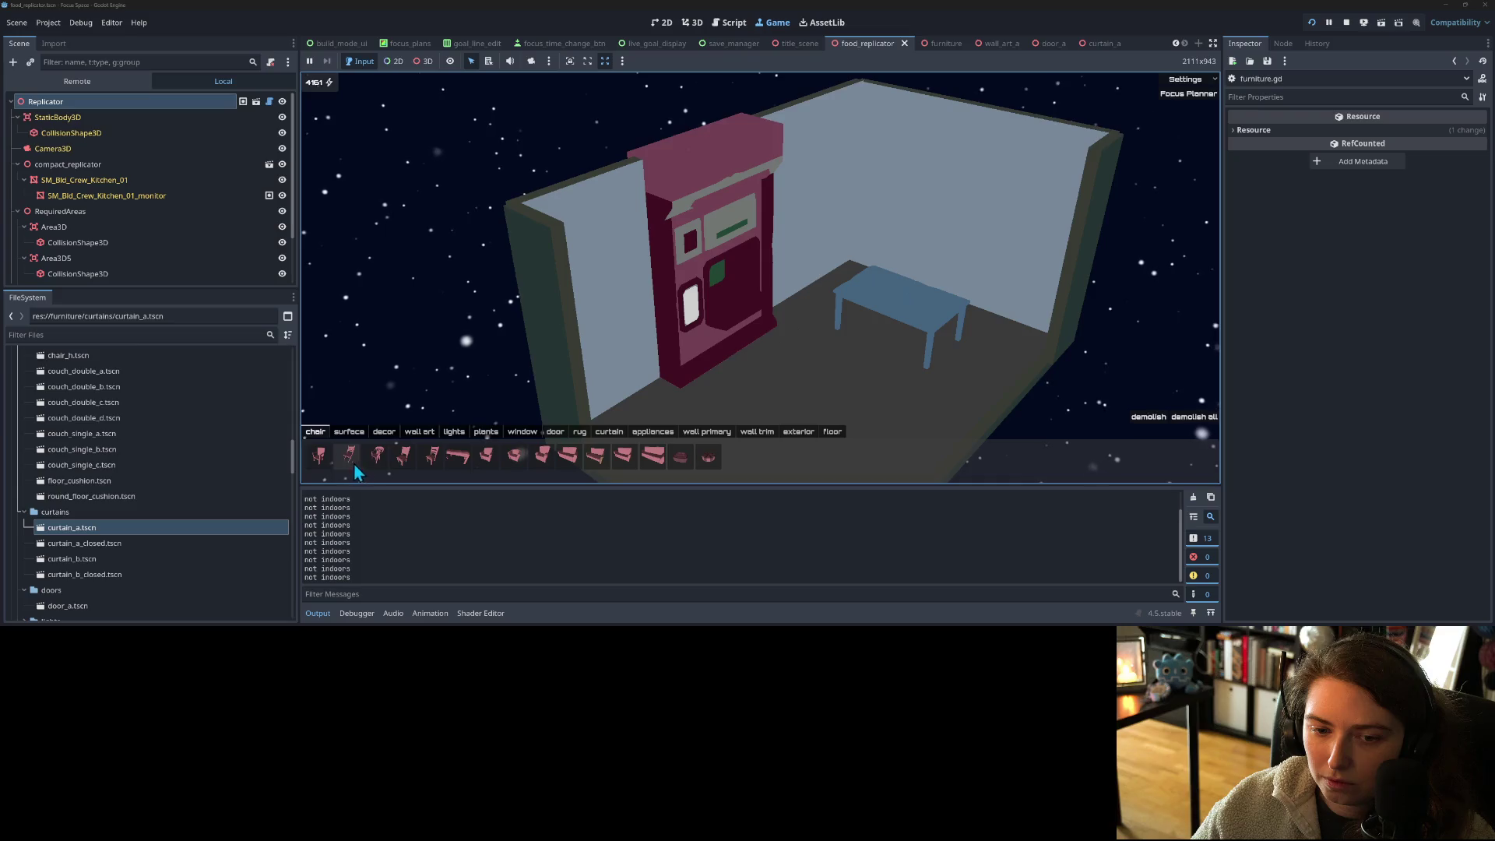
click(325, 461)
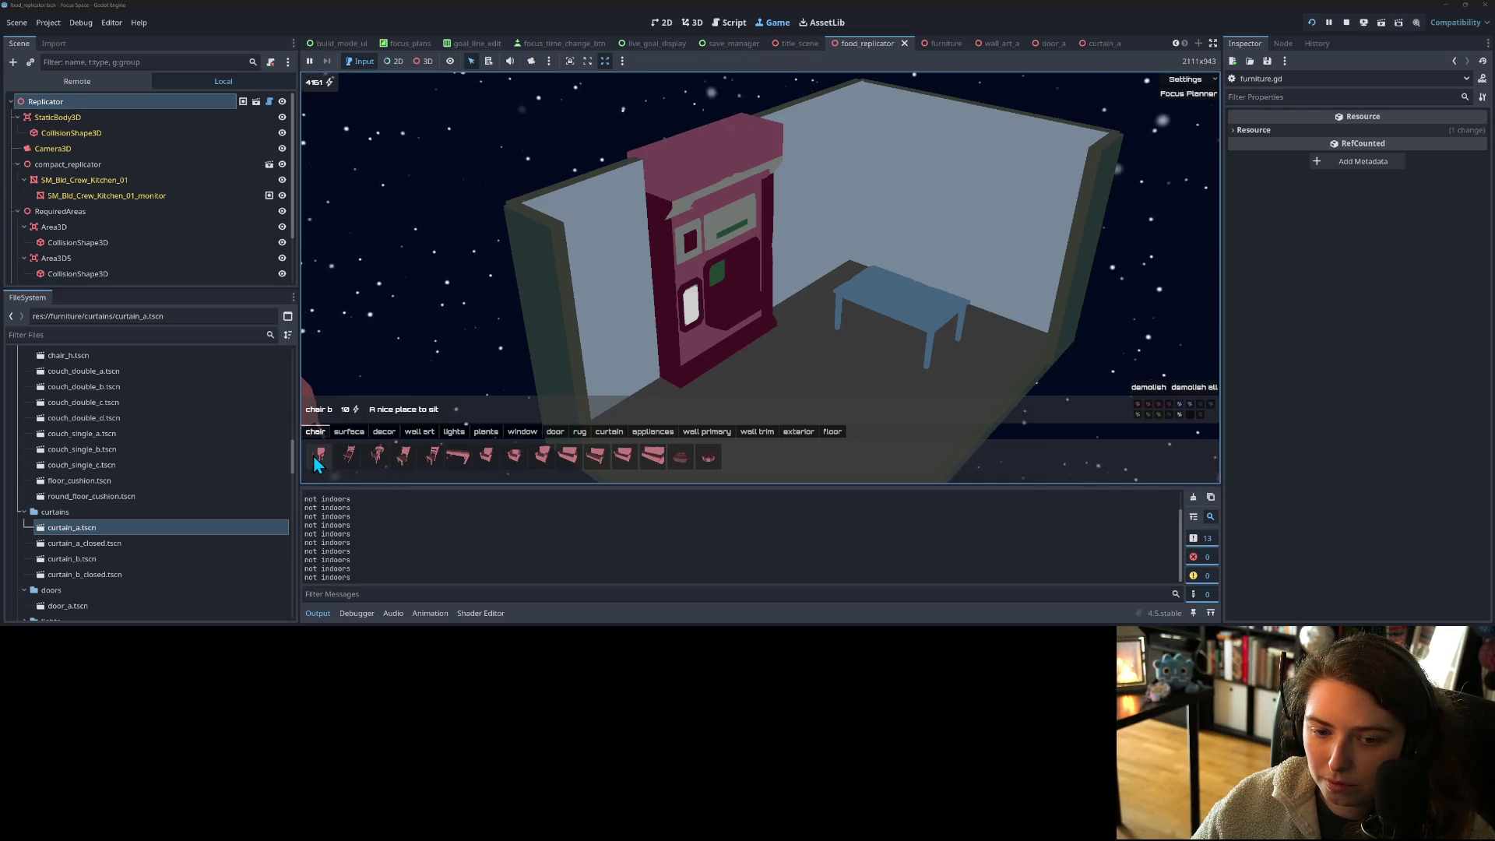
click(853, 320)
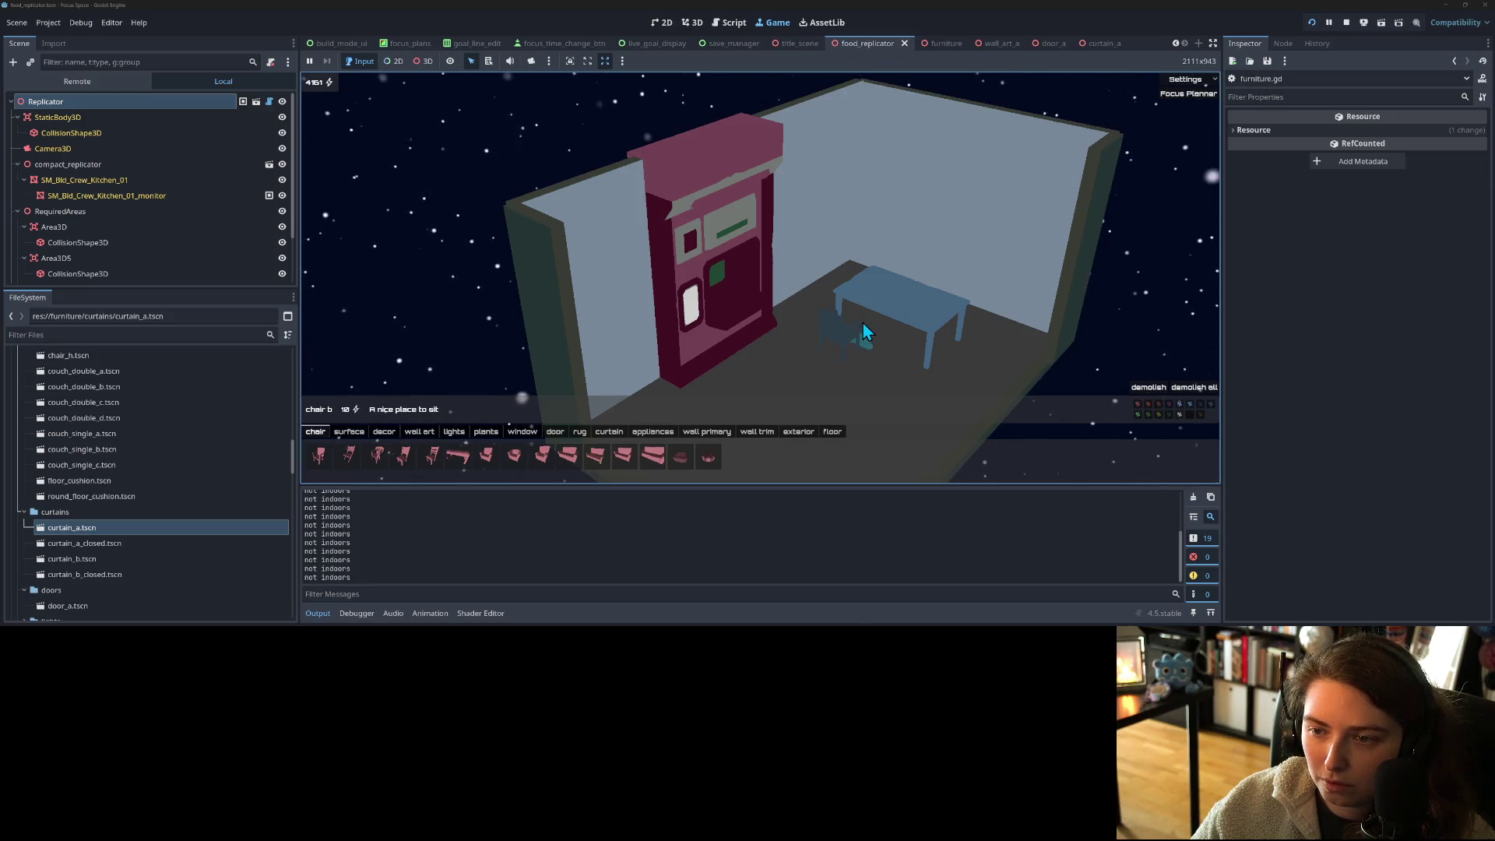
click(906, 285)
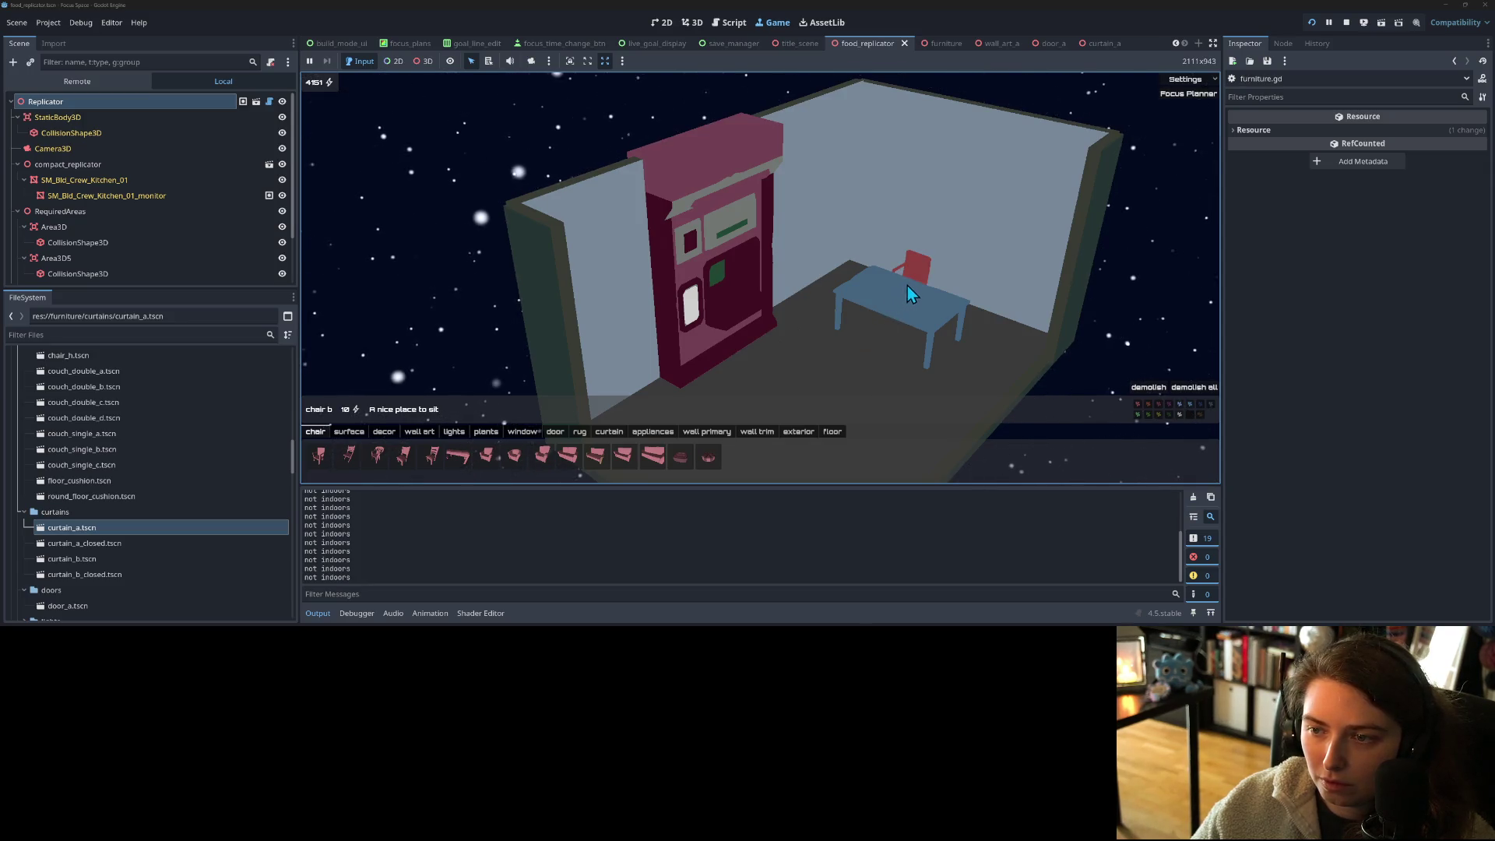
click(891, 330)
click(873, 308)
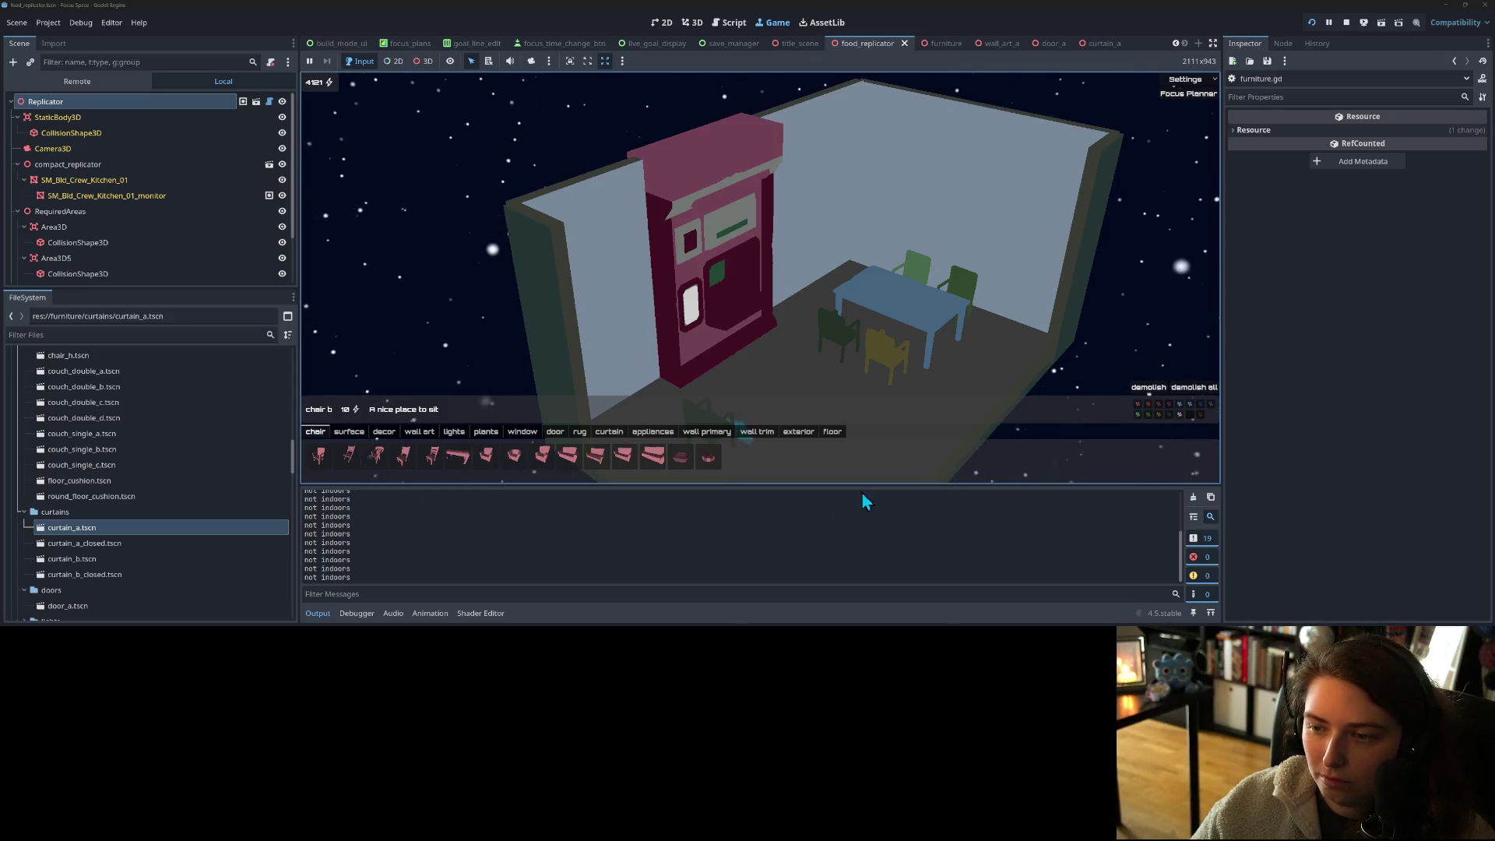
scroll(up, 3)
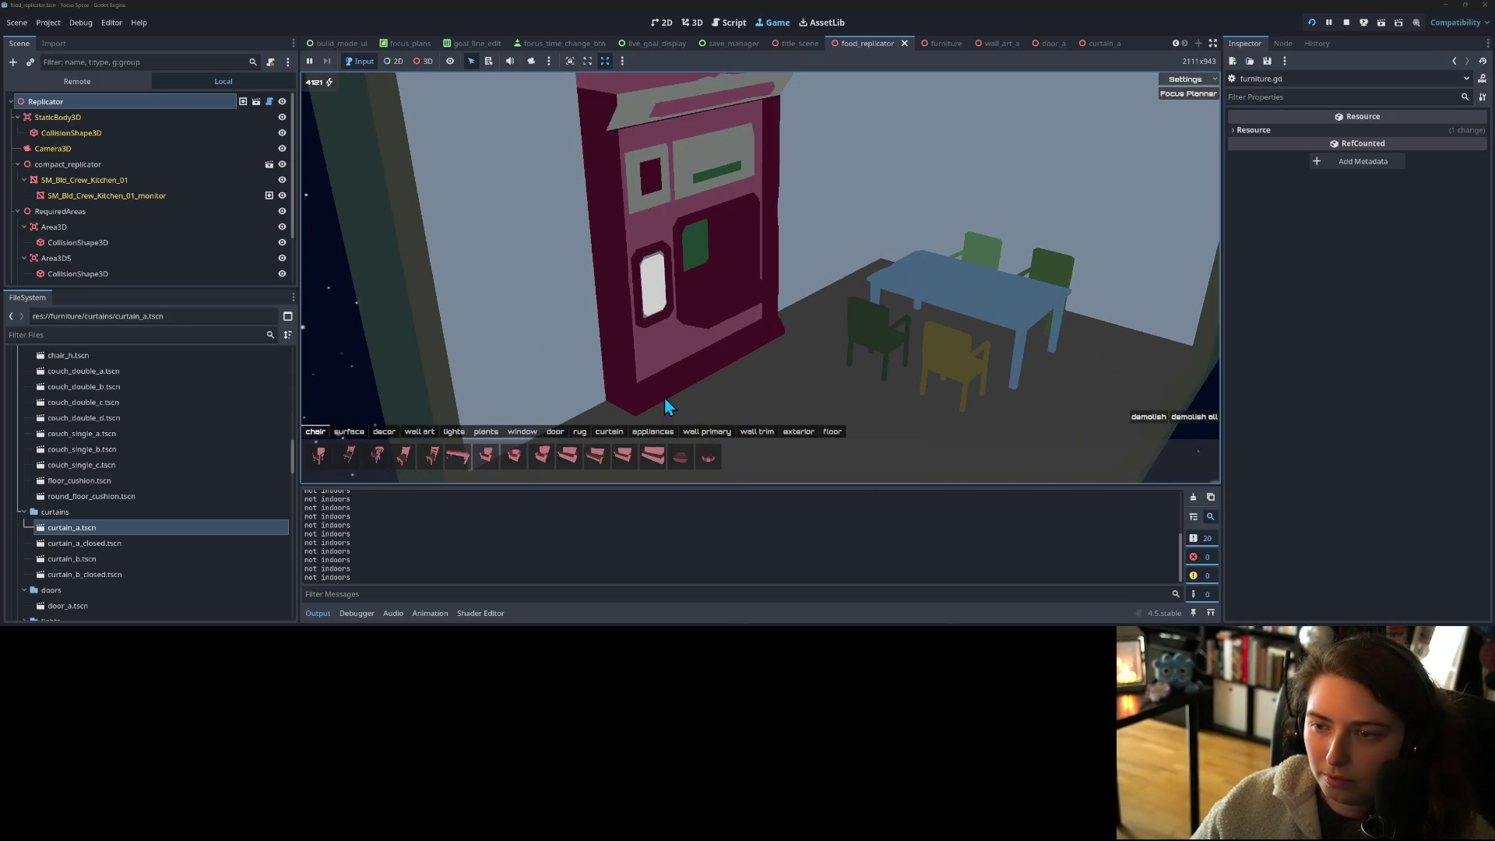
scroll(down, 3)
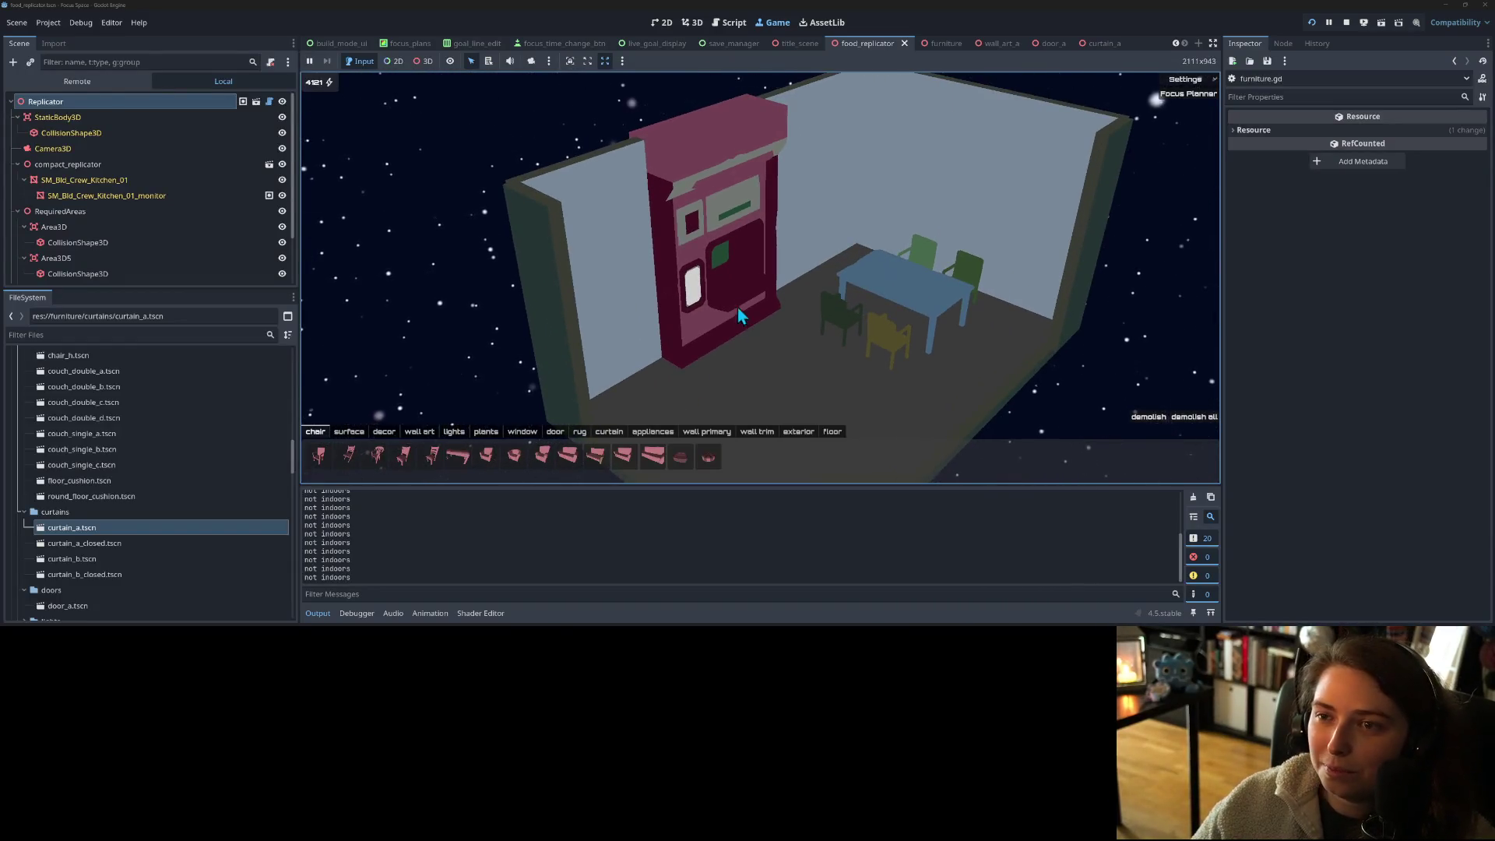
click(321, 614)
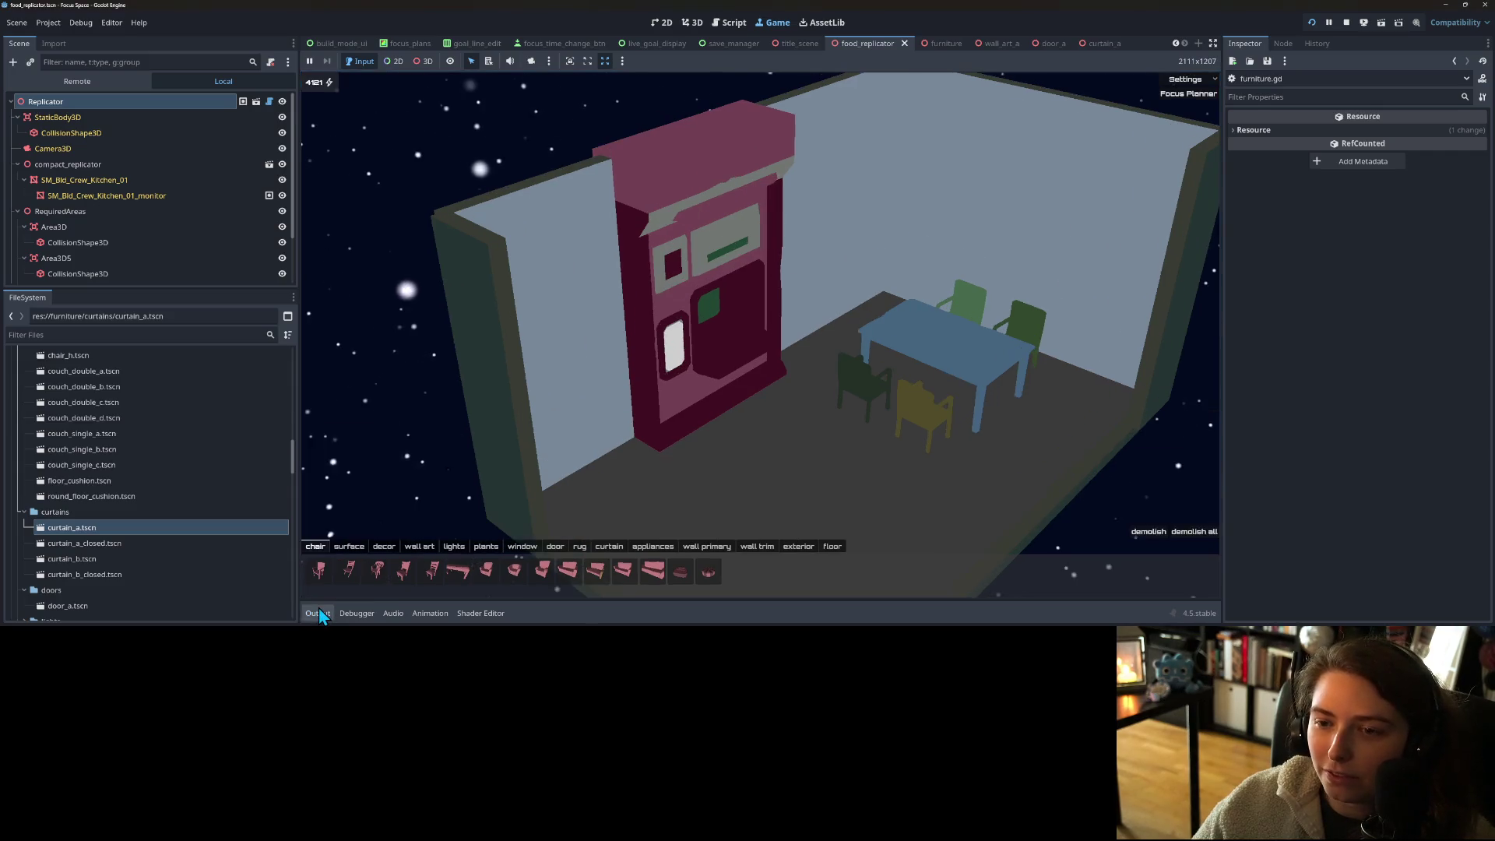
- Zoom the enlarged game view in and out, then stop the running game
scroll(up, 3)
scroll(up, 3)
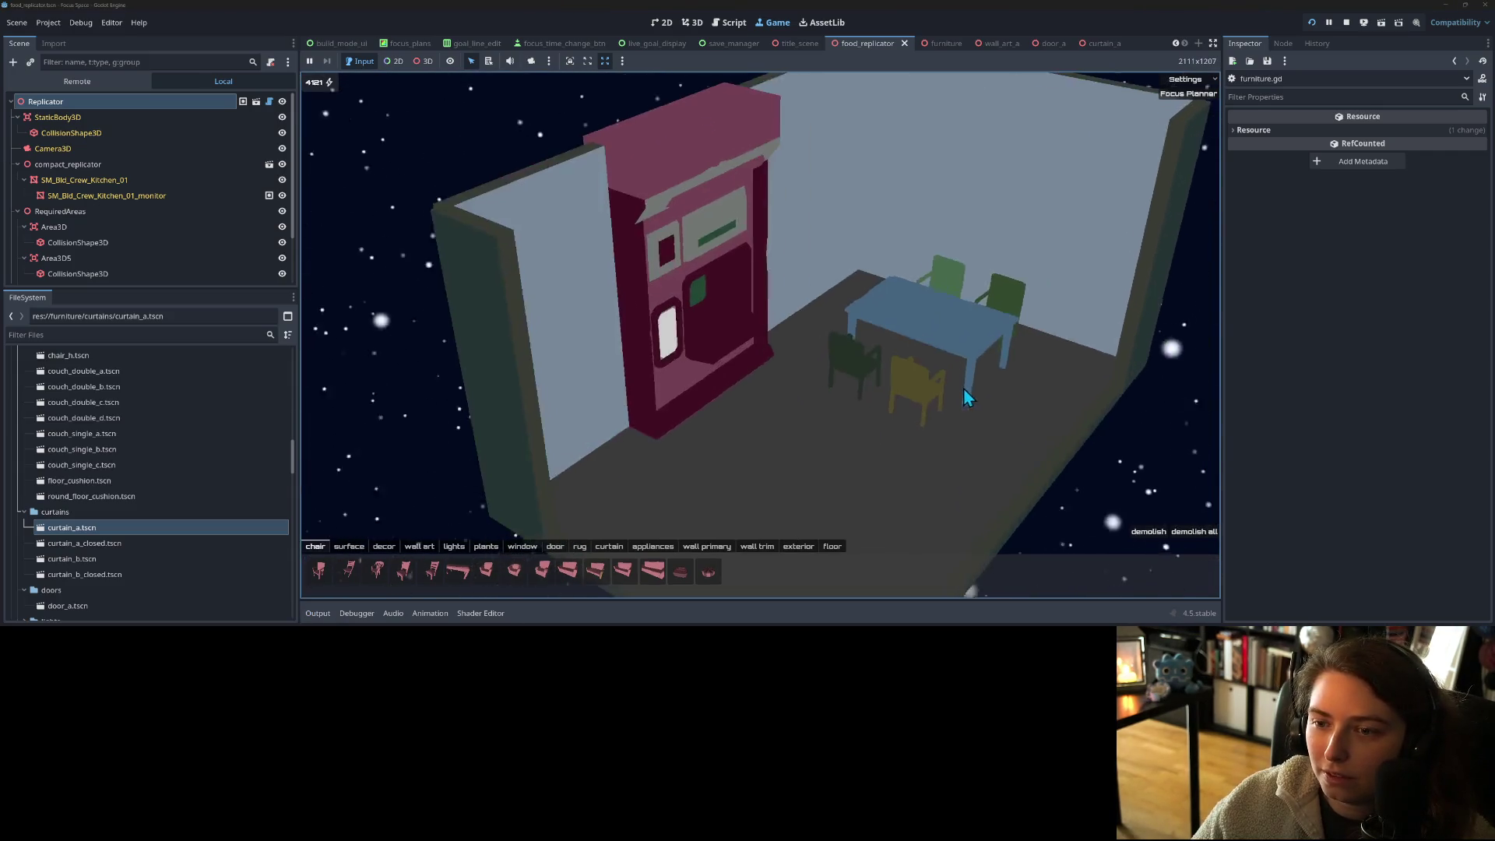
scroll(down, 3)
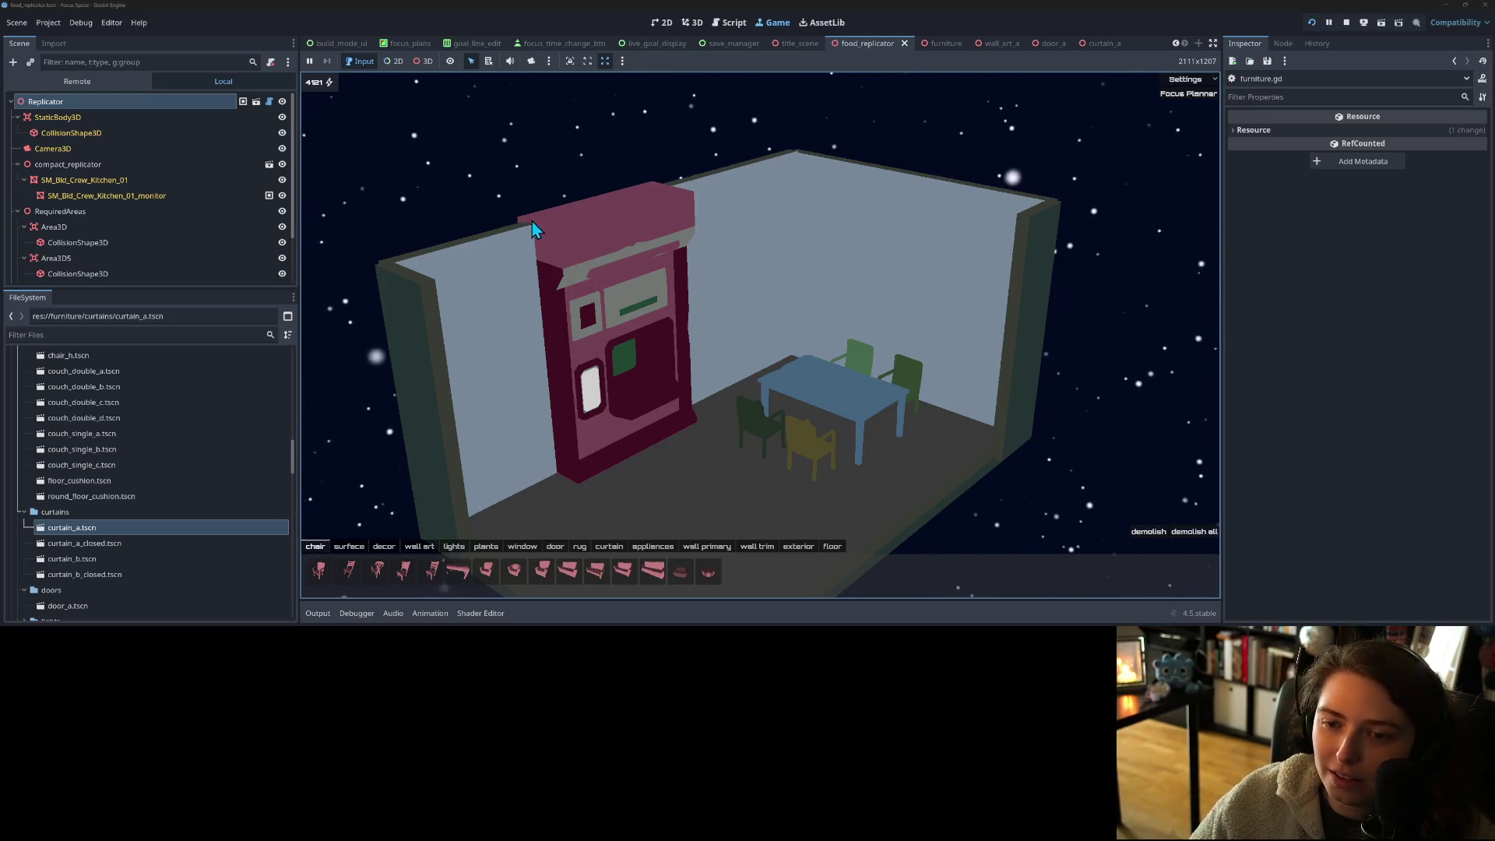
click(1350, 25)
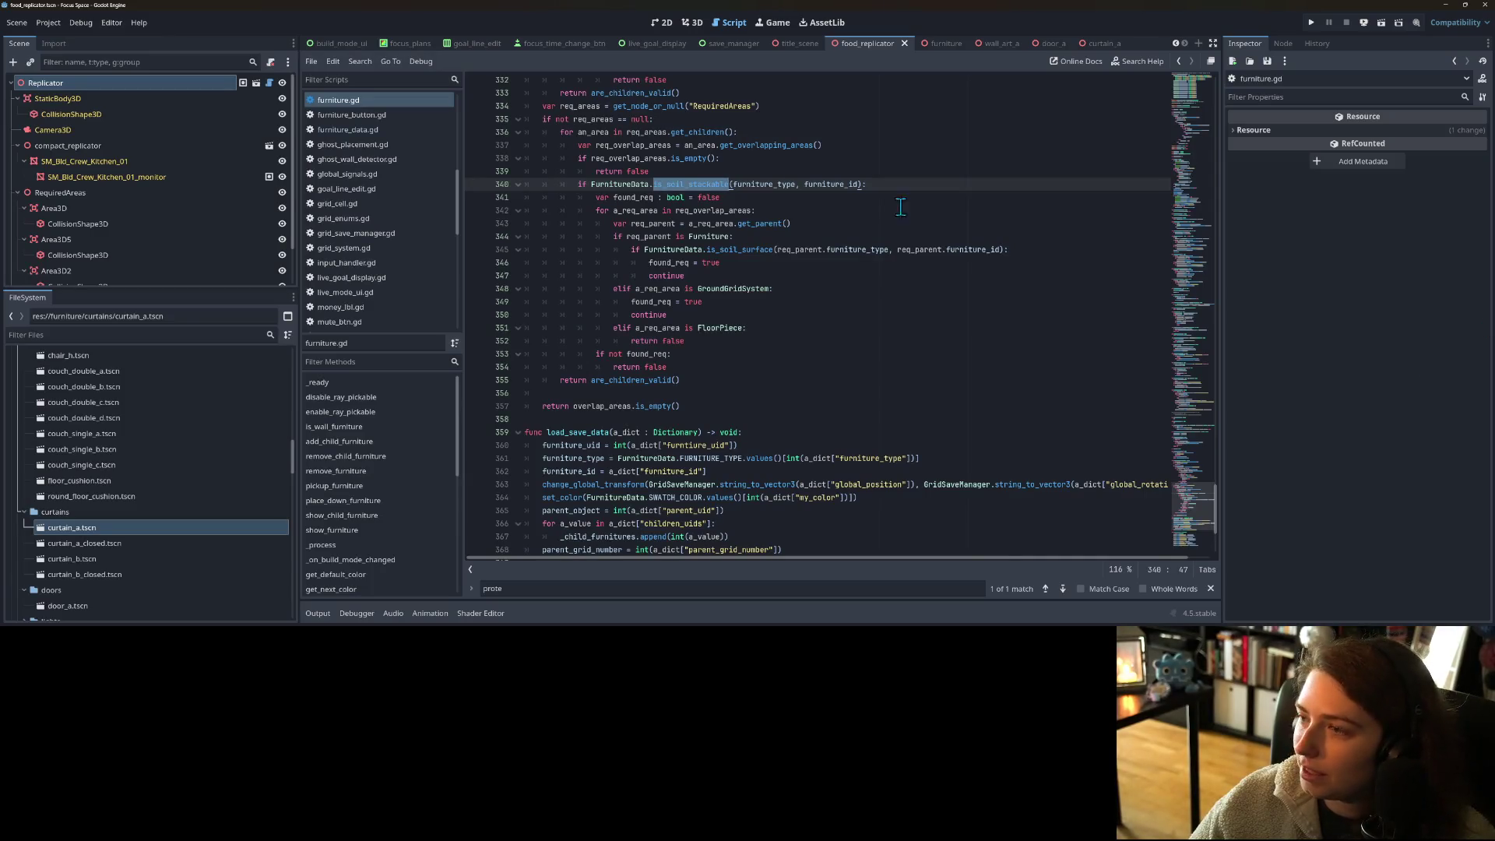
- Return to the 3D view of the food replicator and select the Replicator node
click(692, 22)
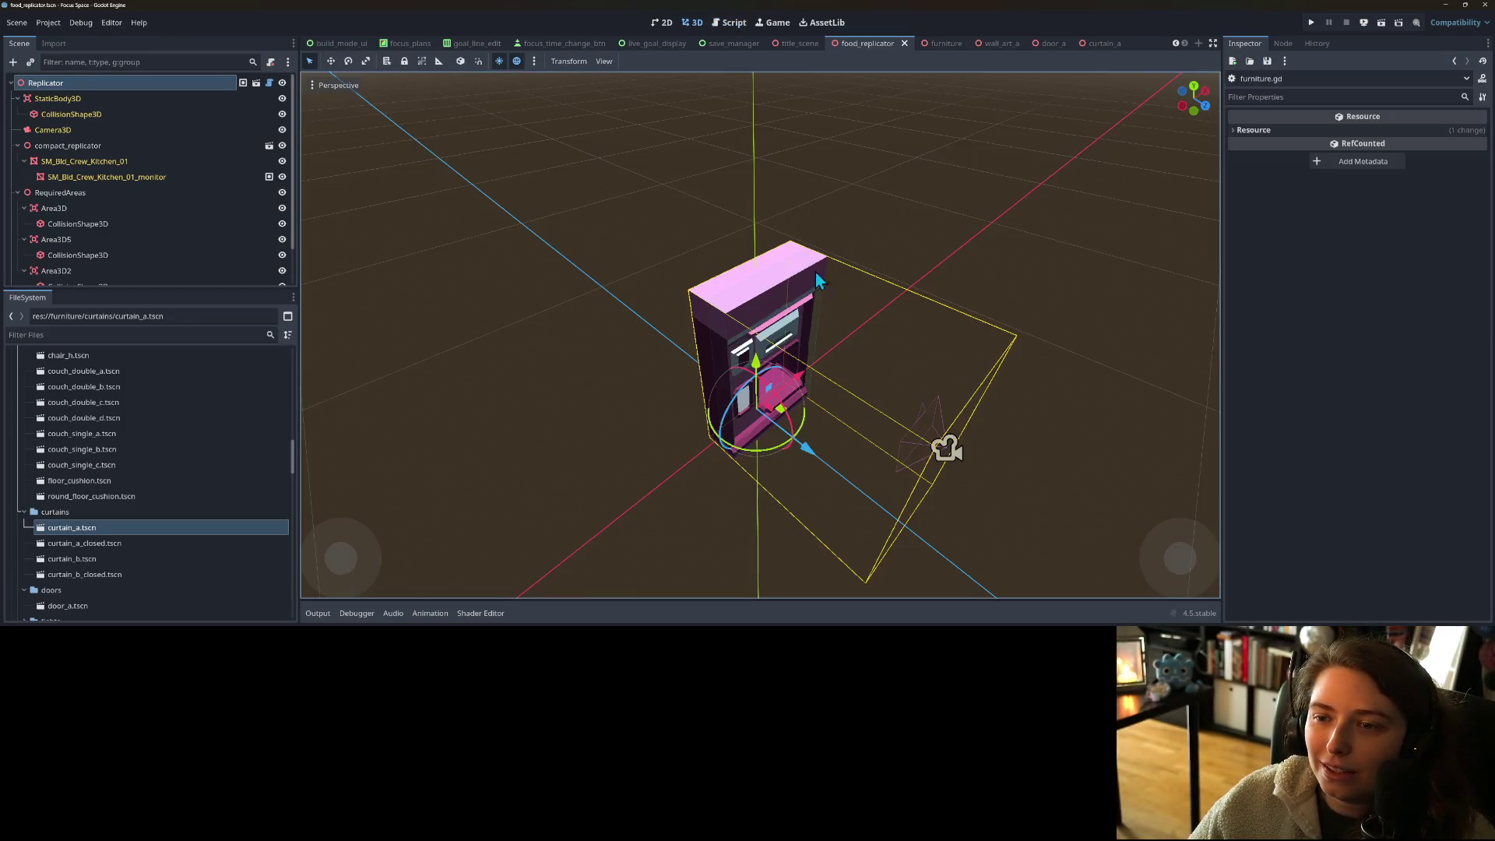
drag(892, 385, 818, 399)
scroll(up, 3)
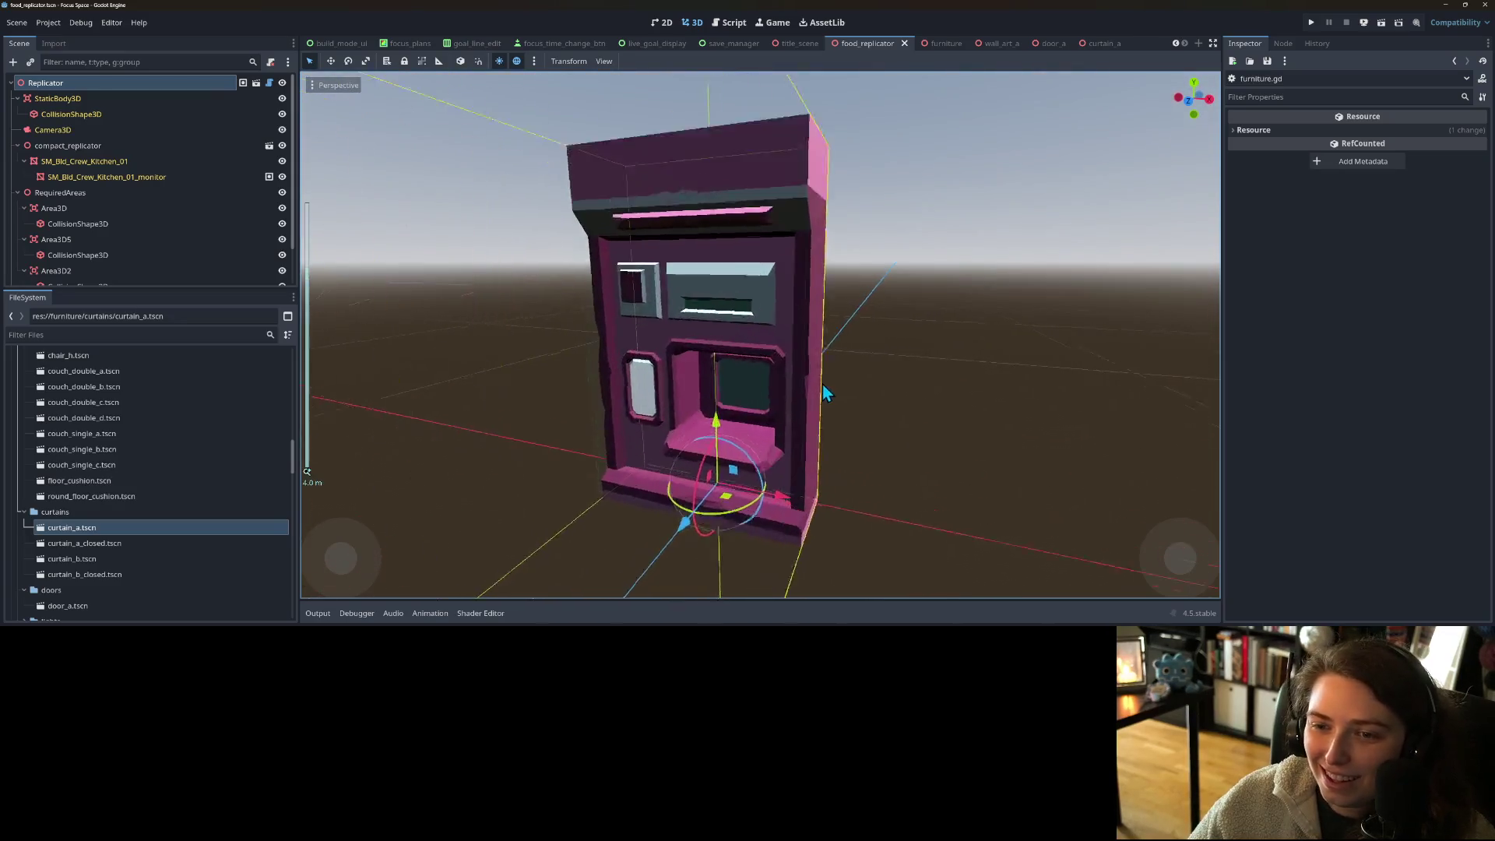
click(47, 83)
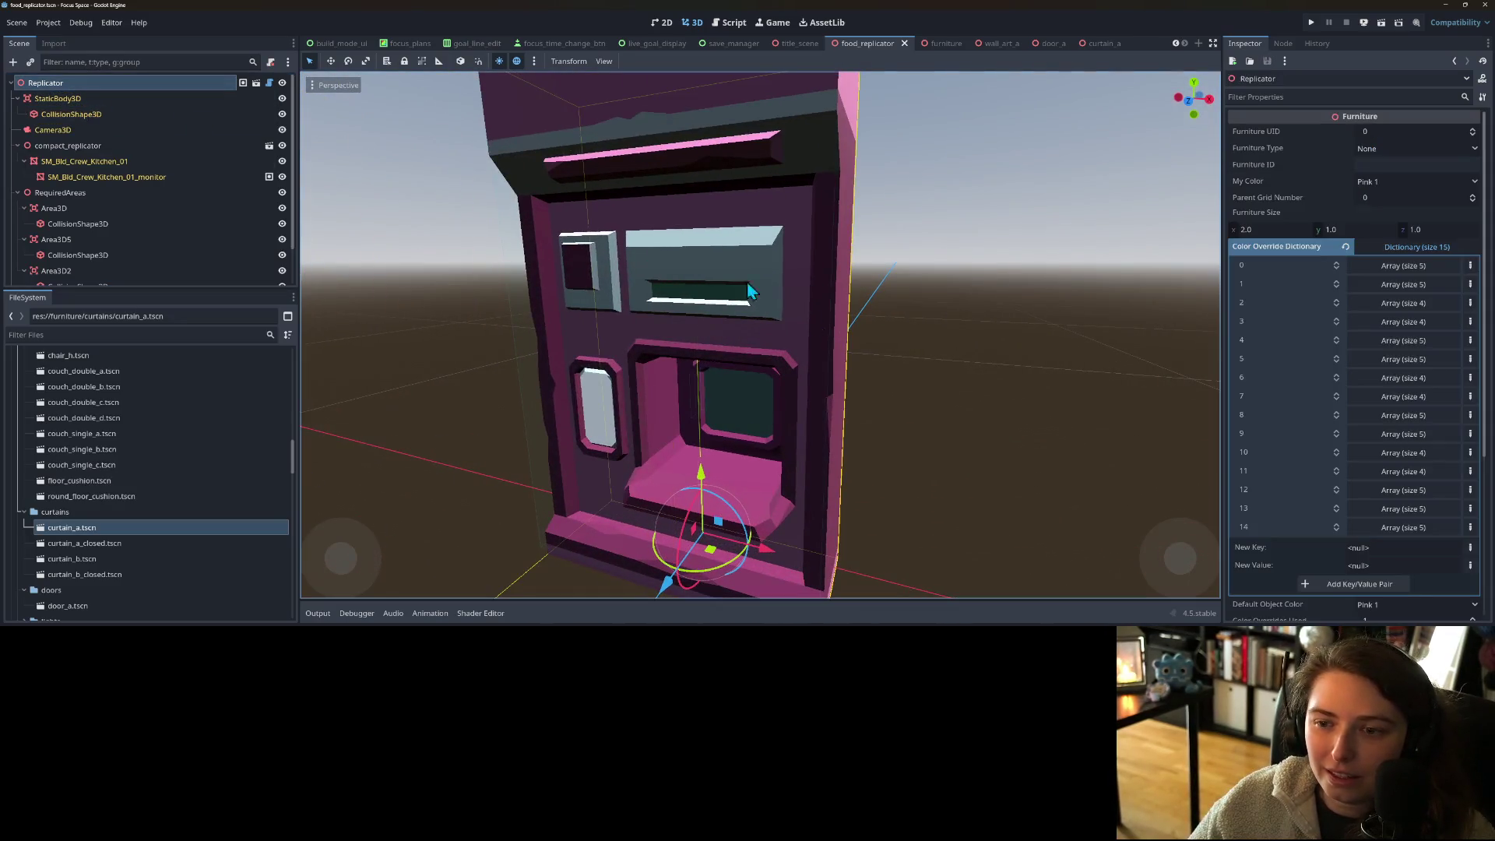
- Try Pink 2, Pink 3 and Pink 4 as the replicator's My Color
click(1386, 182)
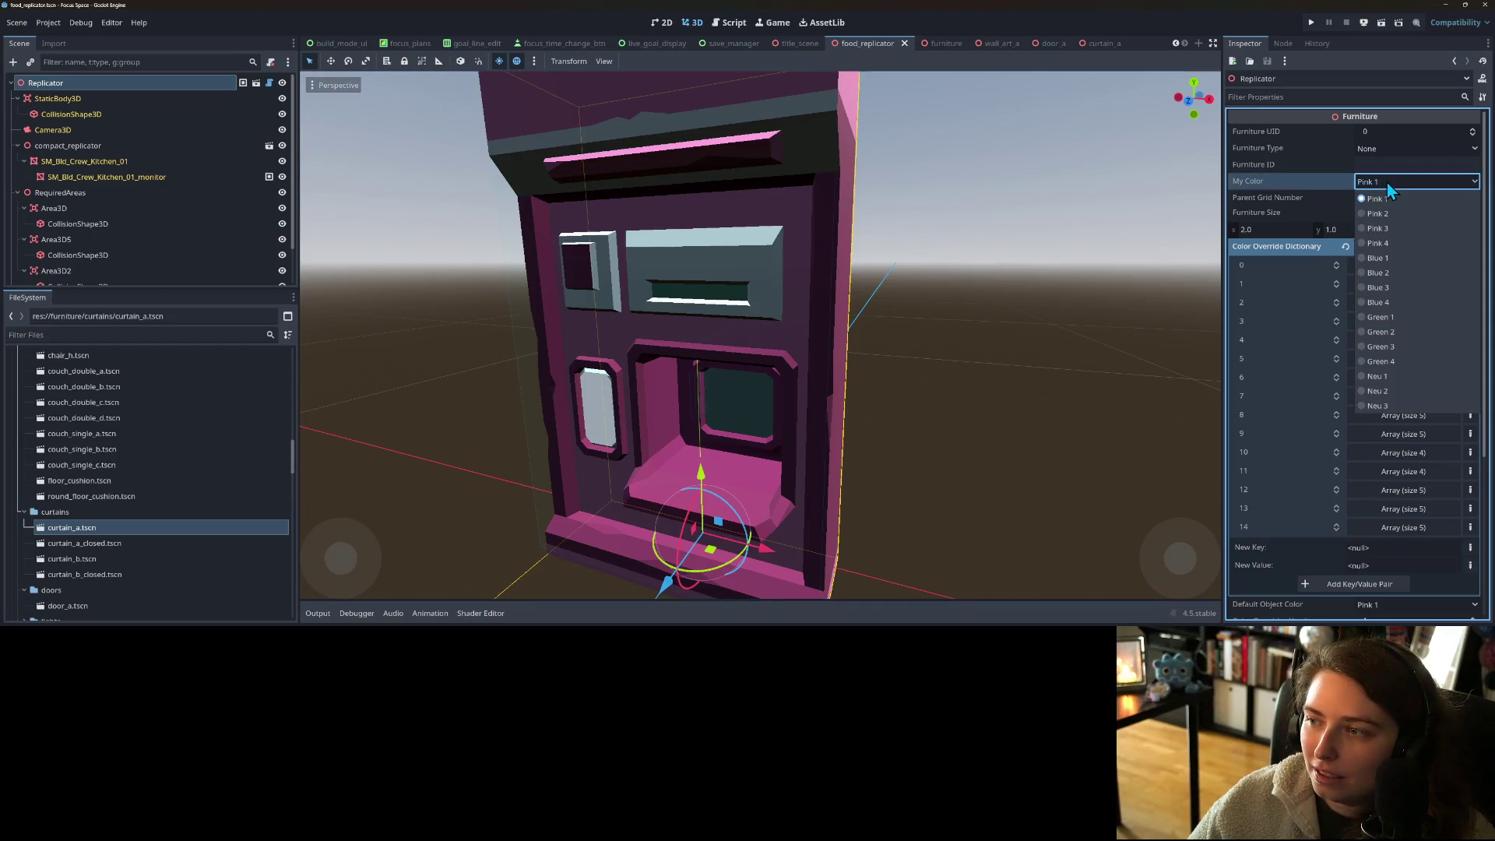
click(1391, 213)
click(1392, 182)
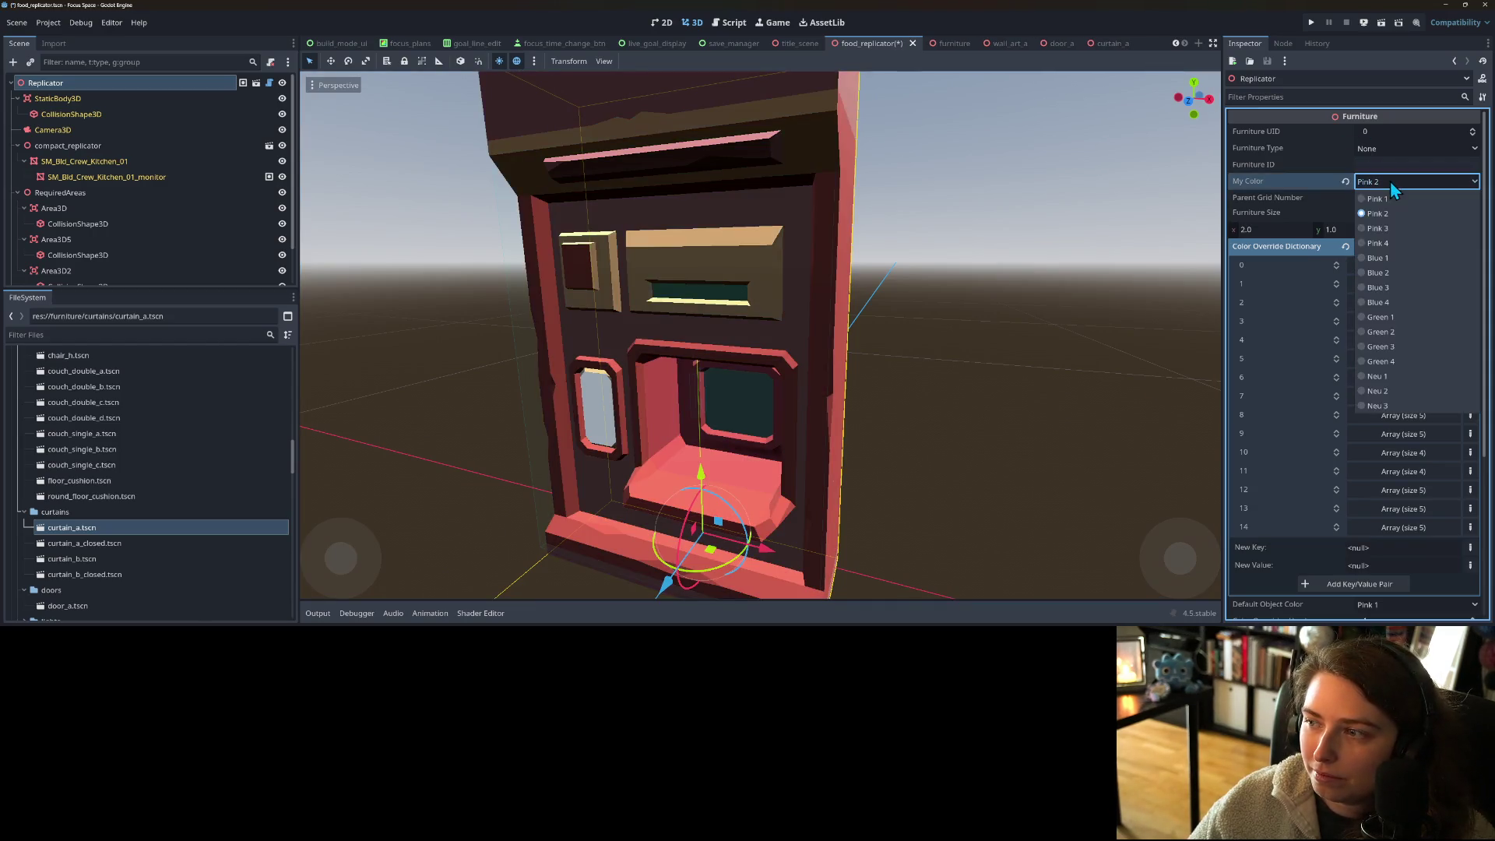
click(1382, 229)
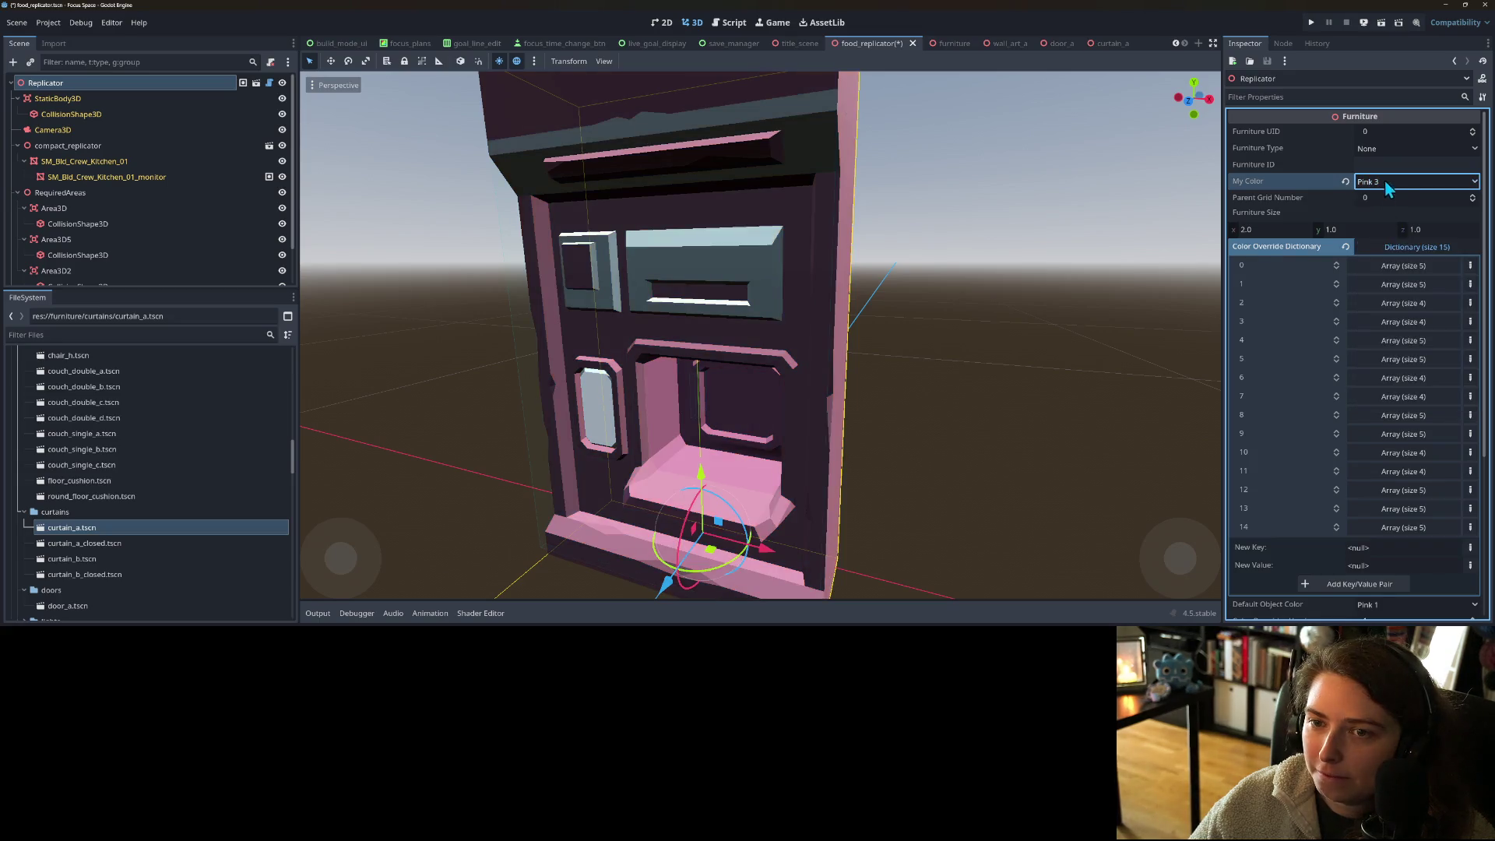
click(1385, 182)
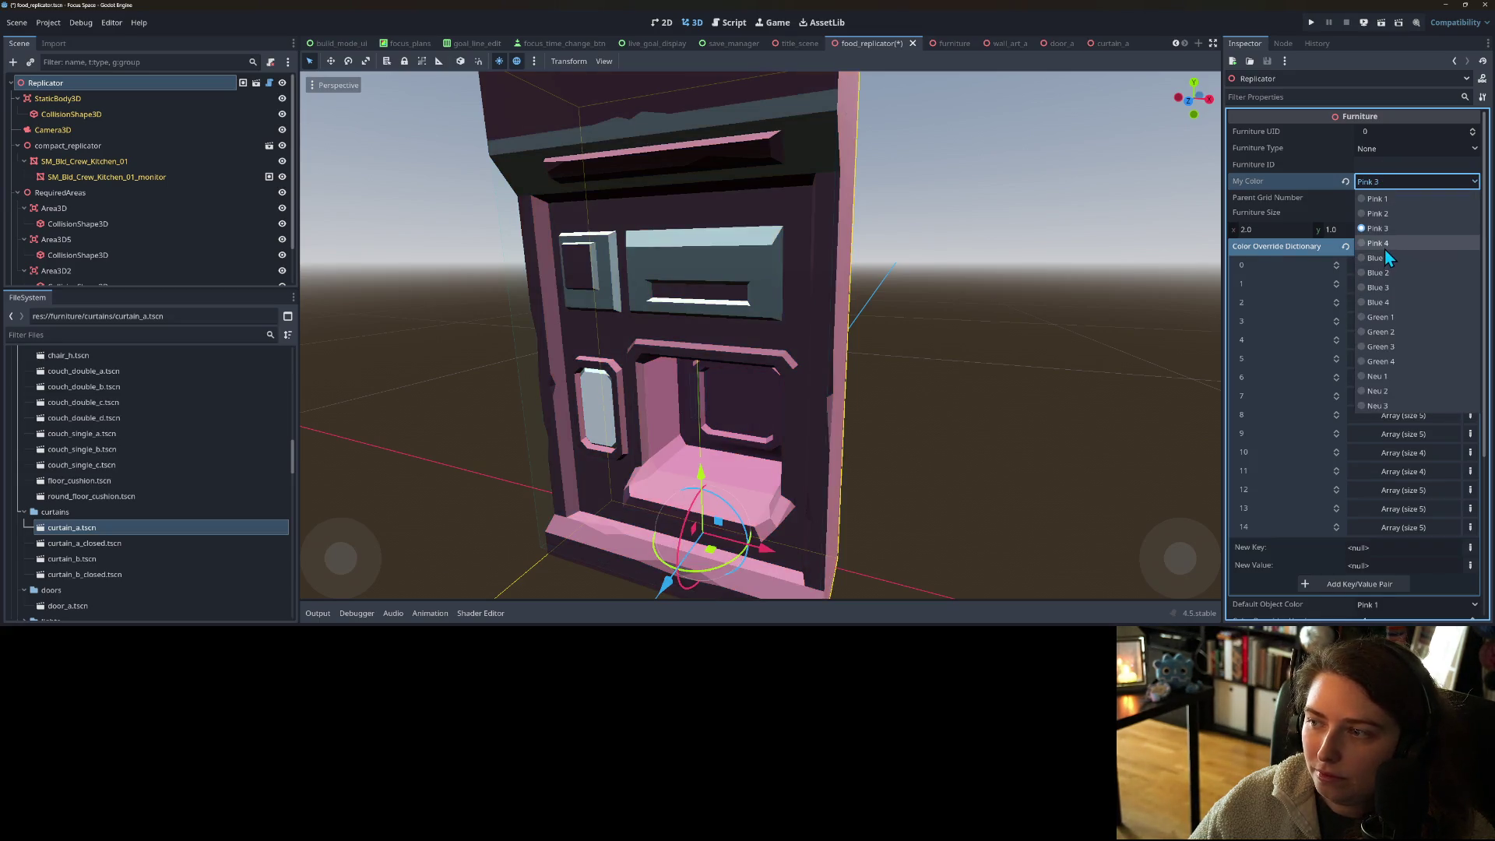
click(1385, 250)
- Try Blue 1 through Blue 4 as the replicator's colour
click(1390, 186)
click(1398, 231)
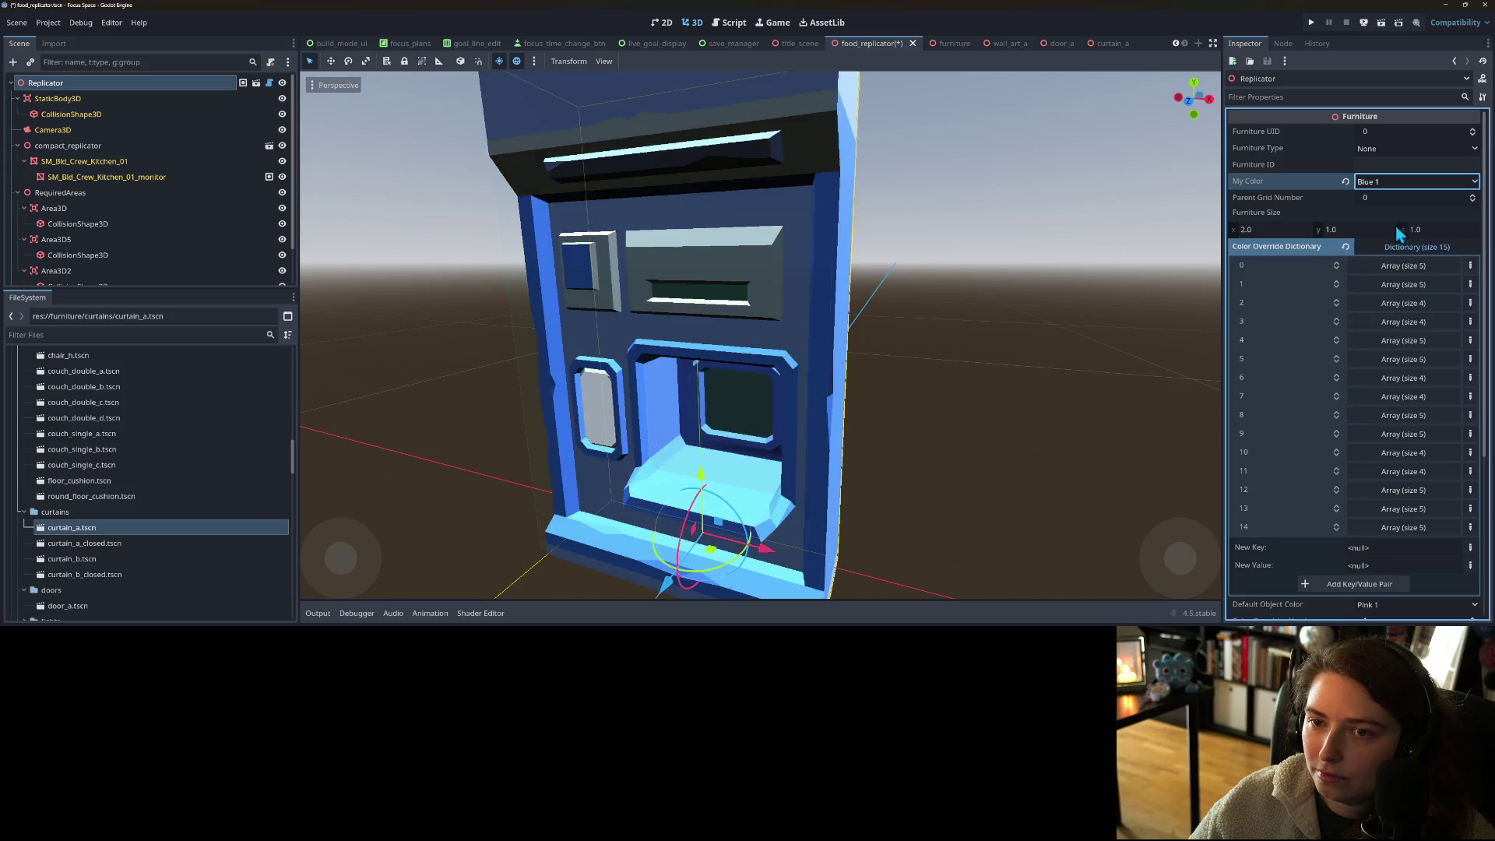
click(1396, 183)
click(1385, 269)
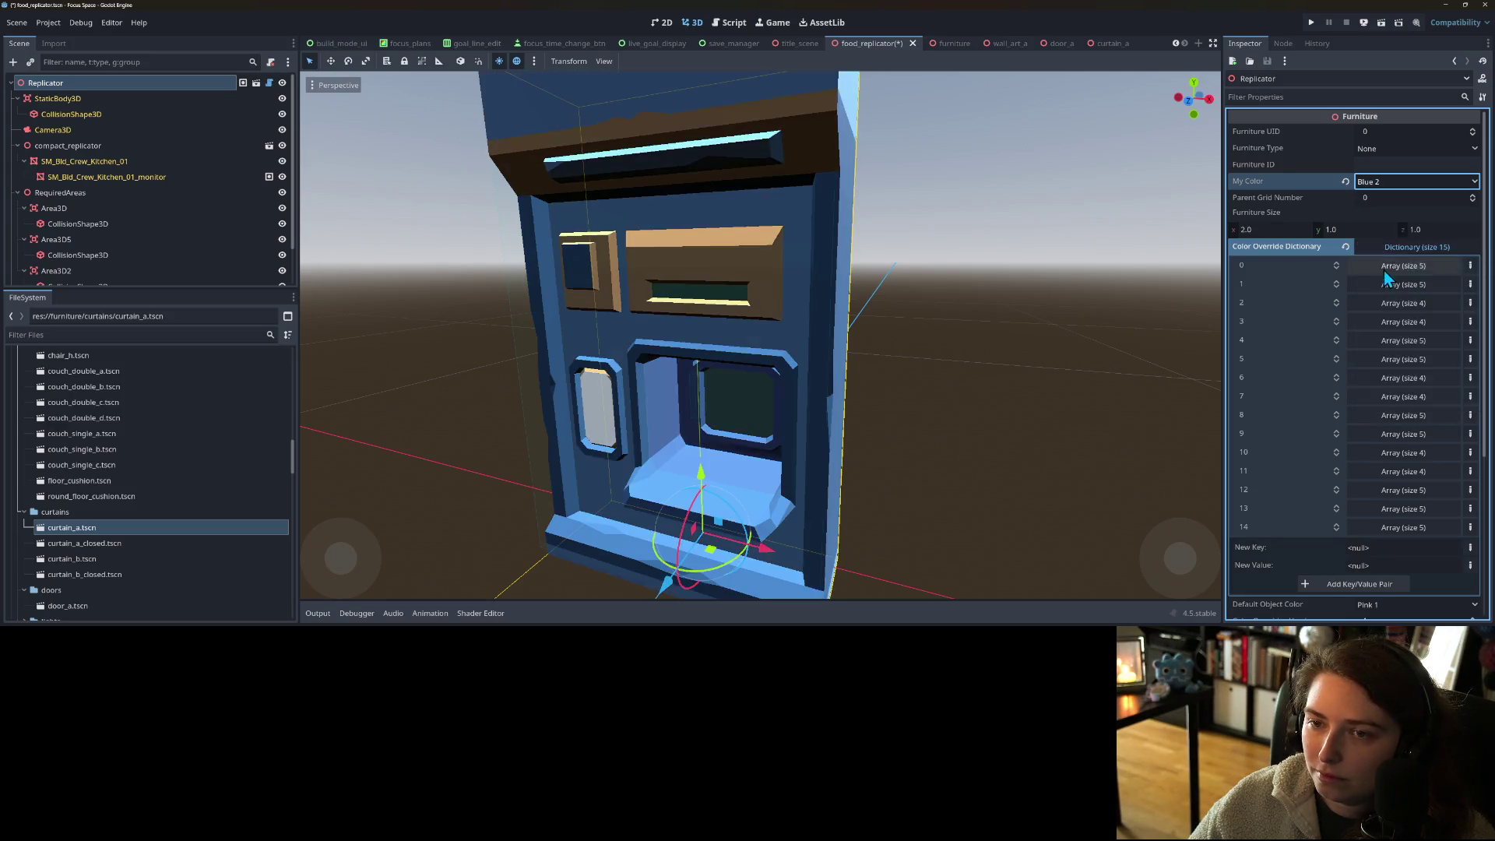
click(1394, 187)
click(1387, 295)
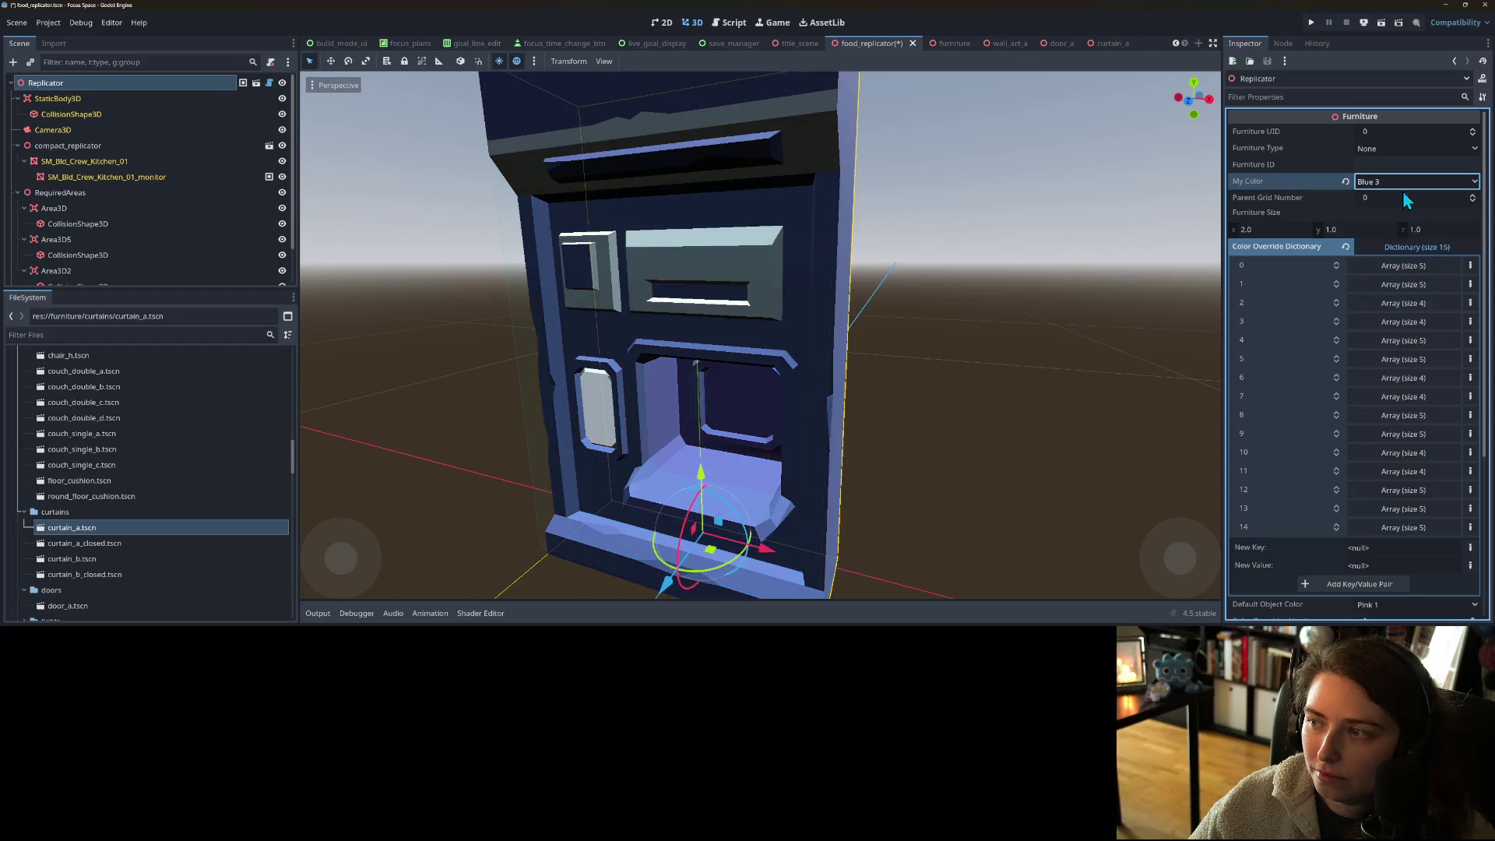
click(1400, 187)
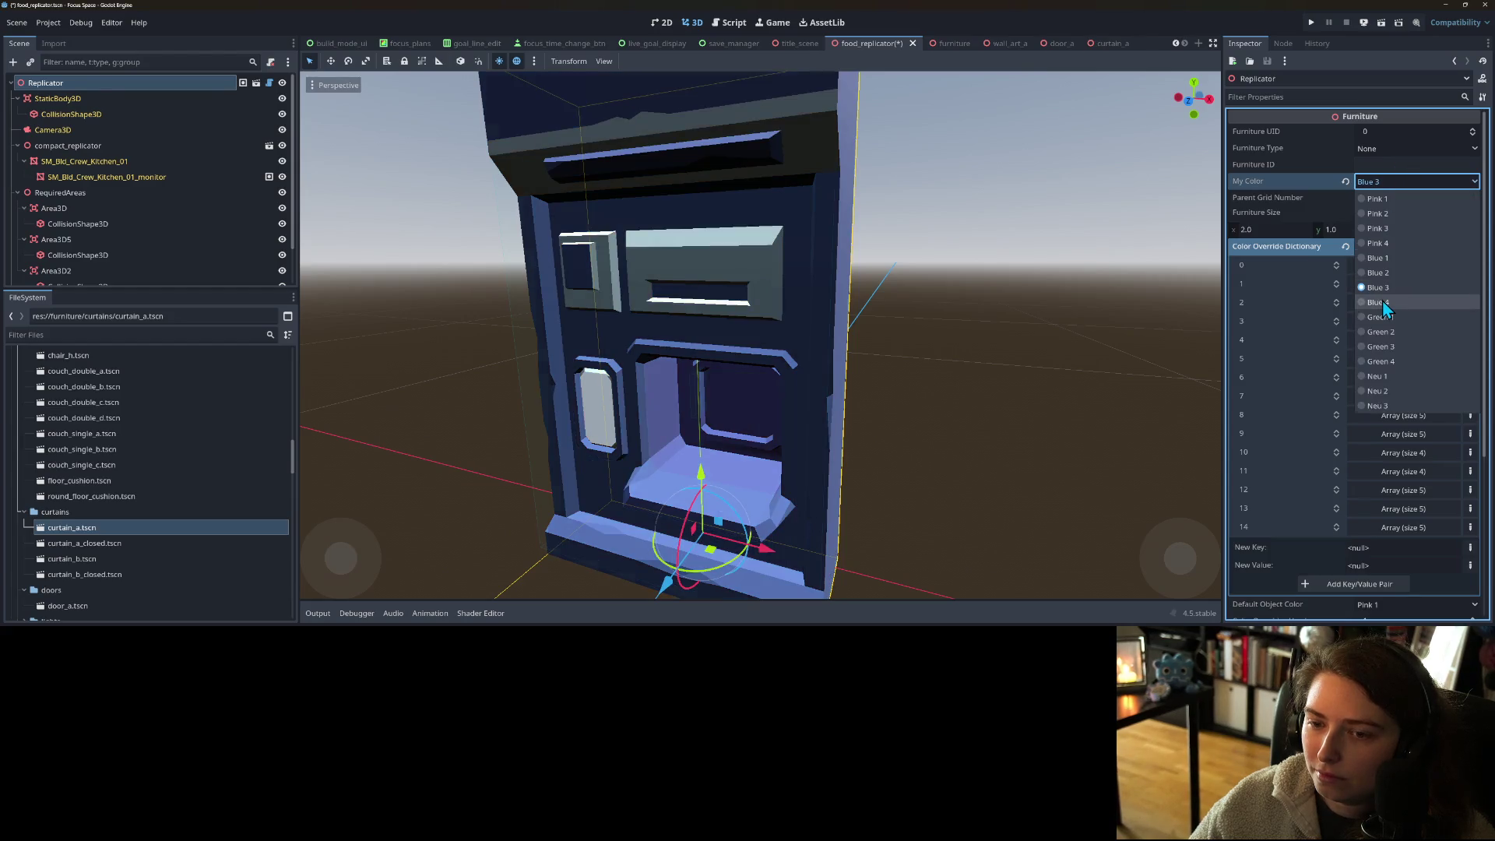
click(1391, 294)
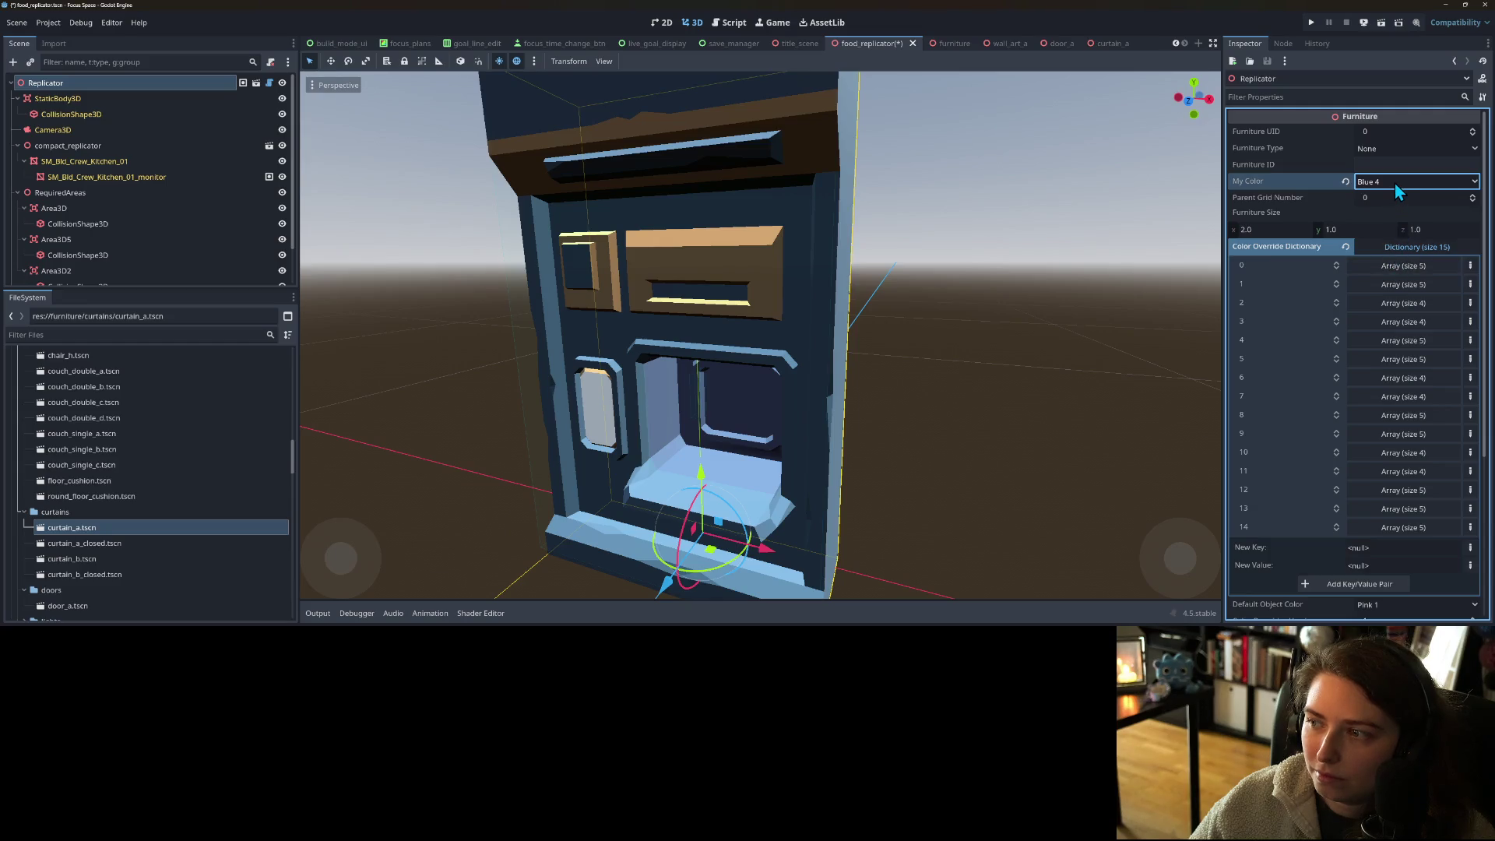
- Reframe the replicator up close and try Pink 1 and a lighter pink
scroll(up, 3)
drag(1011, 399, 919, 416)
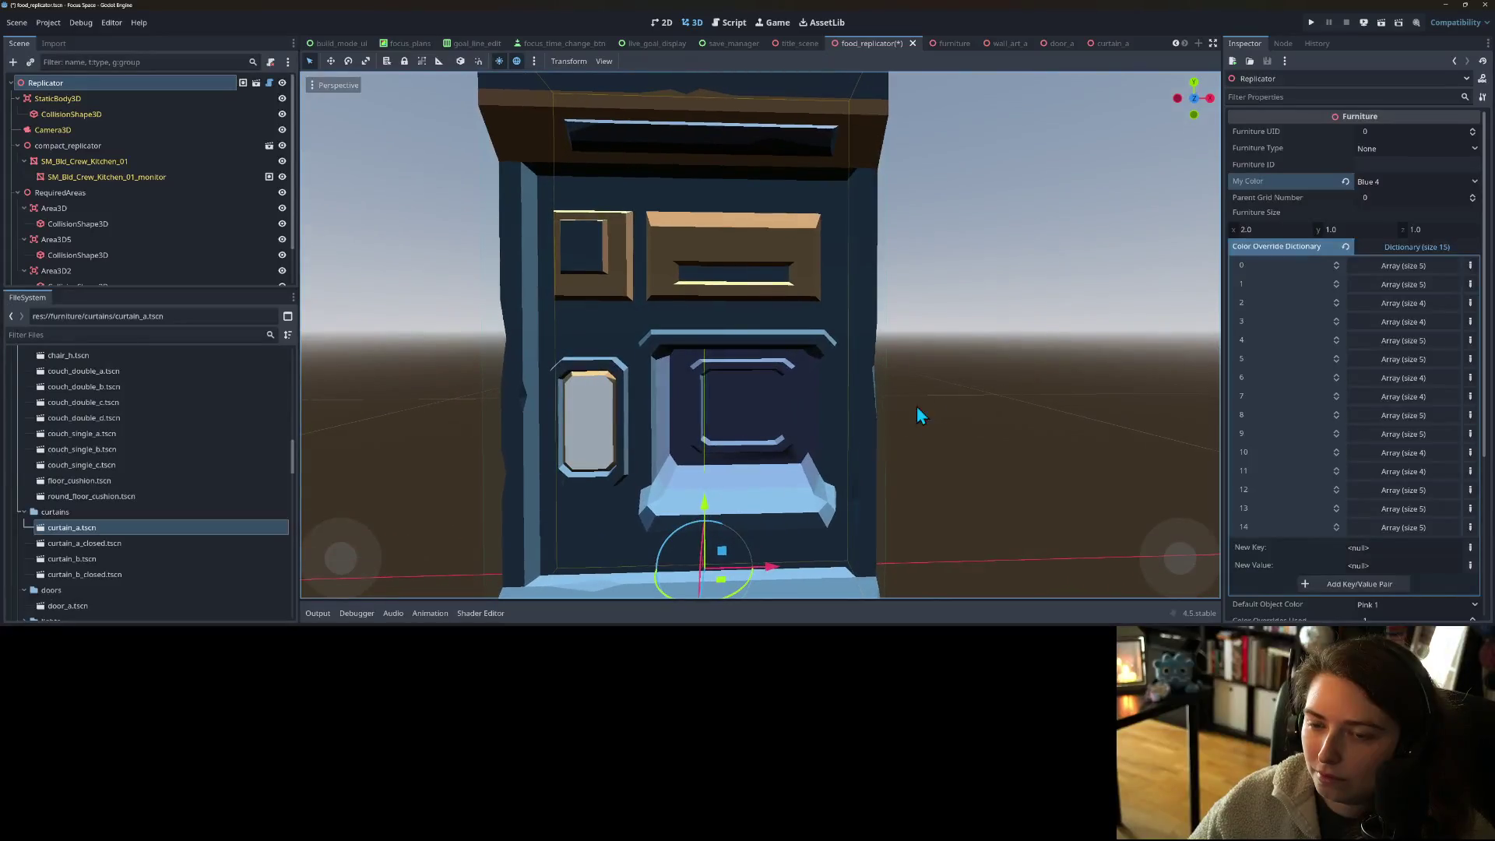
drag(795, 413, 792, 419)
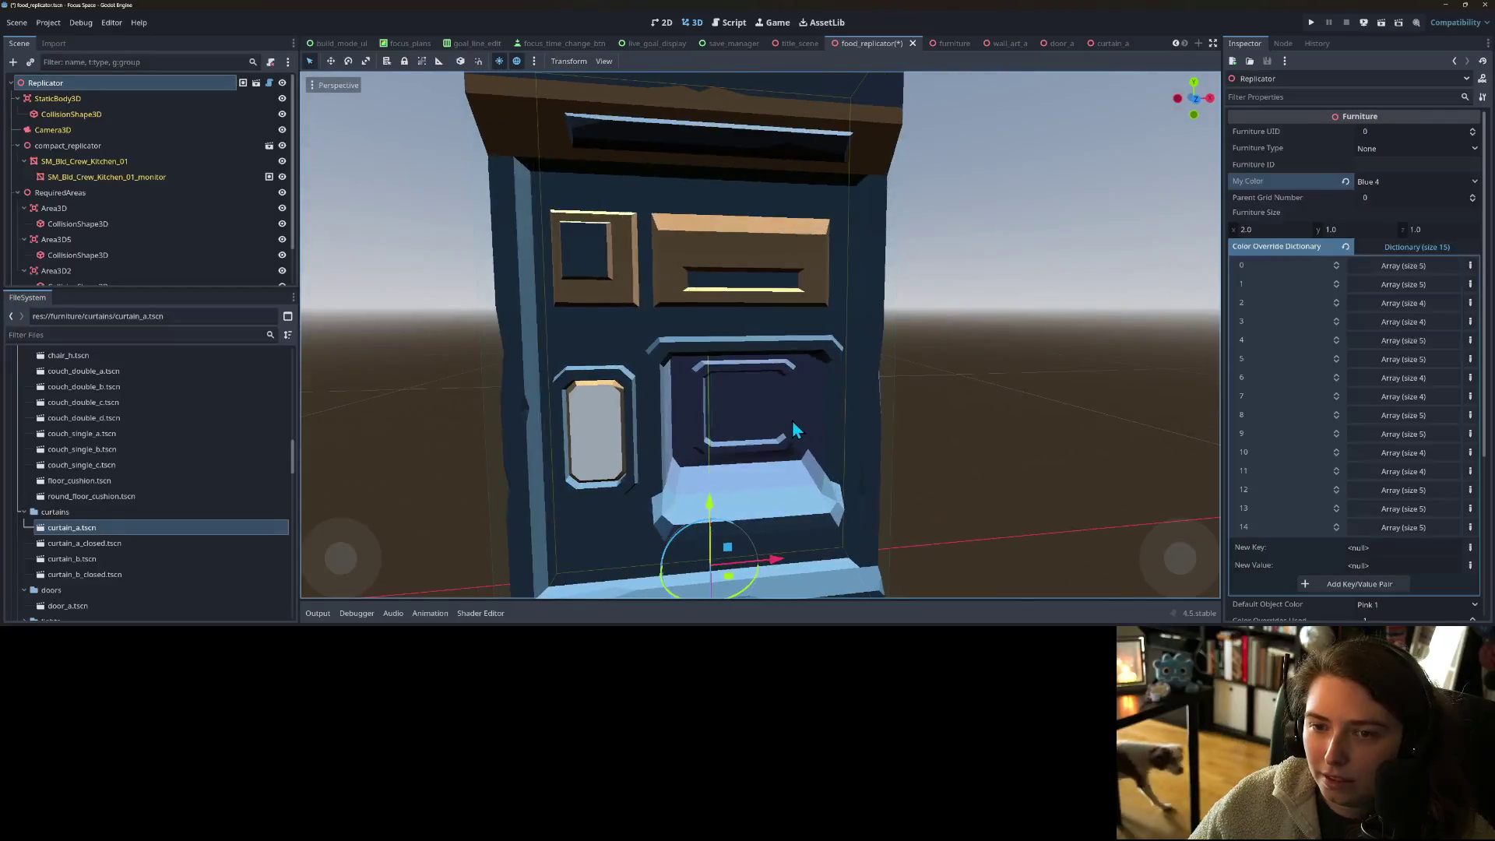
scroll(down, 3)
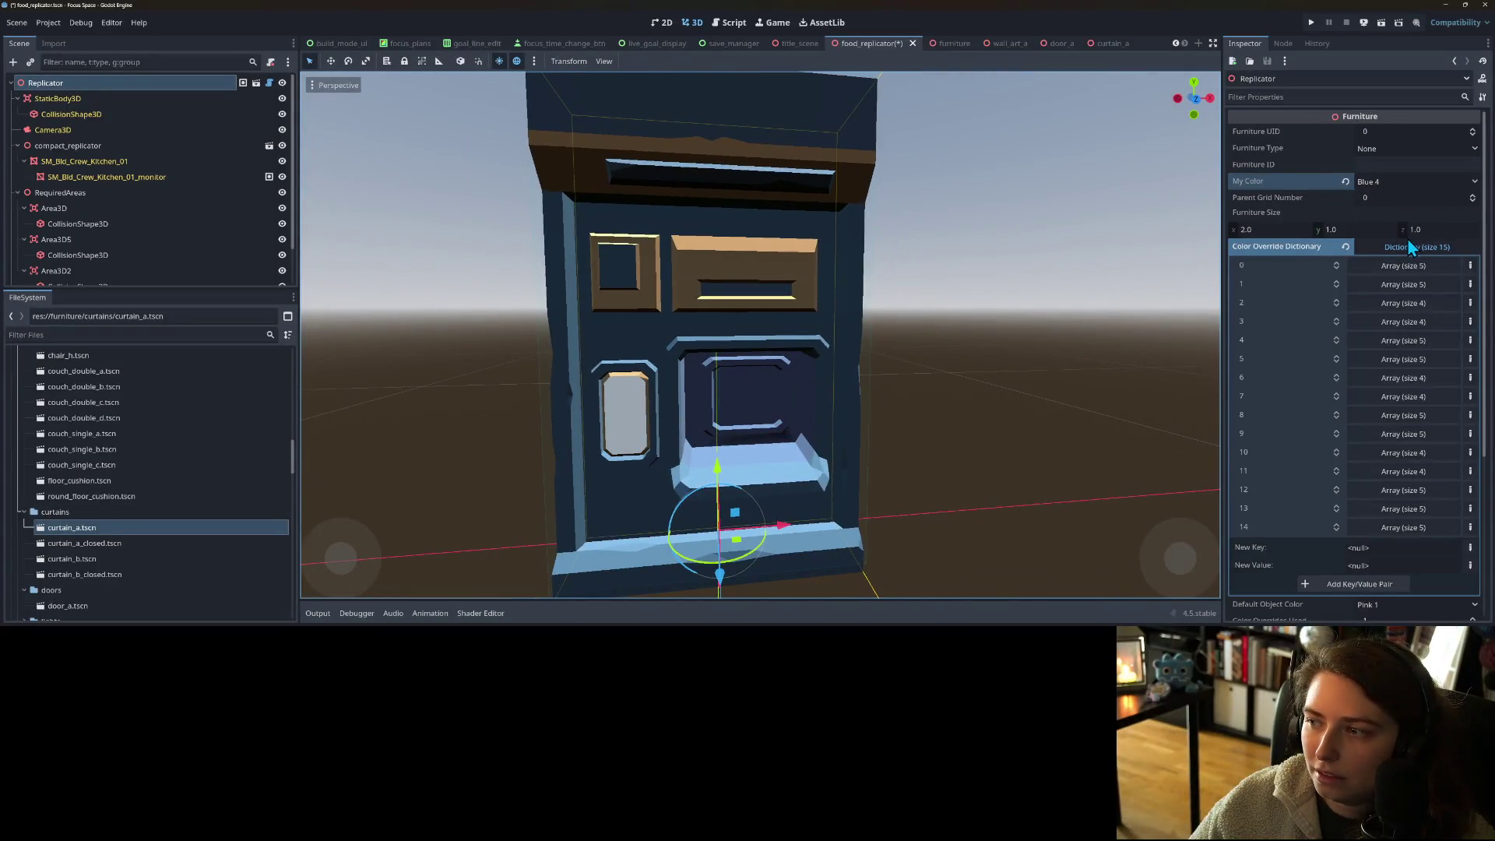
click(1397, 181)
click(1394, 204)
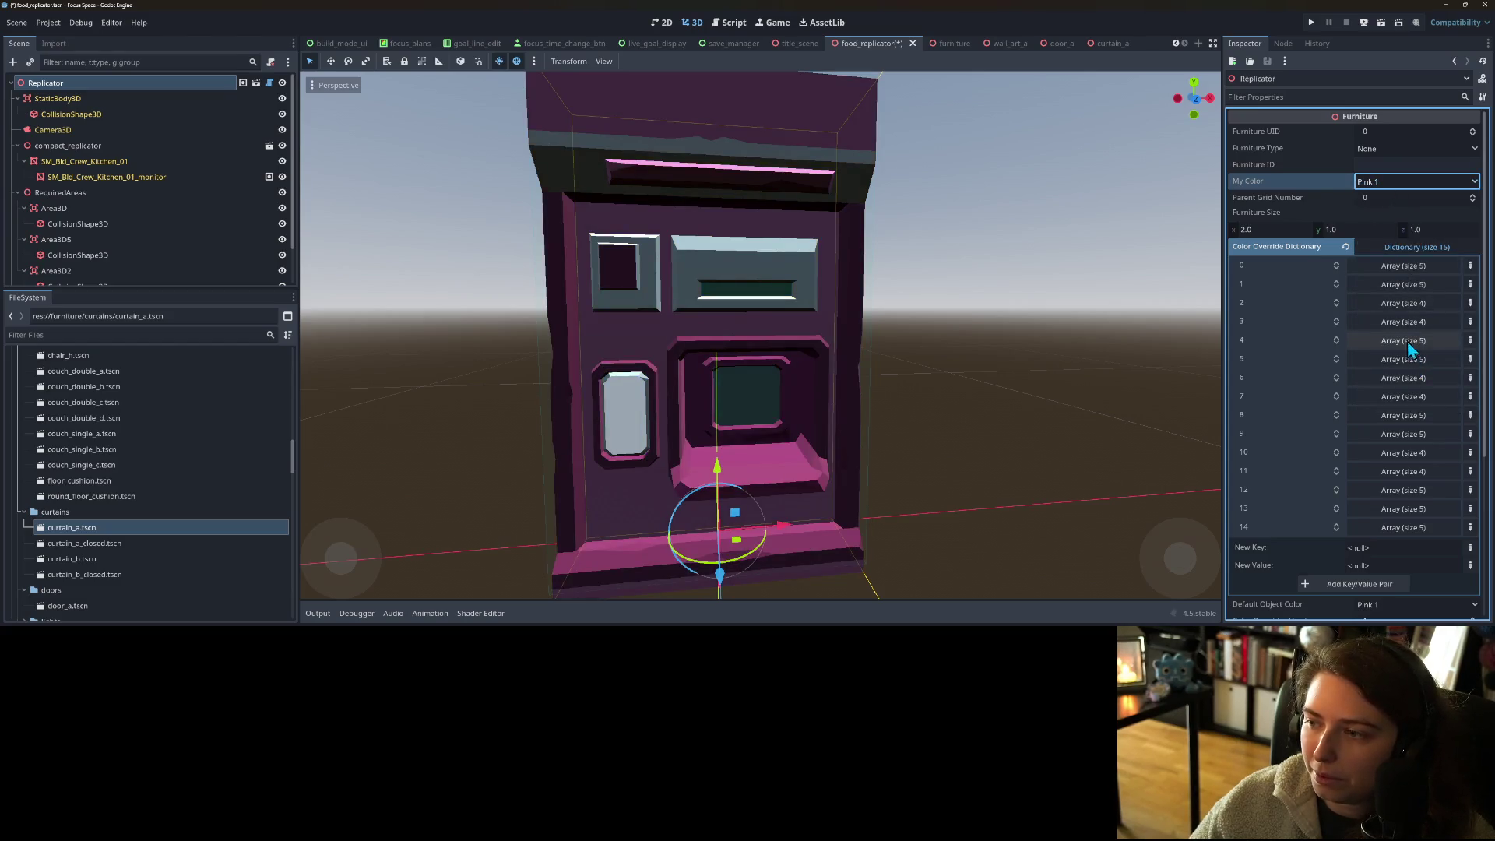
click(1378, 182)
click(1380, 228)
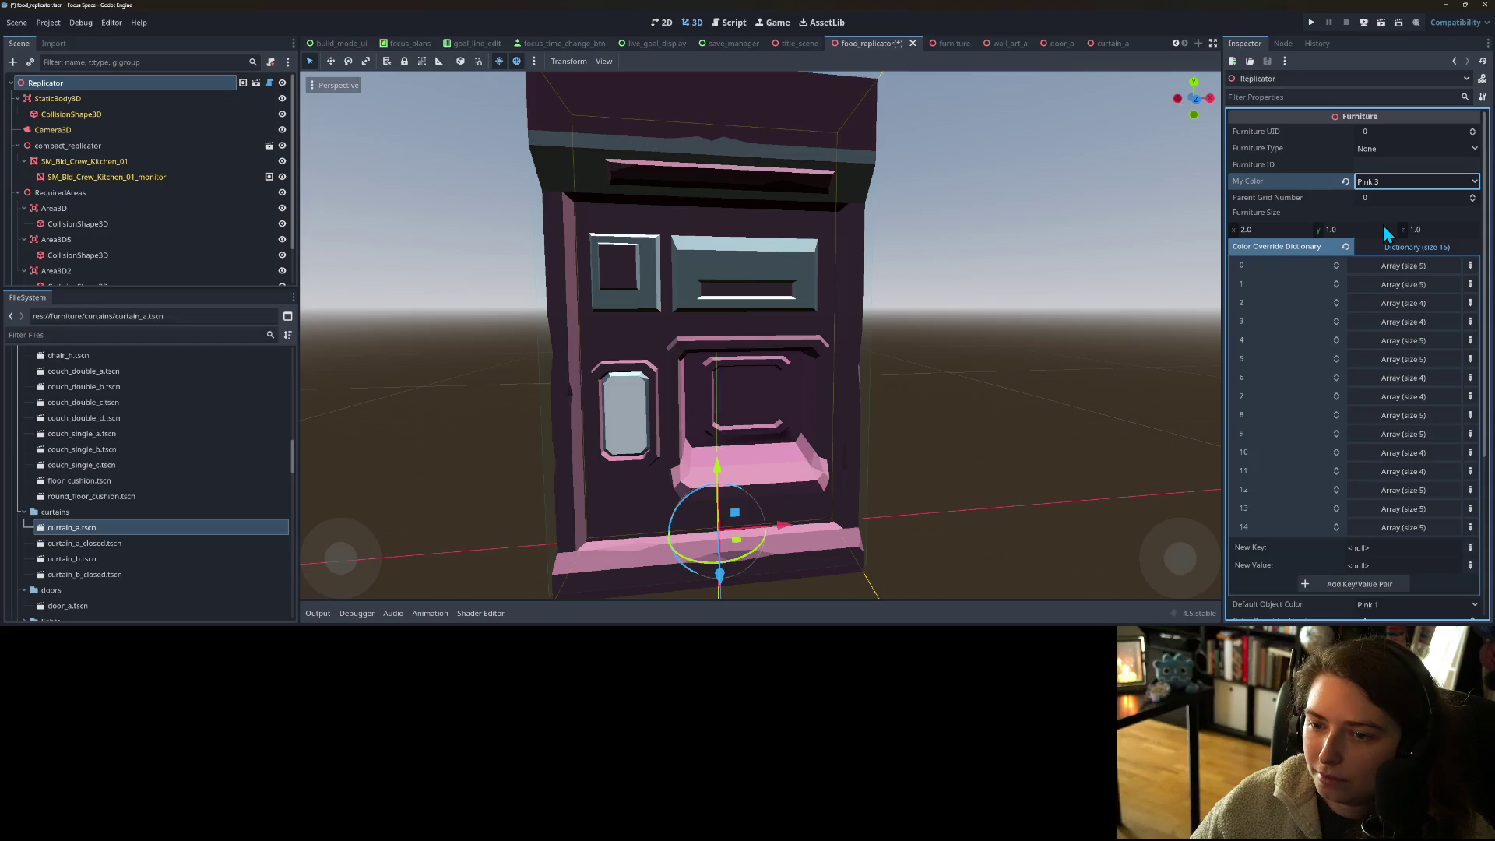
- Try Green 4 and Neu 1, then settle on Neu 2 for the replicator
click(1387, 186)
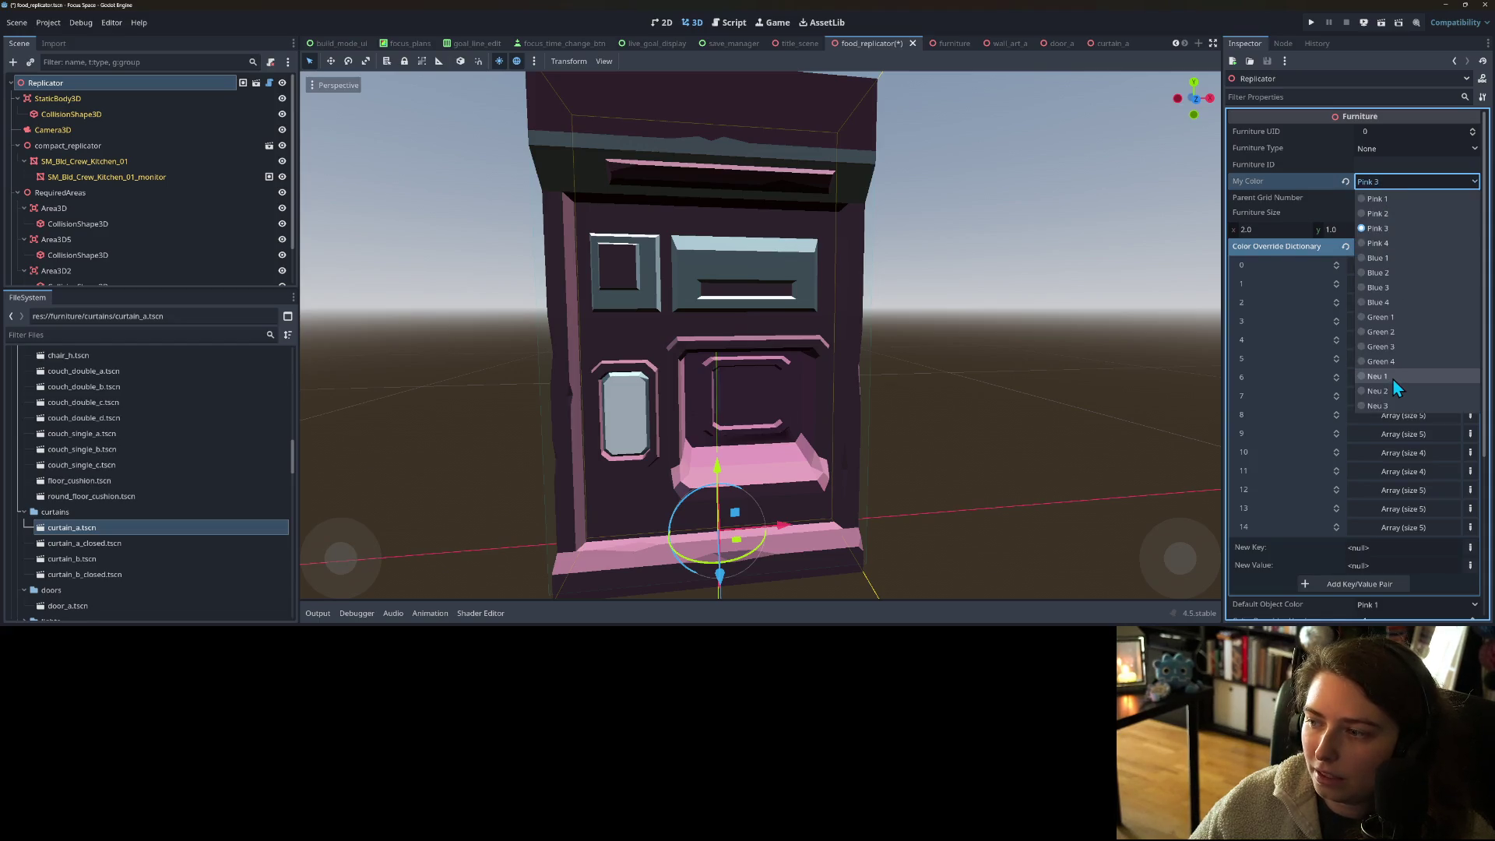
click(1394, 357)
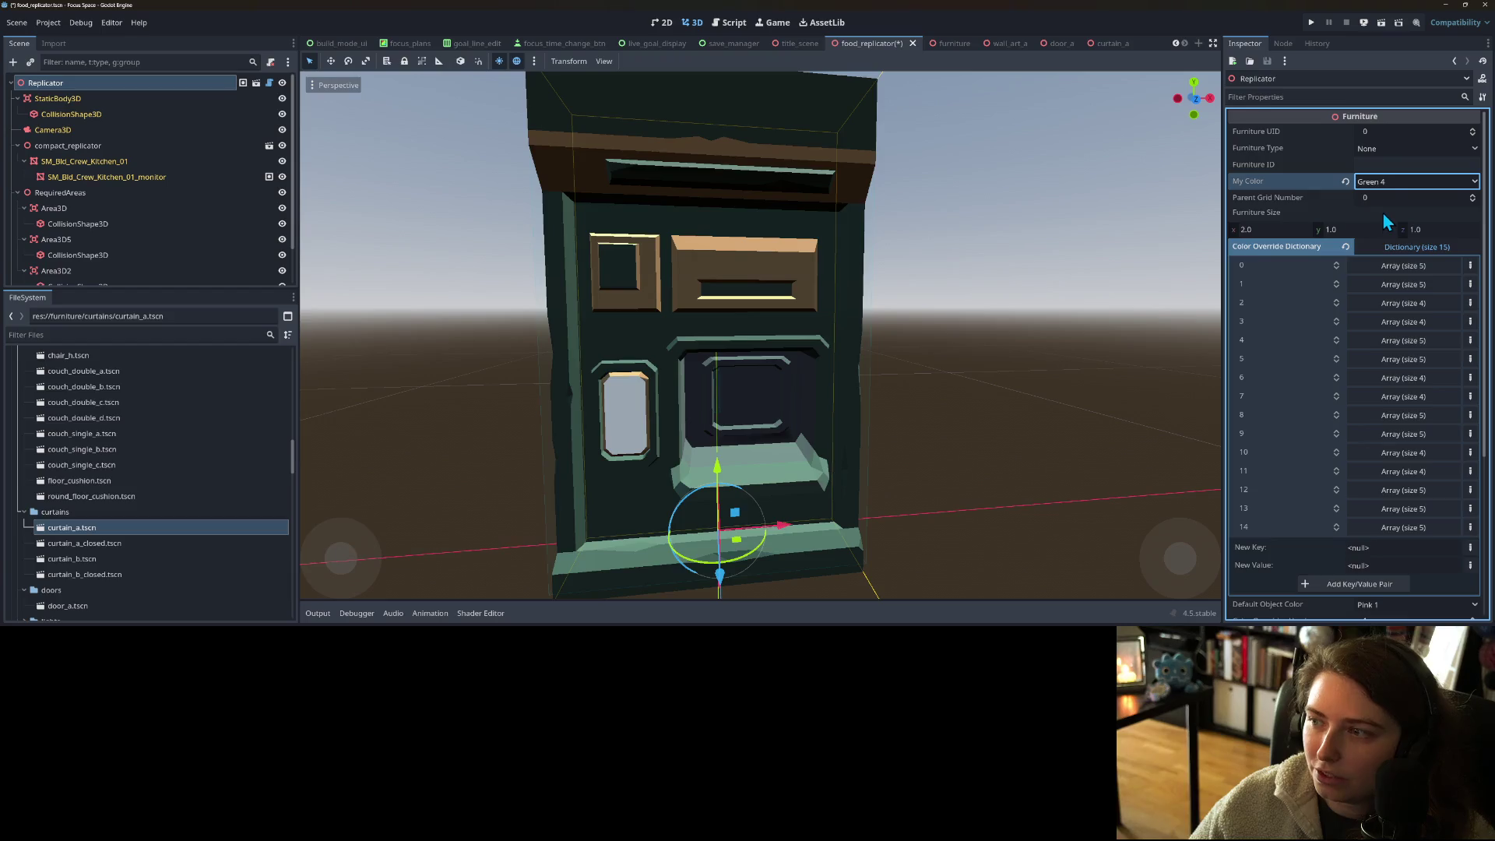
click(1394, 184)
click(1396, 377)
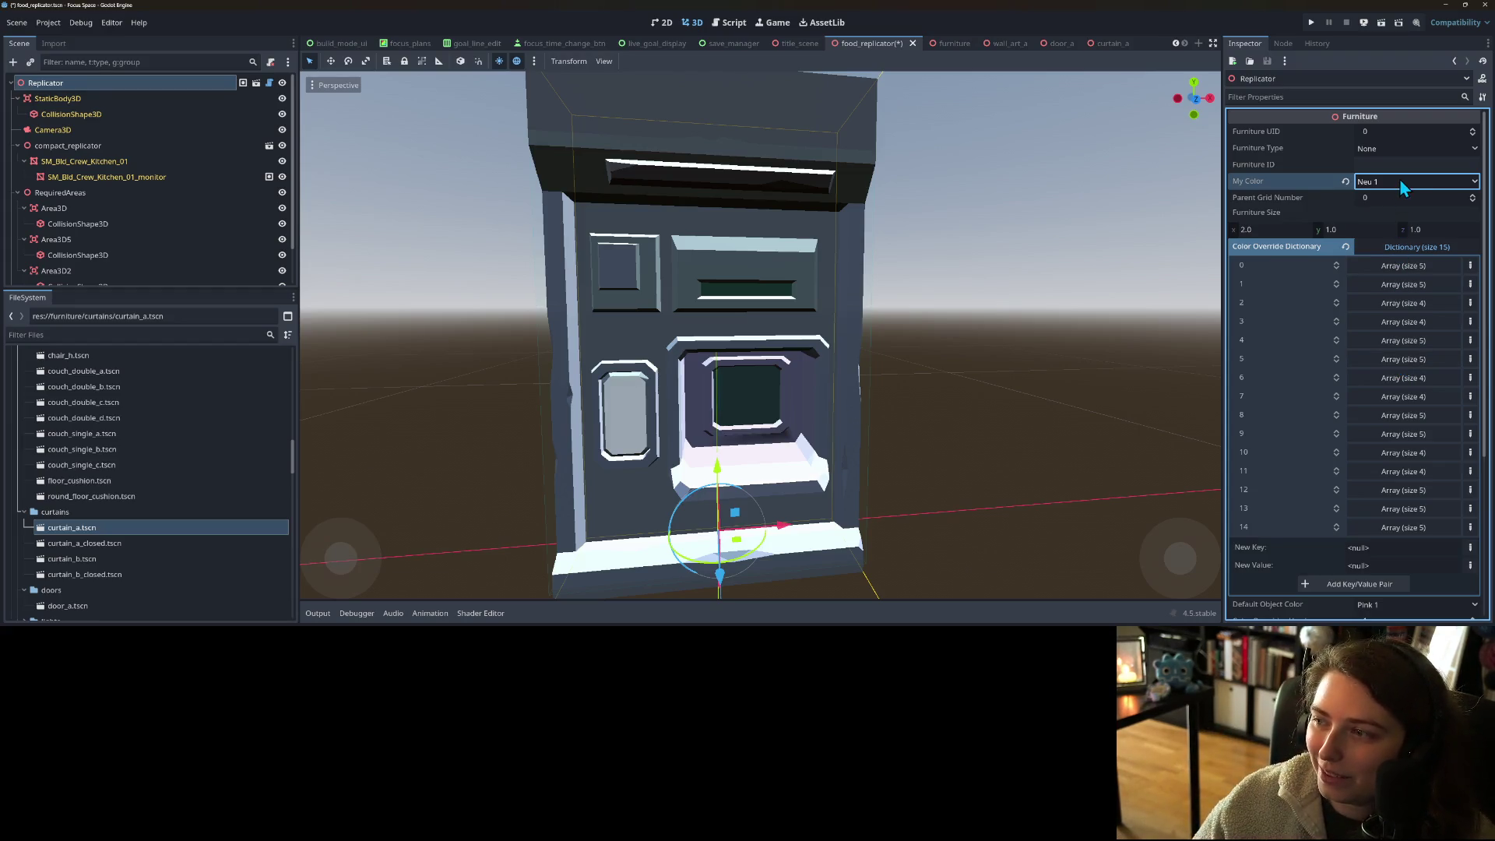
click(1400, 181)
click(1386, 390)
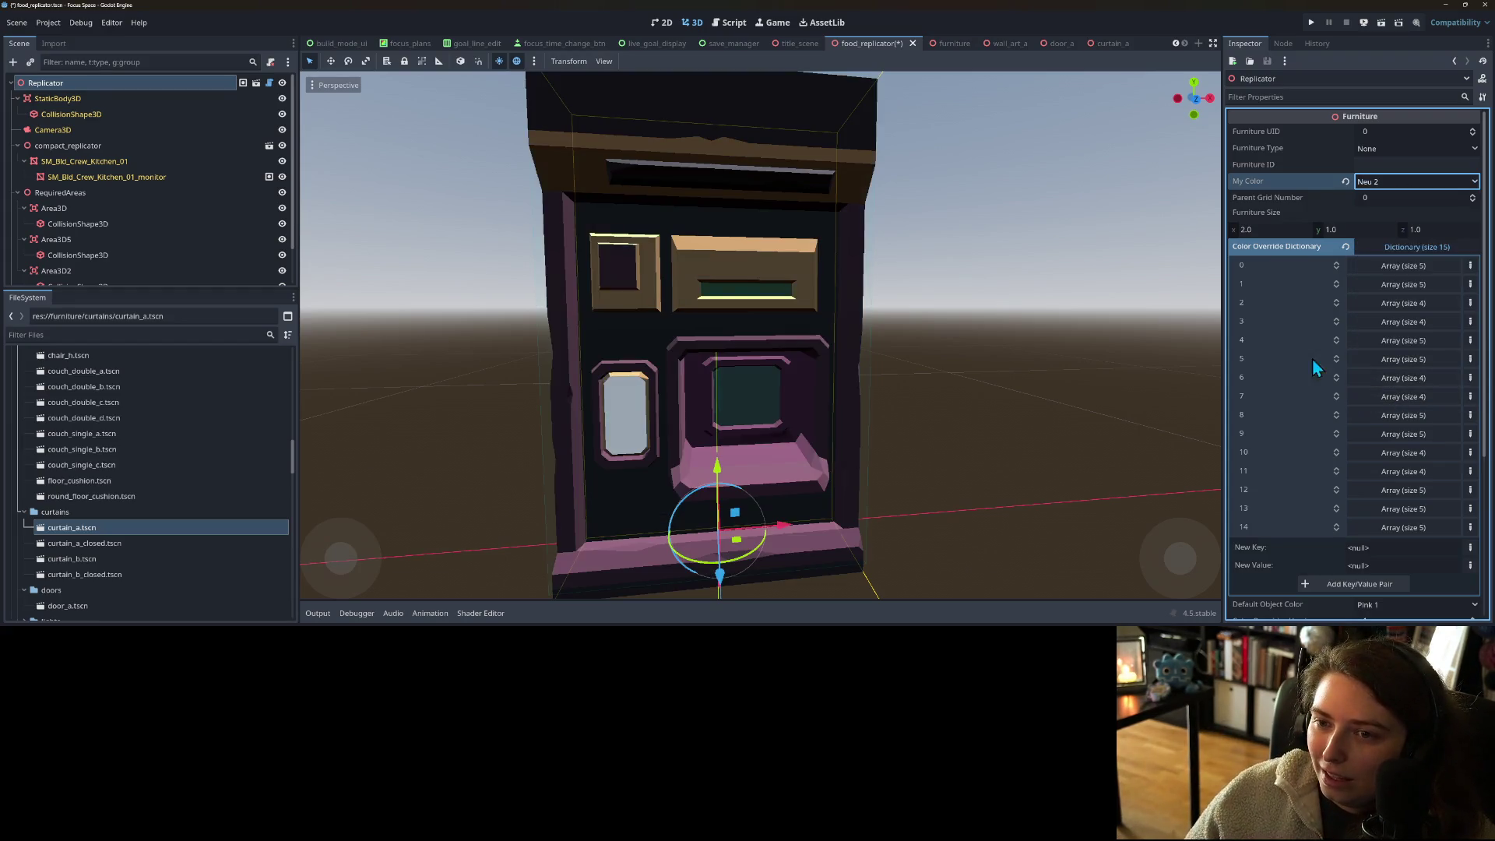
- Check the Neu 2 colours from another angle and save the scene
scroll(down, 3)
drag(961, 354, 979, 342)
scroll(up, 3)
key(ctrl+s)
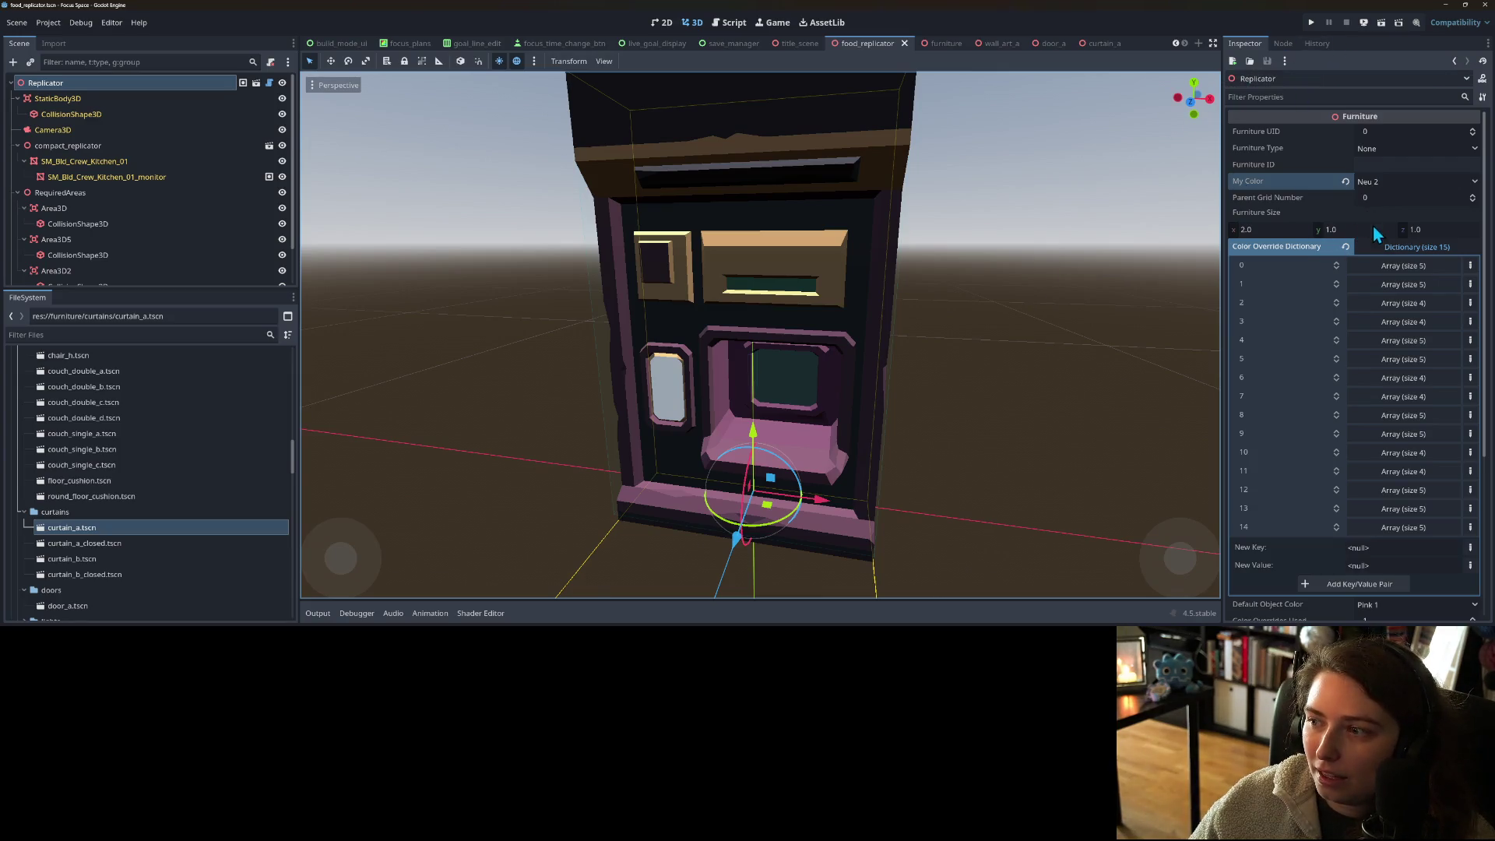
- Collapse the colour override entries and view the replicator from the side
click(1416, 247)
scroll(down, 3)
scroll(up, 3)
drag(881, 353, 908, 366)
scroll(up, 3)
scroll(down, 3)
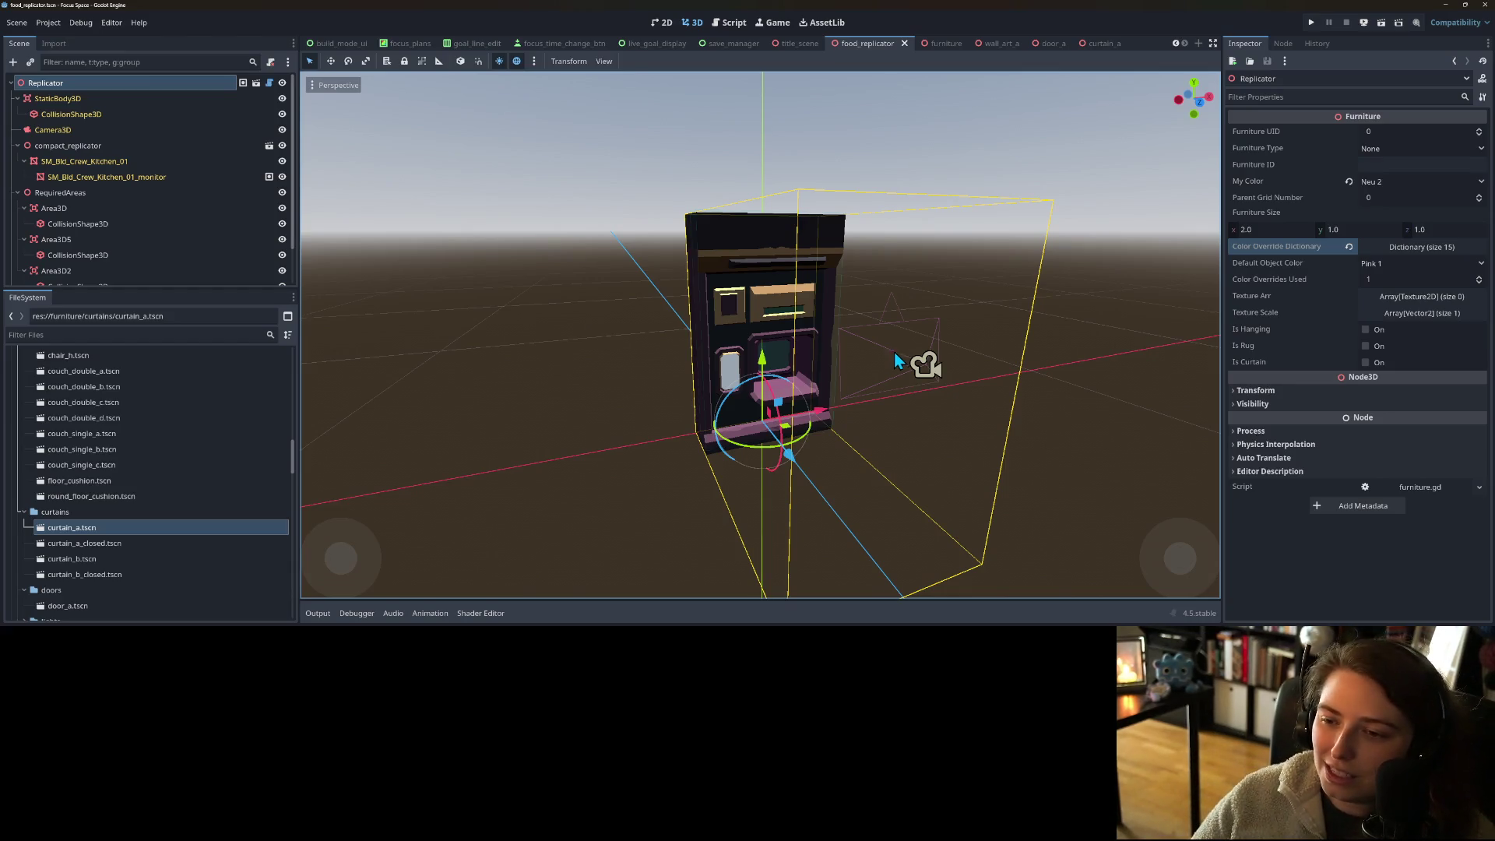
- Orbit around the replicator and select its monitor mesh in the viewport
scroll(up, 3)
drag(894, 475, 927, 449)
scroll(up, 3)
scroll(up, 3)
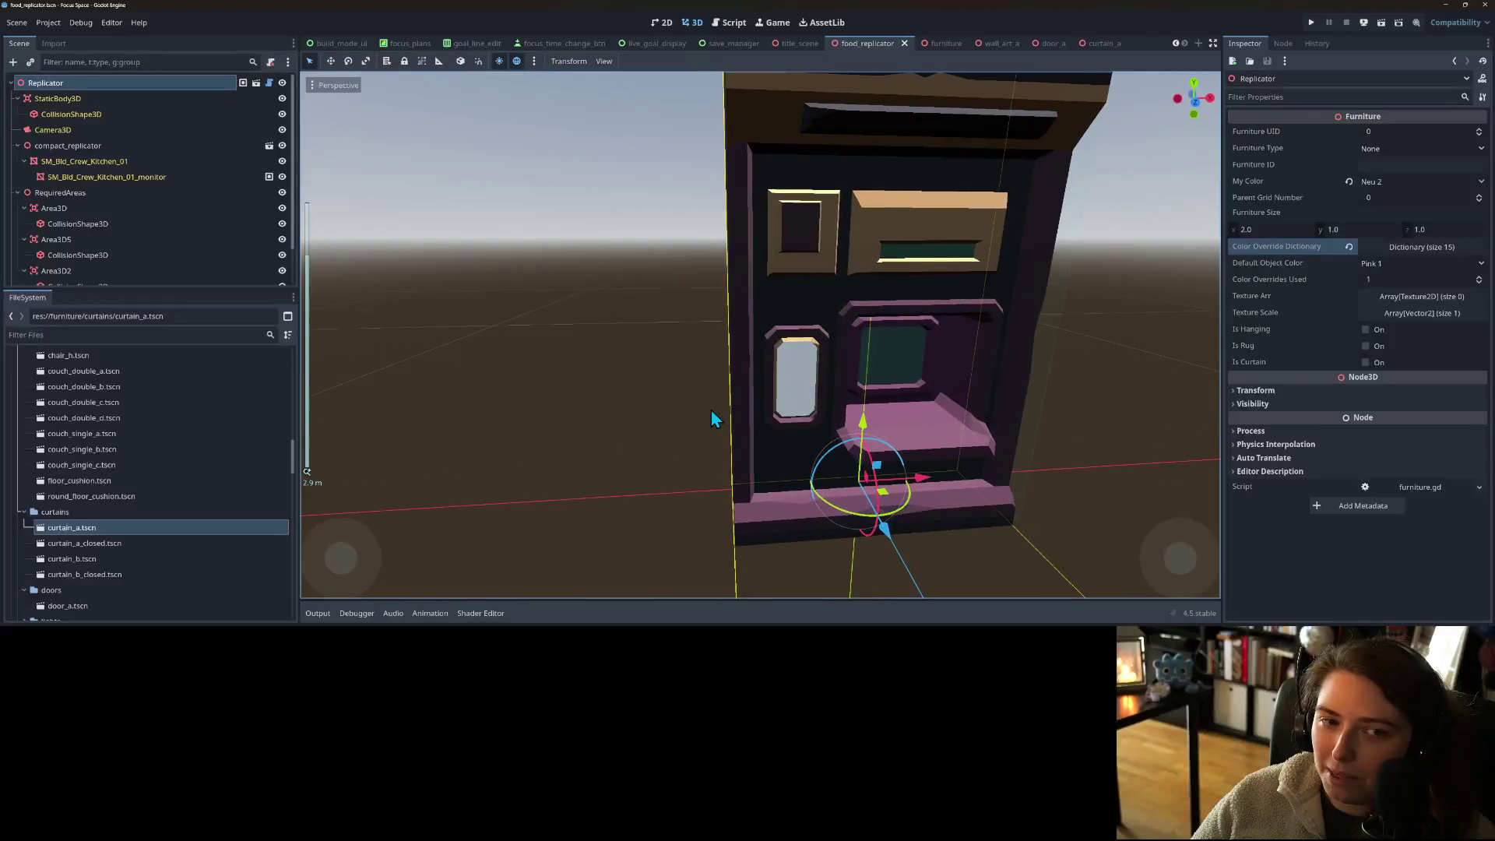
click(784, 392)
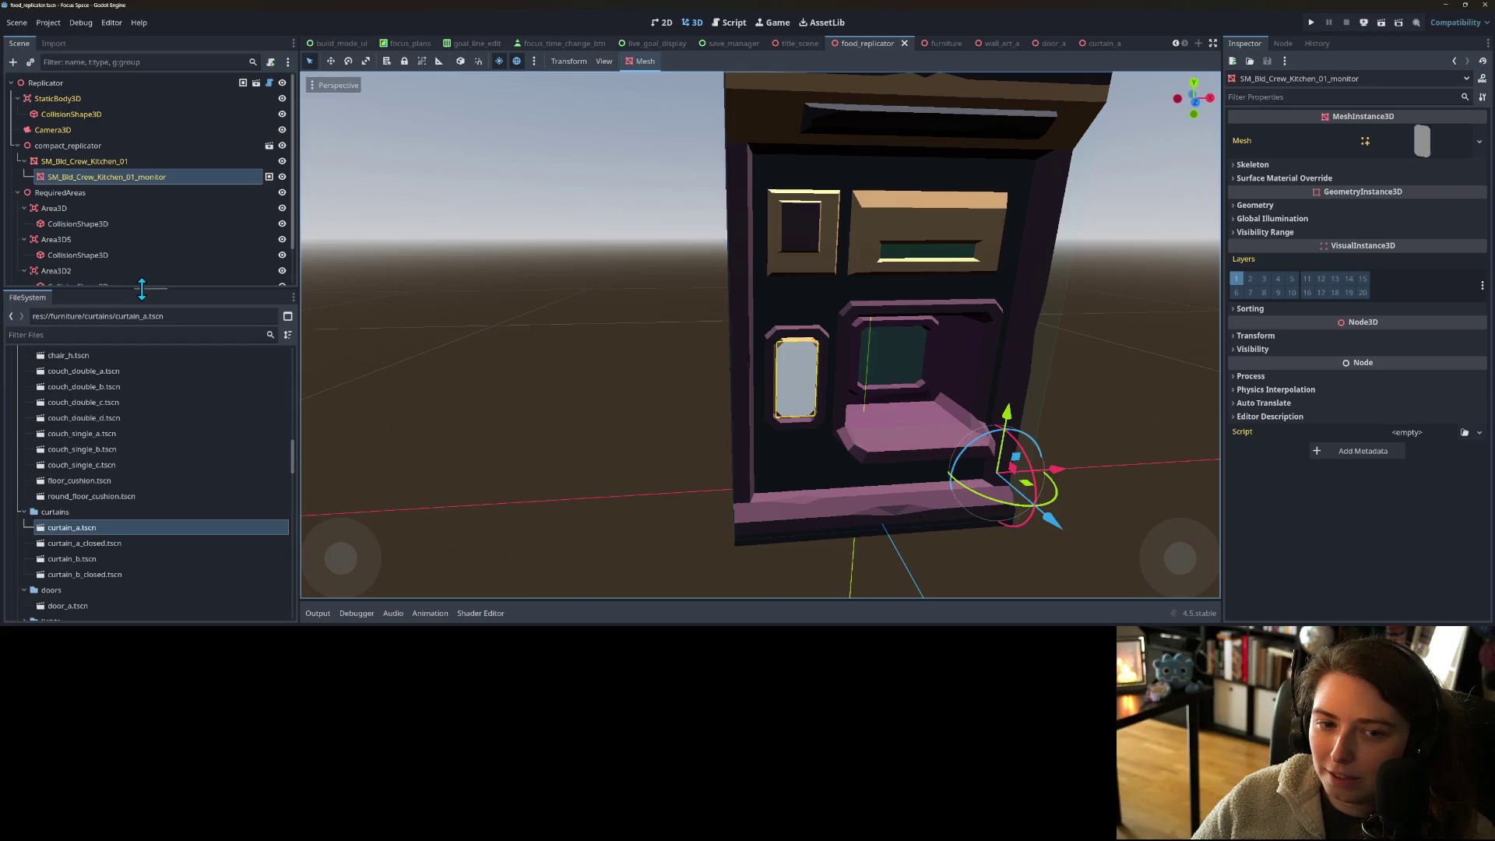
- Enlarge the scene tree, dismiss the monitor node's context menu, and switch to Firefox
drag(141, 292, 142, 358)
right_click(114, 173)
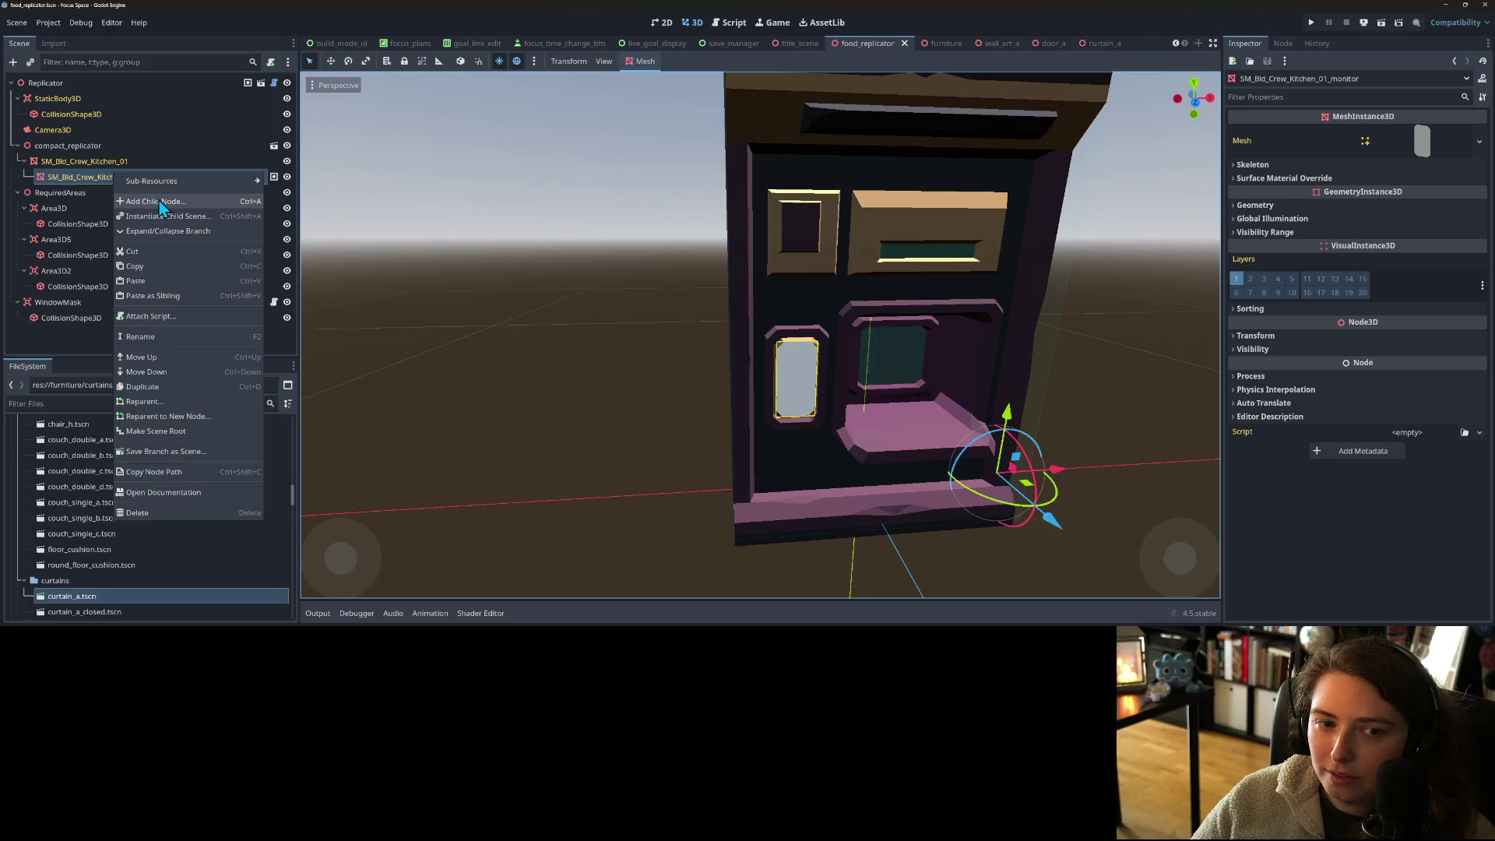
click(81, 180)
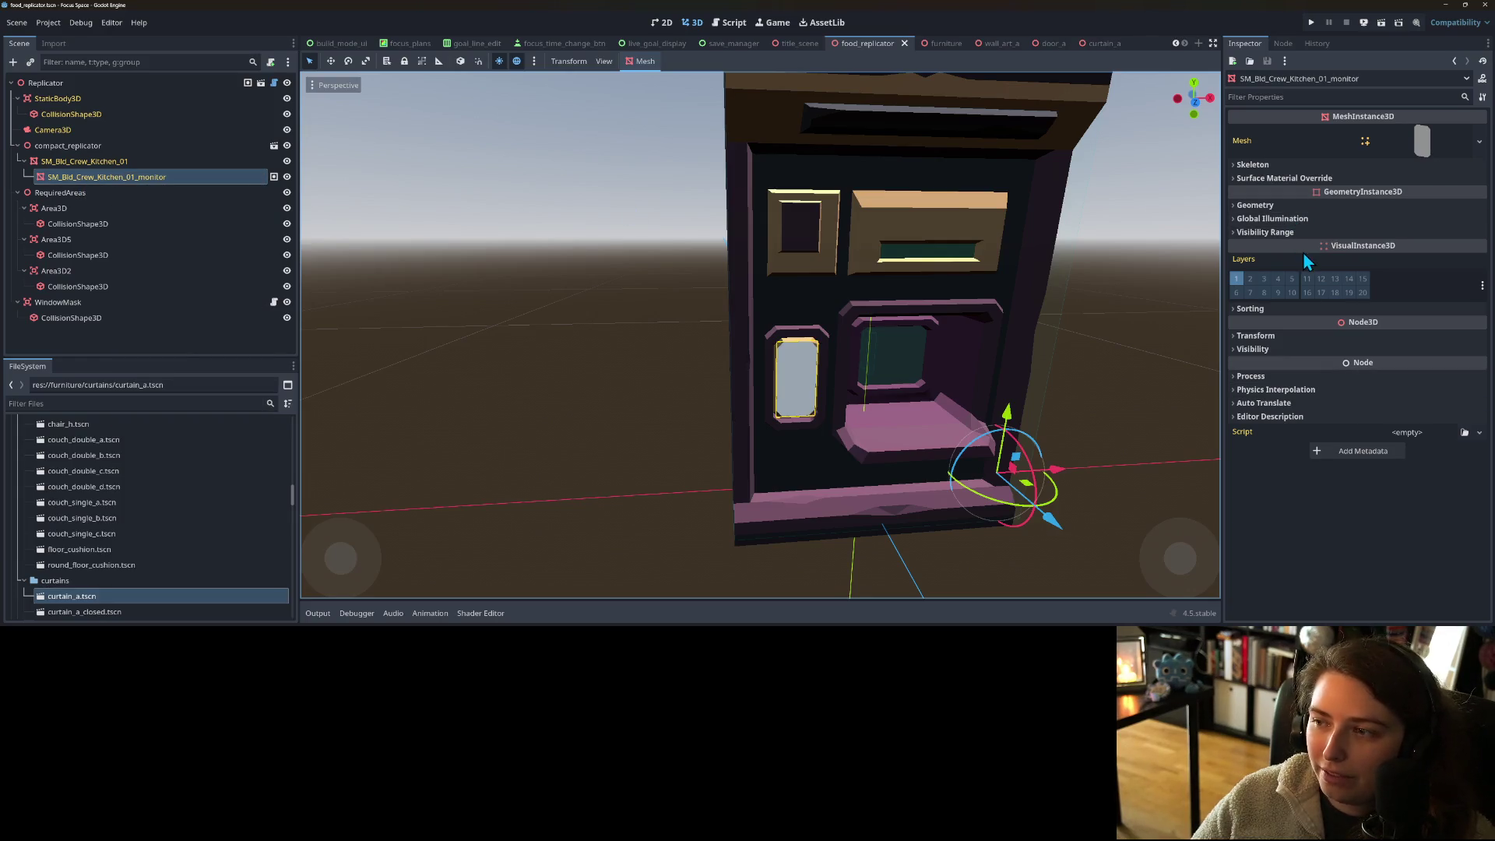
key(alt+Tab)
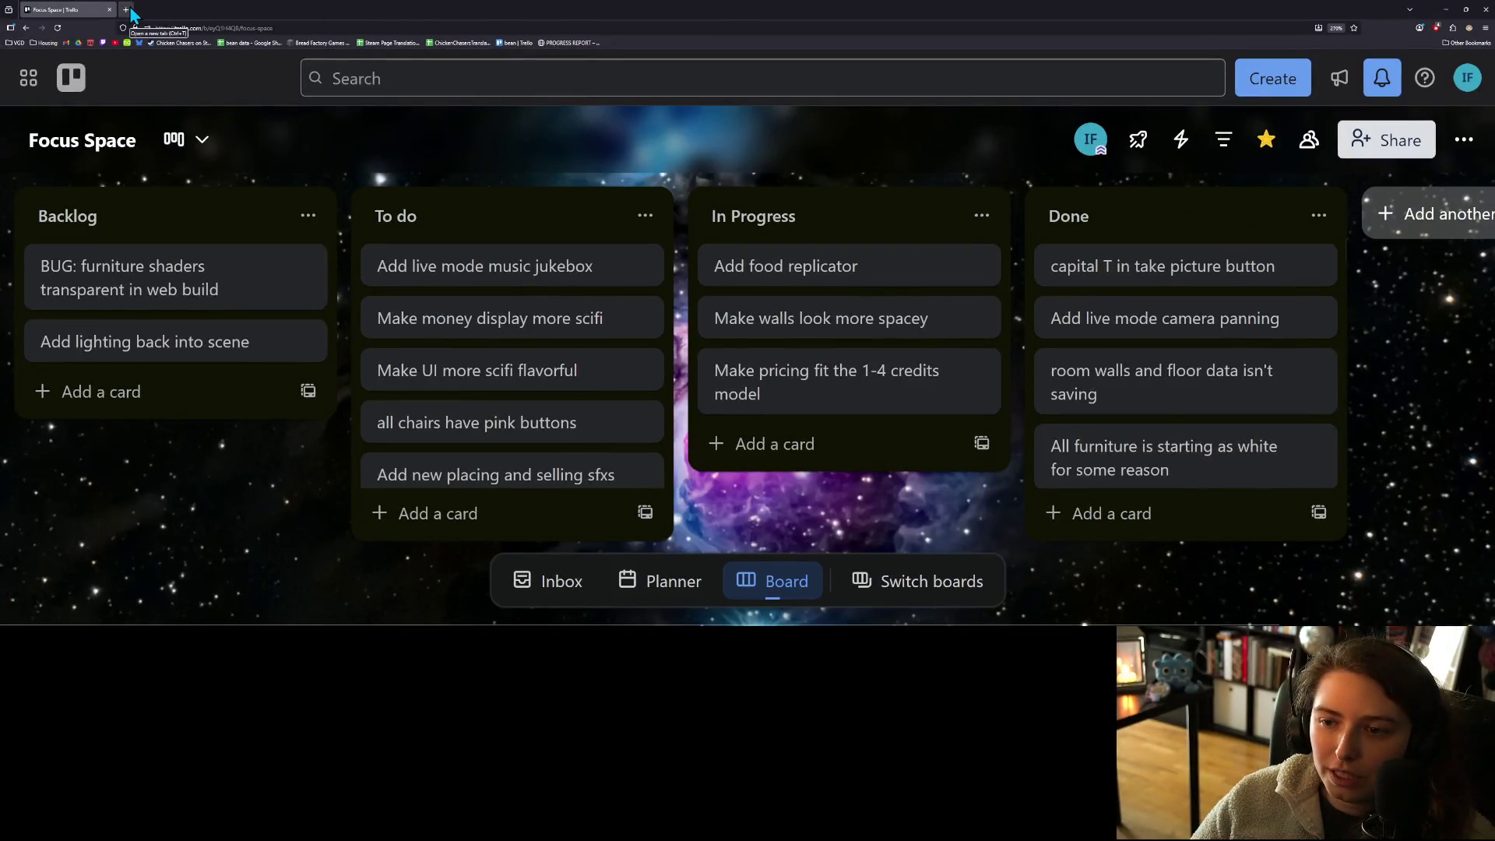
- Open godotshaders.com in a new Firefox tab and go to its Shaders listing
click(126, 10)
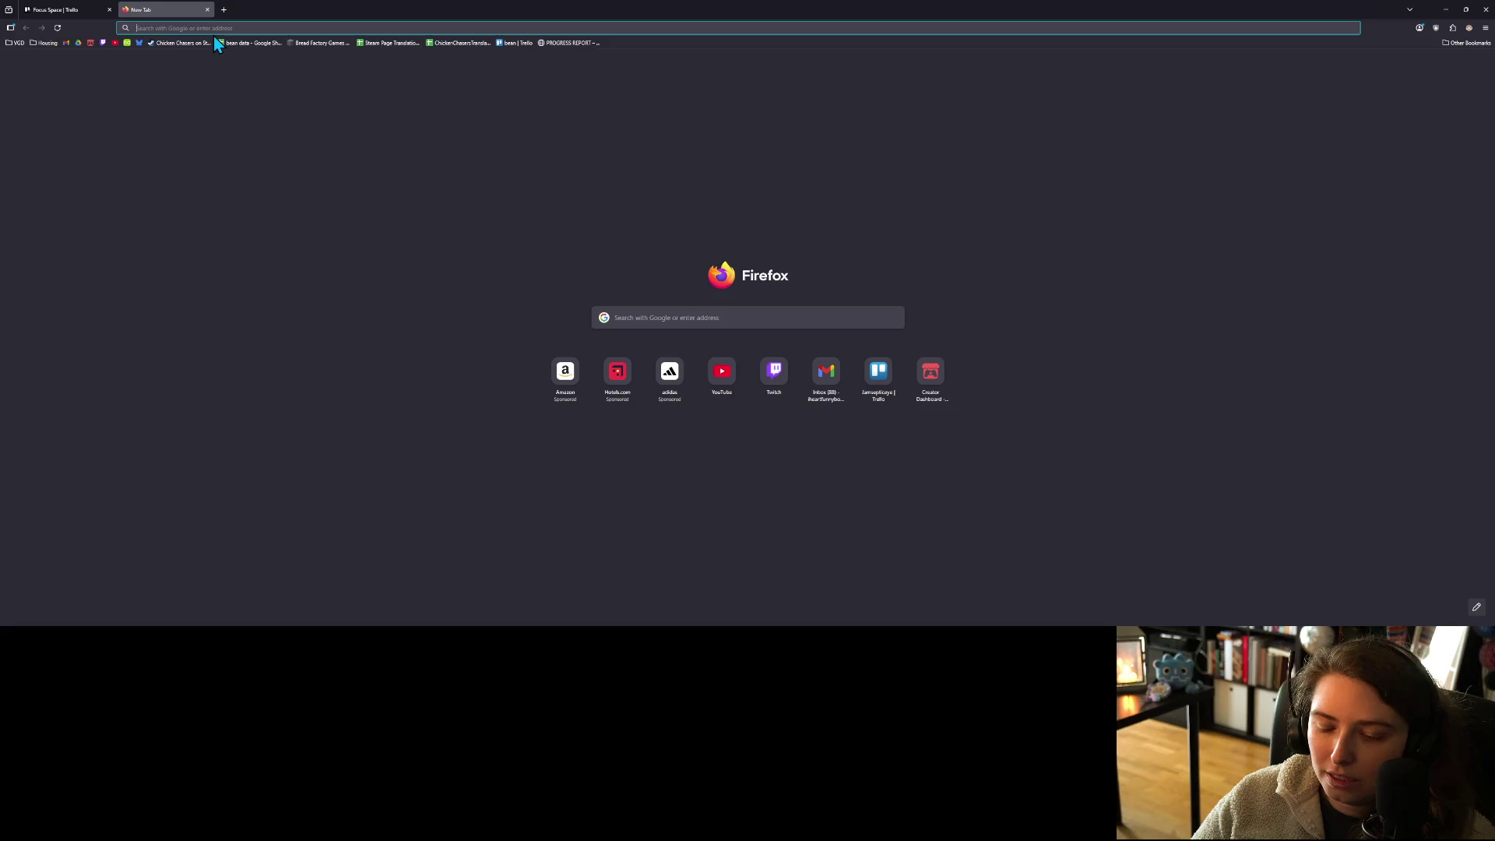
text(godot)
text(shaders.com/)
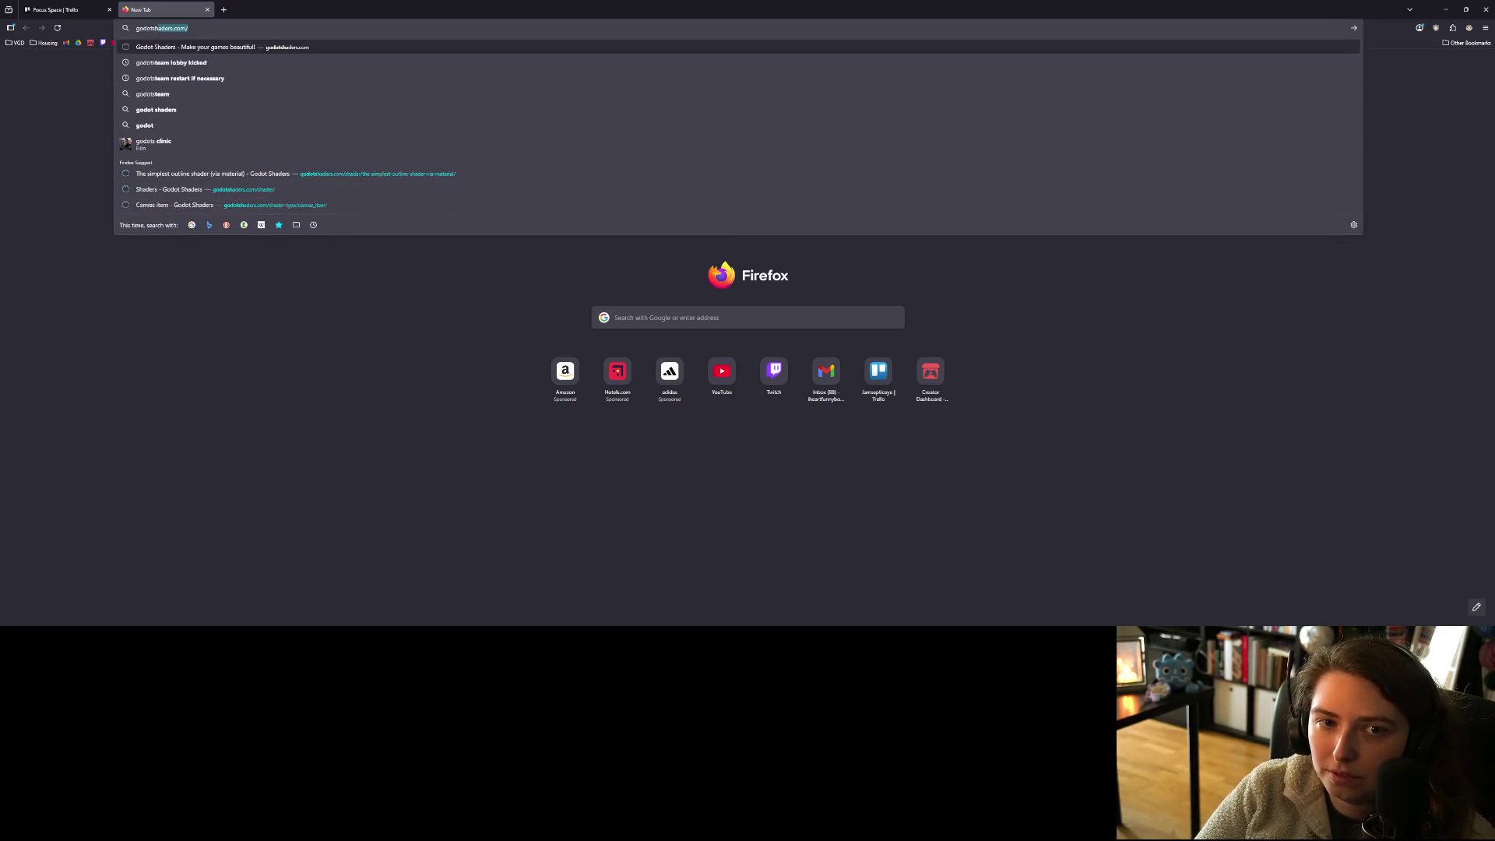
key(Return)
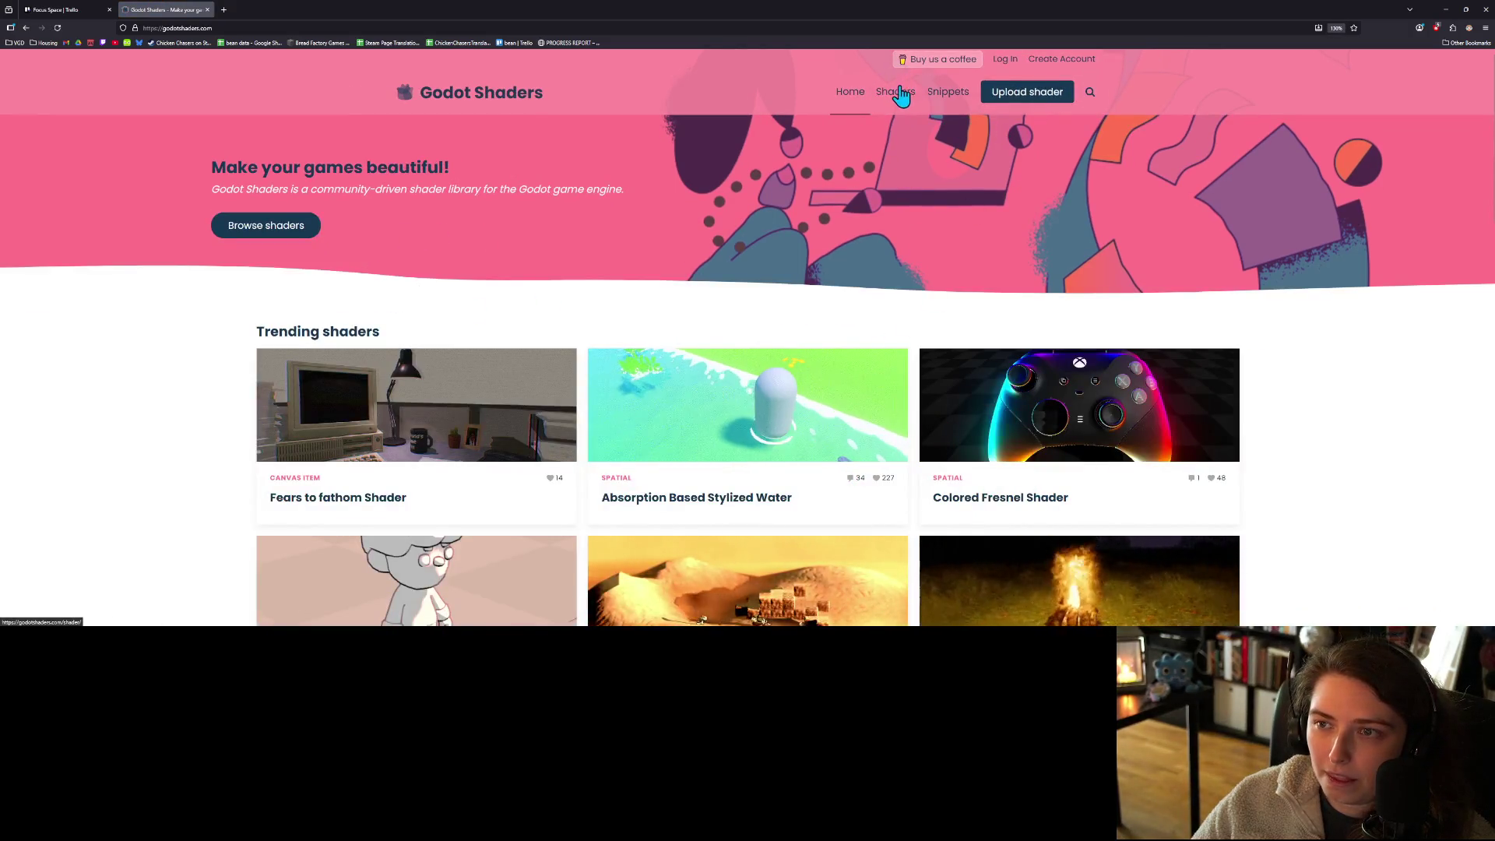
click(265, 225)
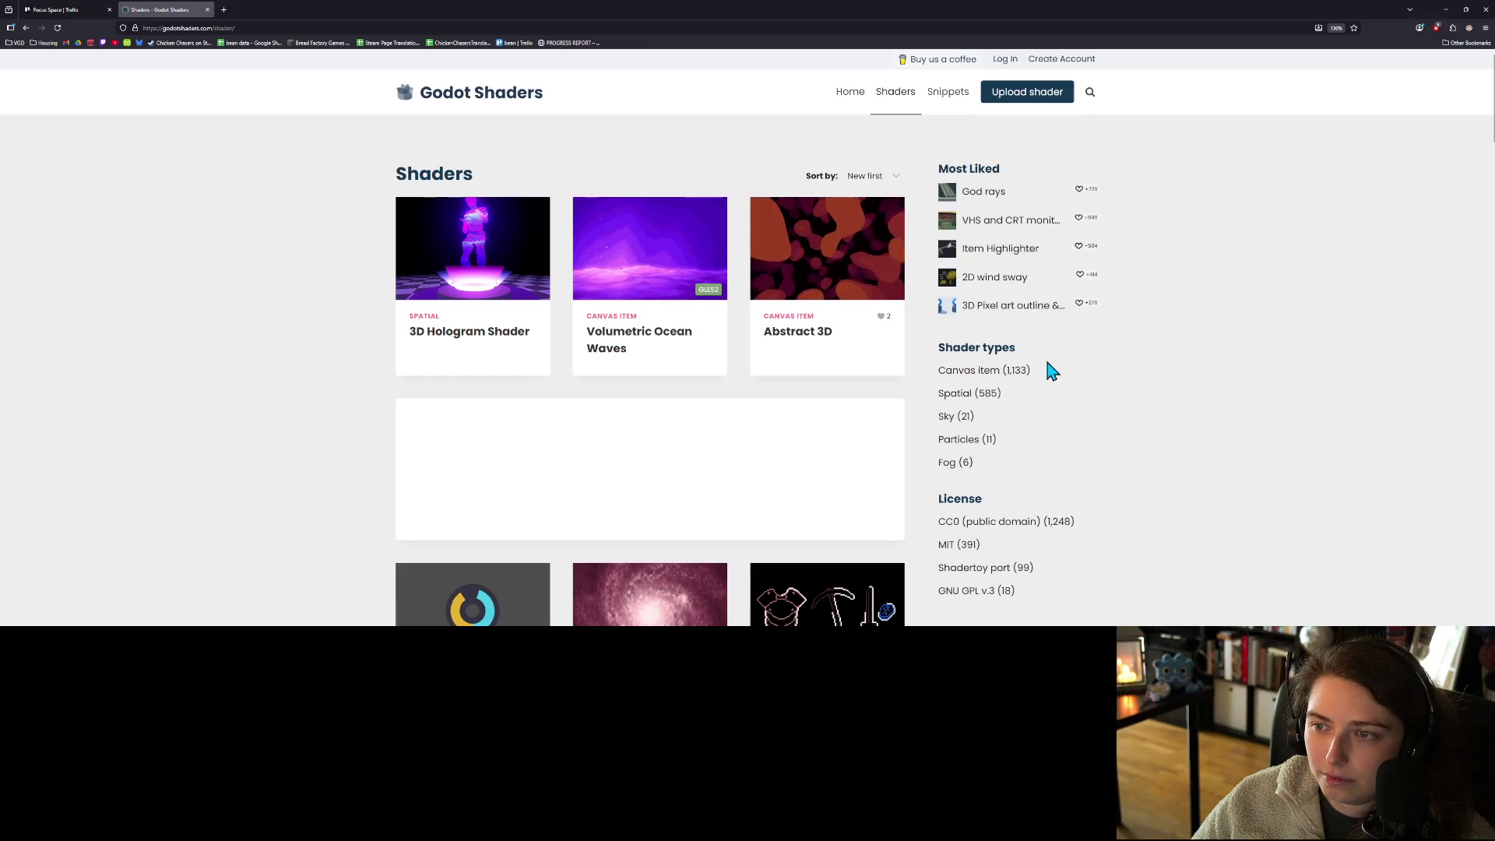
- Open Simple Hologram Shader and 3D Hologram Shader in background tabs
scroll(down, 3)
scroll(down, 3)
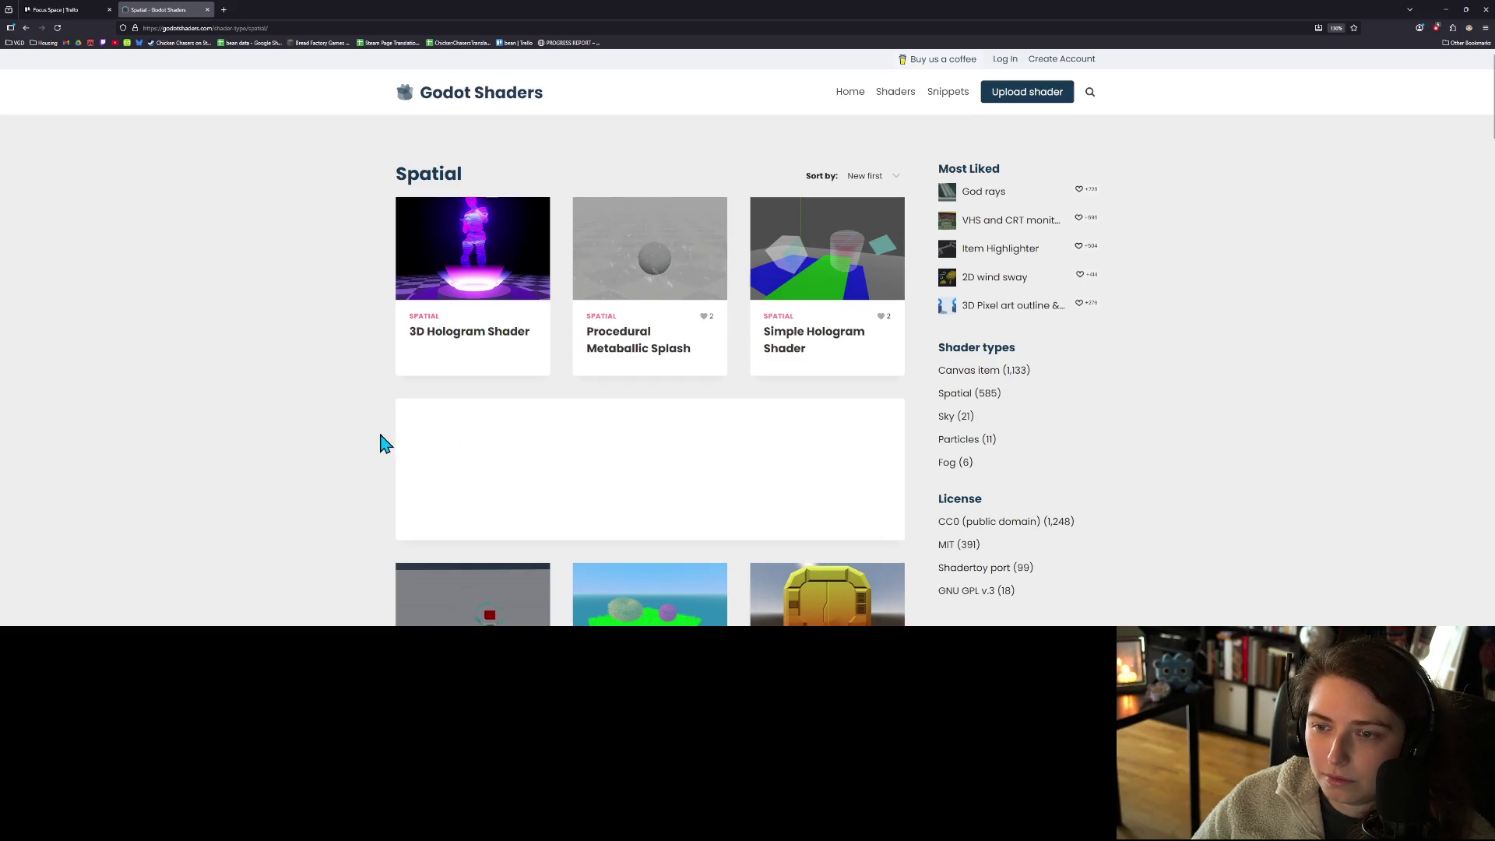
middle_click(835, 267)
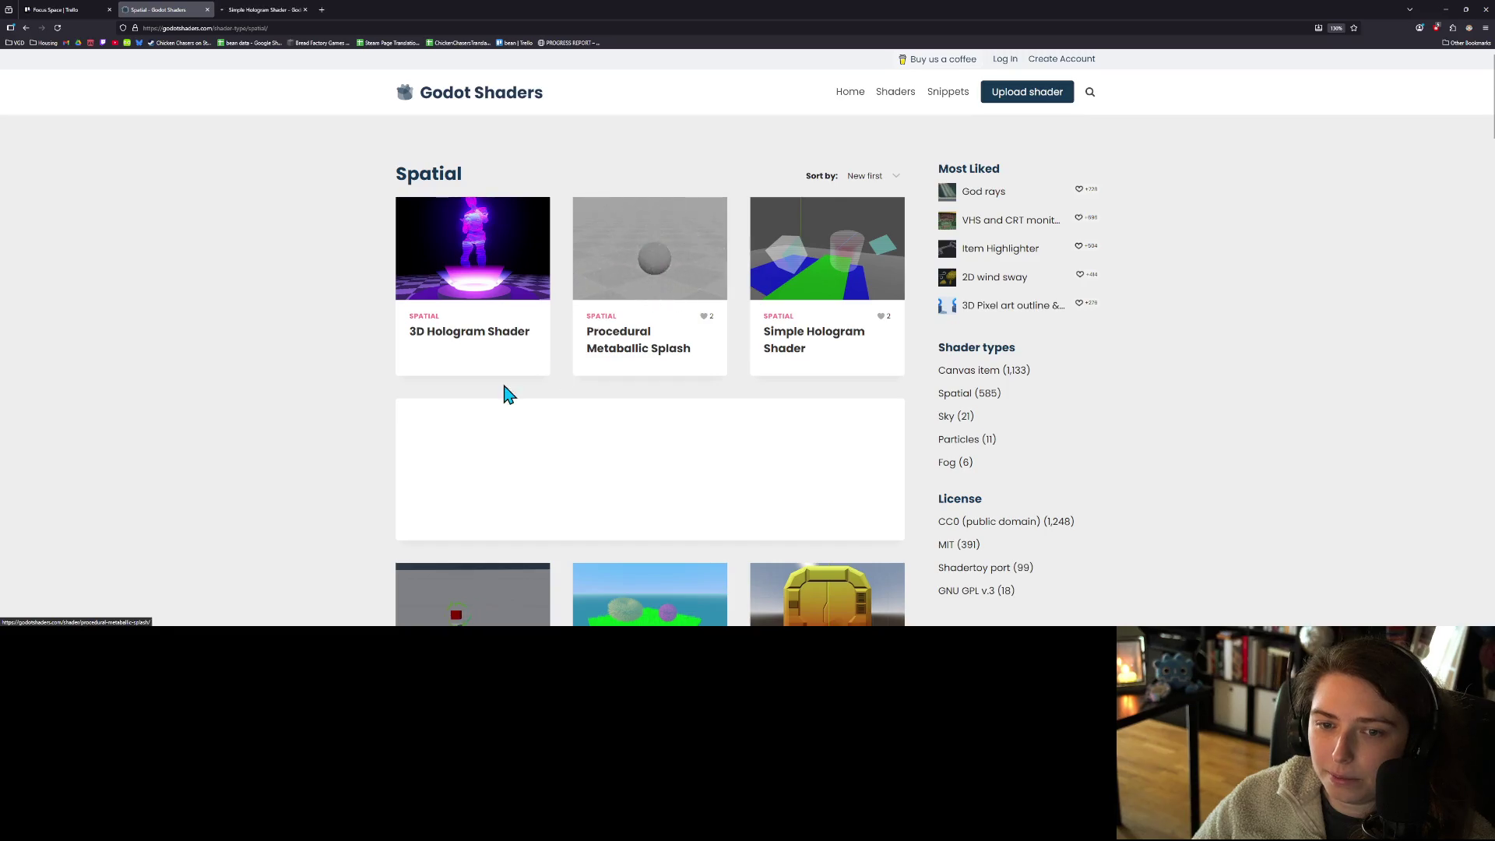
middle_click(477, 311)
- Open Hacker/Coding/Matrix Surface and Star Wars-Style 3D Hologram Shader in background tabs
scroll(down, 3)
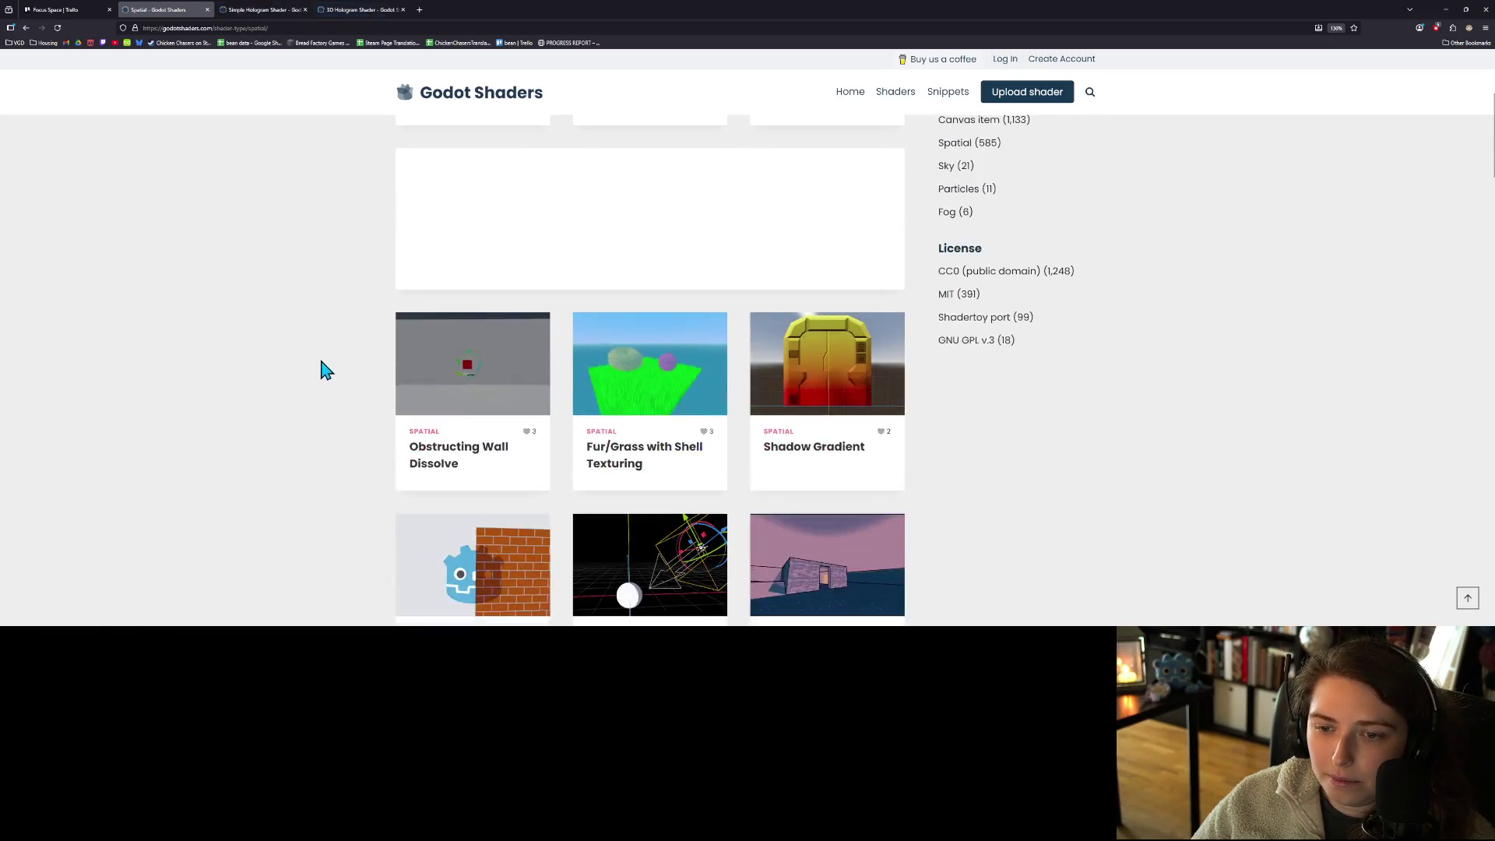
scroll(down, 3)
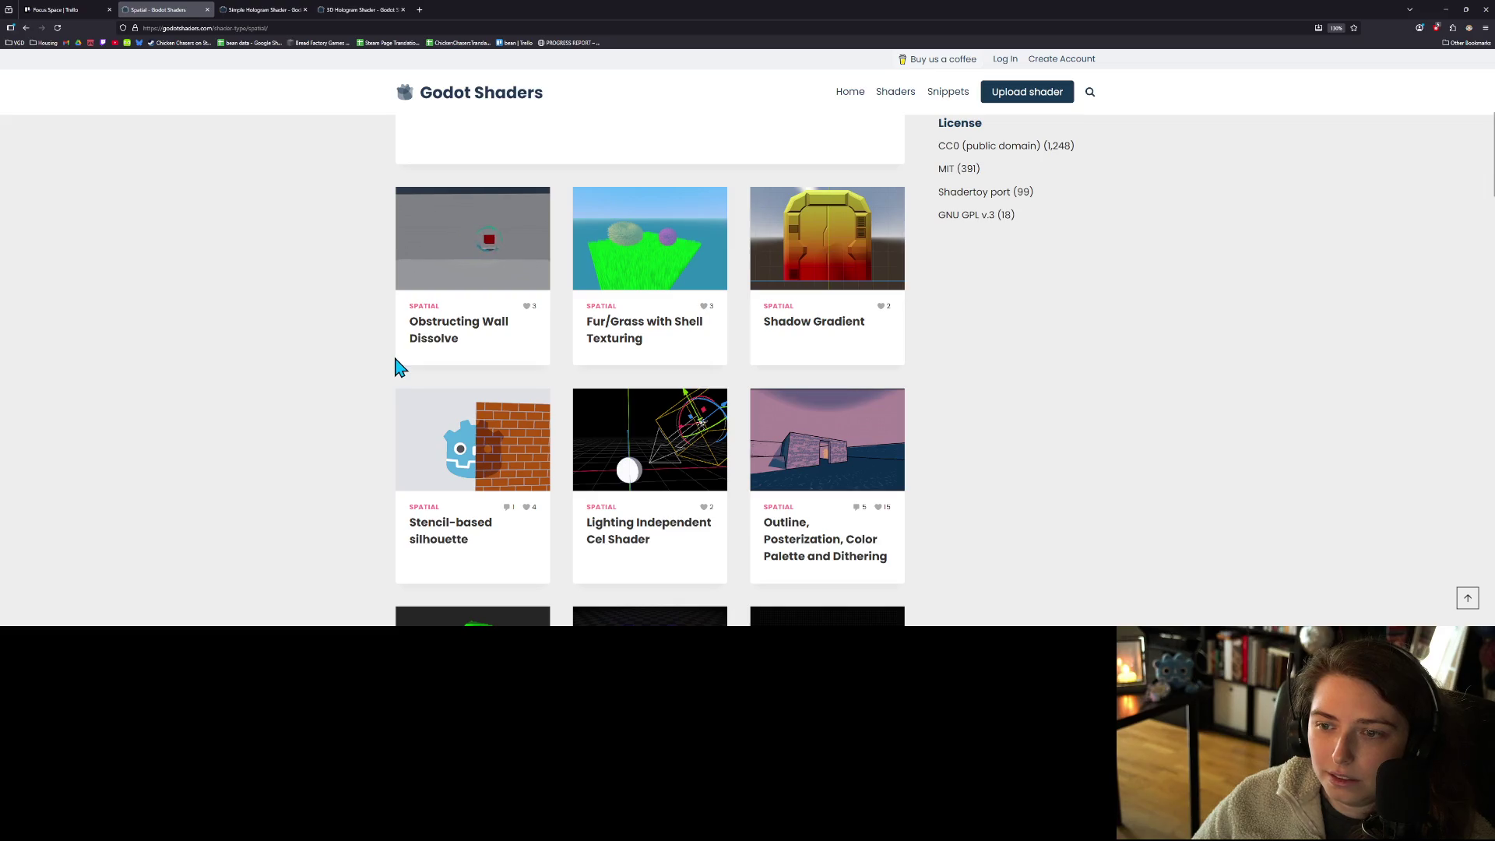
scroll(down, 3)
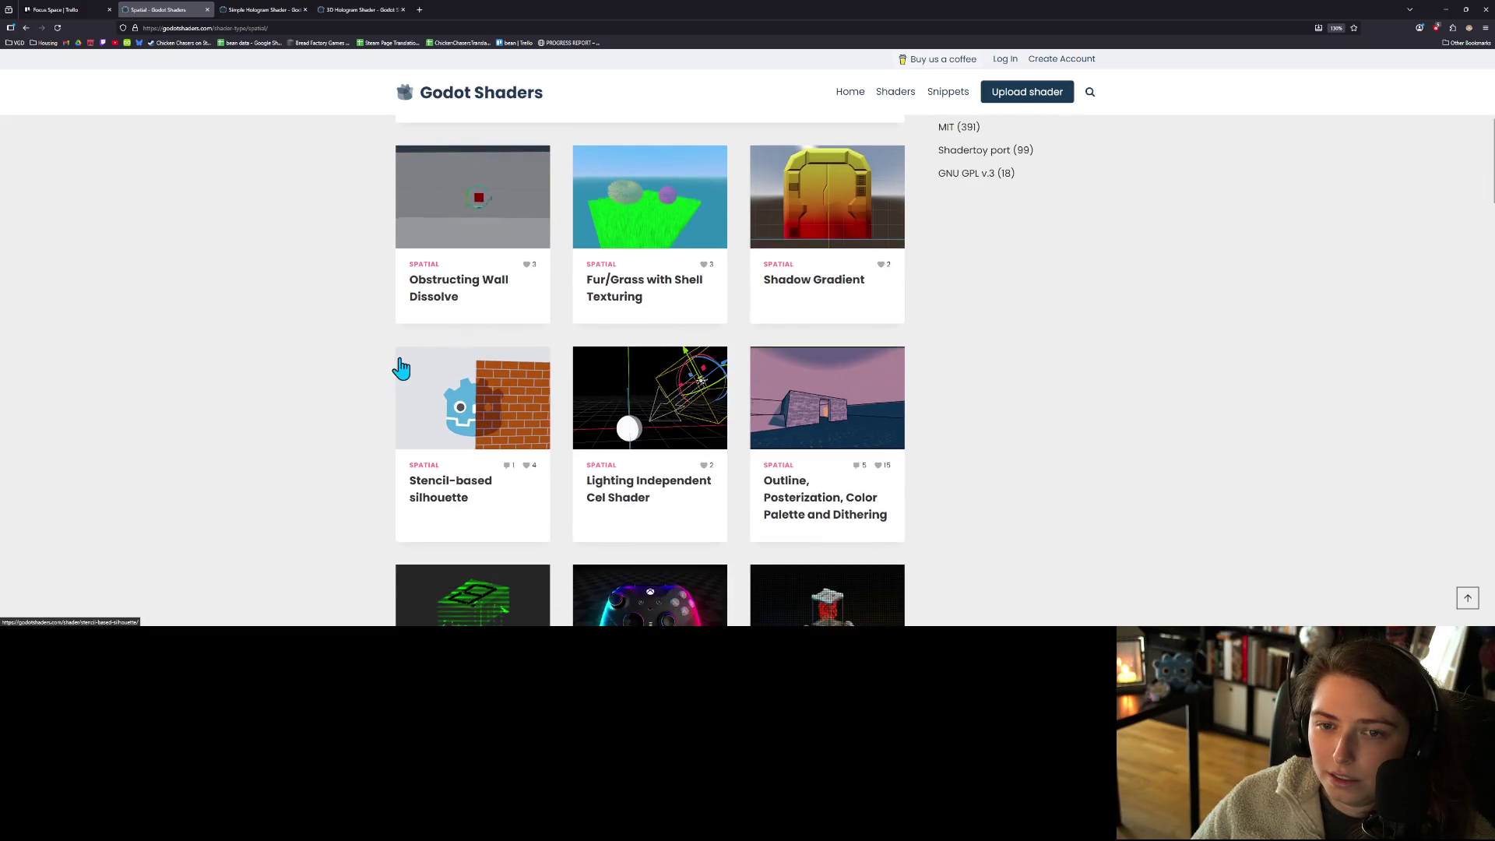
scroll(down, 3)
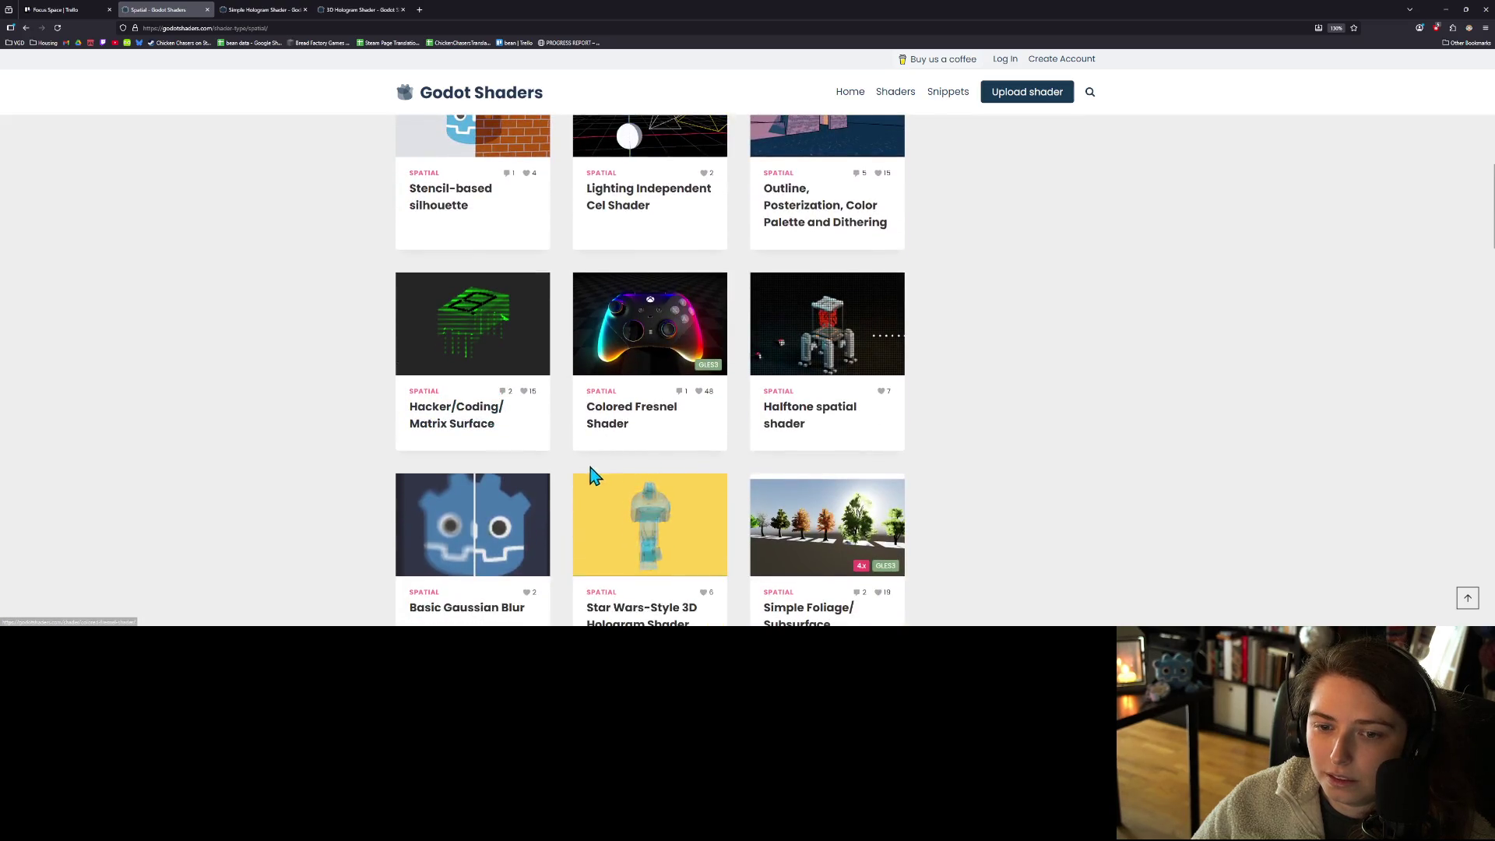
middle_click(486, 360)
scroll(down, 3)
scroll(down, 3)
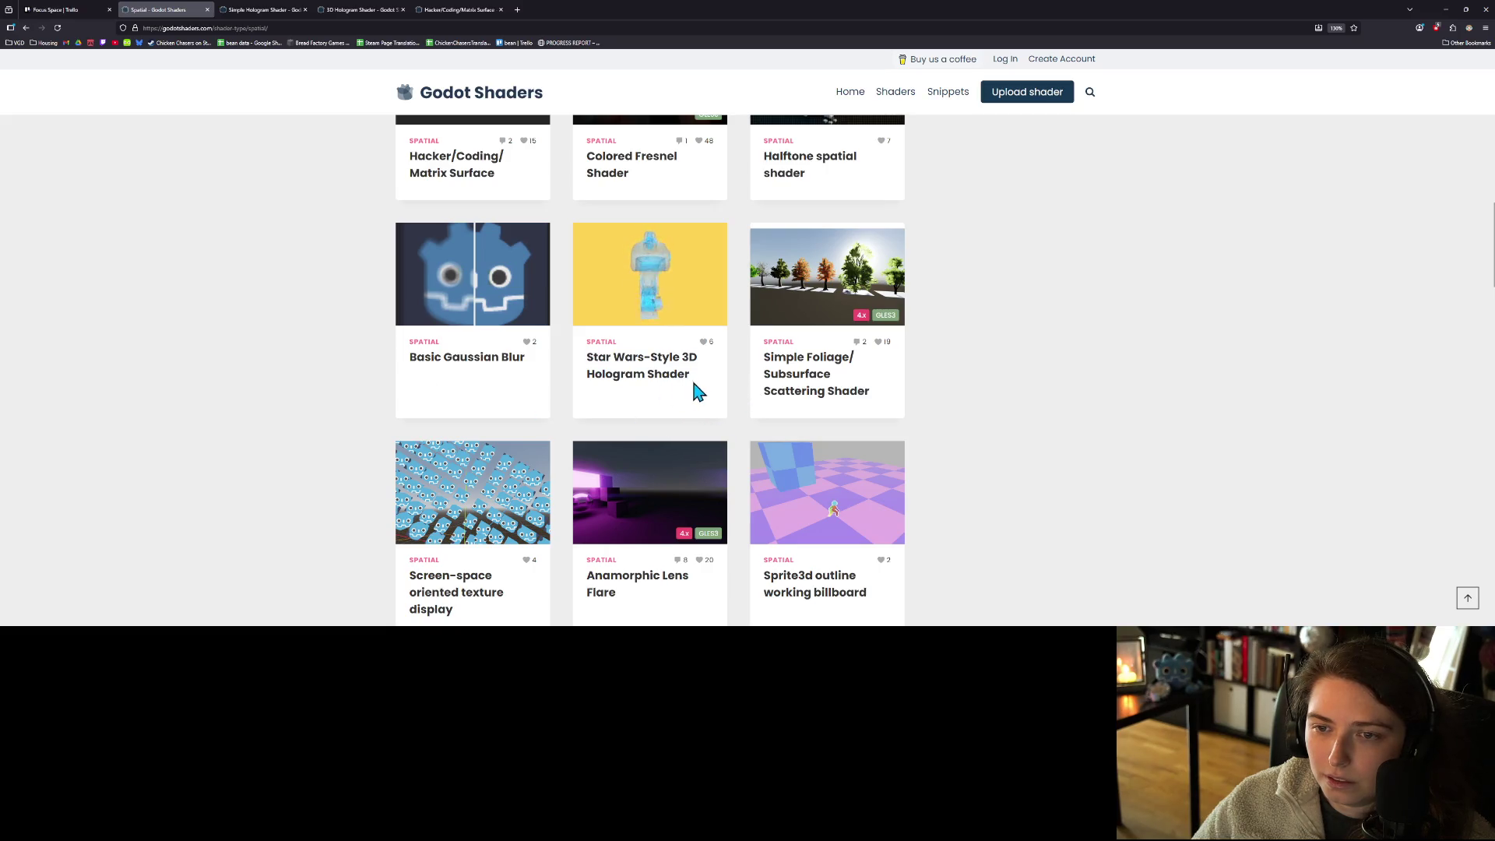
middle_click(652, 362)
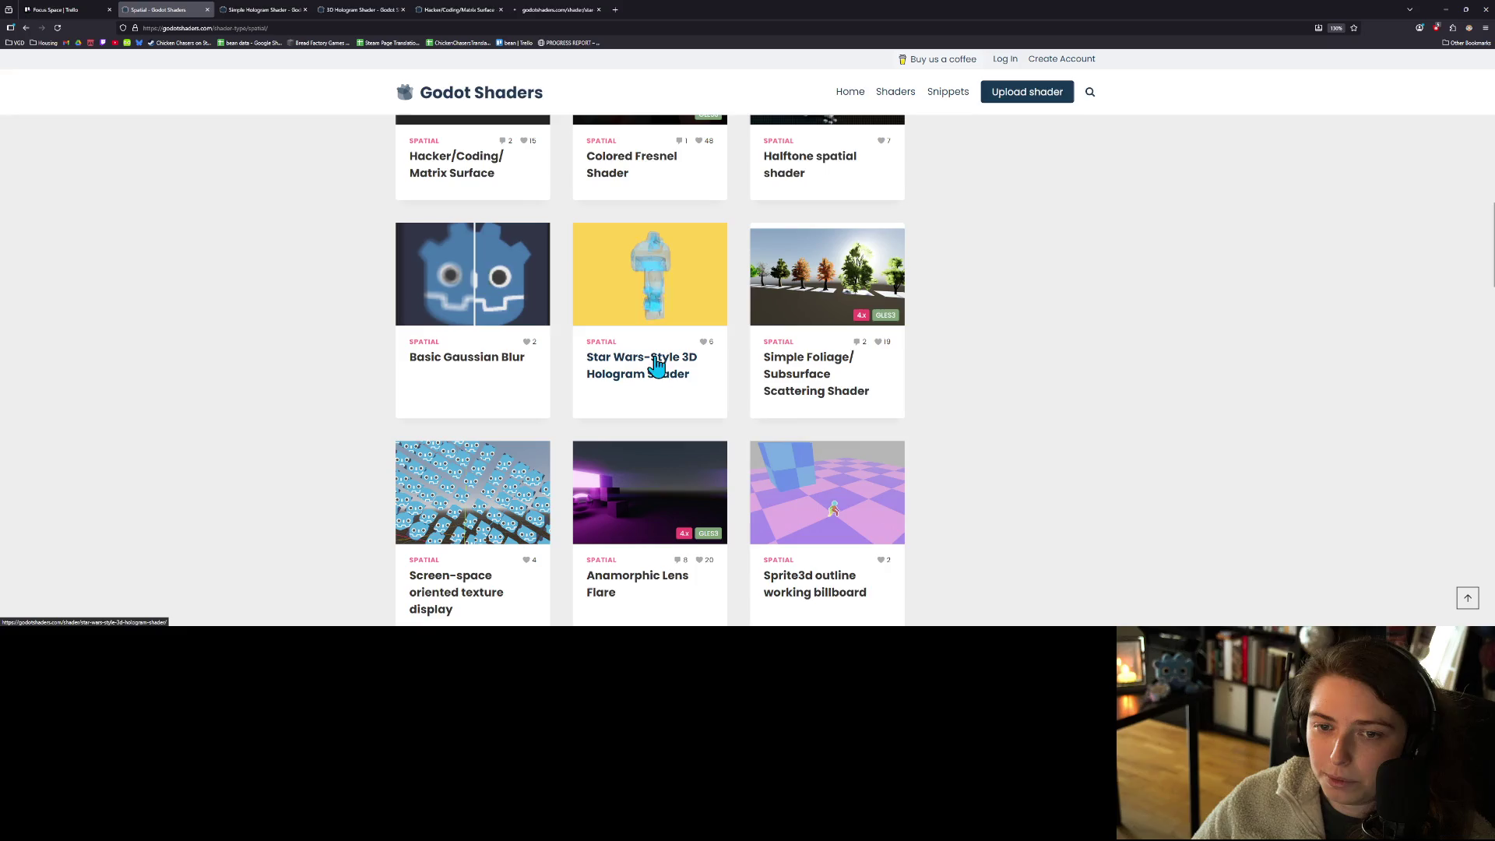
- Scroll down to the bottom of the first page of Spatial shaders
scroll(down, 3)
scroll(down, 3)
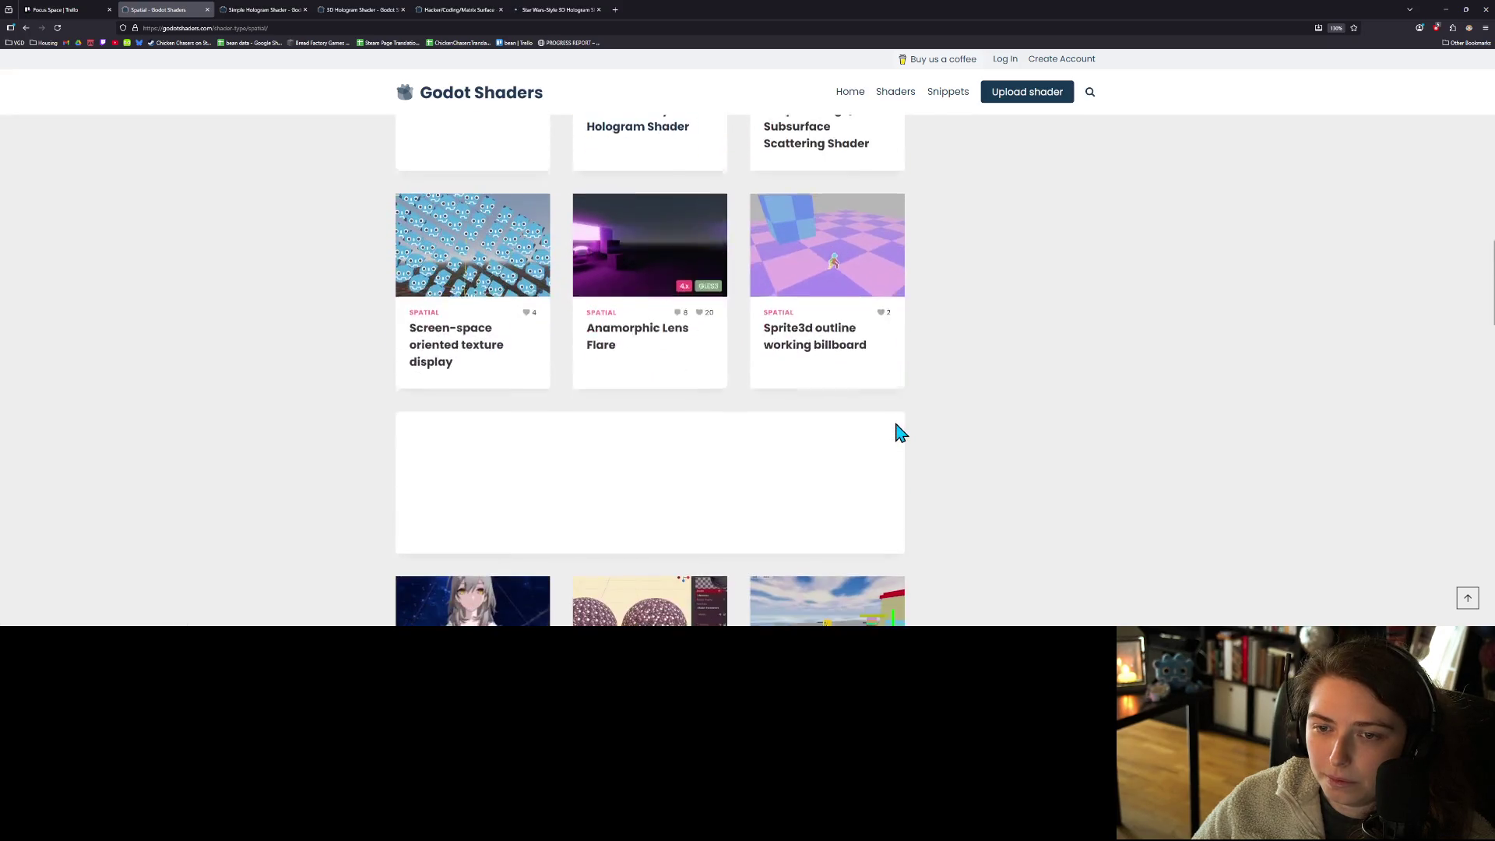
scroll(down, 3)
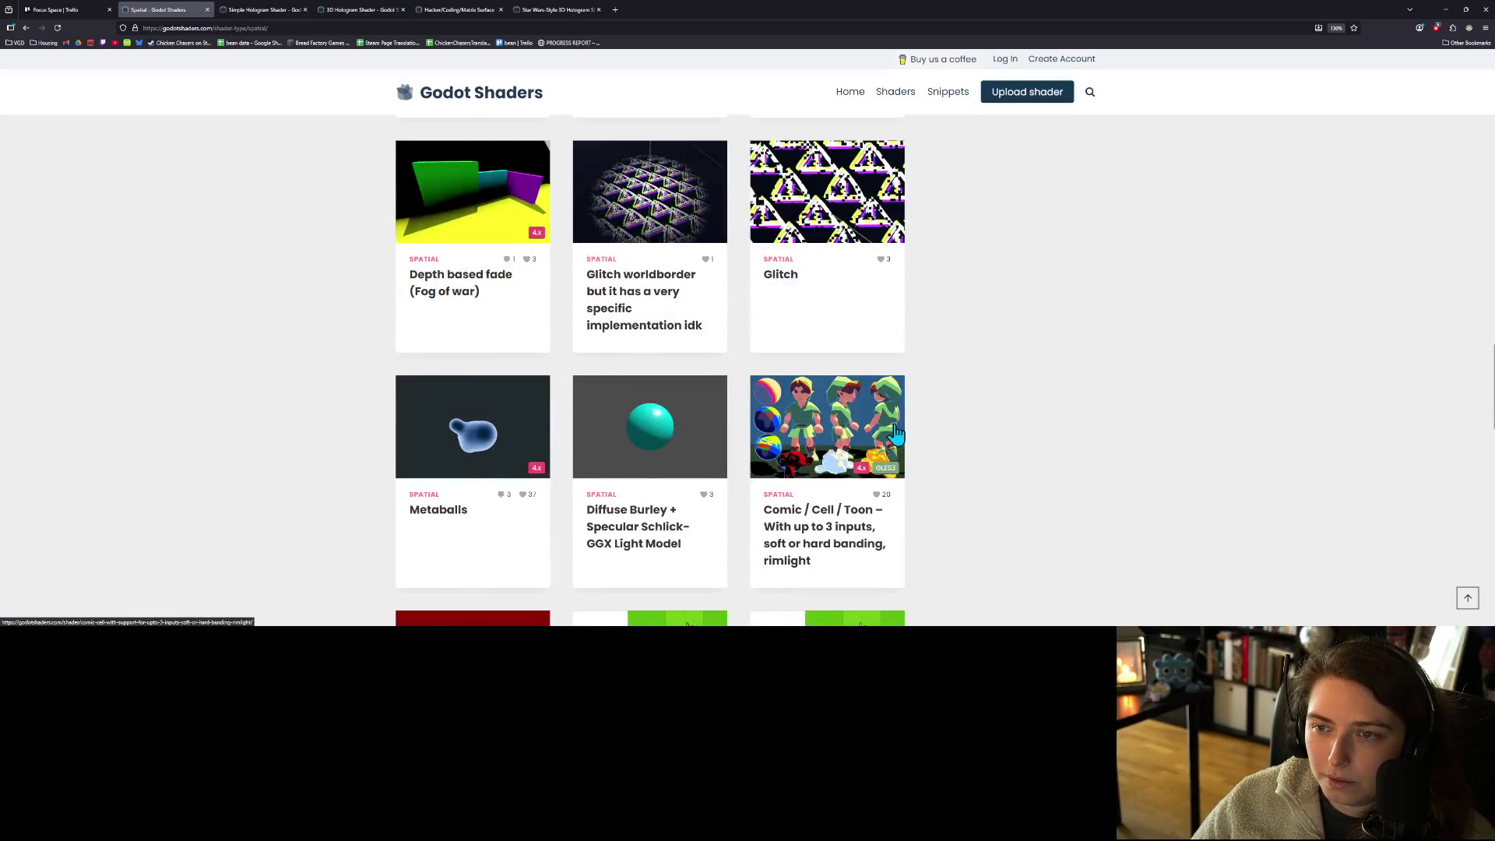
scroll(down, 3)
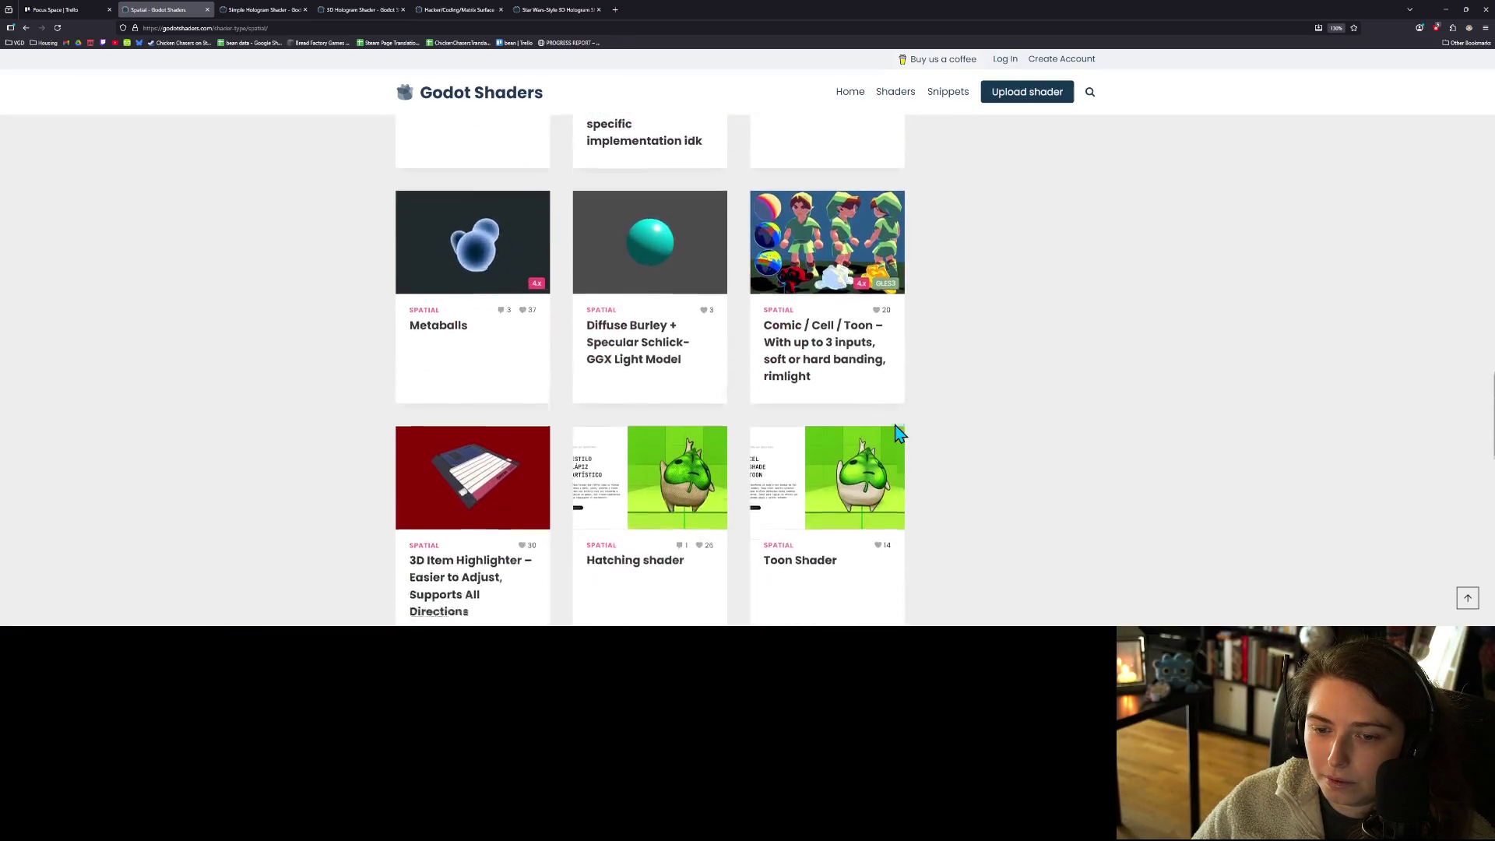
scroll(down, 3)
scroll(down, 3)
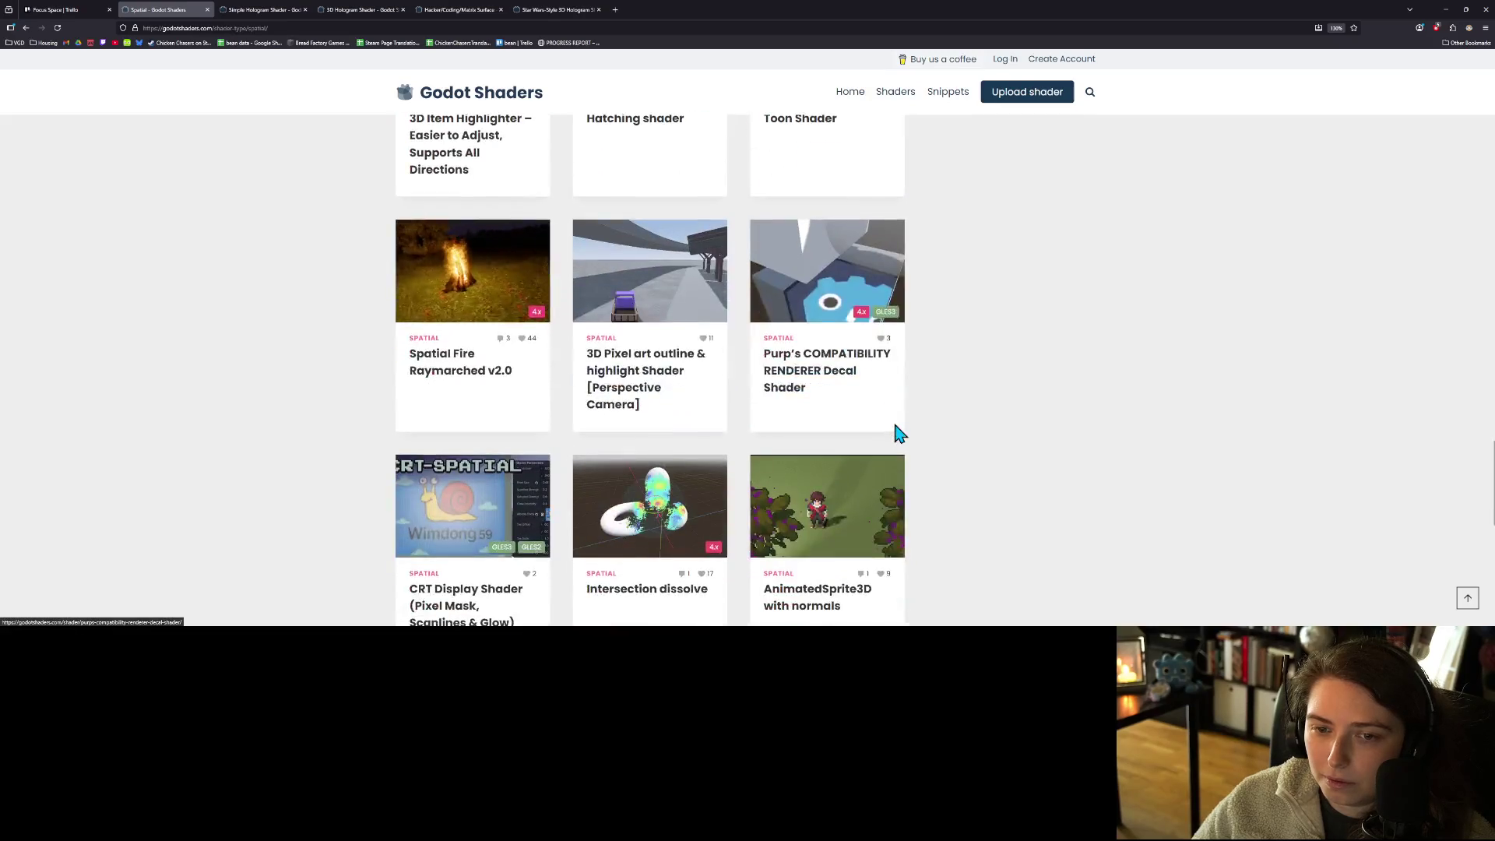
scroll(down, 3)
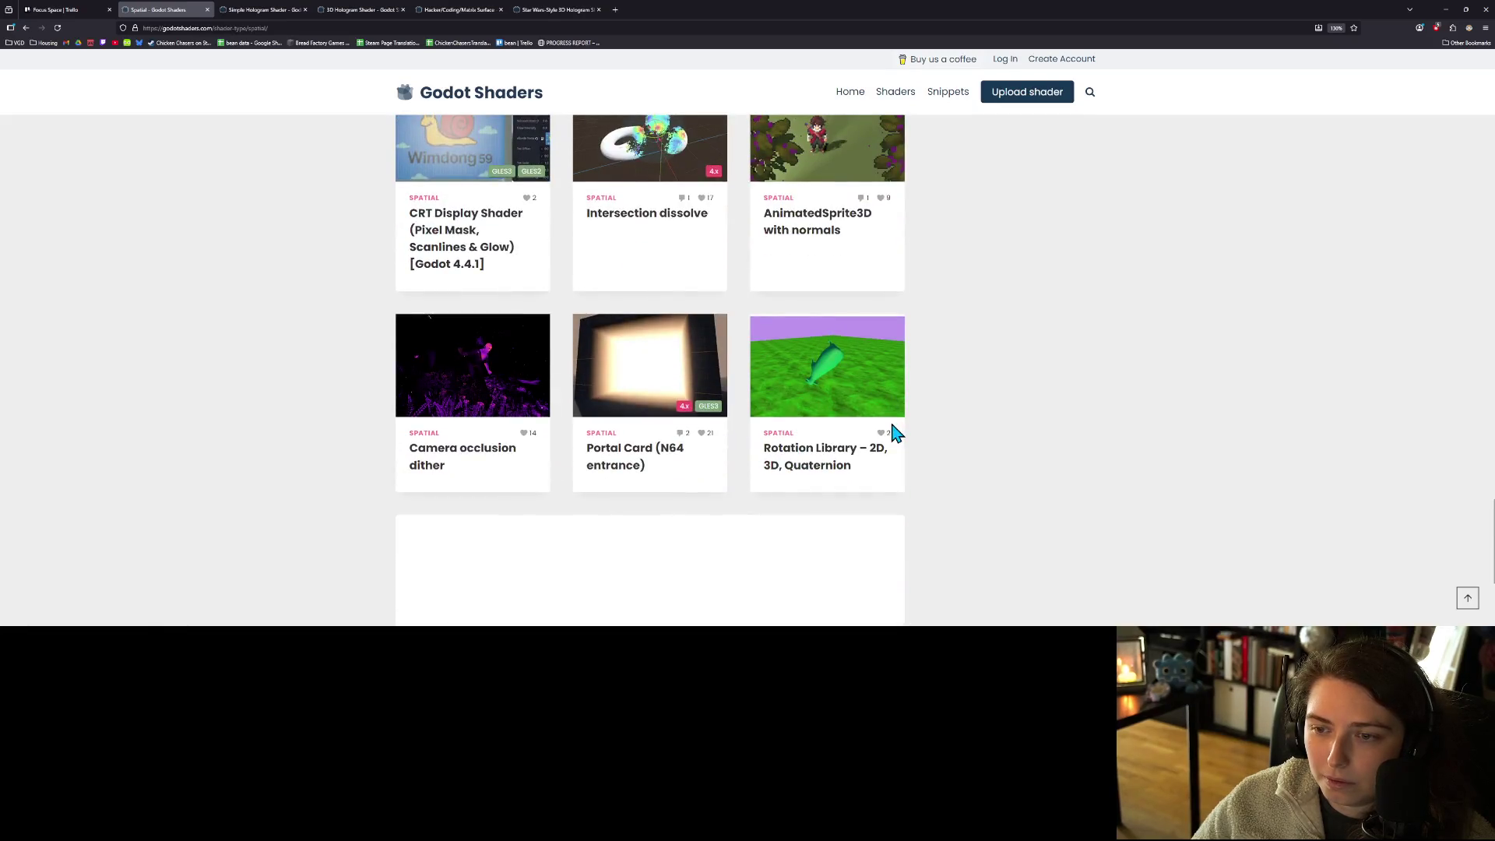
scroll(down, 3)
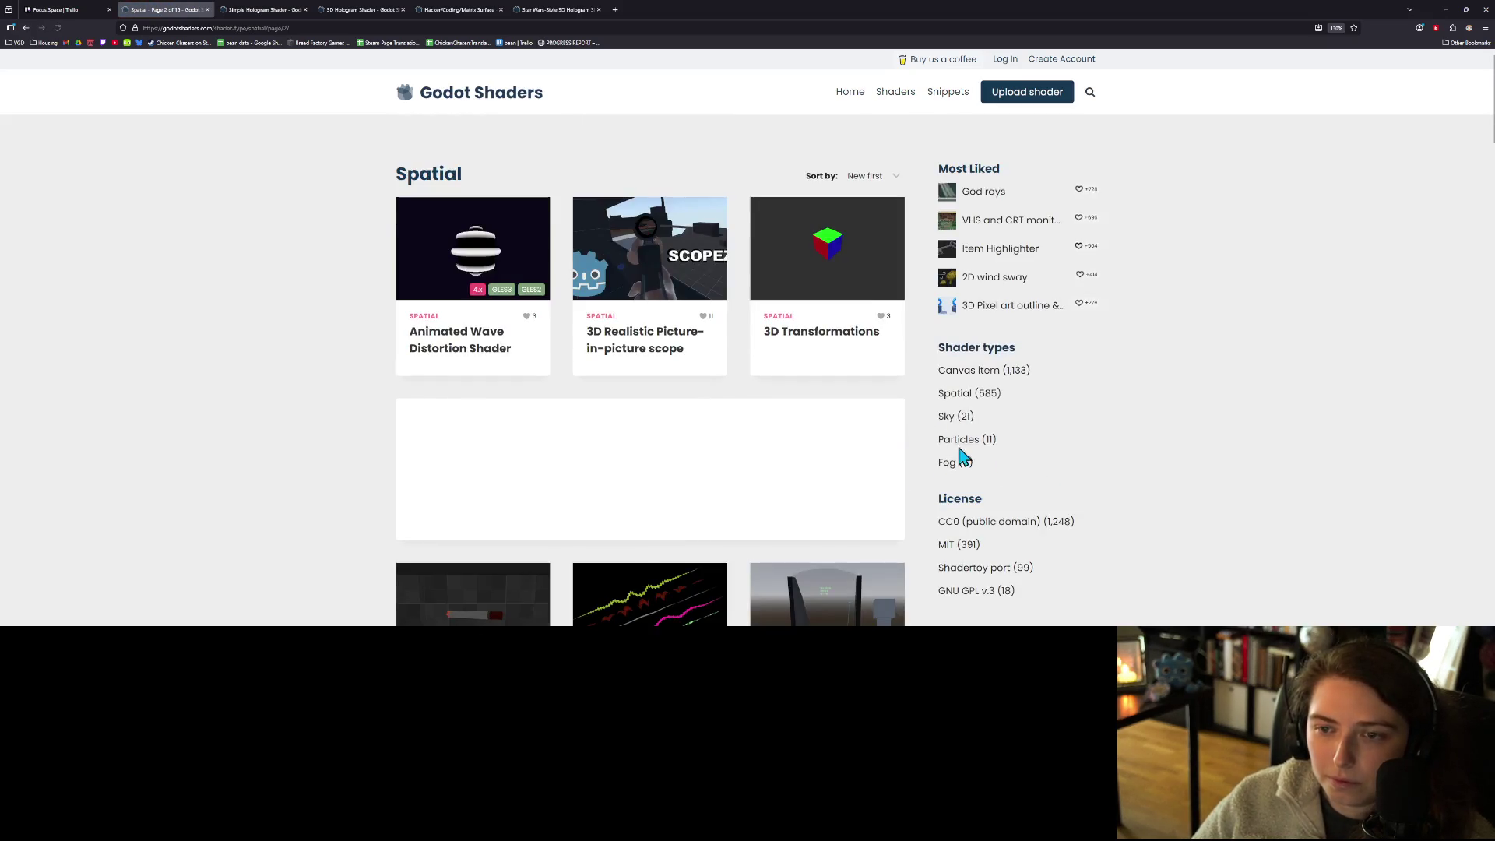
- Scroll through the next page of Spatial shader listings
scroll(down, 3)
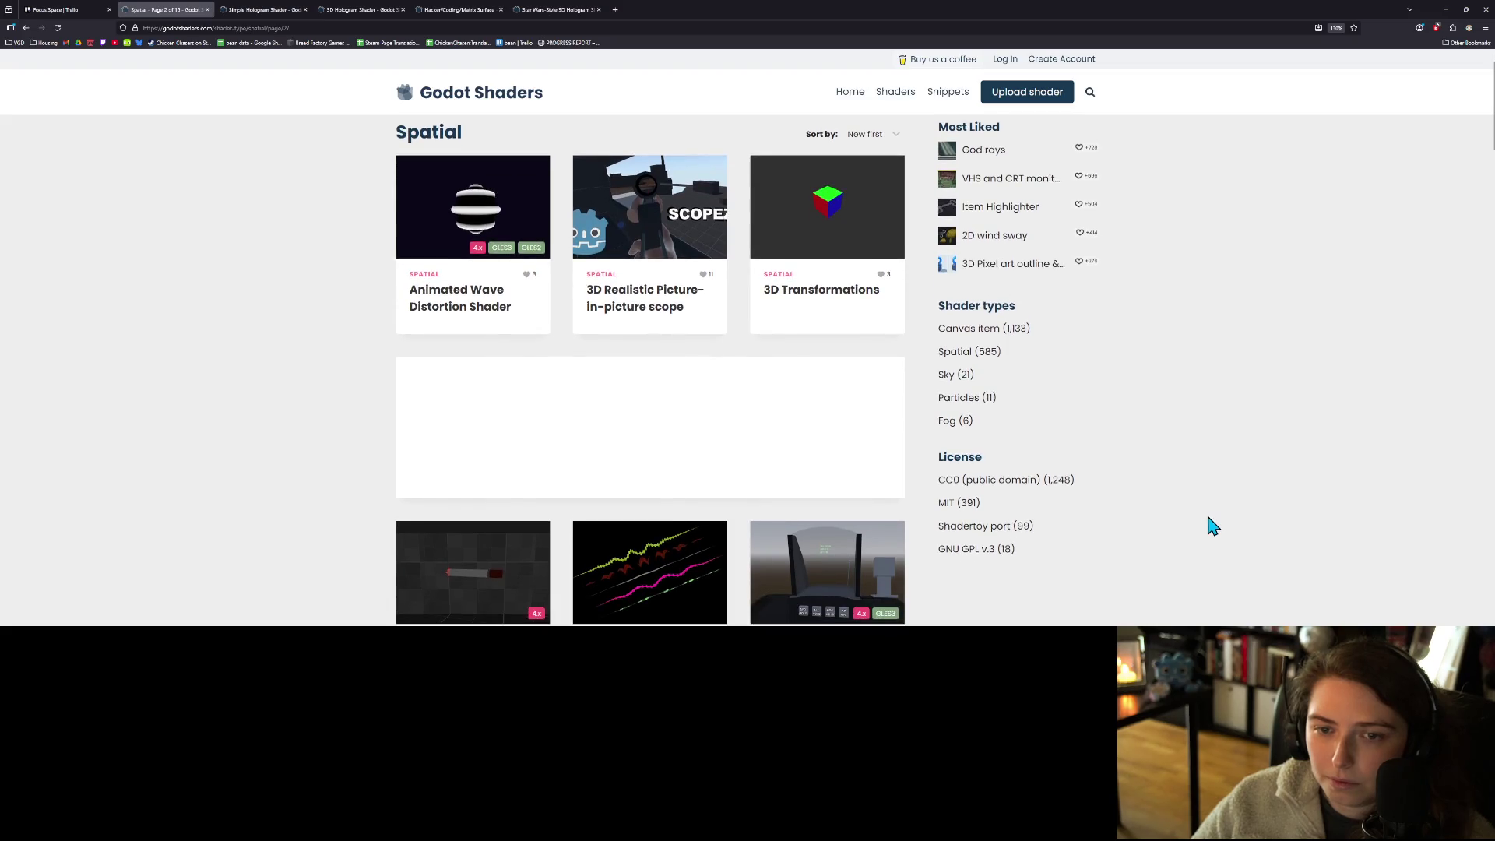
scroll(down, 3)
scroll(down, 3)
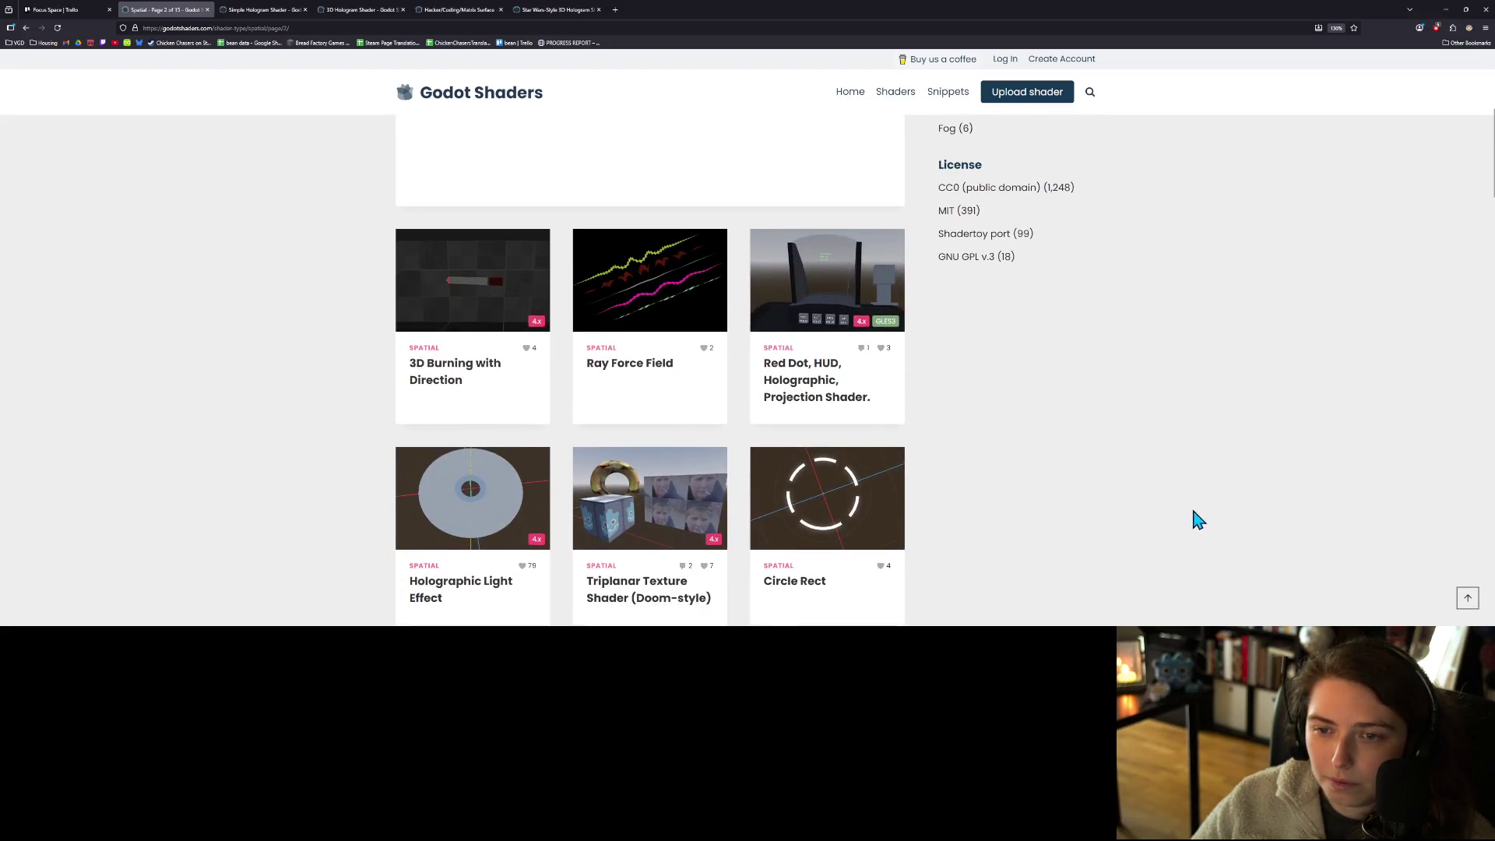
scroll(down, 3)
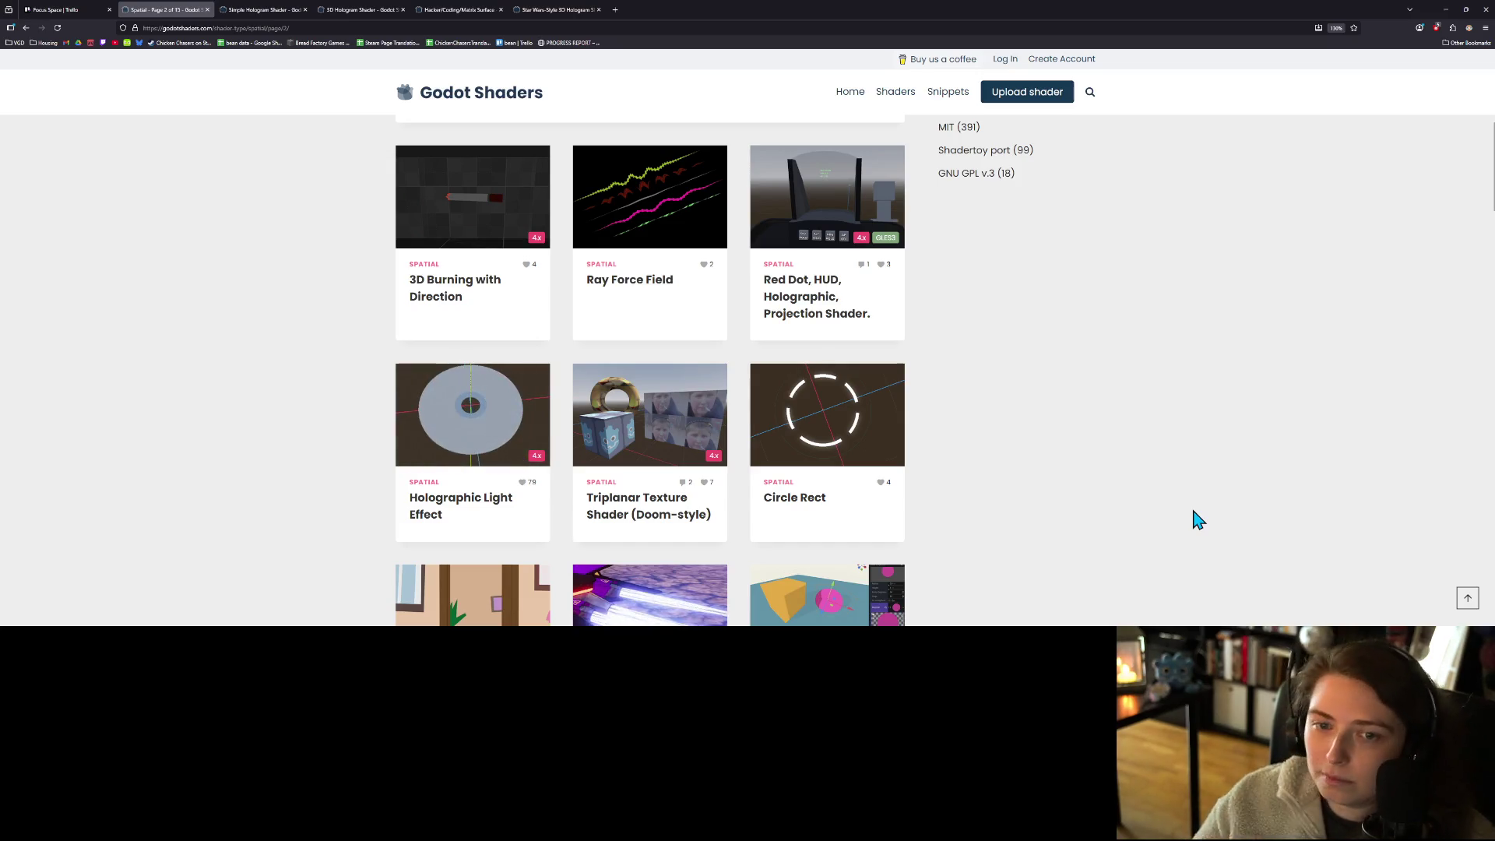
scroll(down, 3)
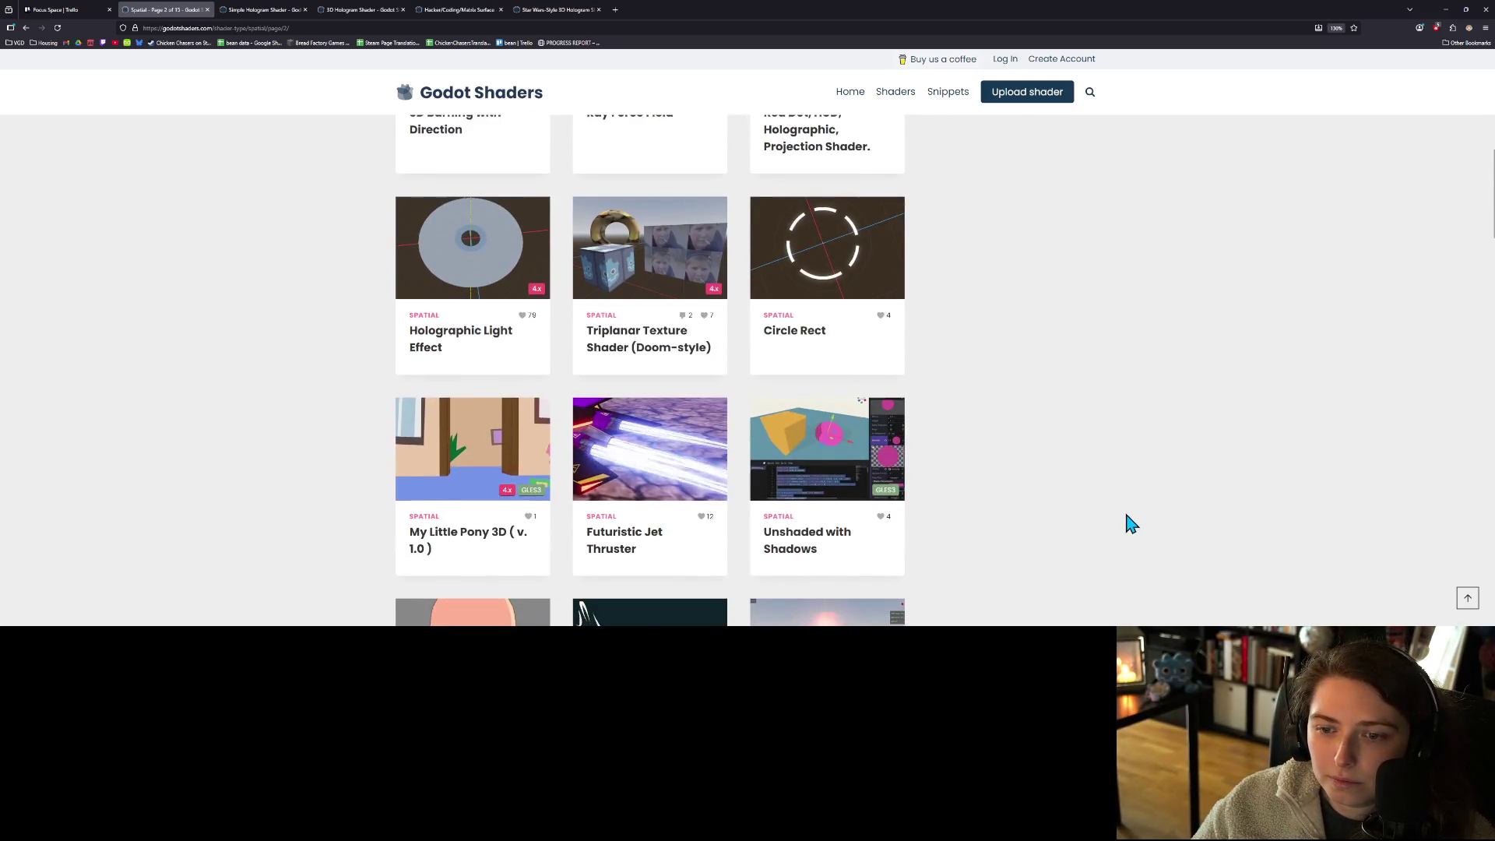
scroll(down, 3)
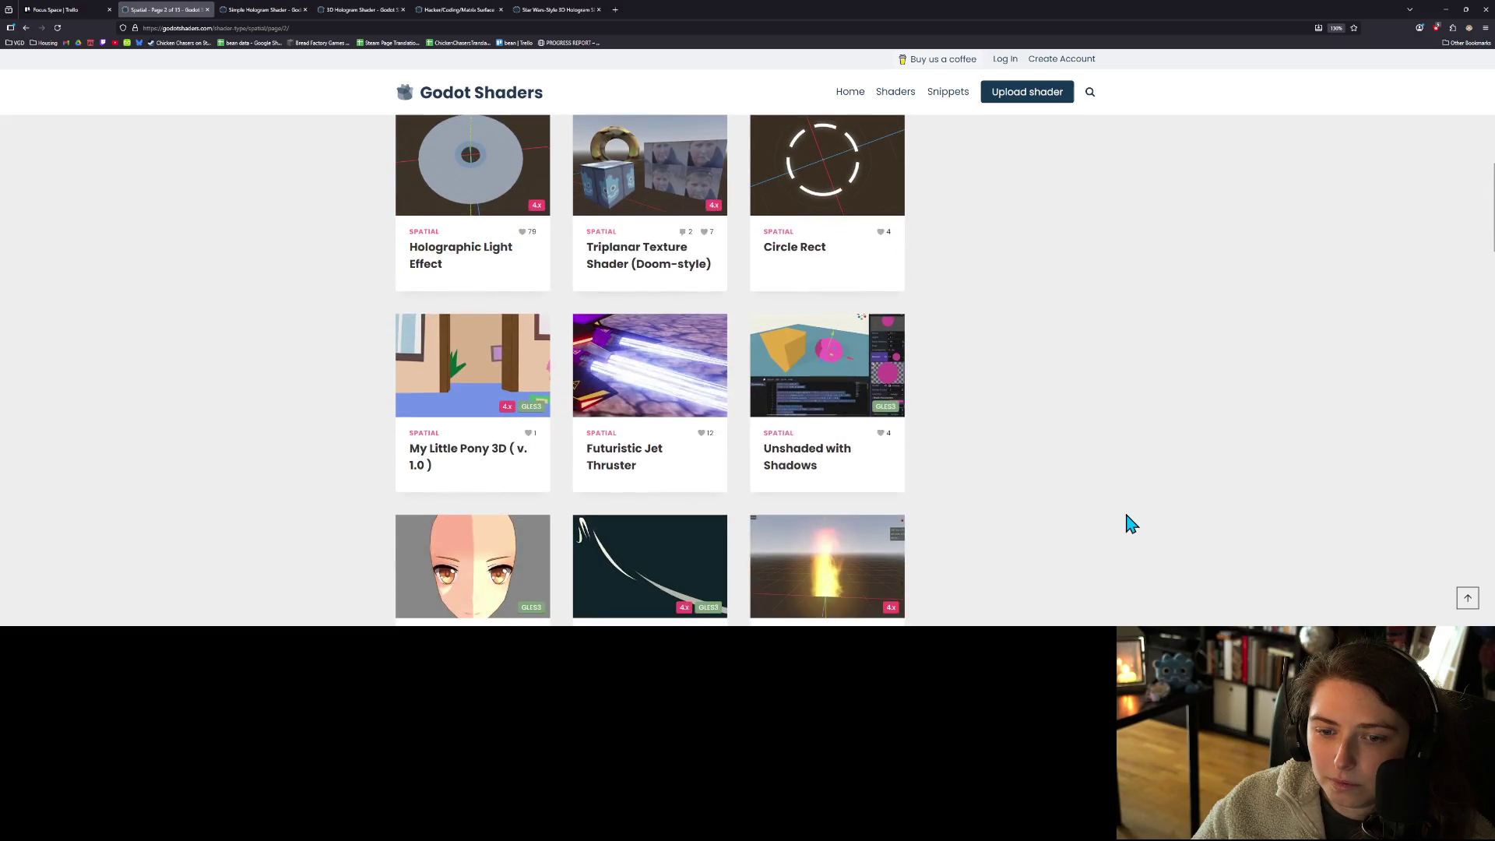
scroll(down, 3)
scroll(down, 3)
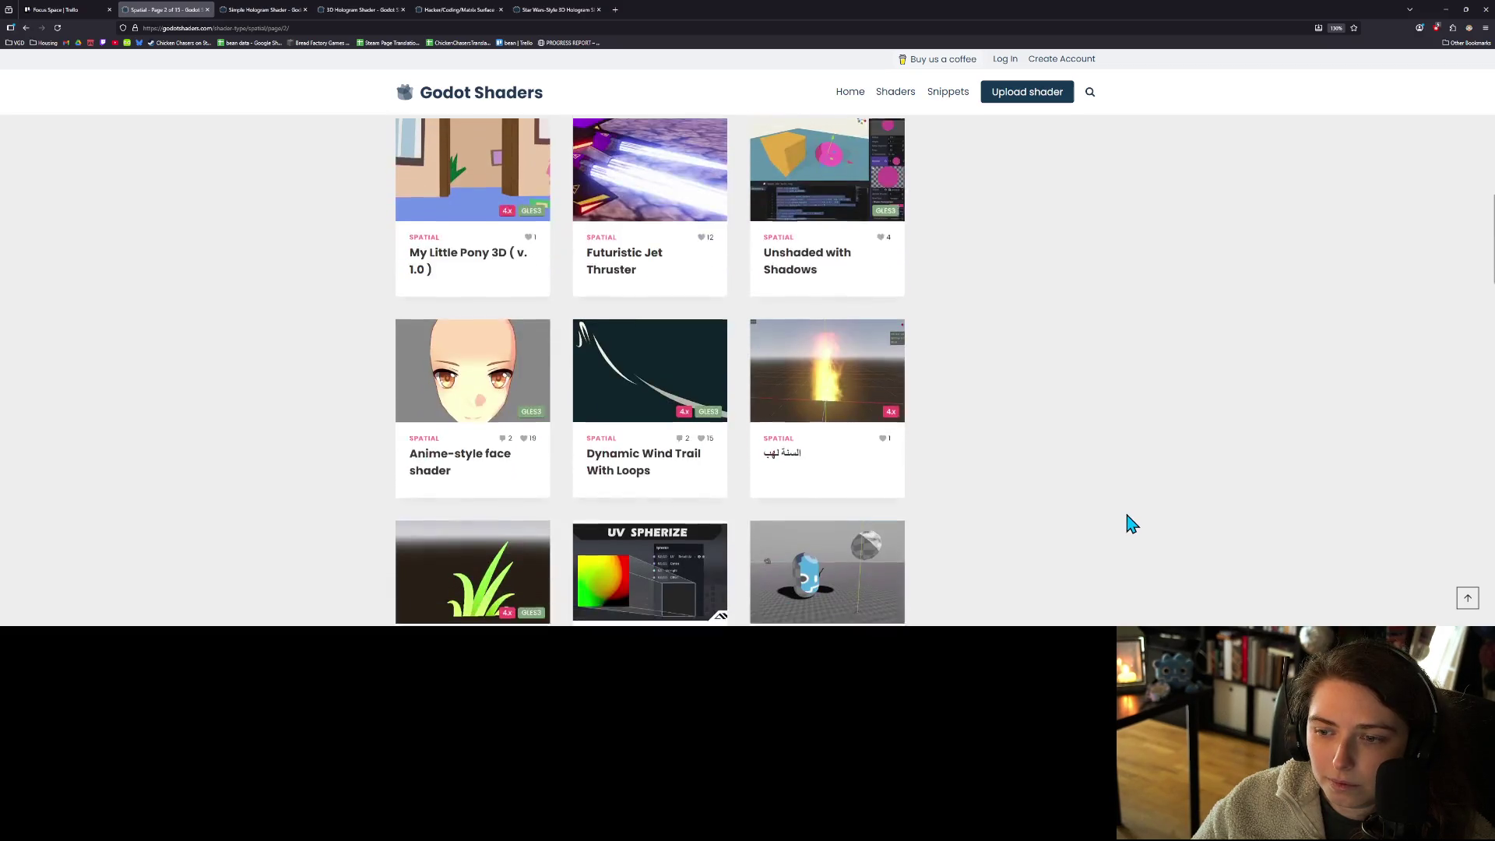
scroll(down, 3)
scroll(down, 3)
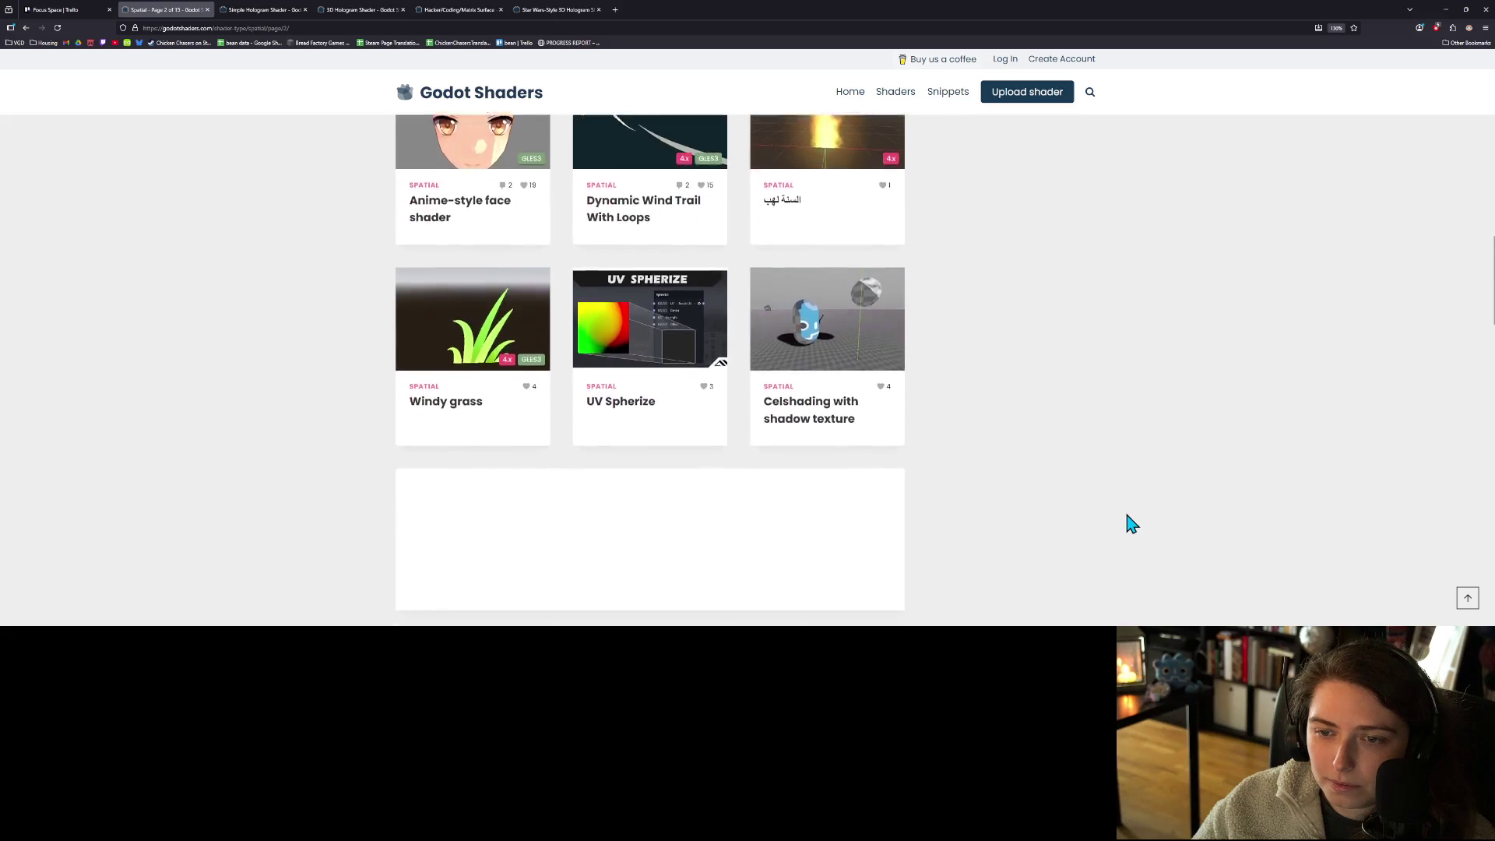
scroll(down, 3)
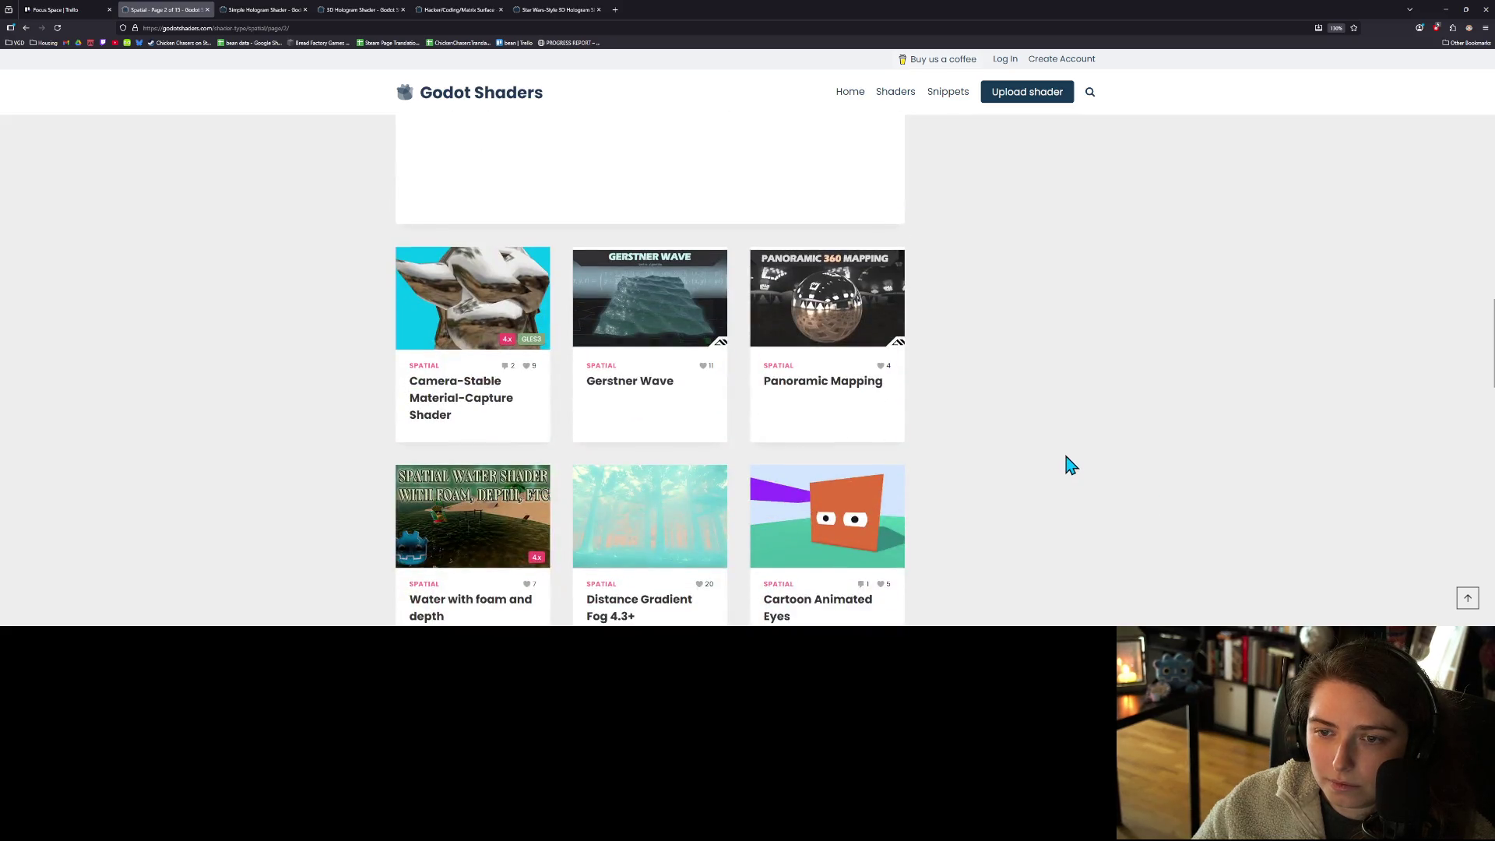
scroll(down, 3)
scroll(down, 3)
scroll(down, 3)
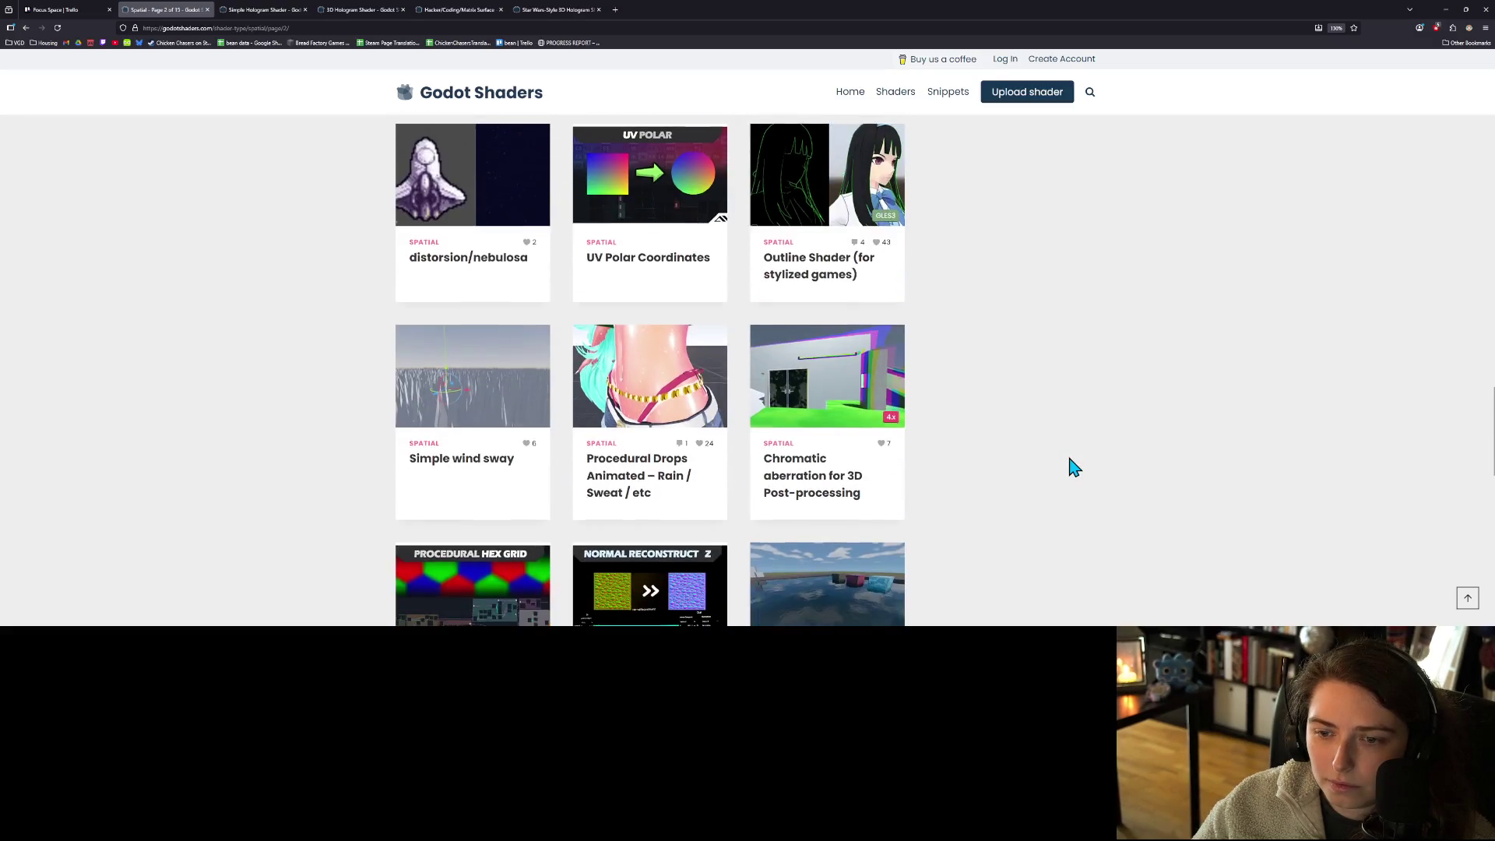
scroll(down, 3)
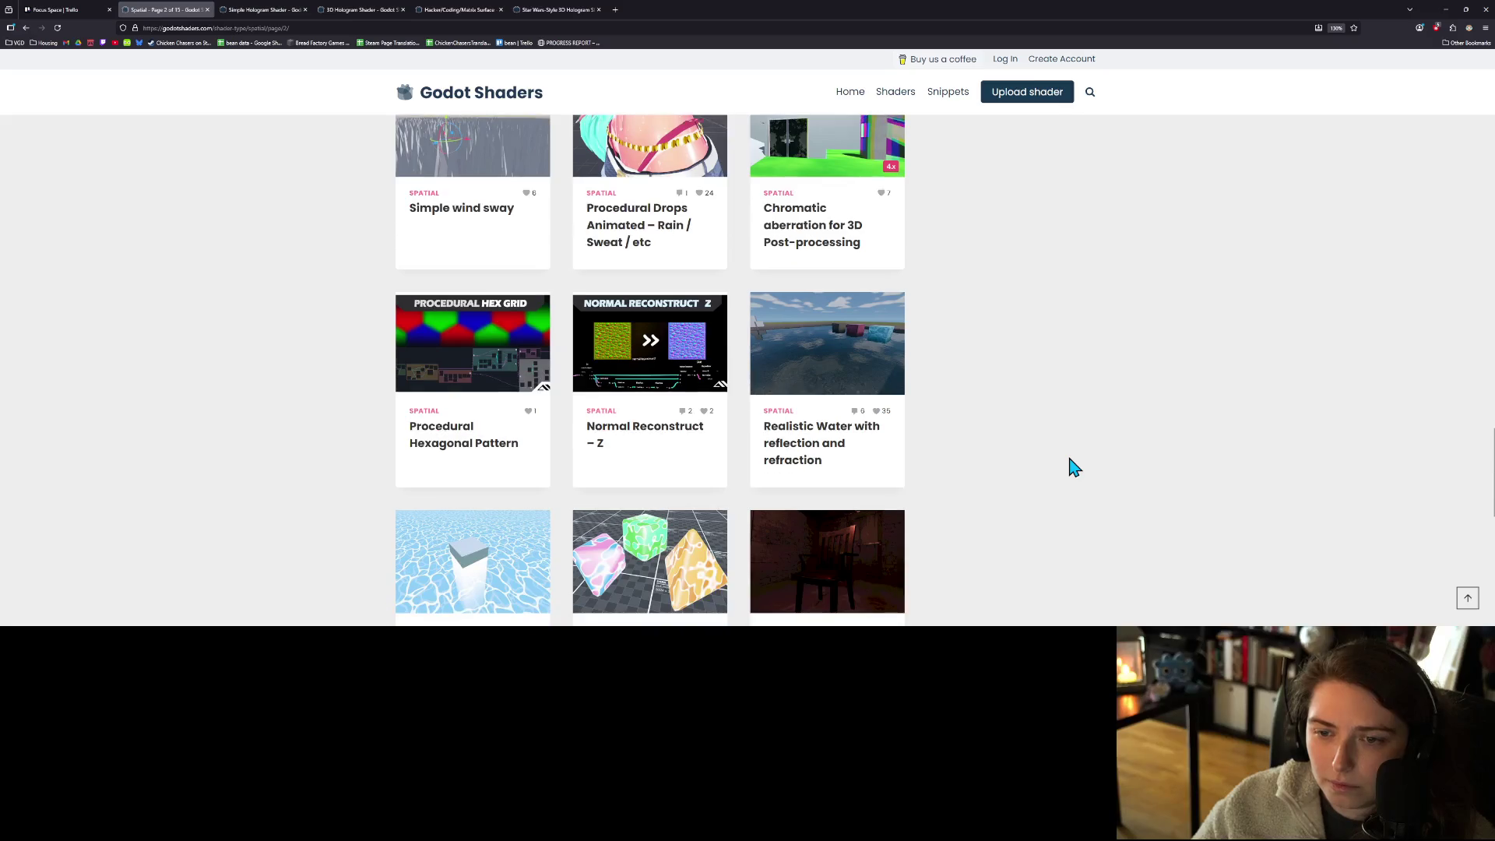
scroll(down, 3)
scroll(down, 3)
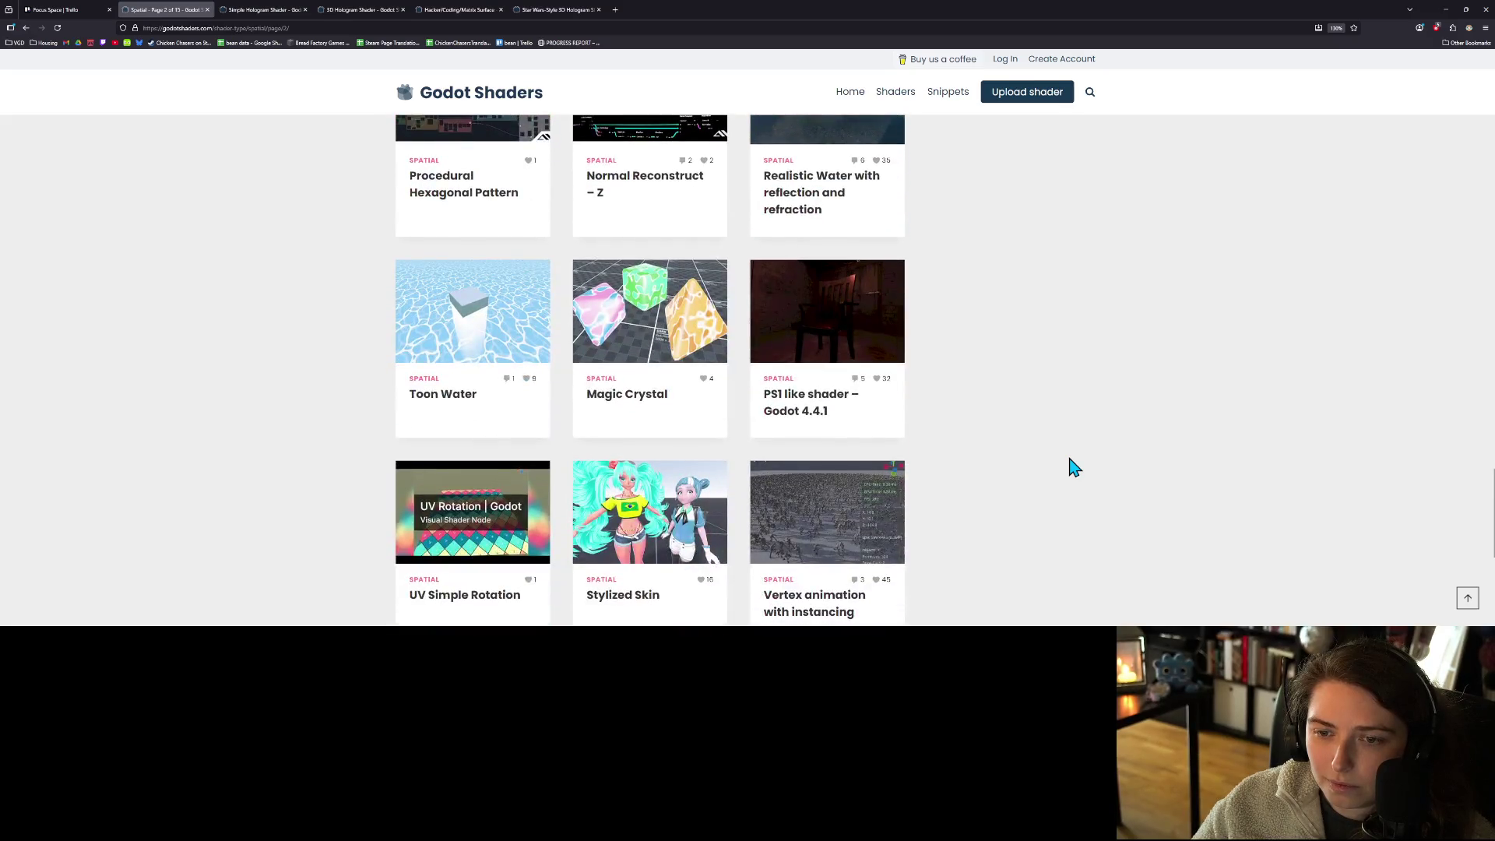
scroll(down, 3)
scroll(down, 3)
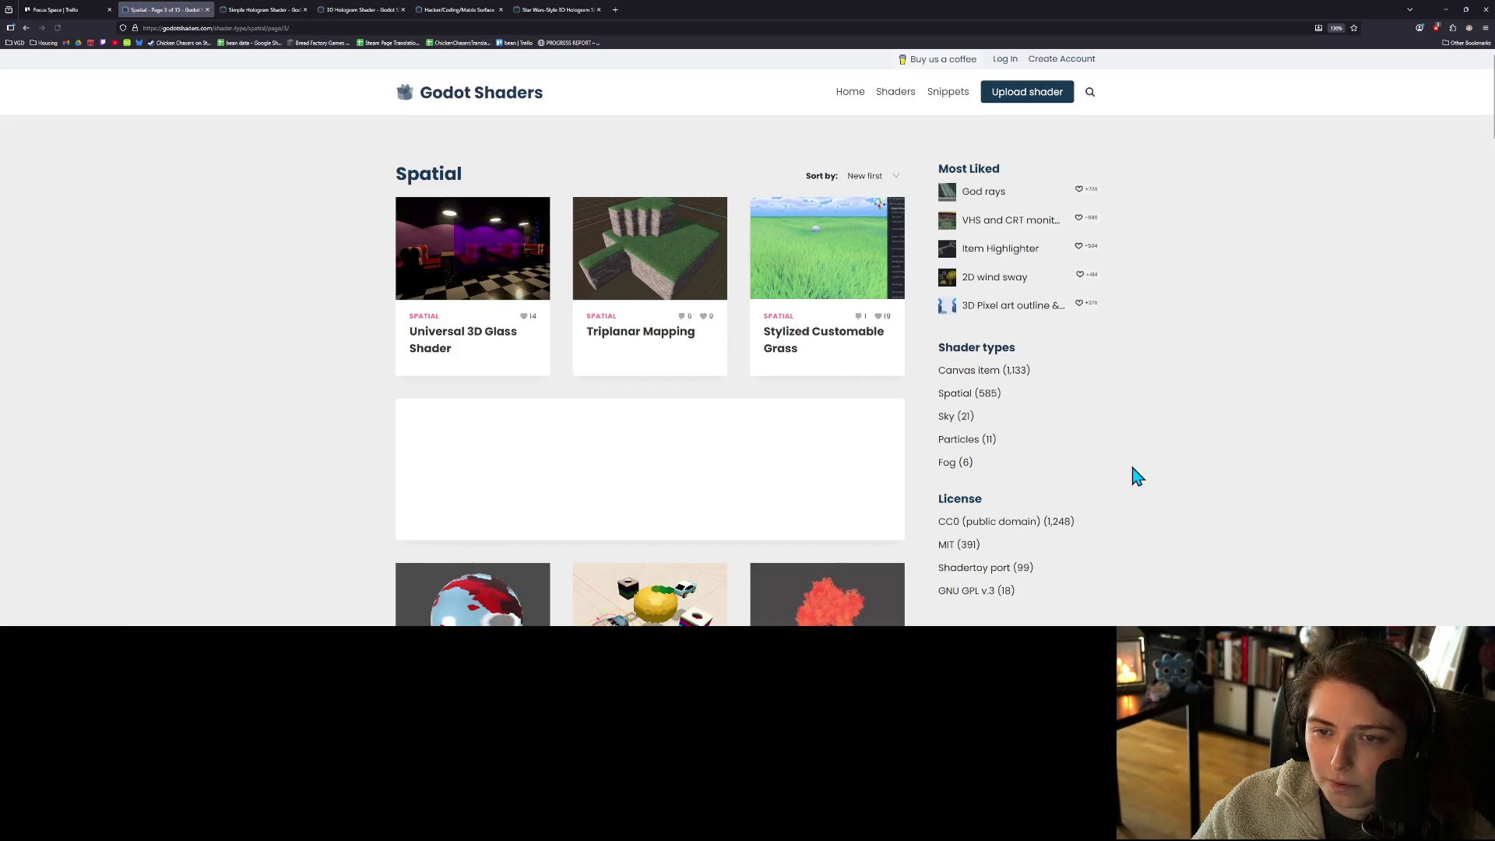
- Keep browsing and open the 'Decal shader … for Compatibility-mobile' page in a background tab
scroll(down, 3)
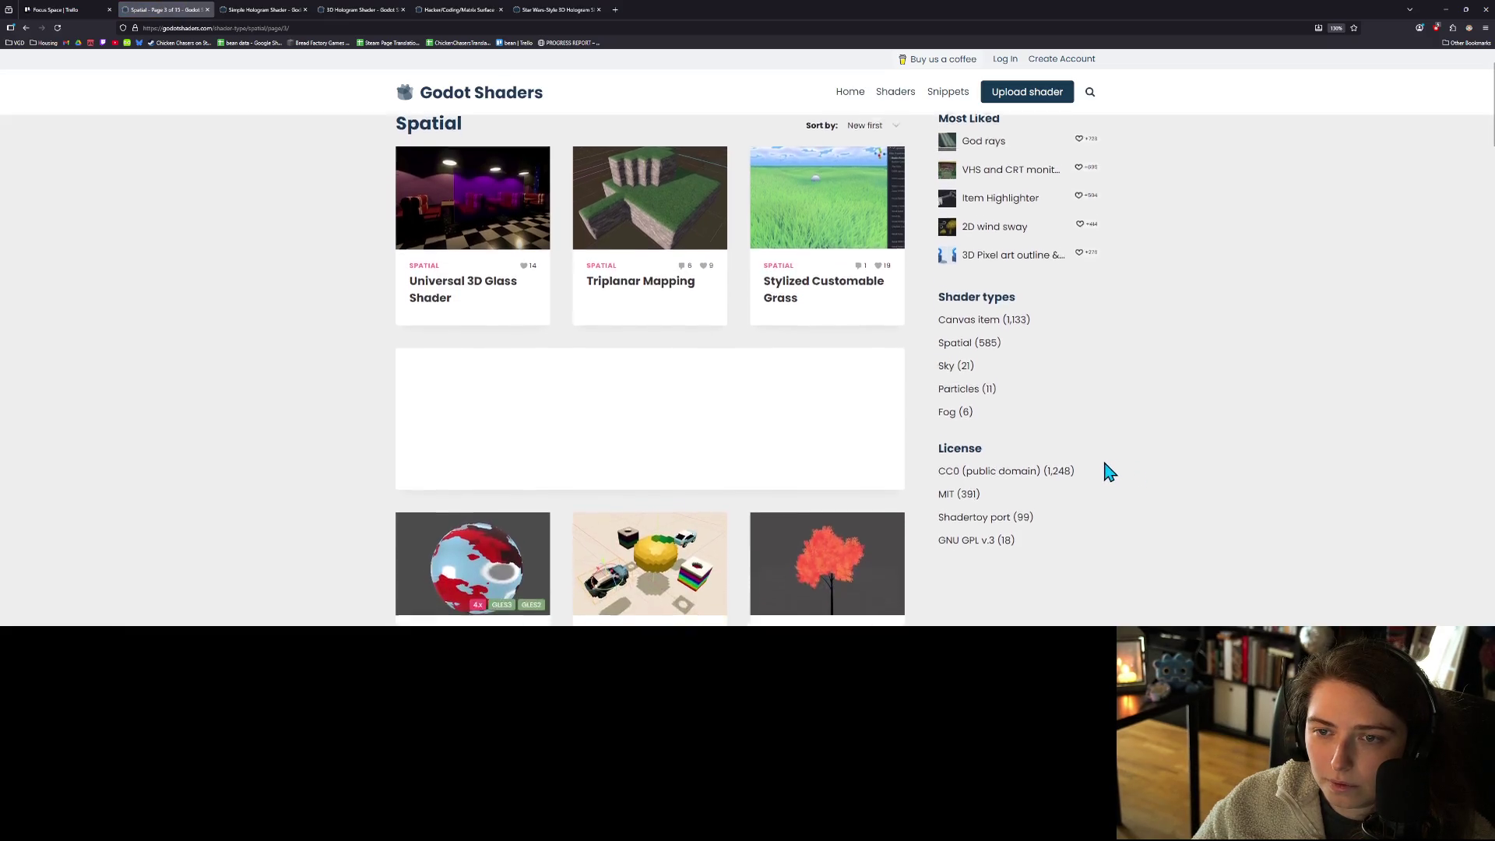
scroll(down, 3)
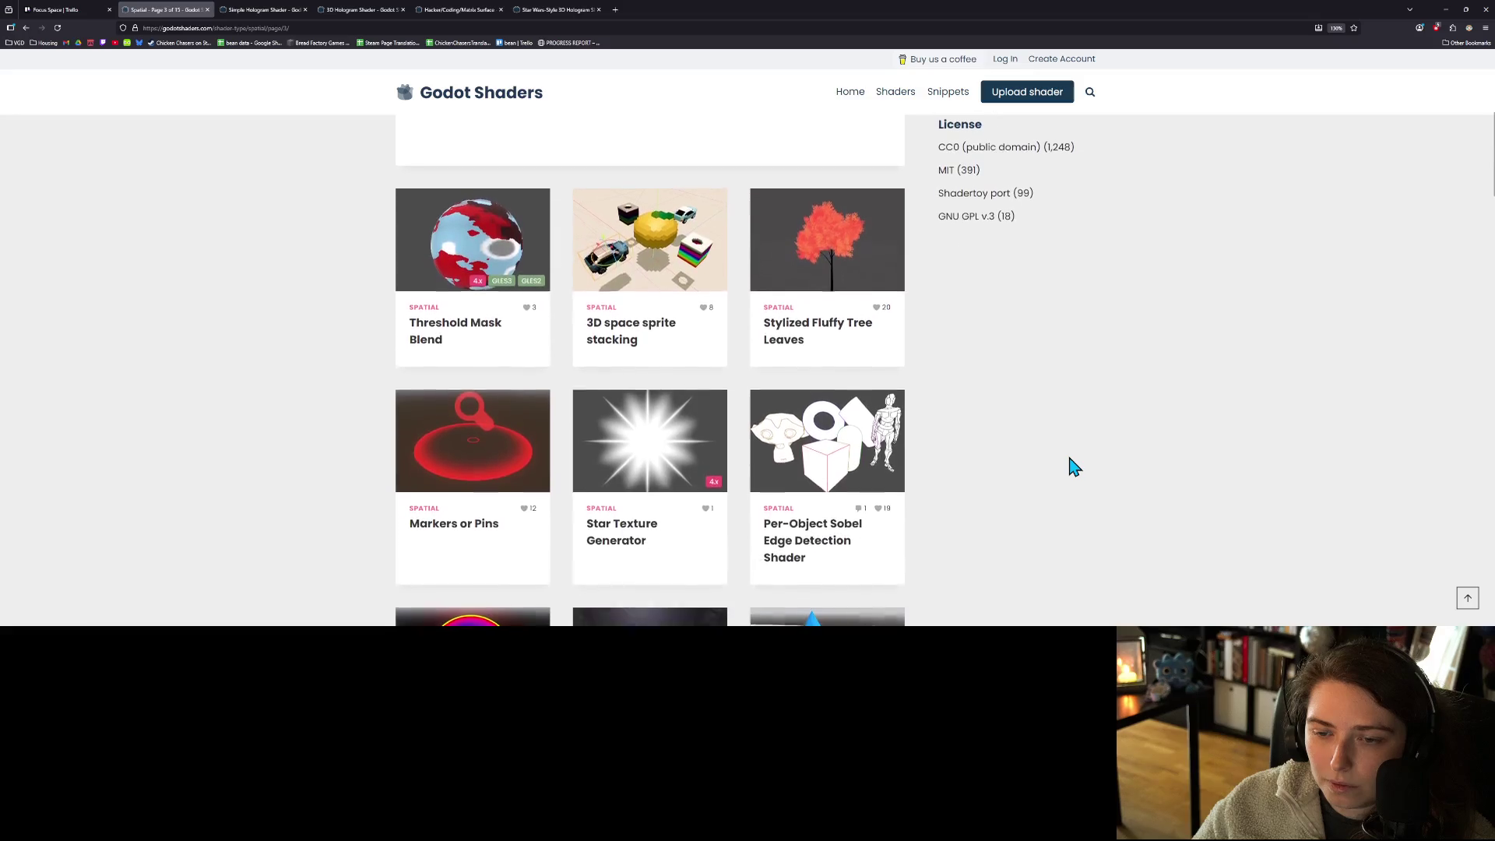
scroll(down, 3)
scroll(down, 3)
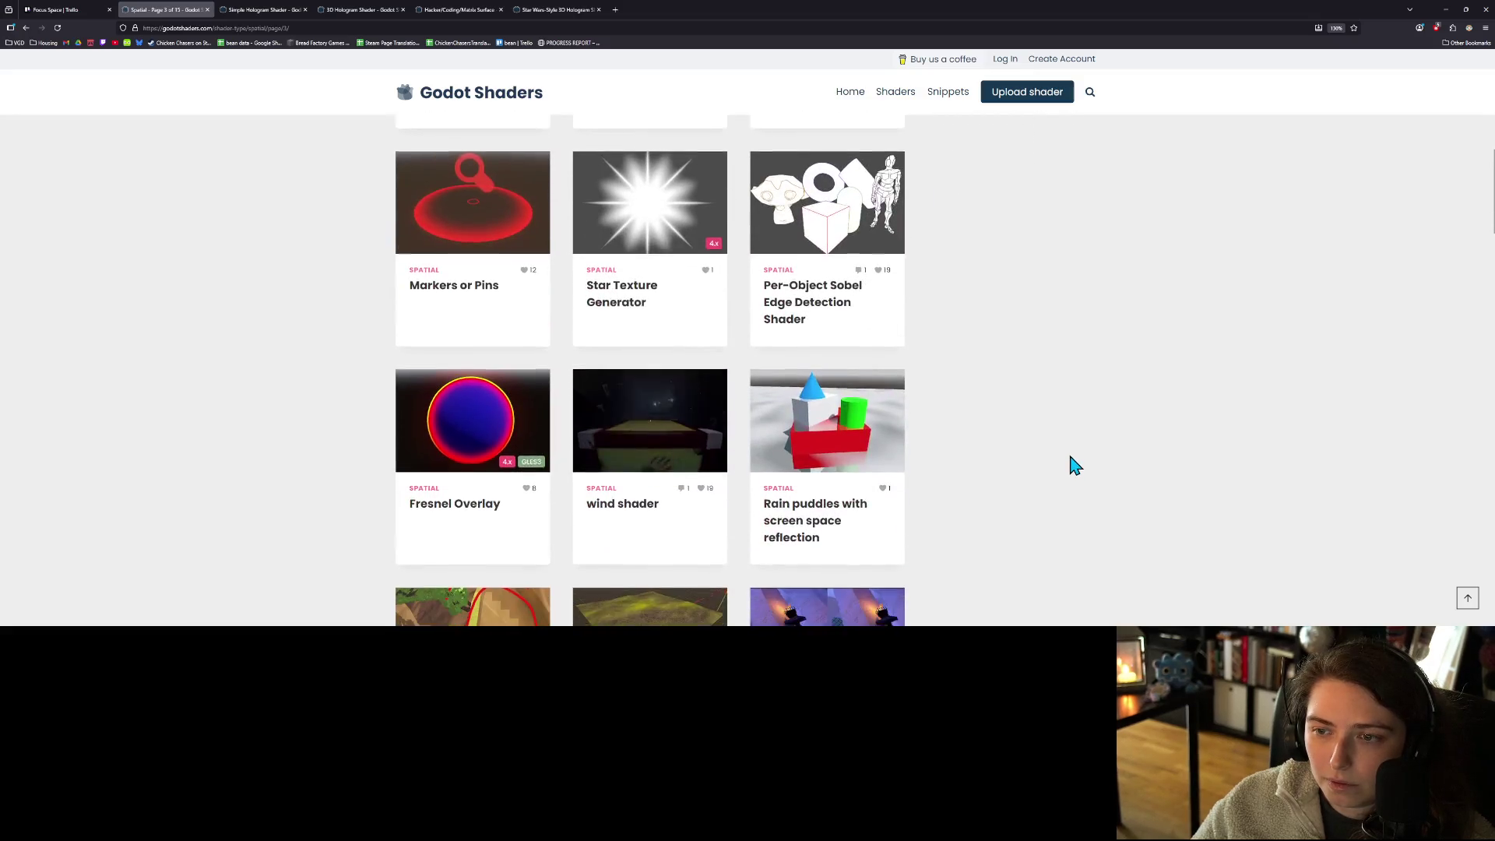
scroll(down, 3)
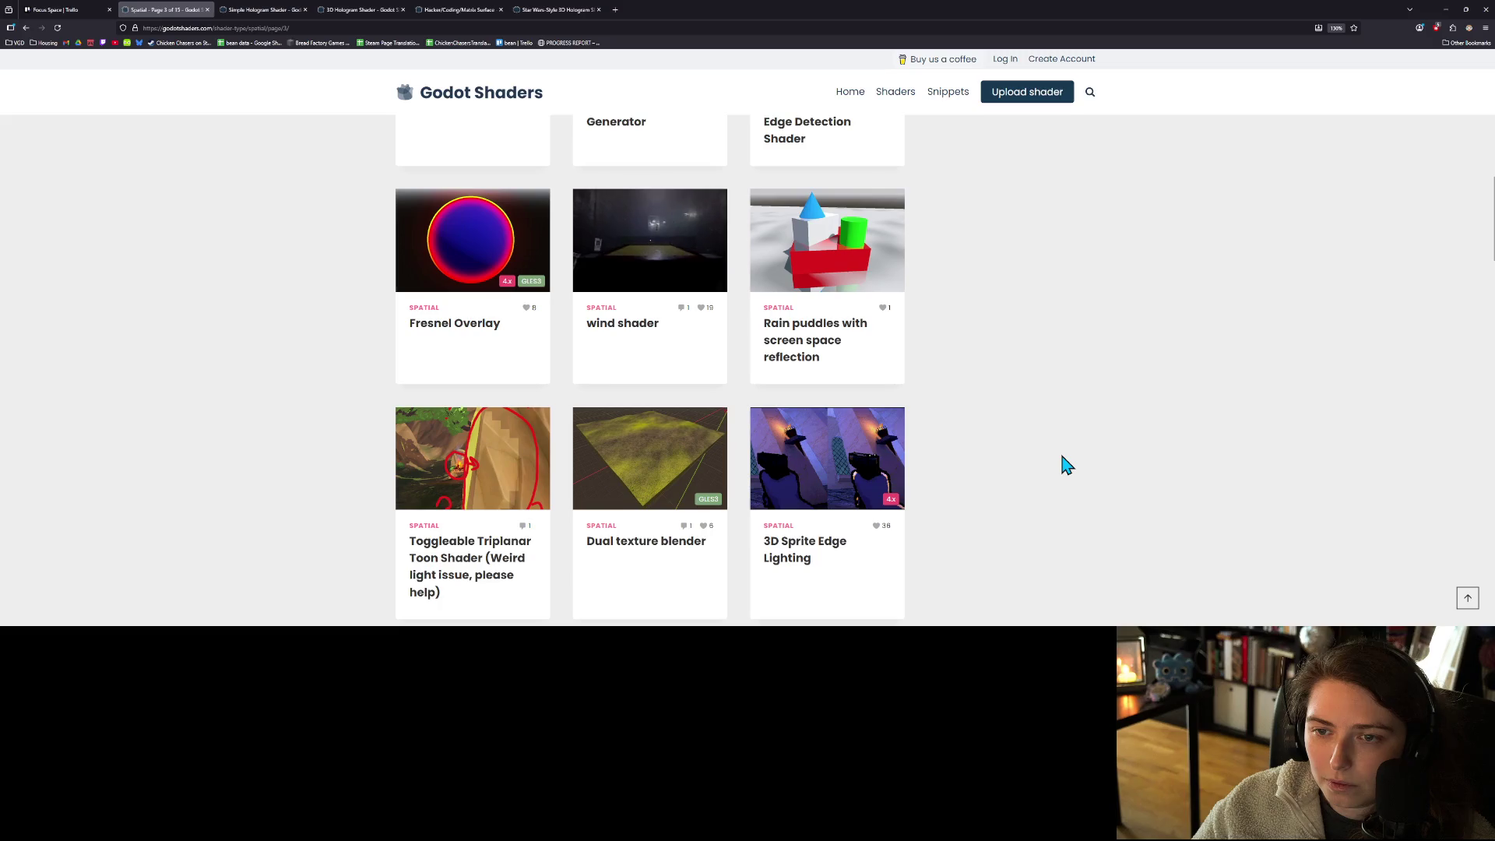
scroll(up, 3)
scroll(down, 3)
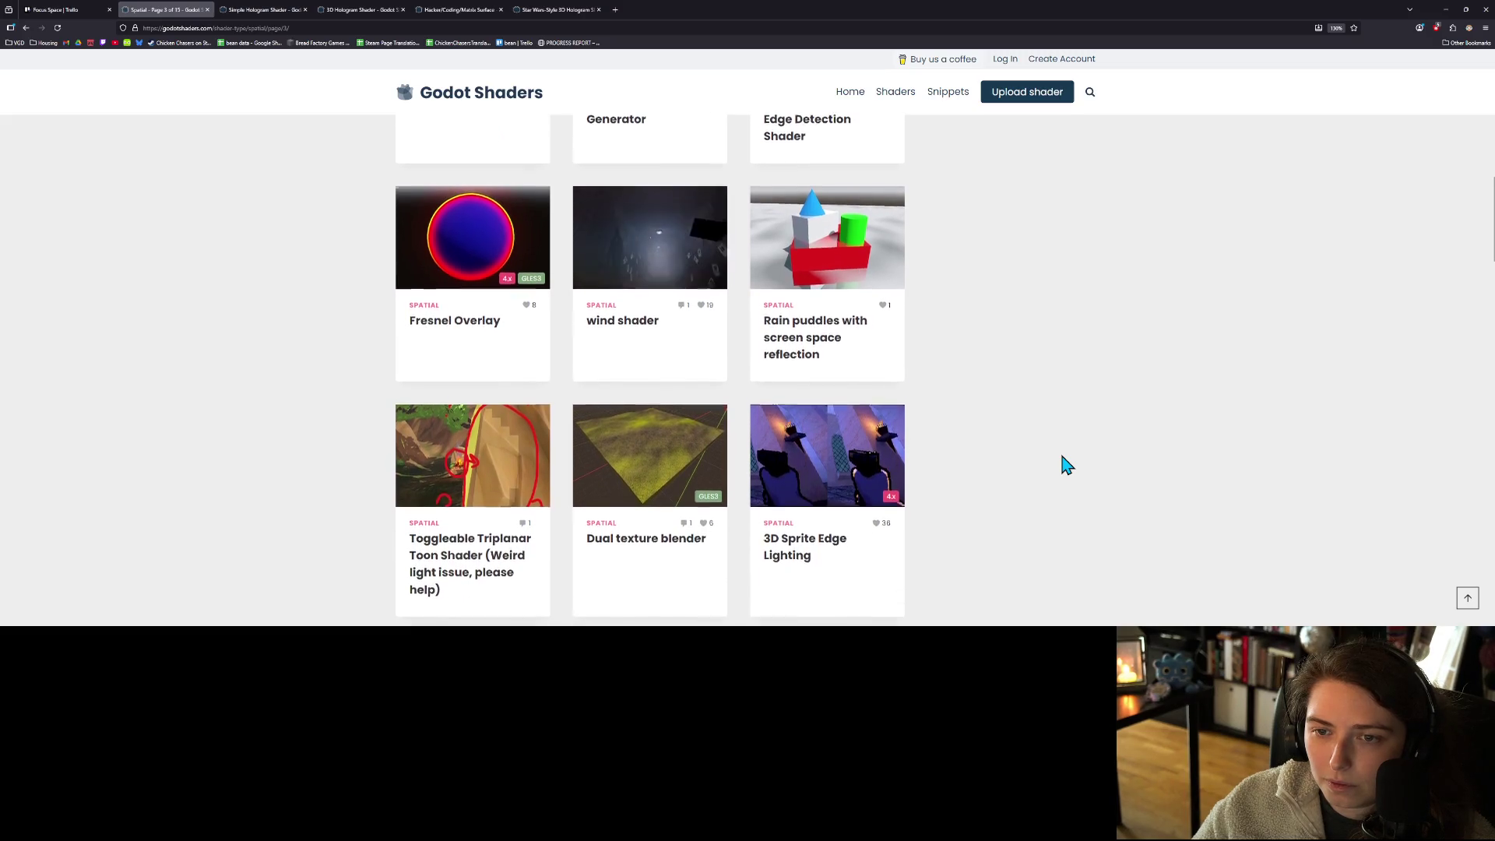
scroll(down, 3)
scroll(down, 3)
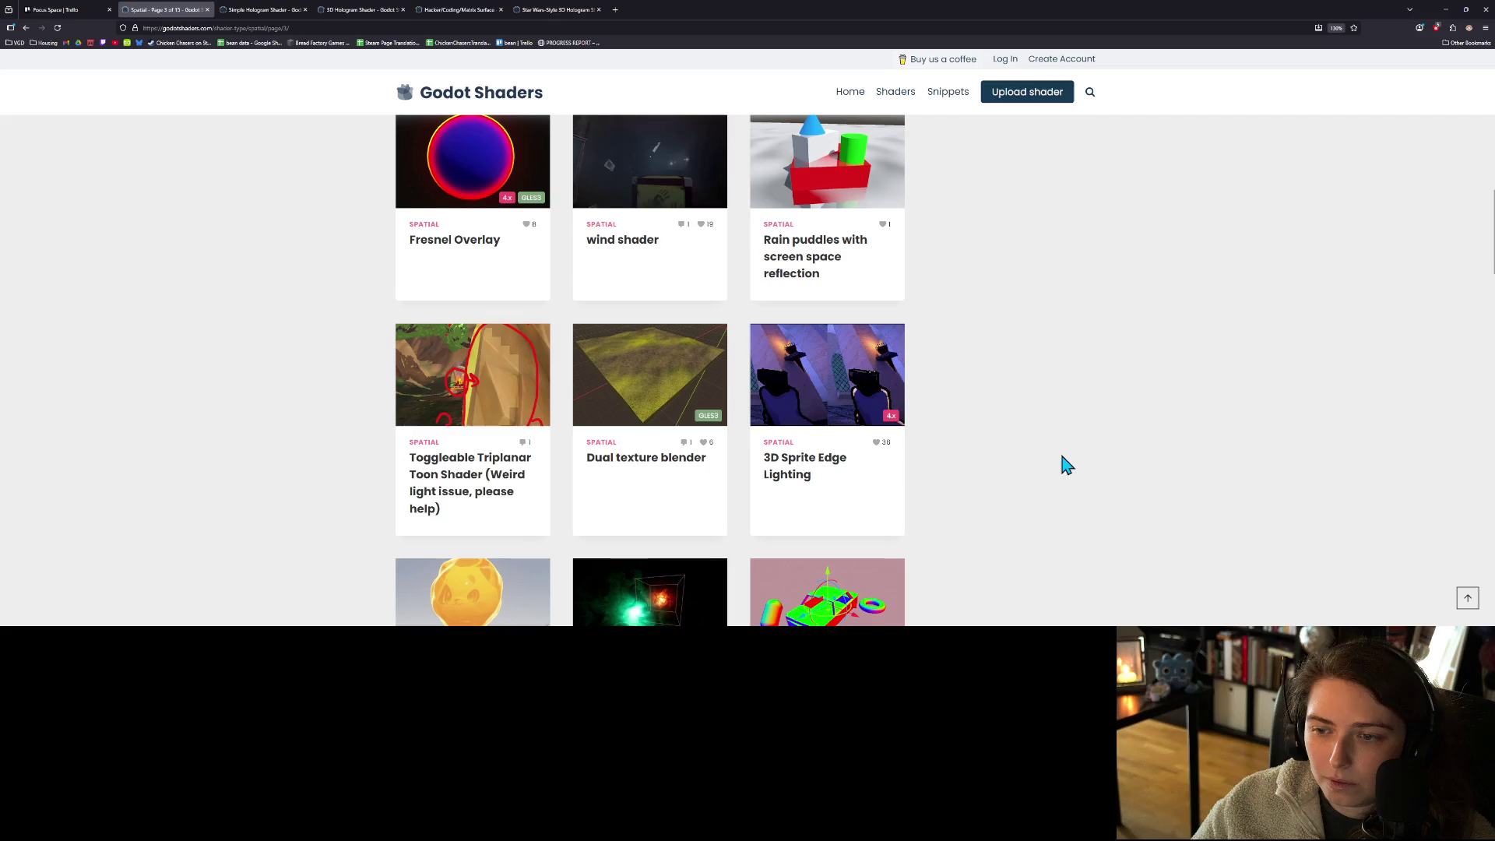
scroll(down, 3)
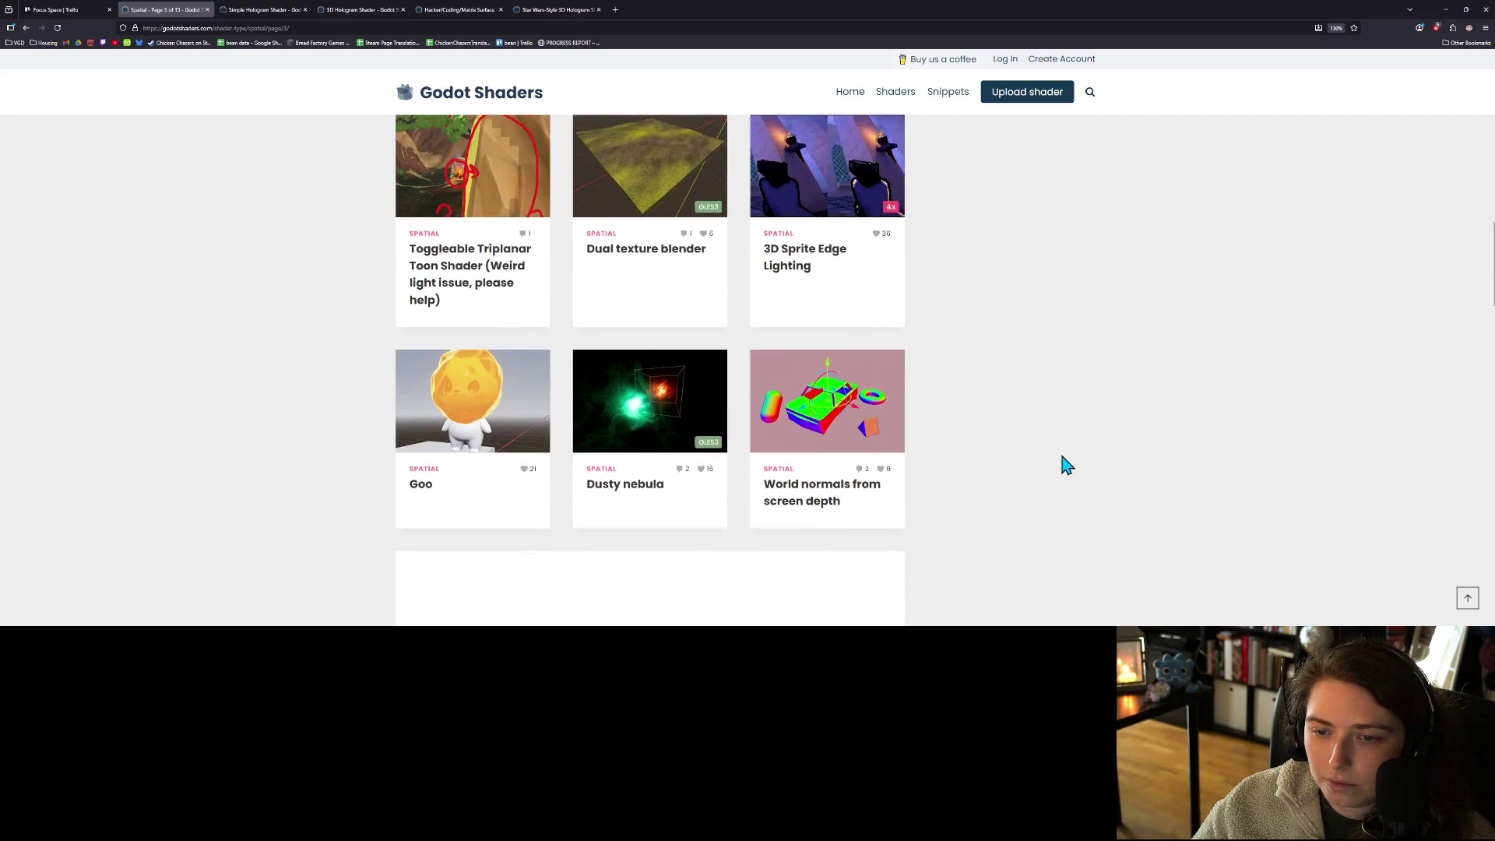
scroll(down, 3)
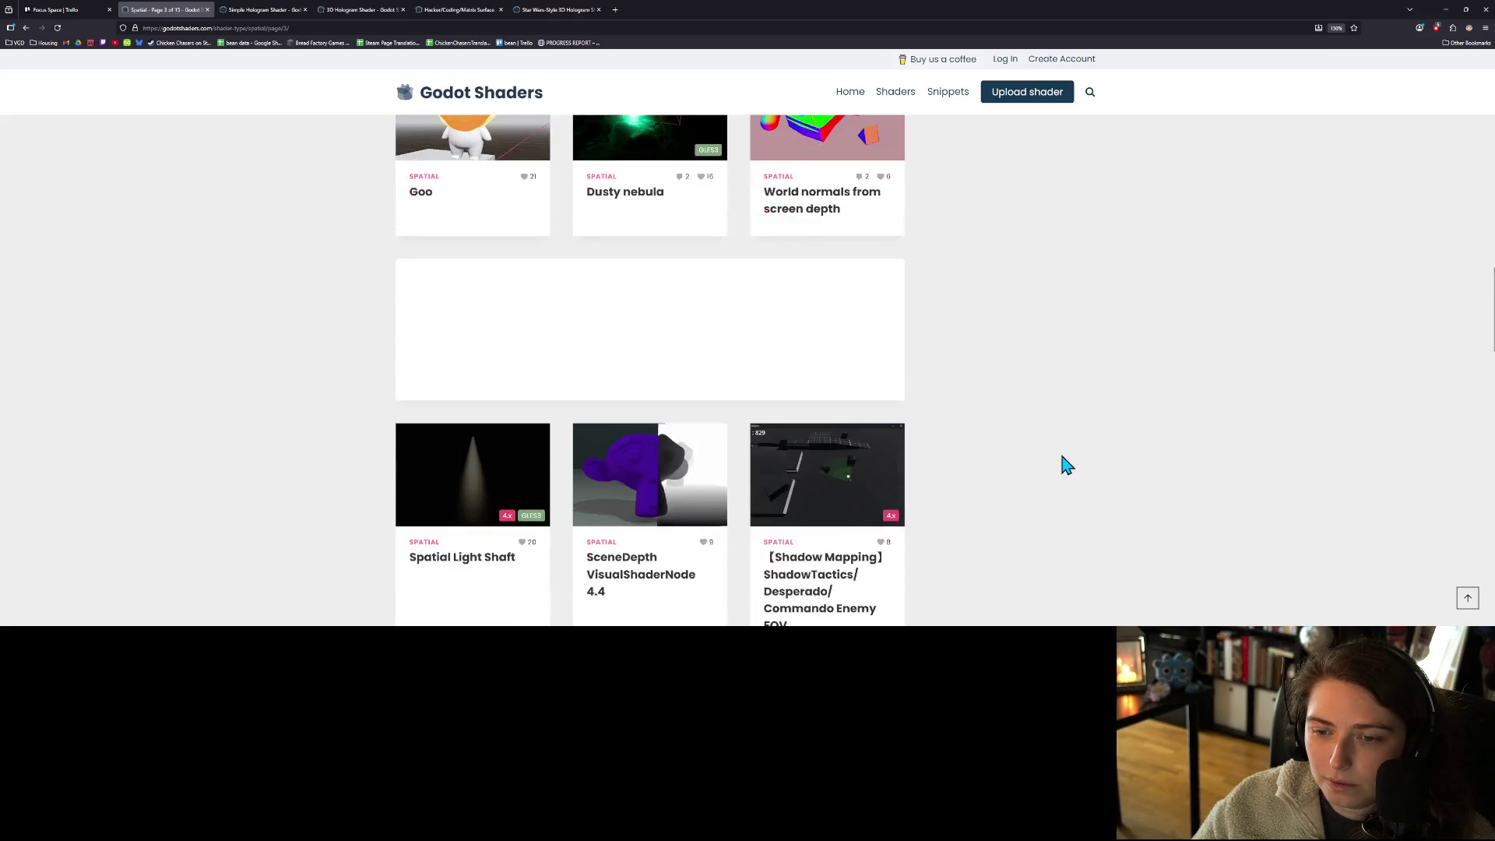
scroll(down, 3)
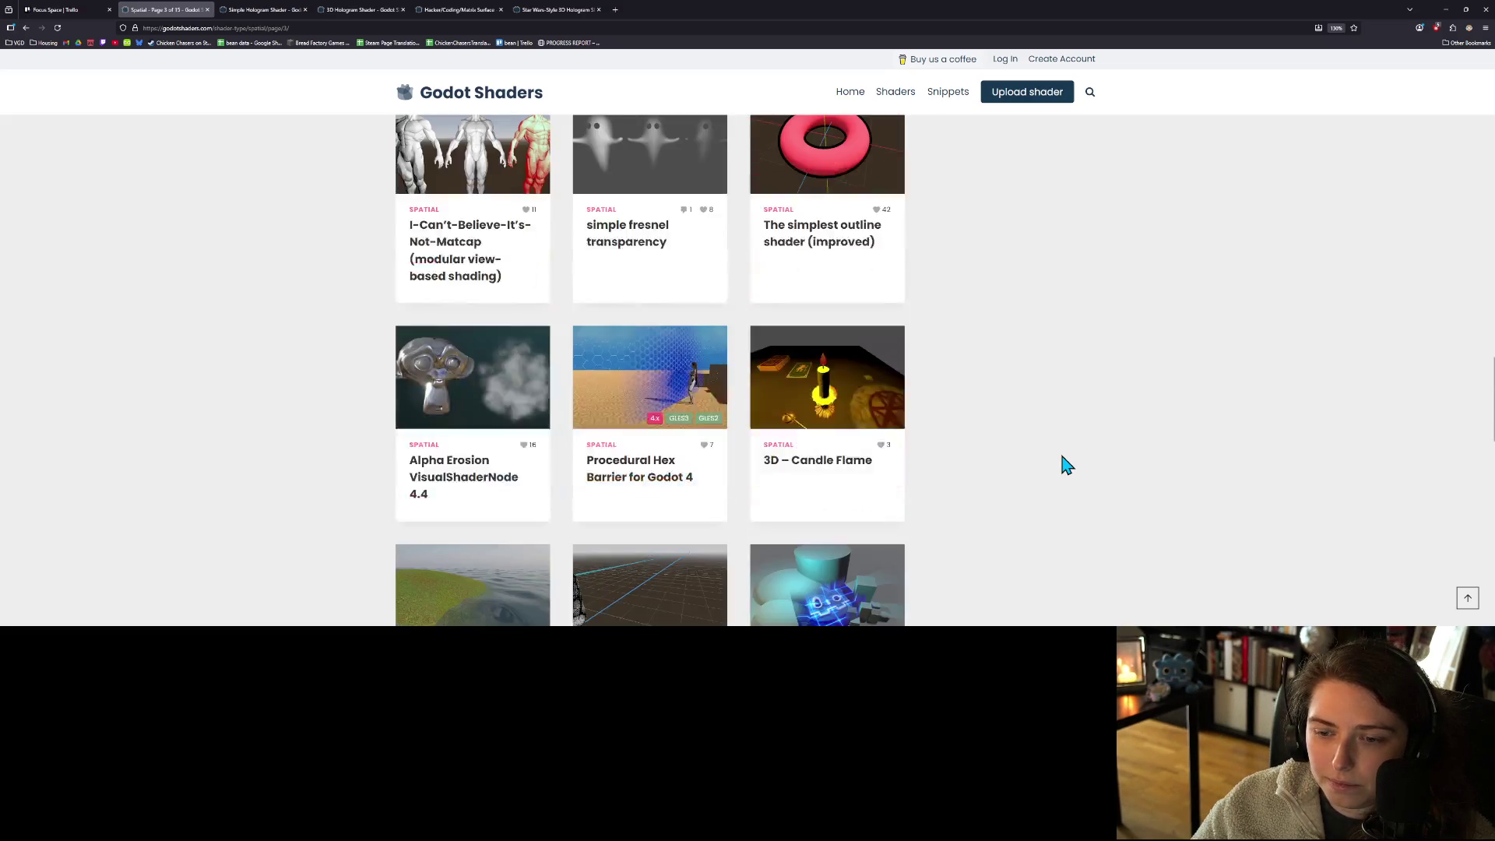
scroll(down, 3)
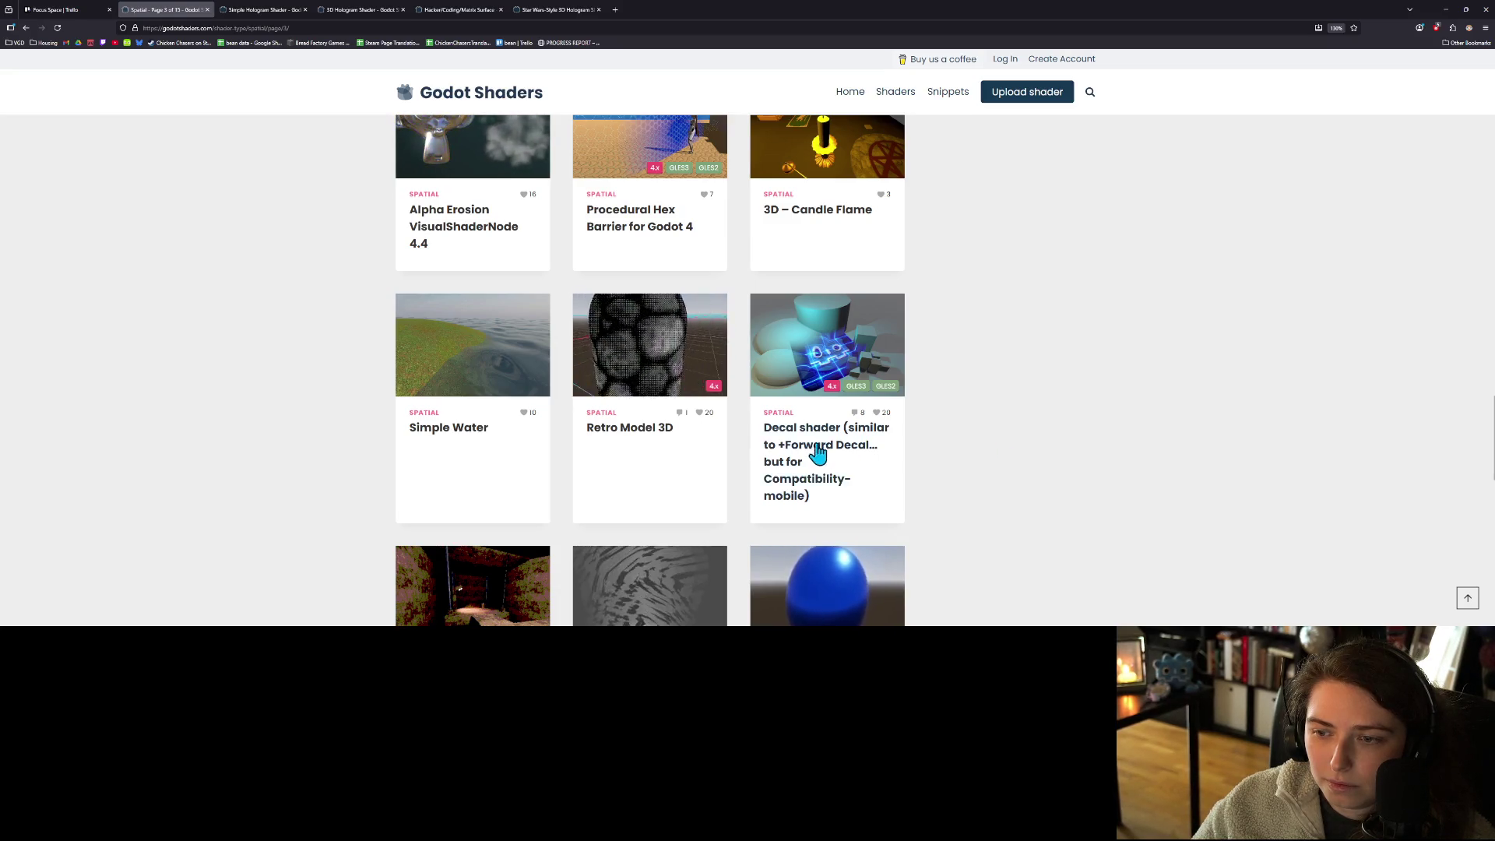
middle_click(806, 487)
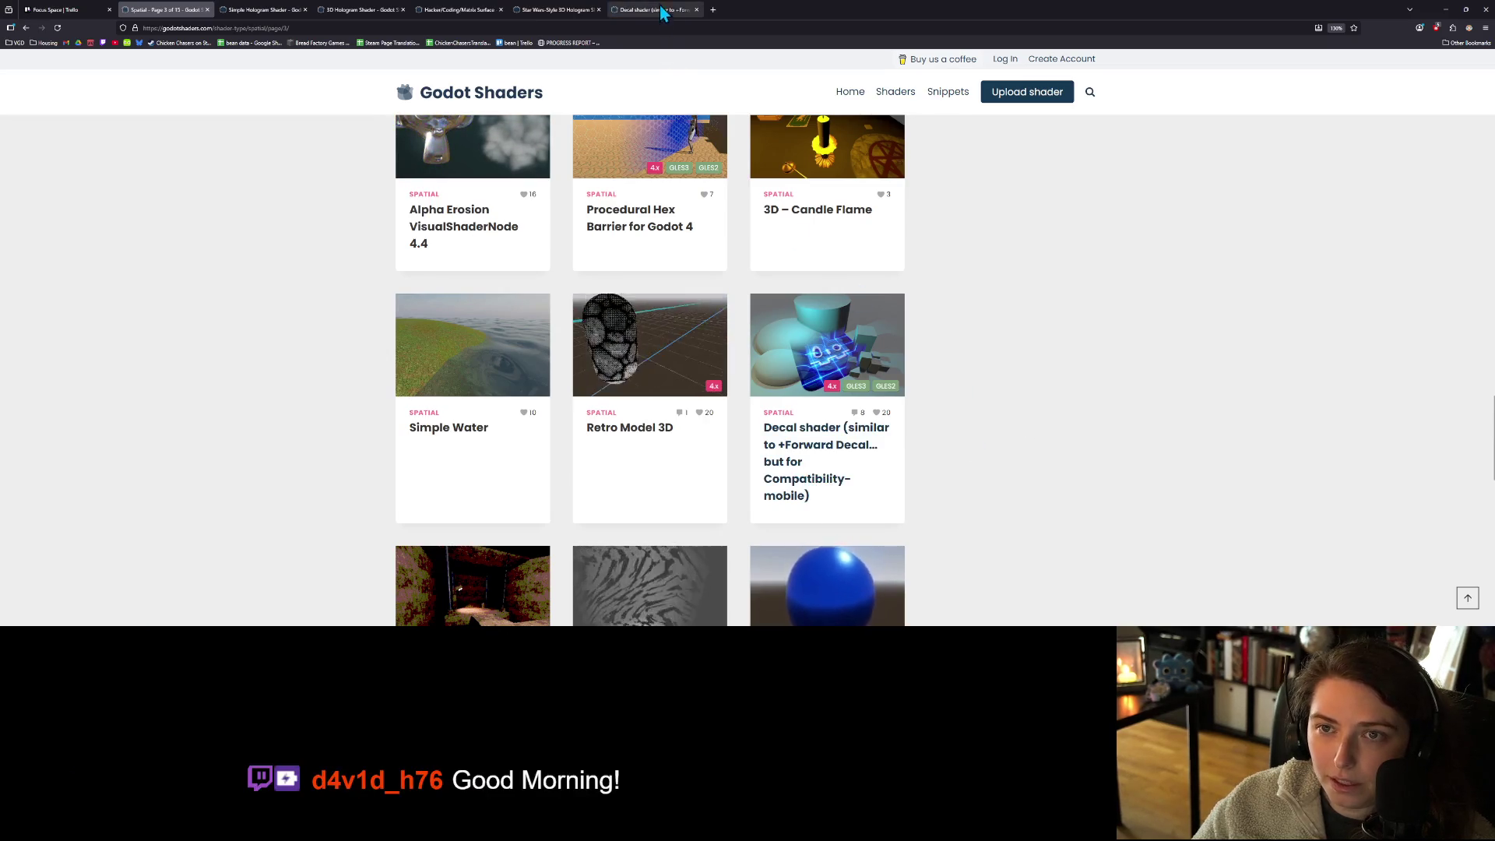
- Read through the Decal shader page's shader code, then return to Godot
click(674, 10)
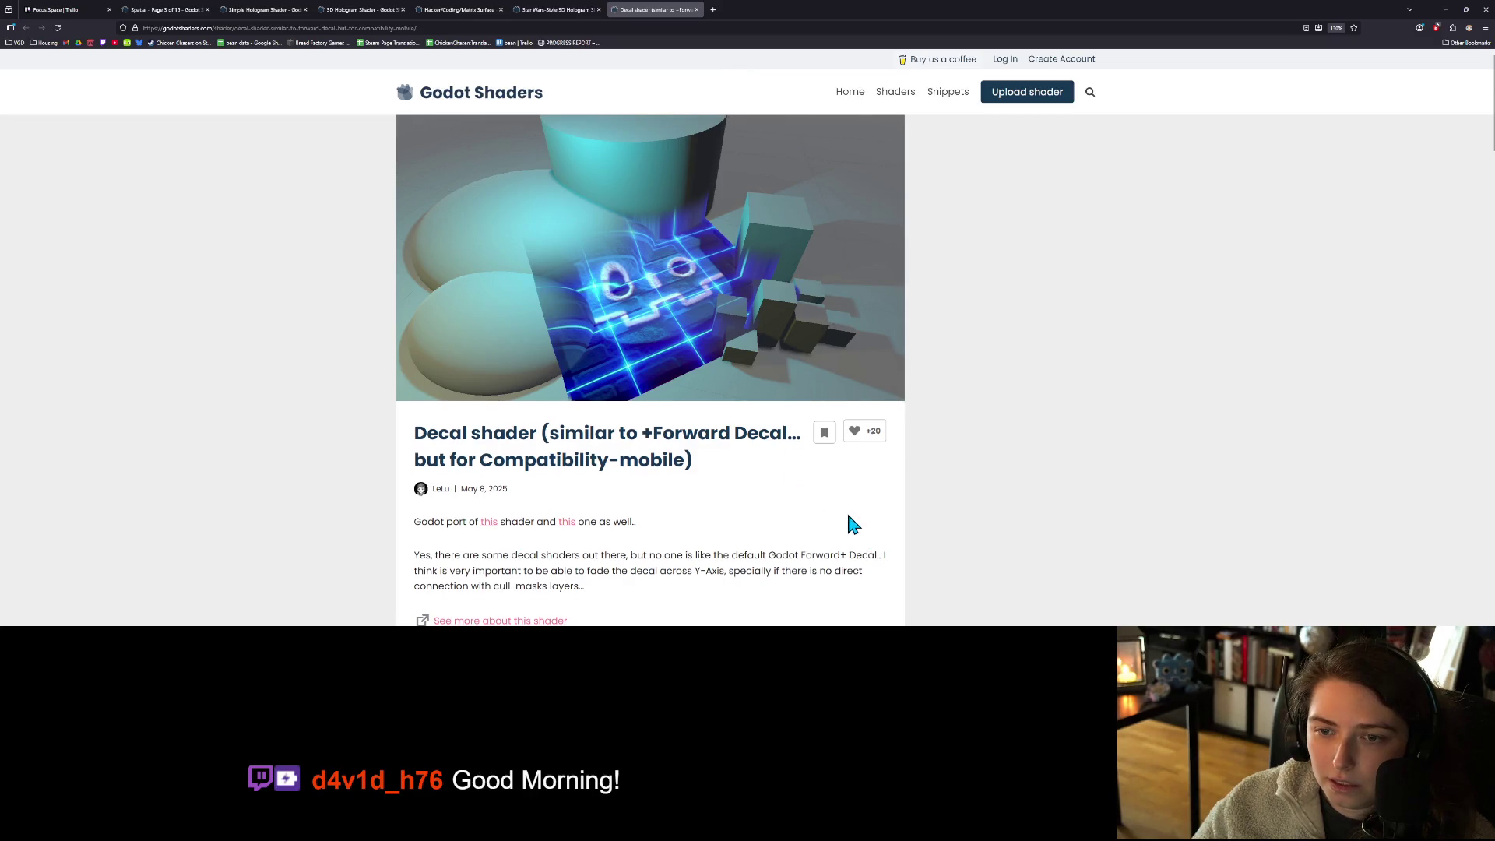
scroll(down, 3)
scroll(down, 3)
scroll(down, 3)
scroll(up, 3)
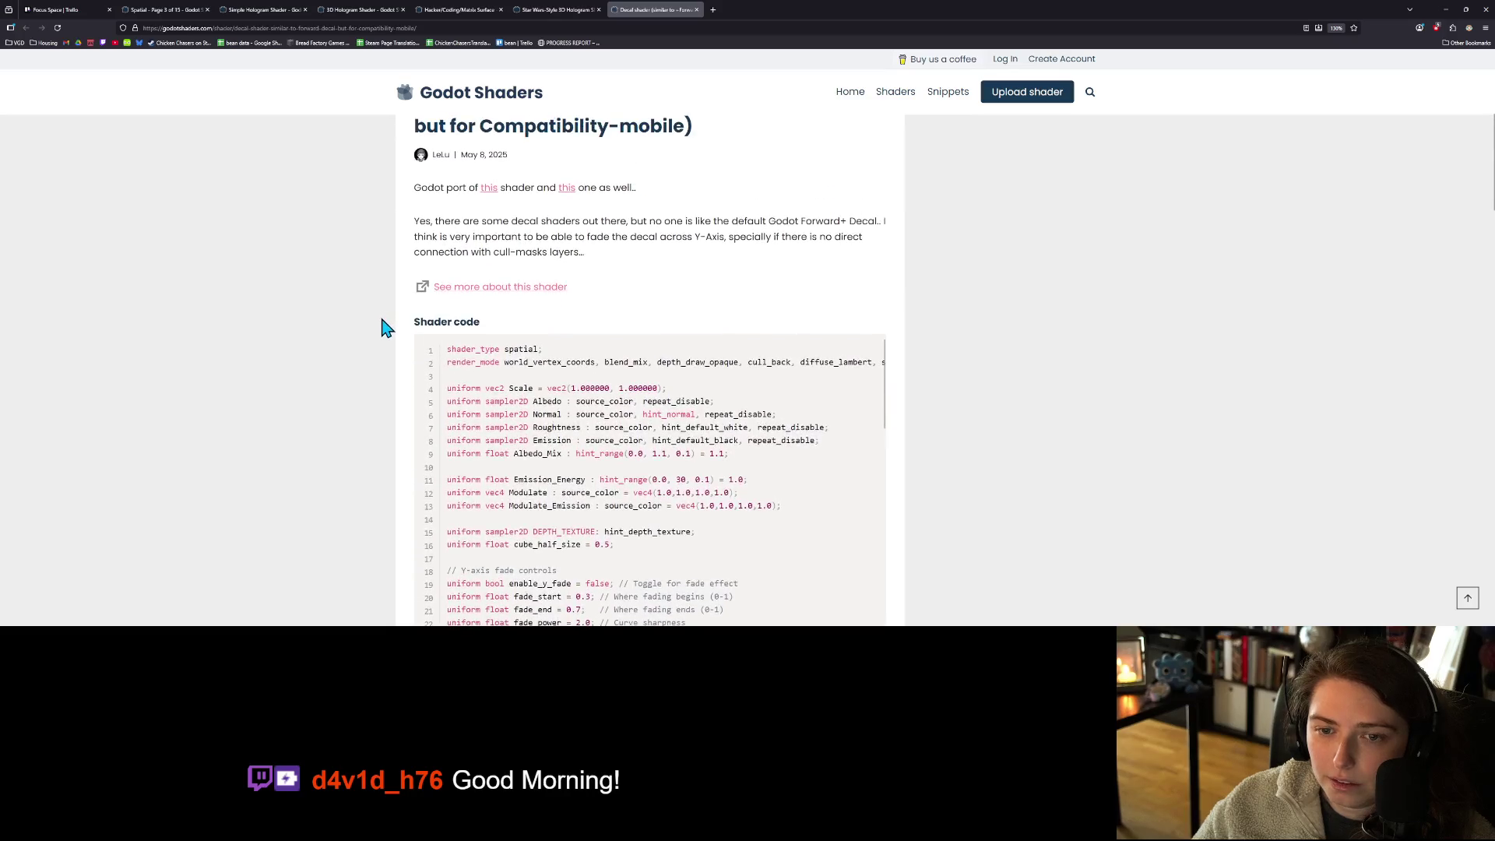
scroll(down, 3)
scroll(down, 3)
scroll(up, 3)
scroll(up, 3)
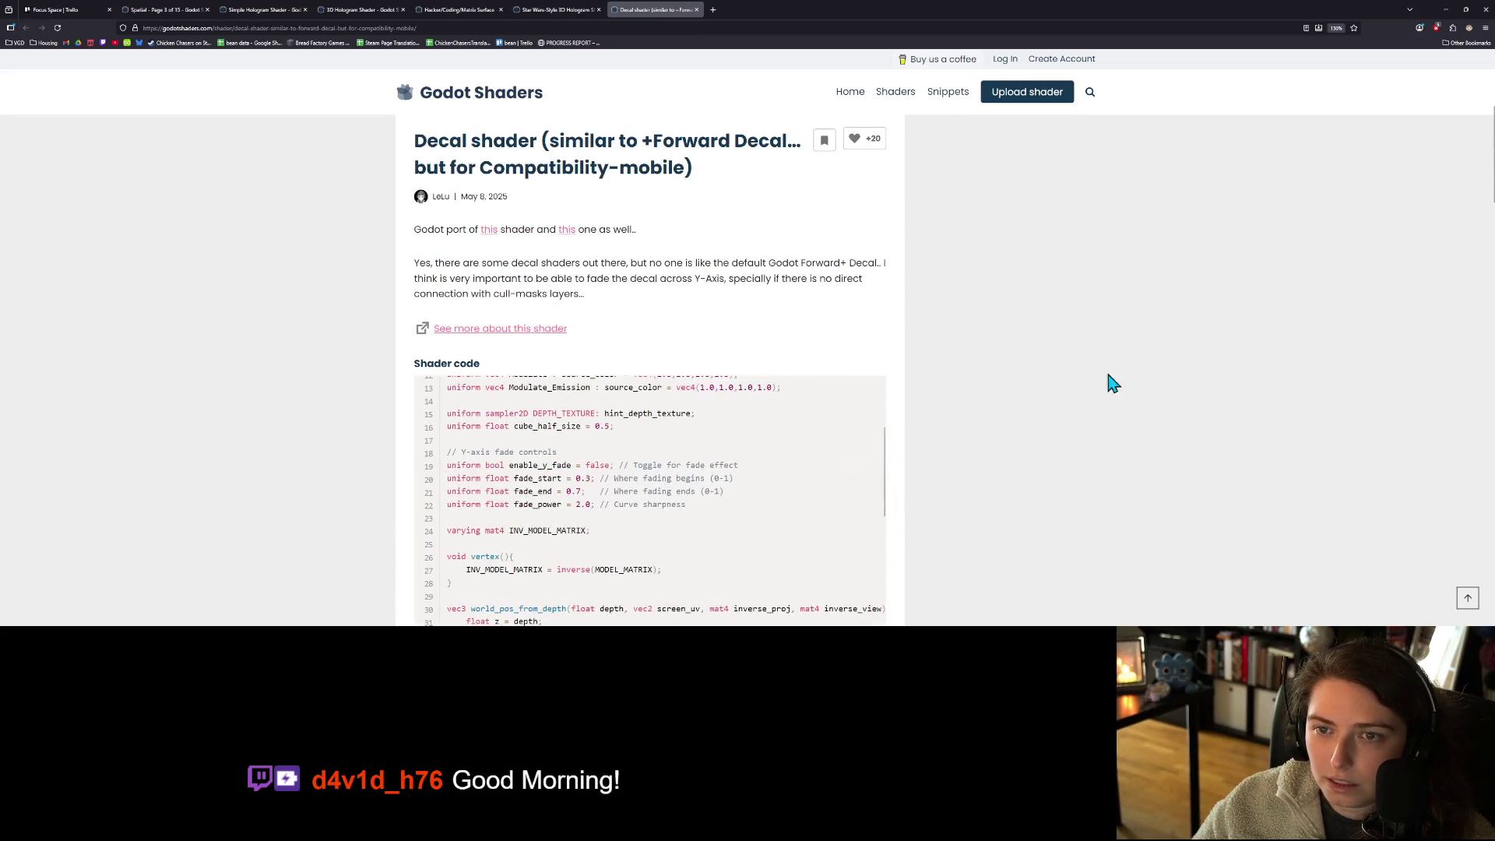
click(1441, 12)
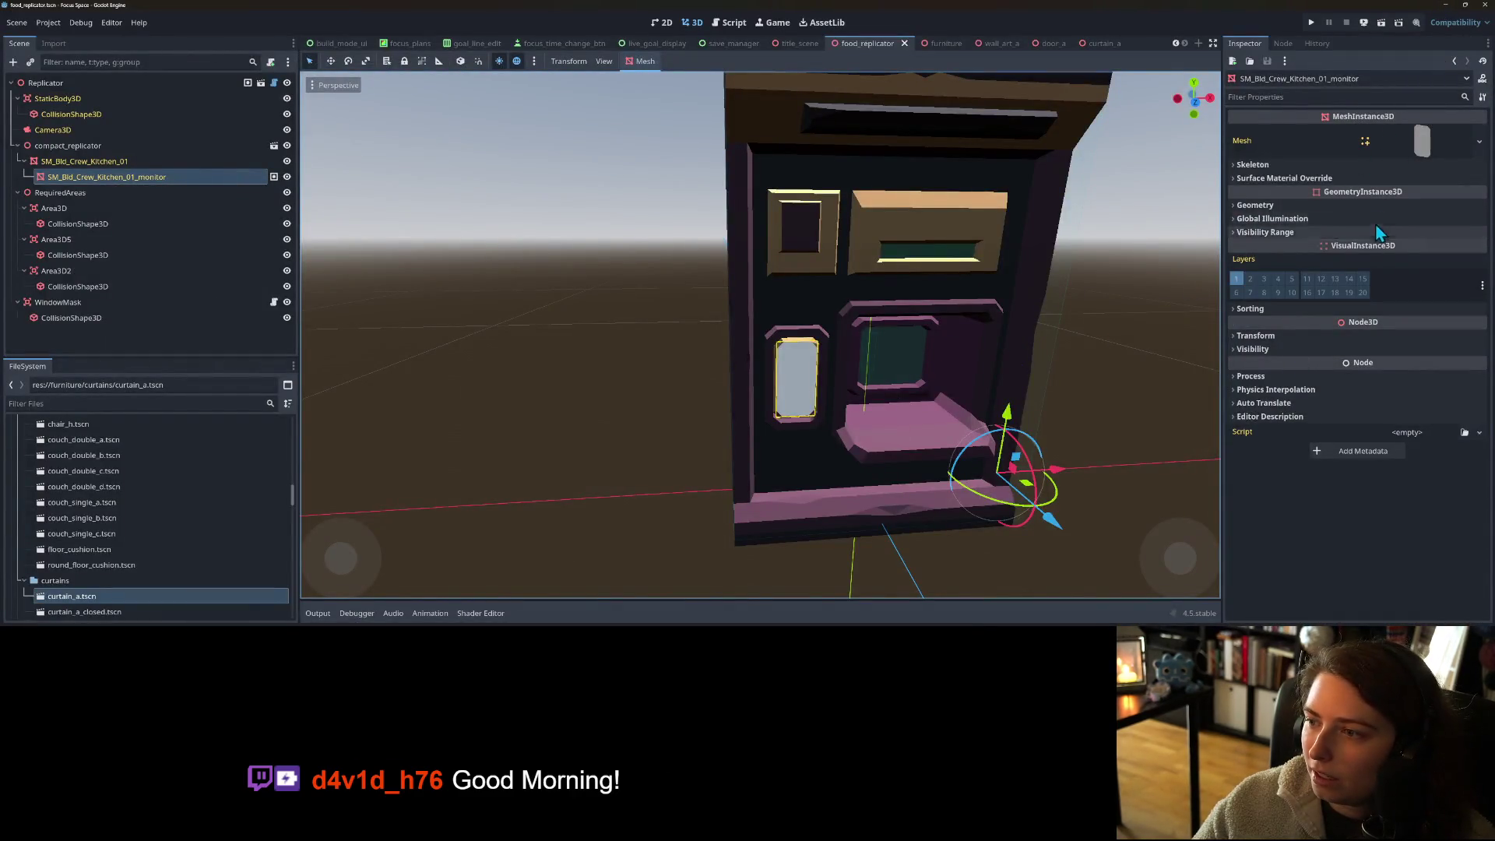
- Give the monitor mesh's Surface Material Override slot 0 a new ShaderMaterial
click(1307, 178)
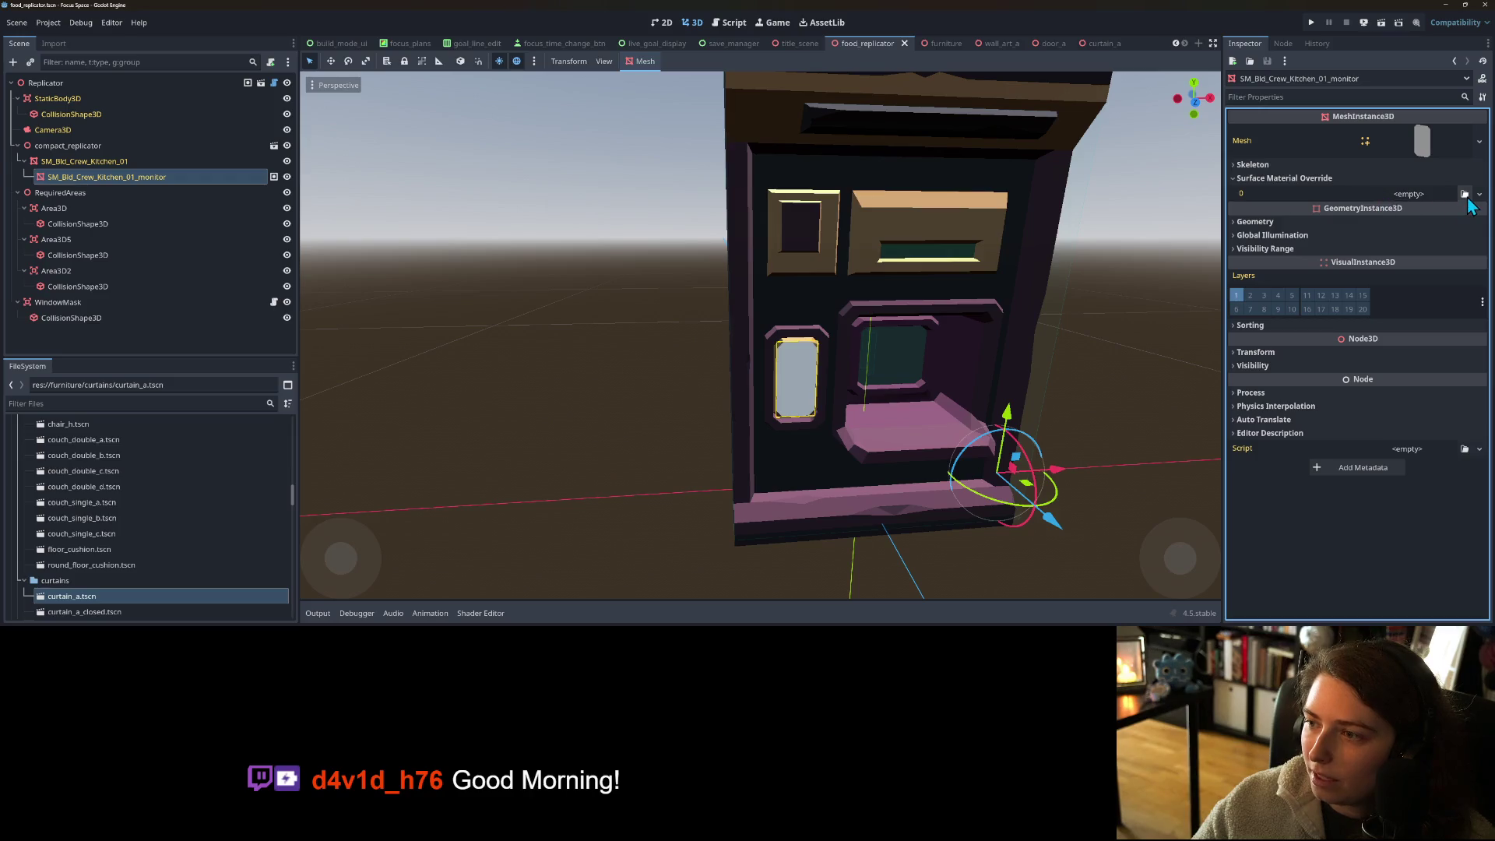
click(1464, 194)
click(953, 130)
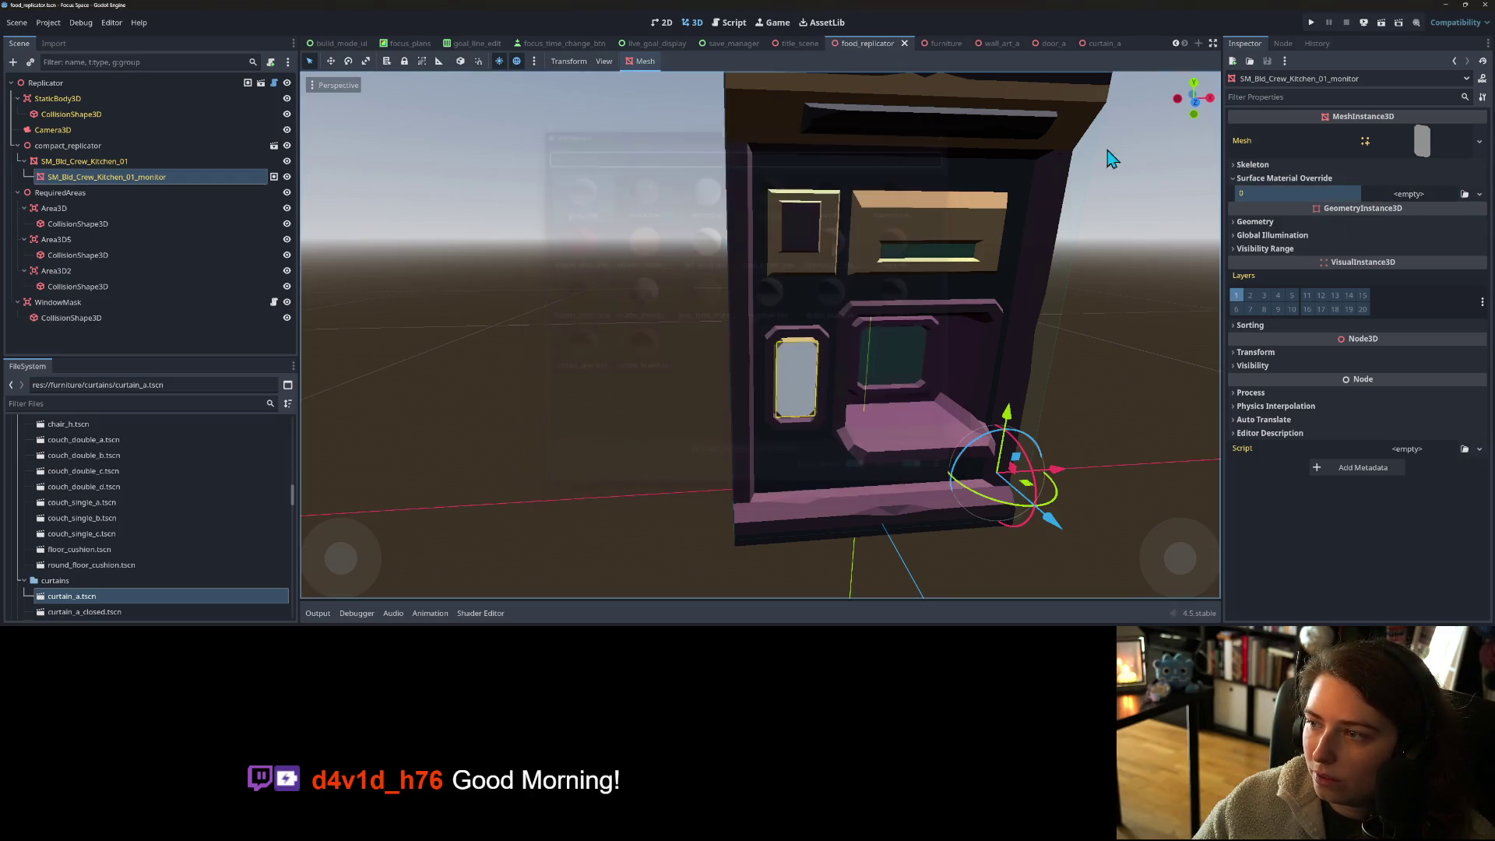
click(1480, 194)
click(1457, 224)
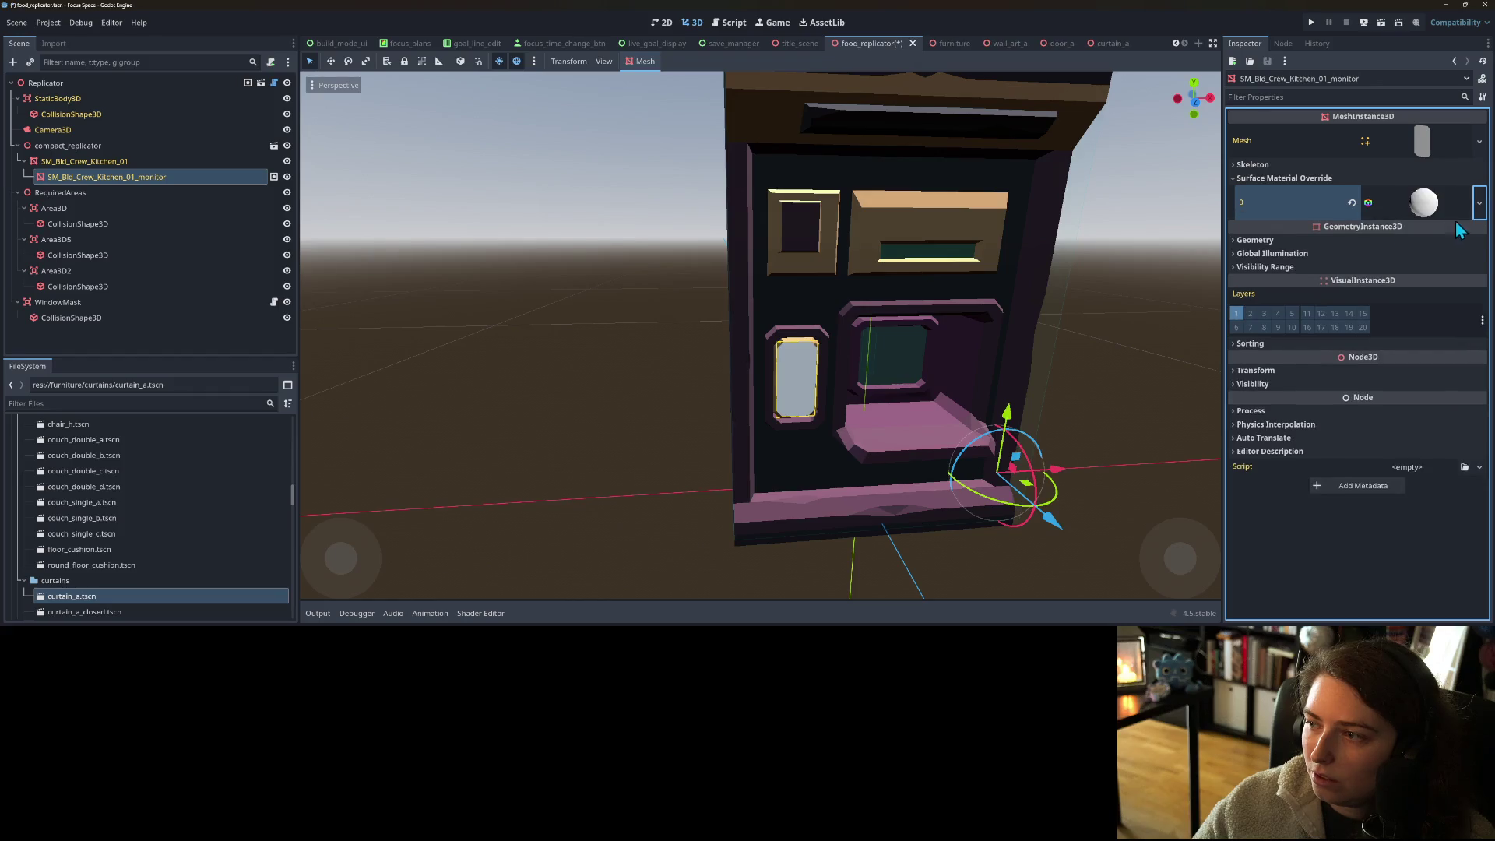
click(1479, 203)
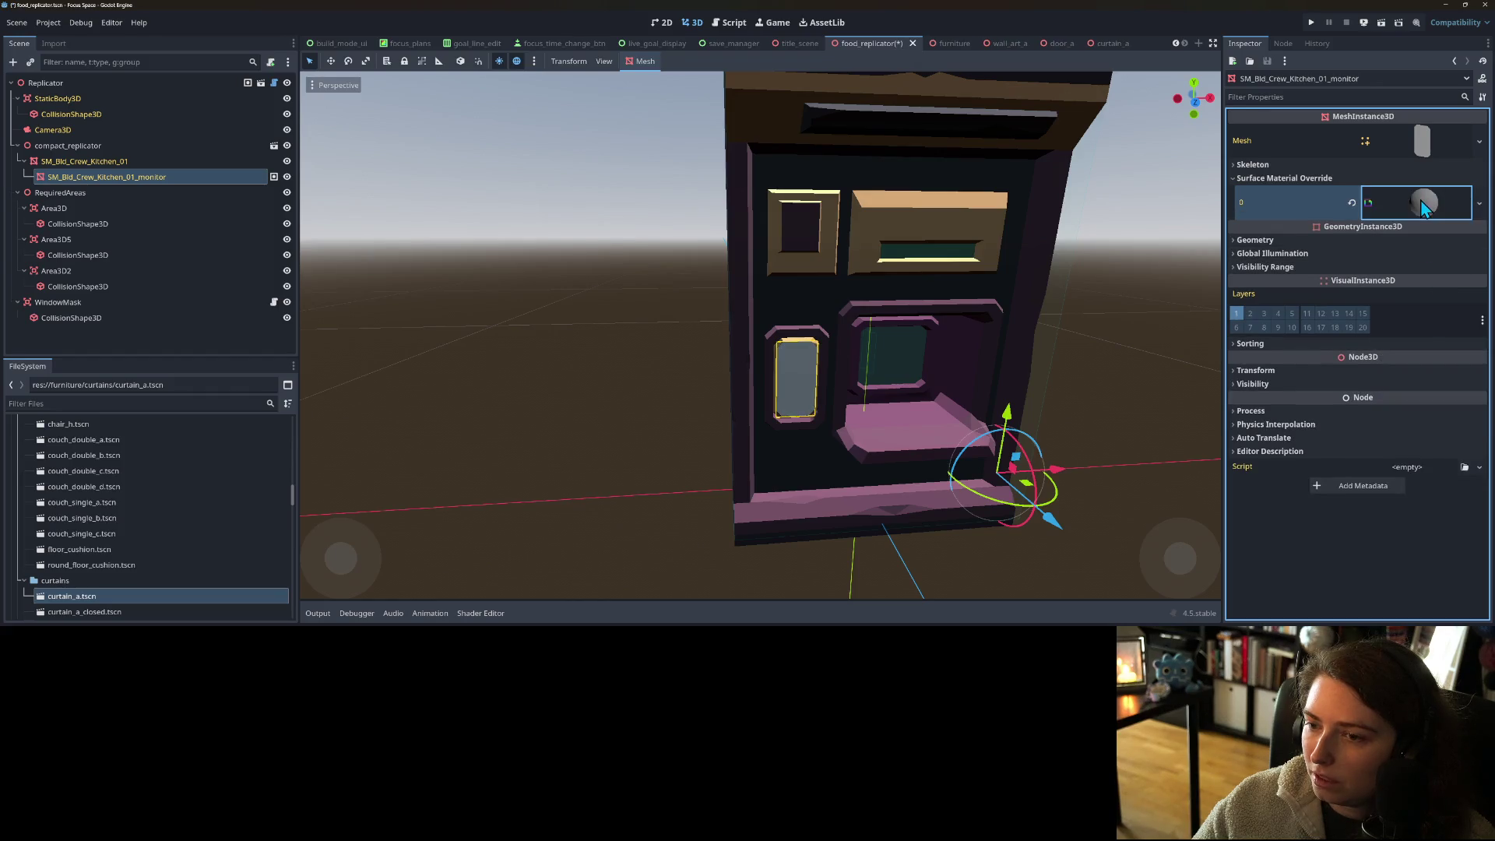
click(1422, 204)
- Choose New Shader for the ShaderMaterial's Shader slot
click(1480, 204)
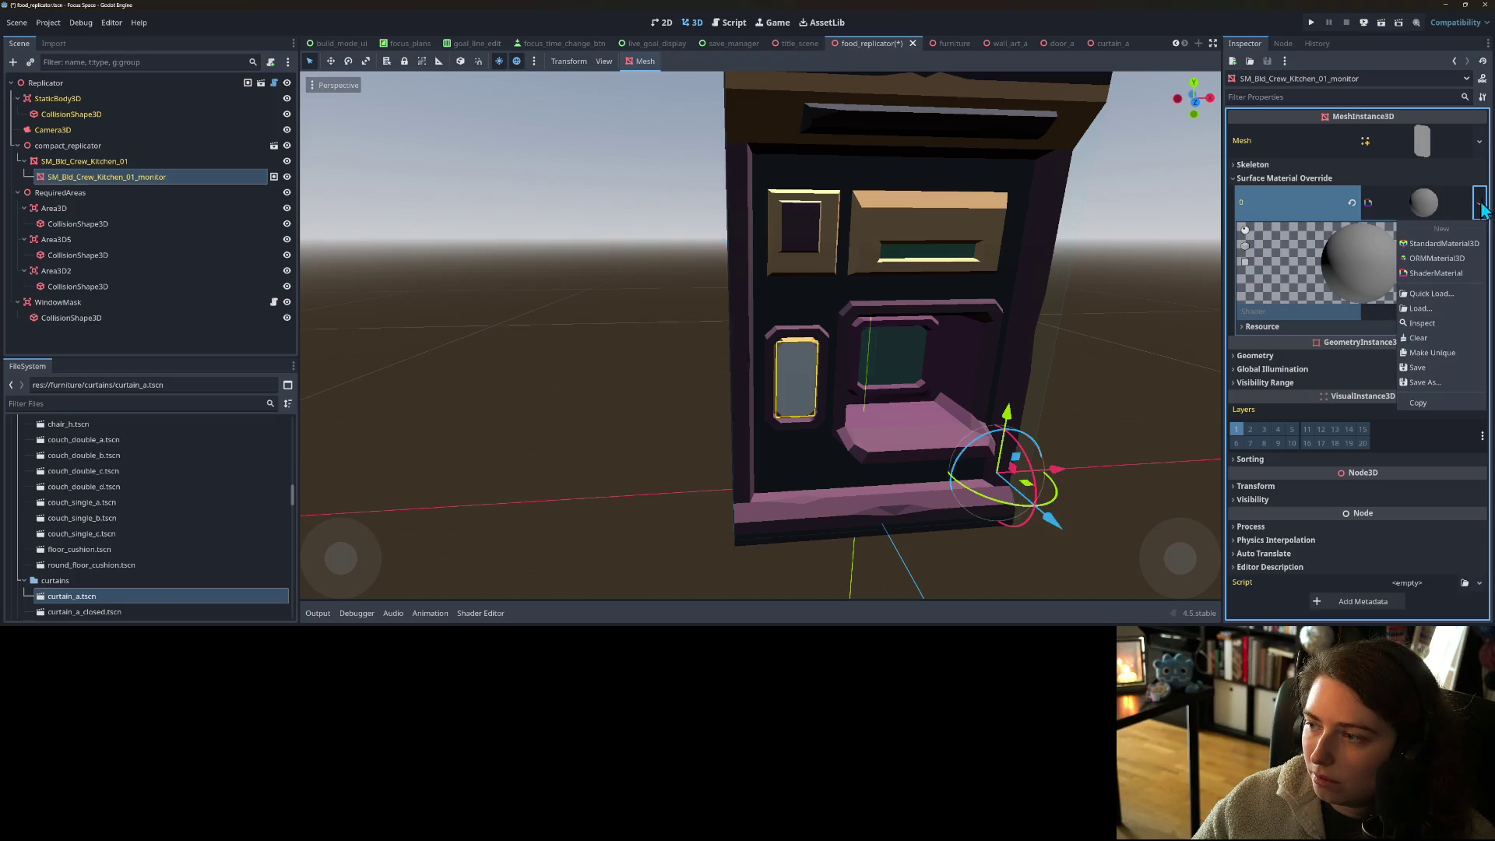
click(1440, 350)
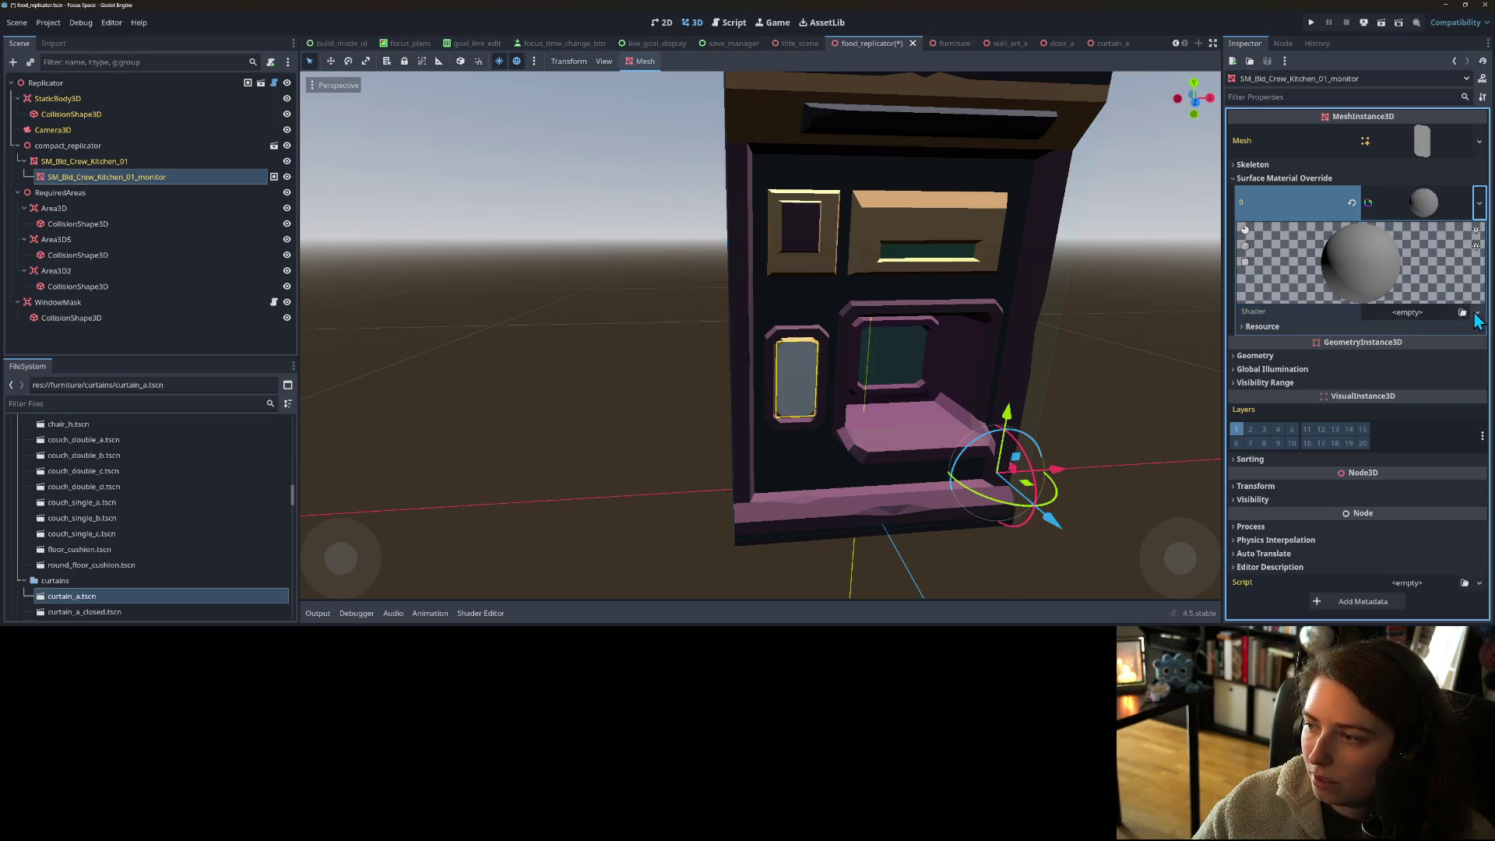
click(1477, 314)
click(1464, 352)
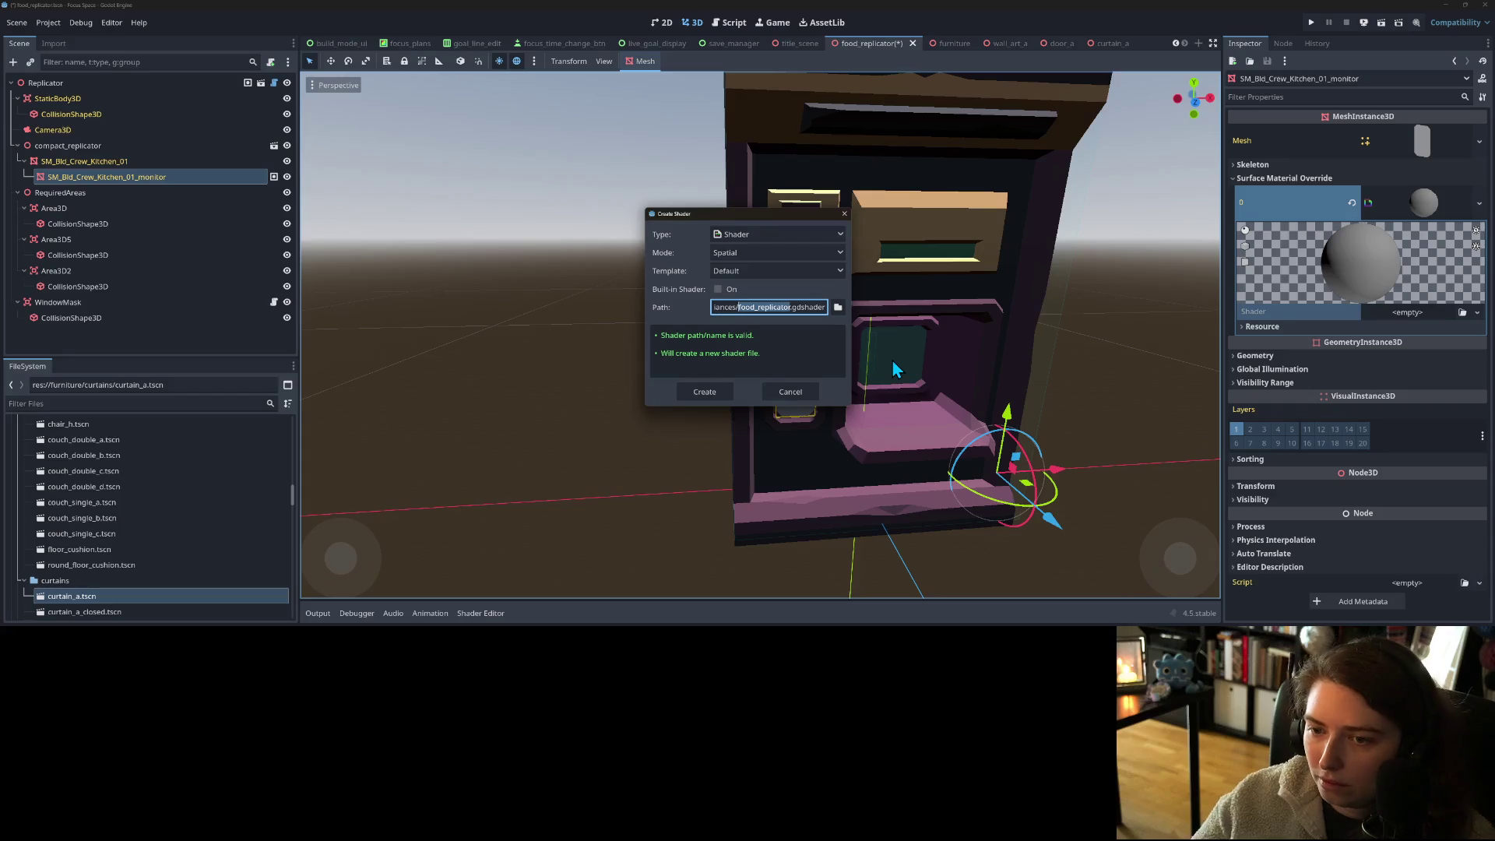
- Name the new spatial shader spatial_decal_shader
text(decal.gds)
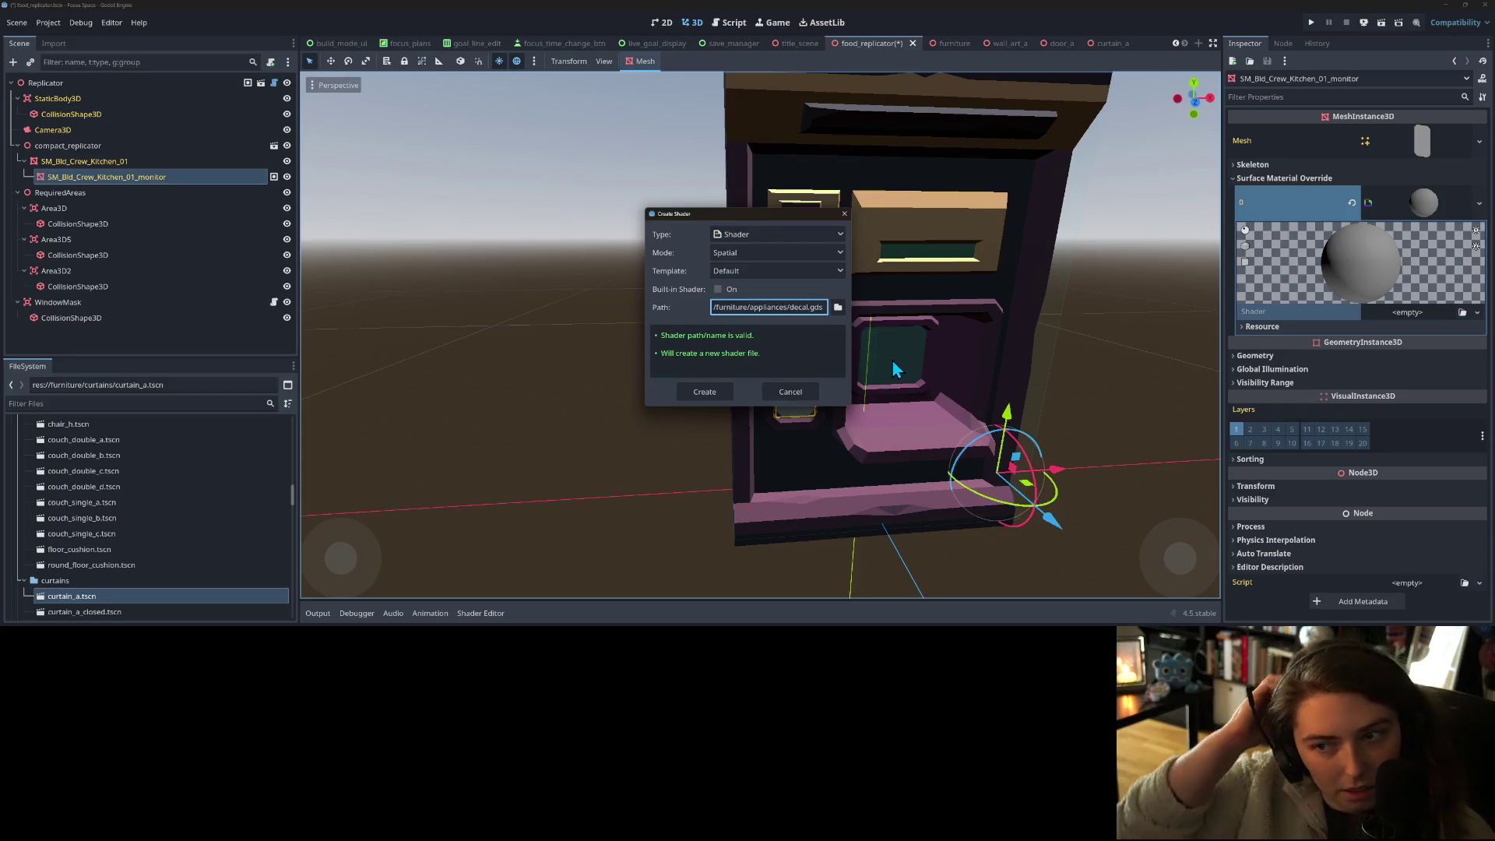
key(BackSpace)
key(BackSpace)
key(BackSpace)
text(spac)
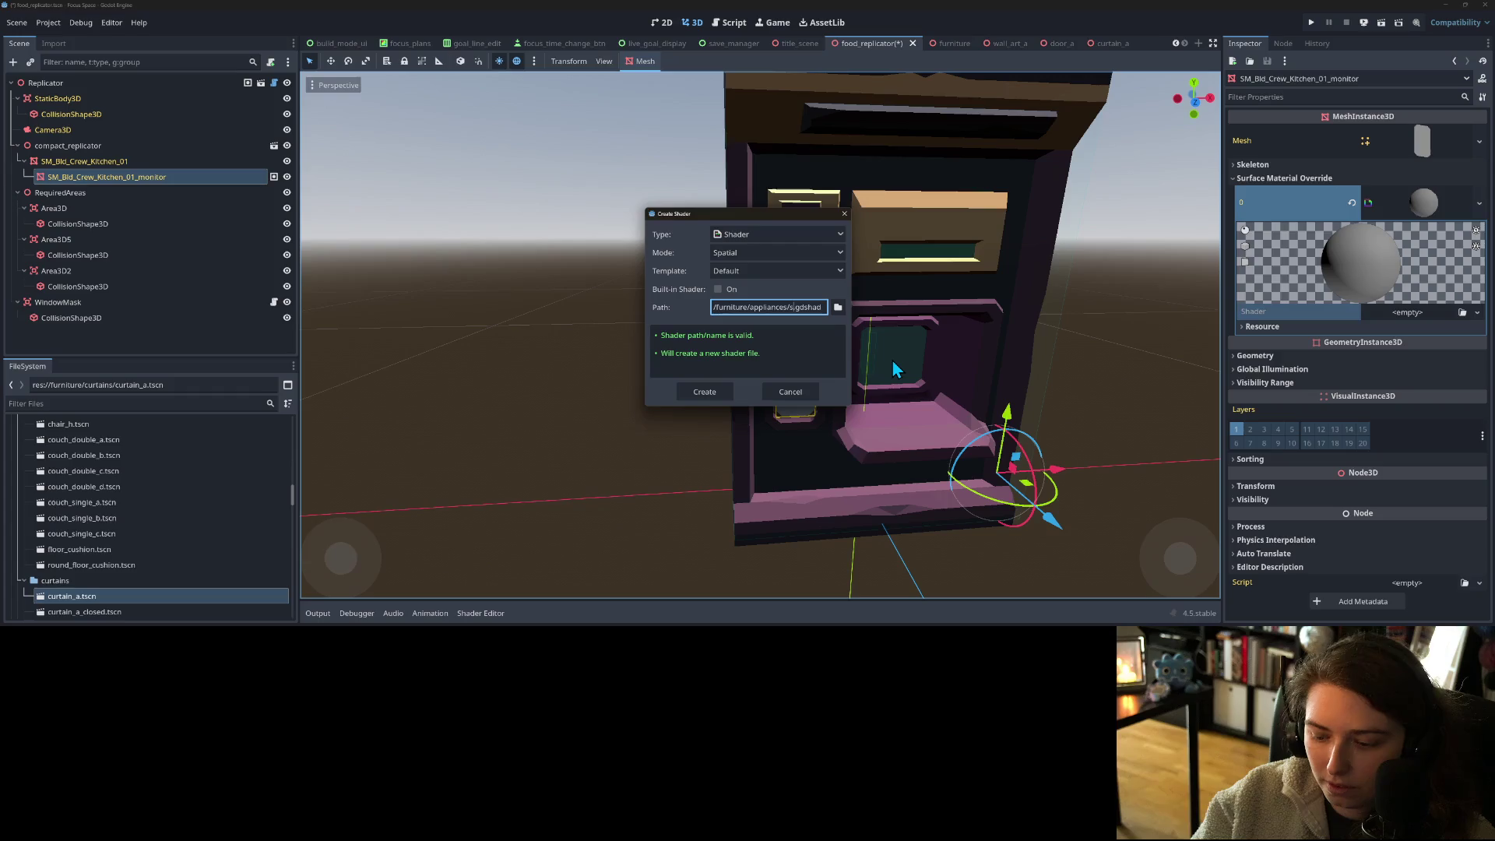
text(ial_De)
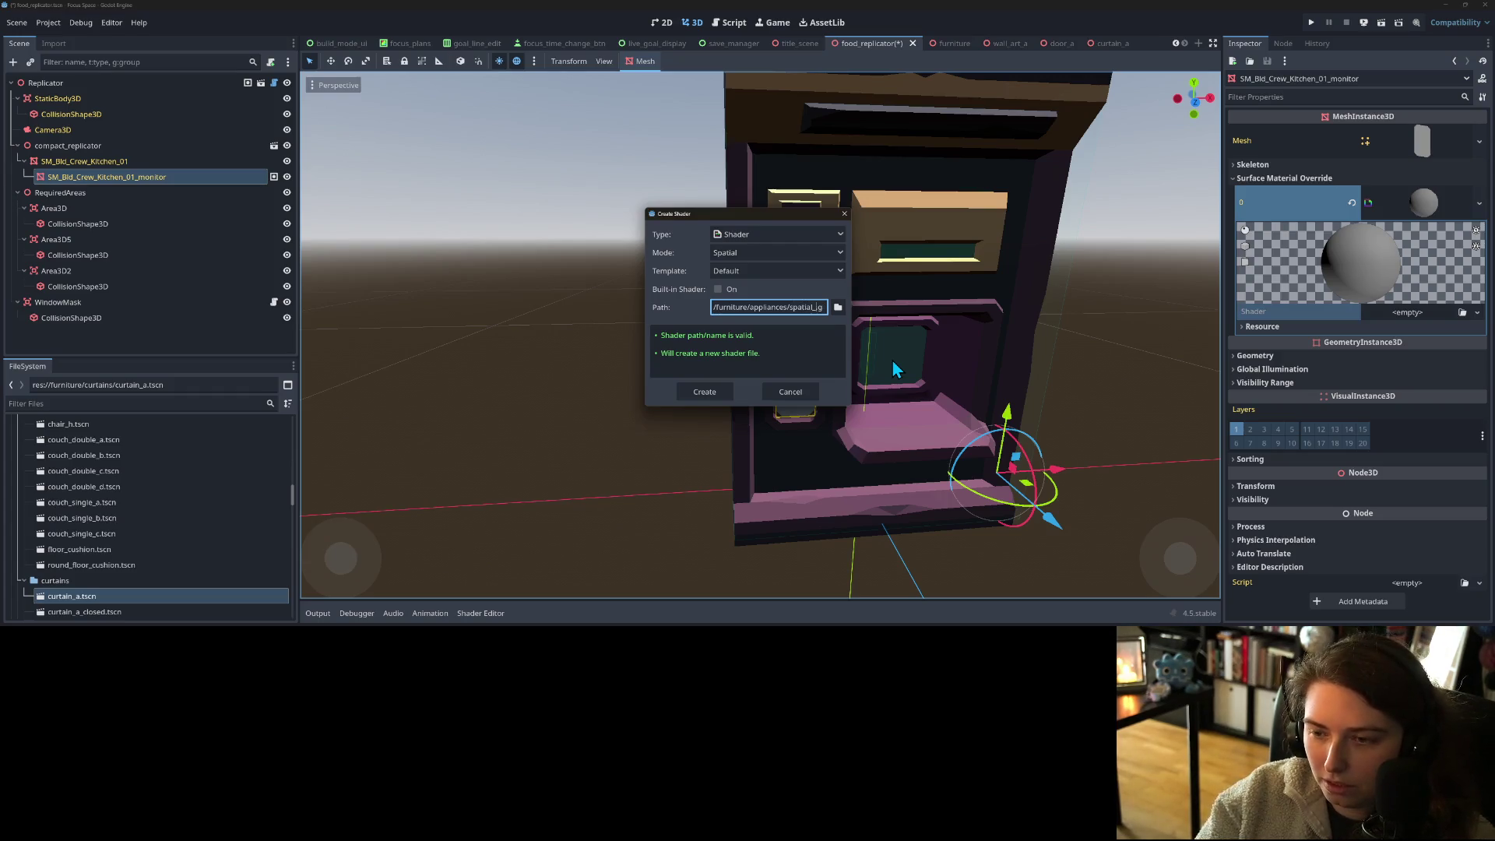
text(ecal_sha)
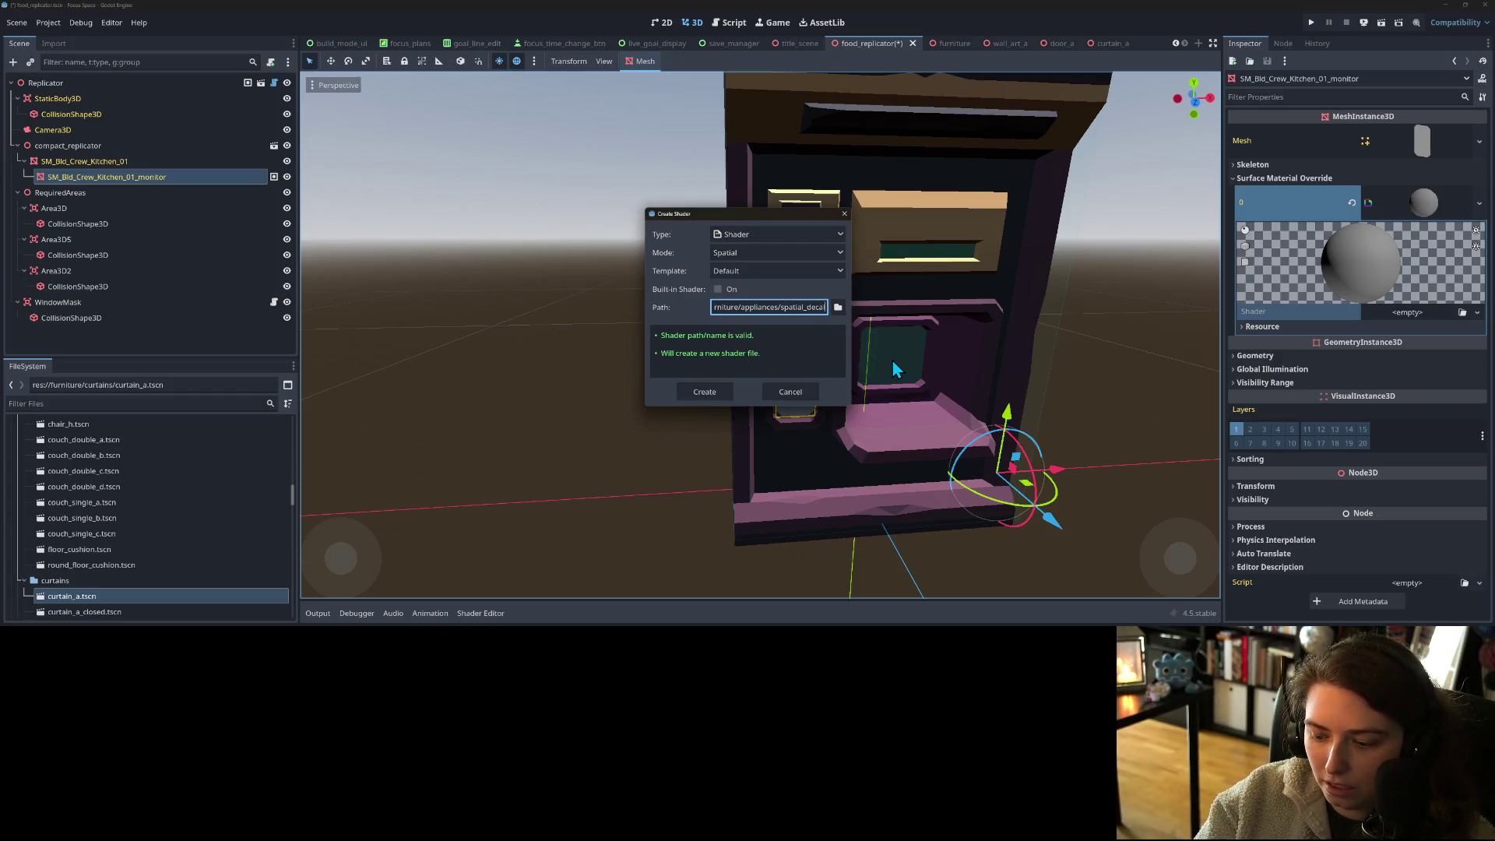
text(der)
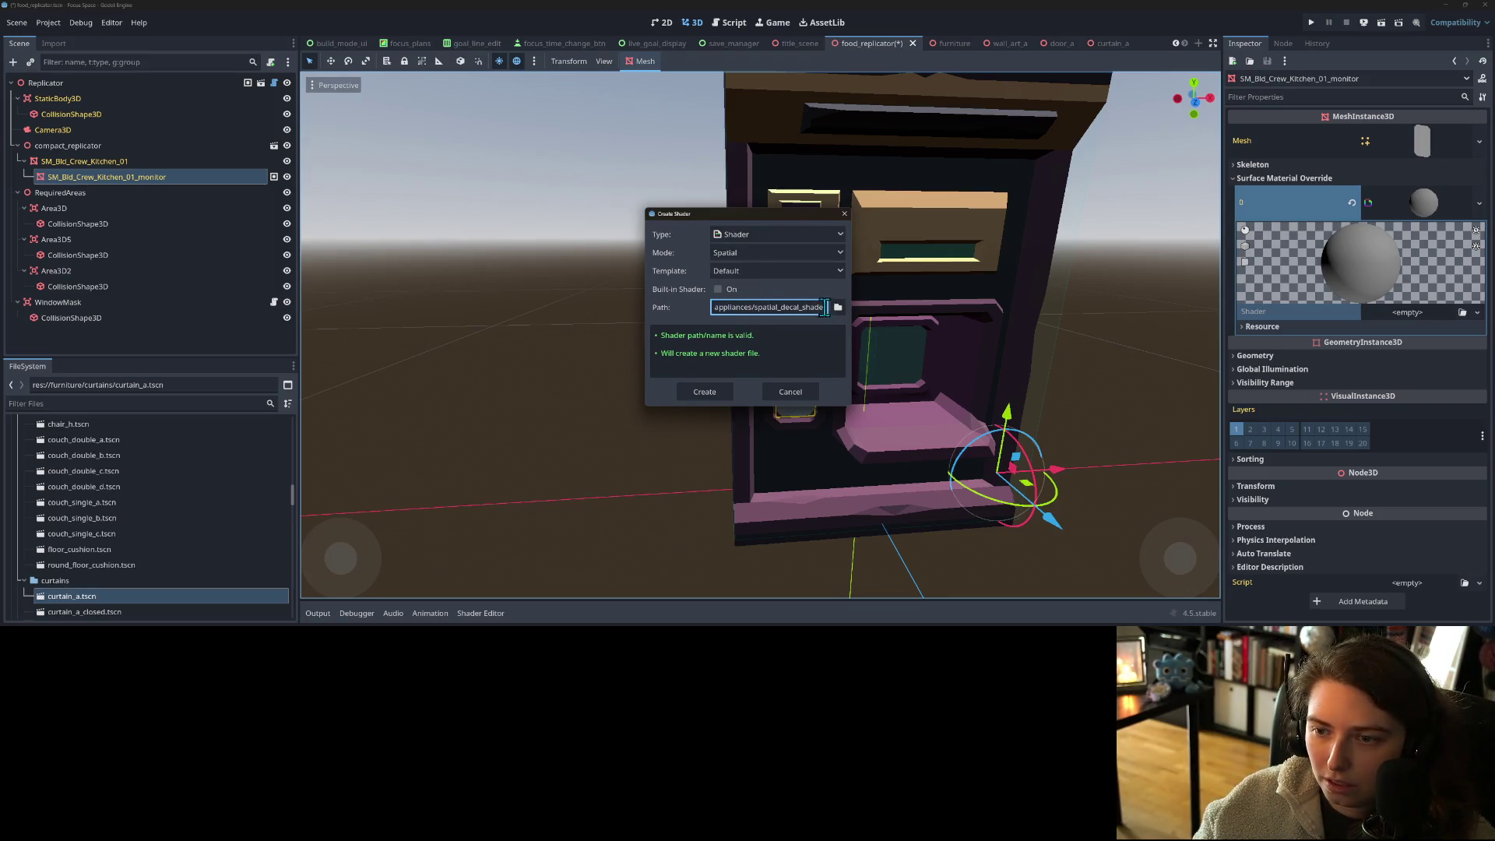
- Save the shader in res://art_3d/materials and create it on the monitor's material
click(835, 307)
click(505, 137)
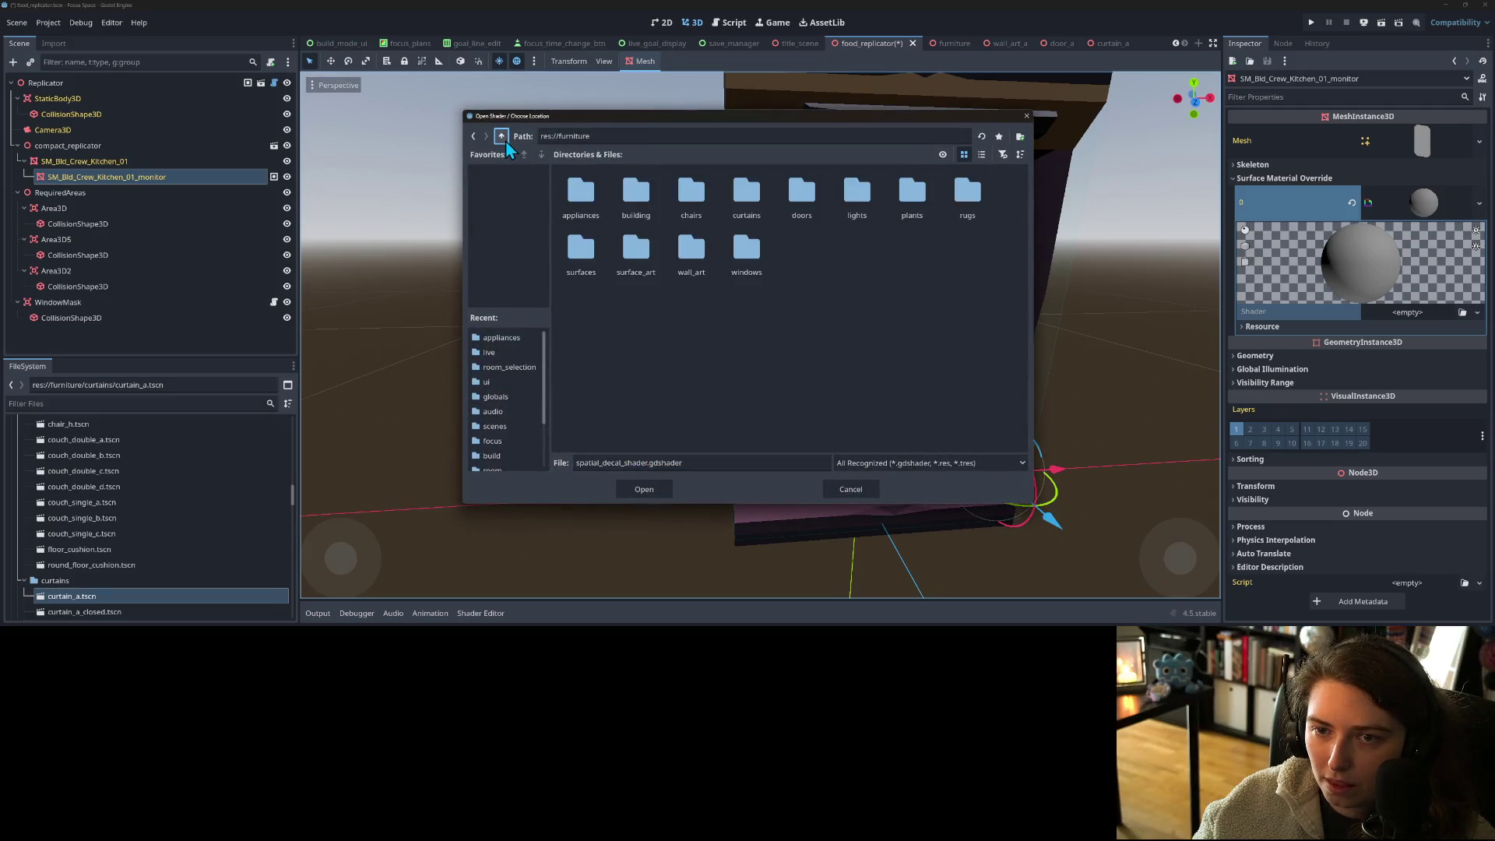
click(505, 137)
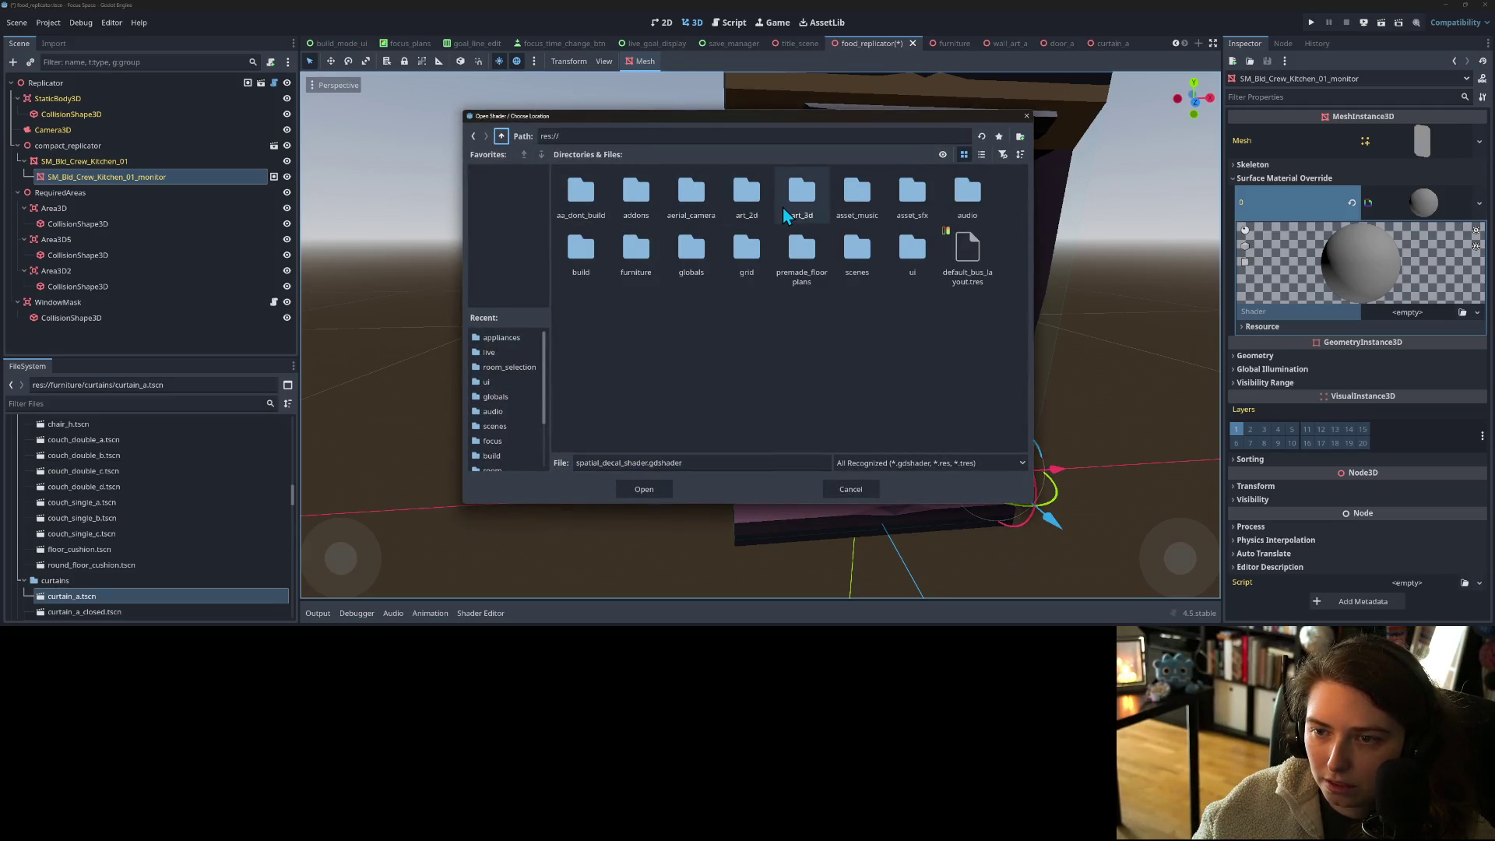
double_click(782, 207)
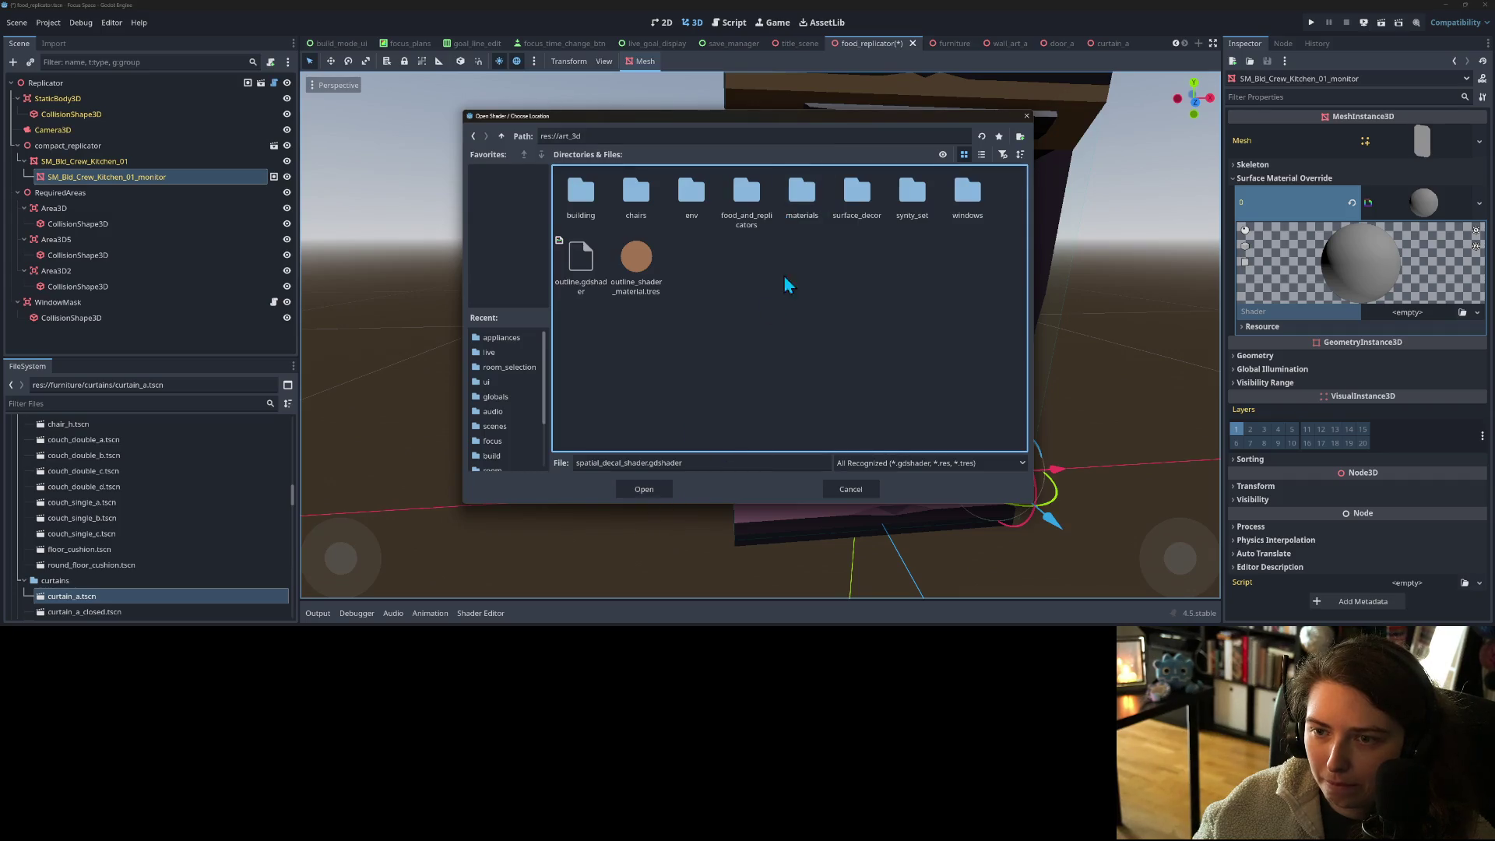
double_click(809, 209)
click(643, 491)
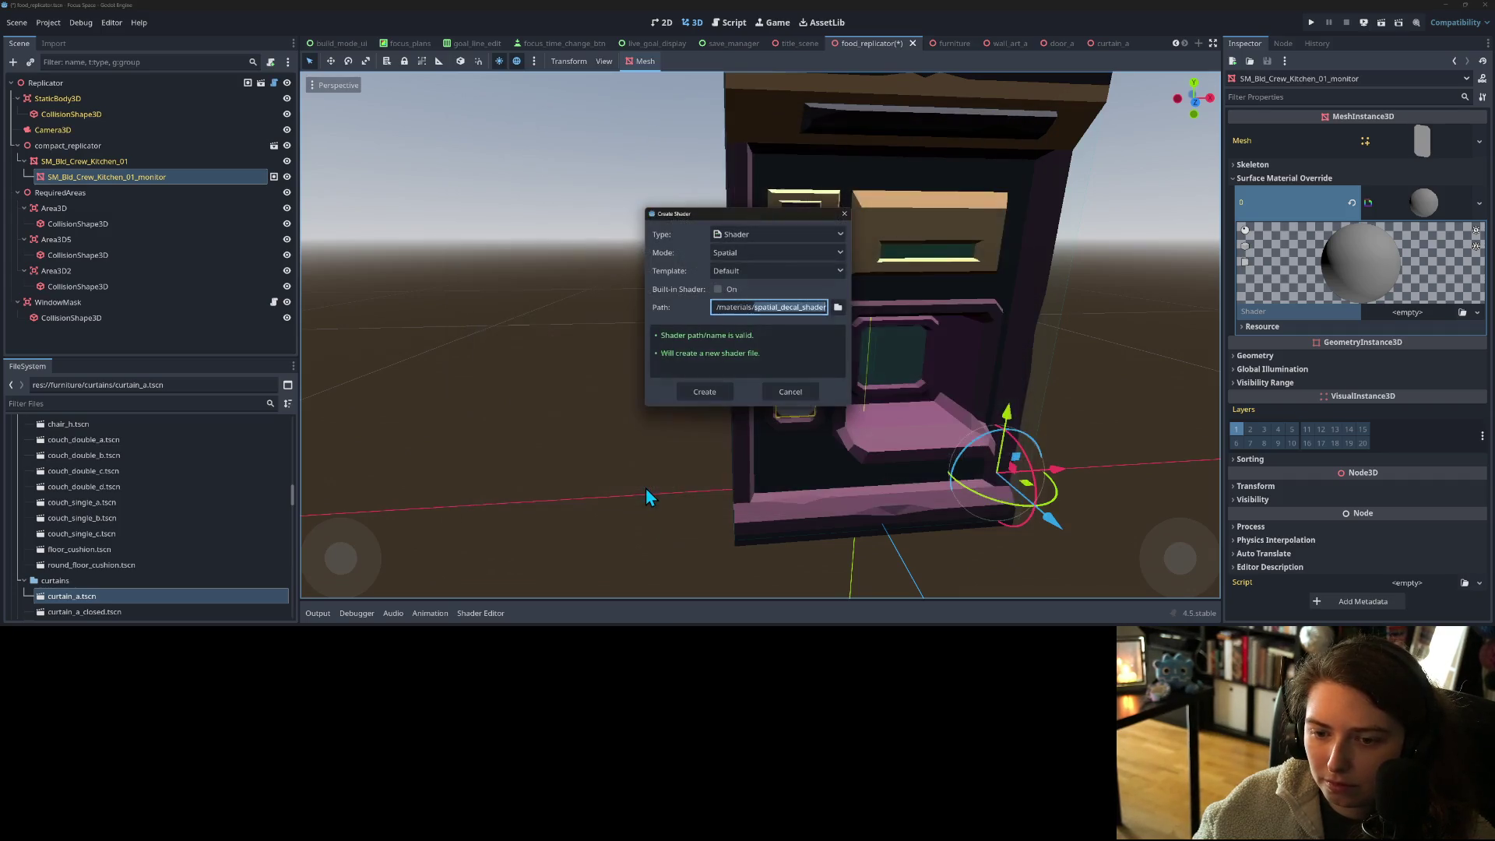
click(713, 390)
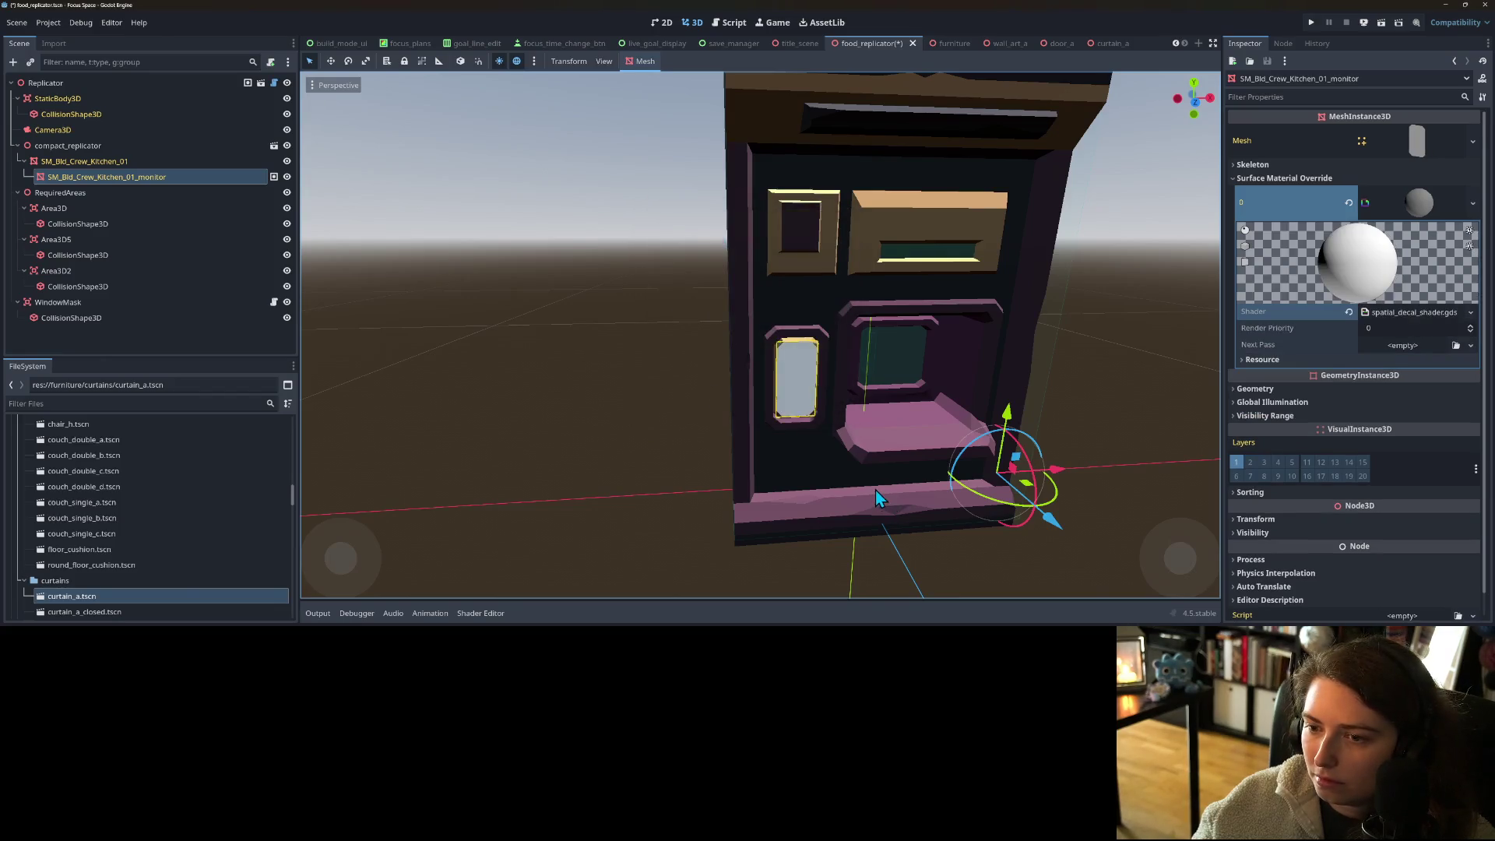
- Overwrite the spatial_decal_shader.gdshader template with the pasted decal shader code and save it
drag(875, 489, 1013, 468)
click(1336, 360)
click(1337, 360)
click(1394, 345)
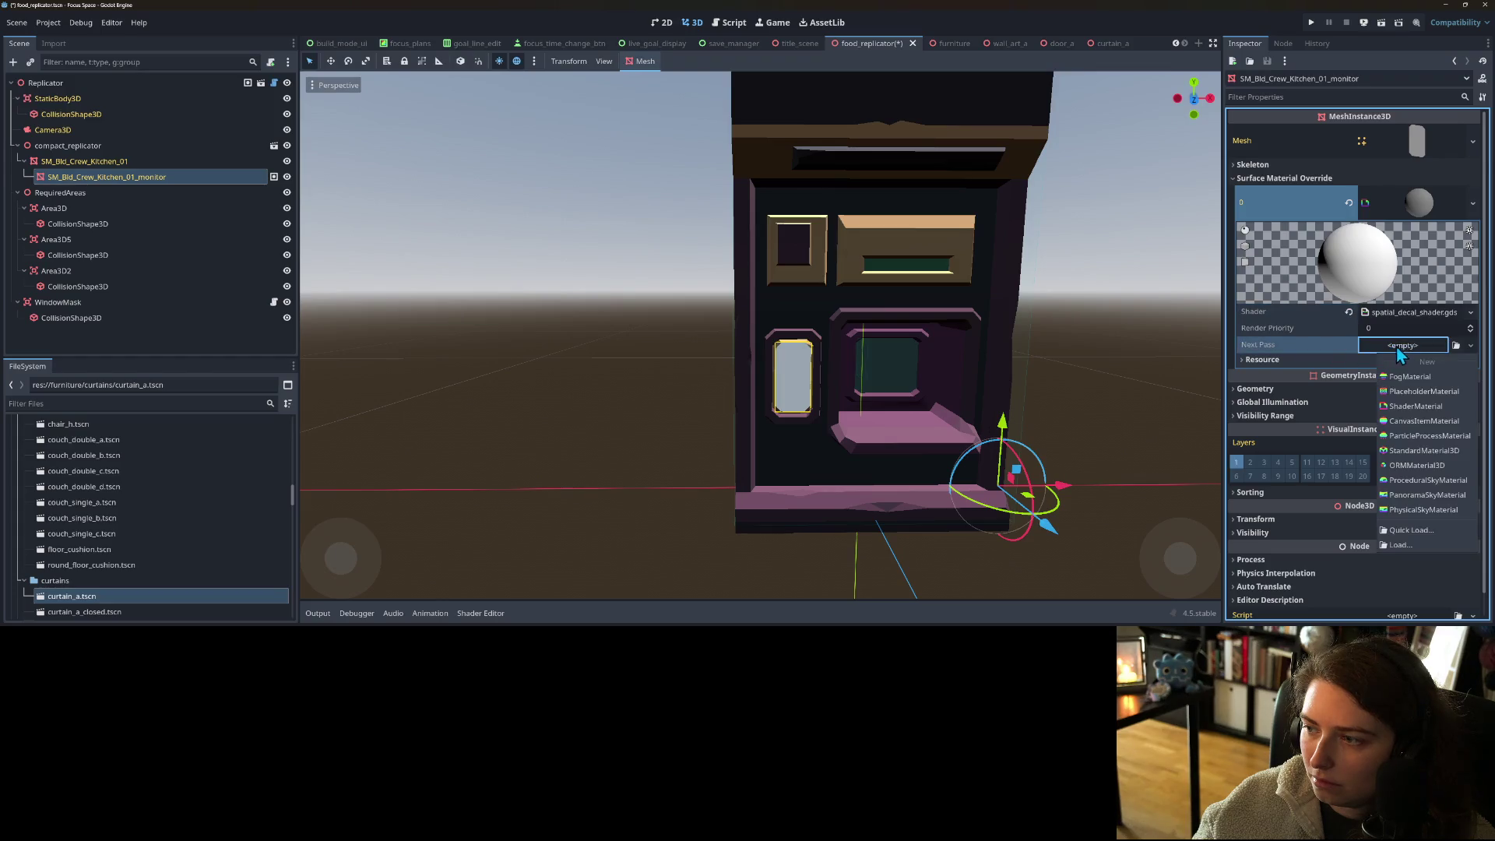
click(1422, 347)
click(1409, 312)
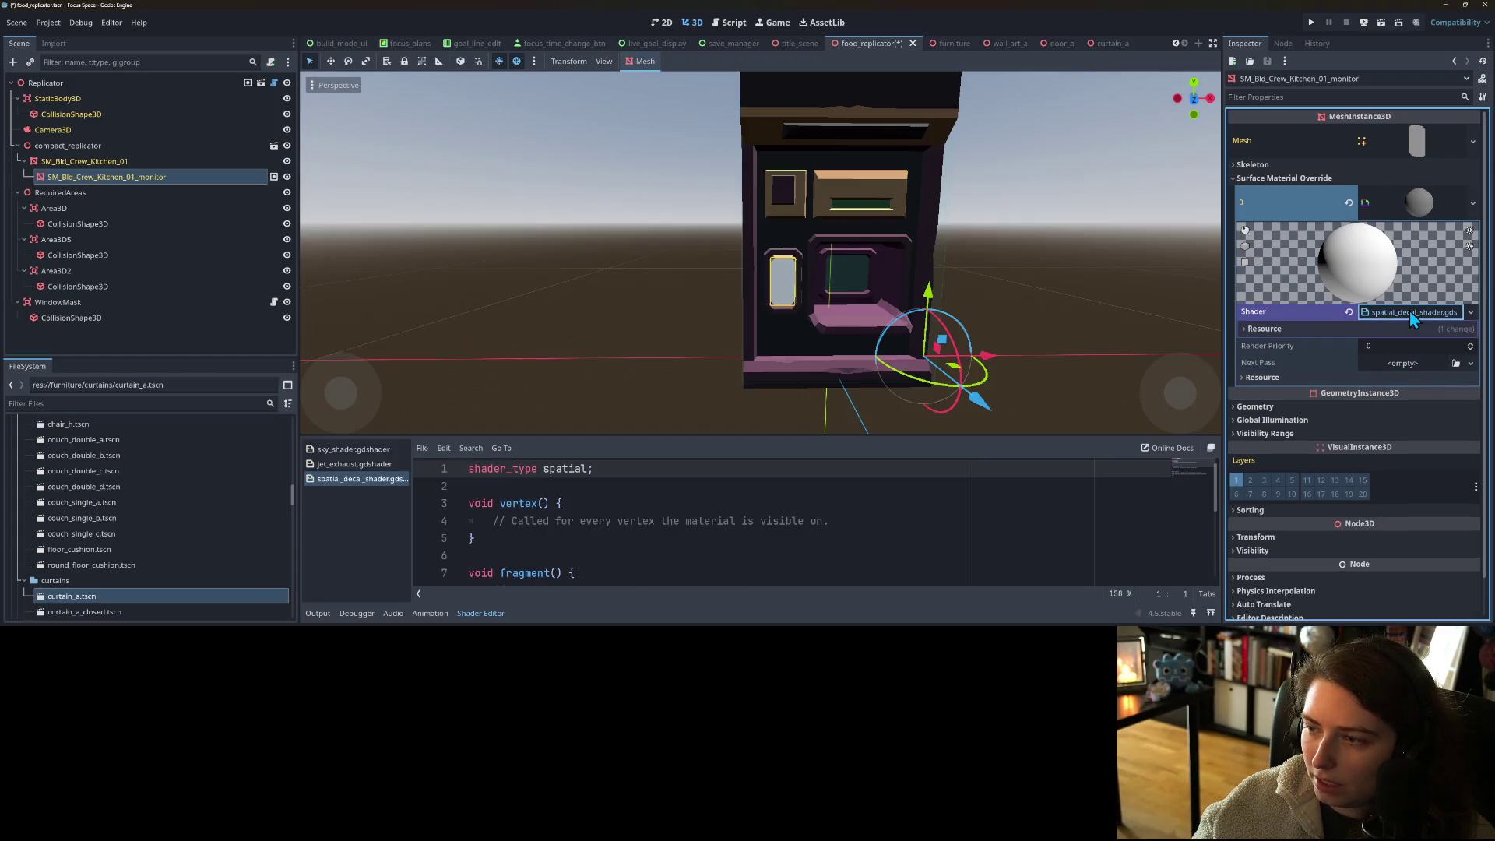
key(ctrl+a)
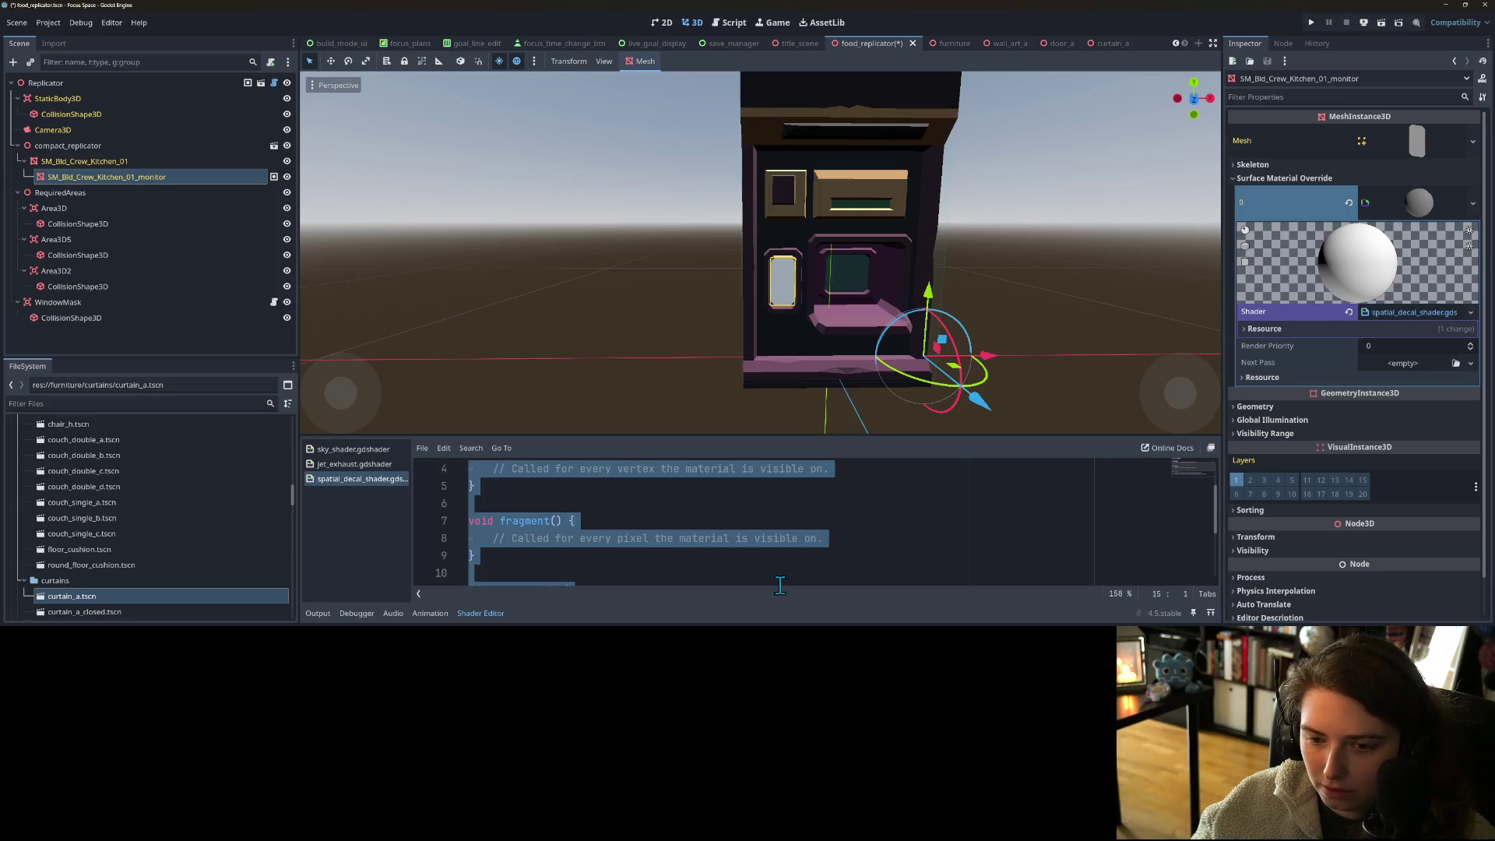
key(ctrl+v)
key(ctrl+s)
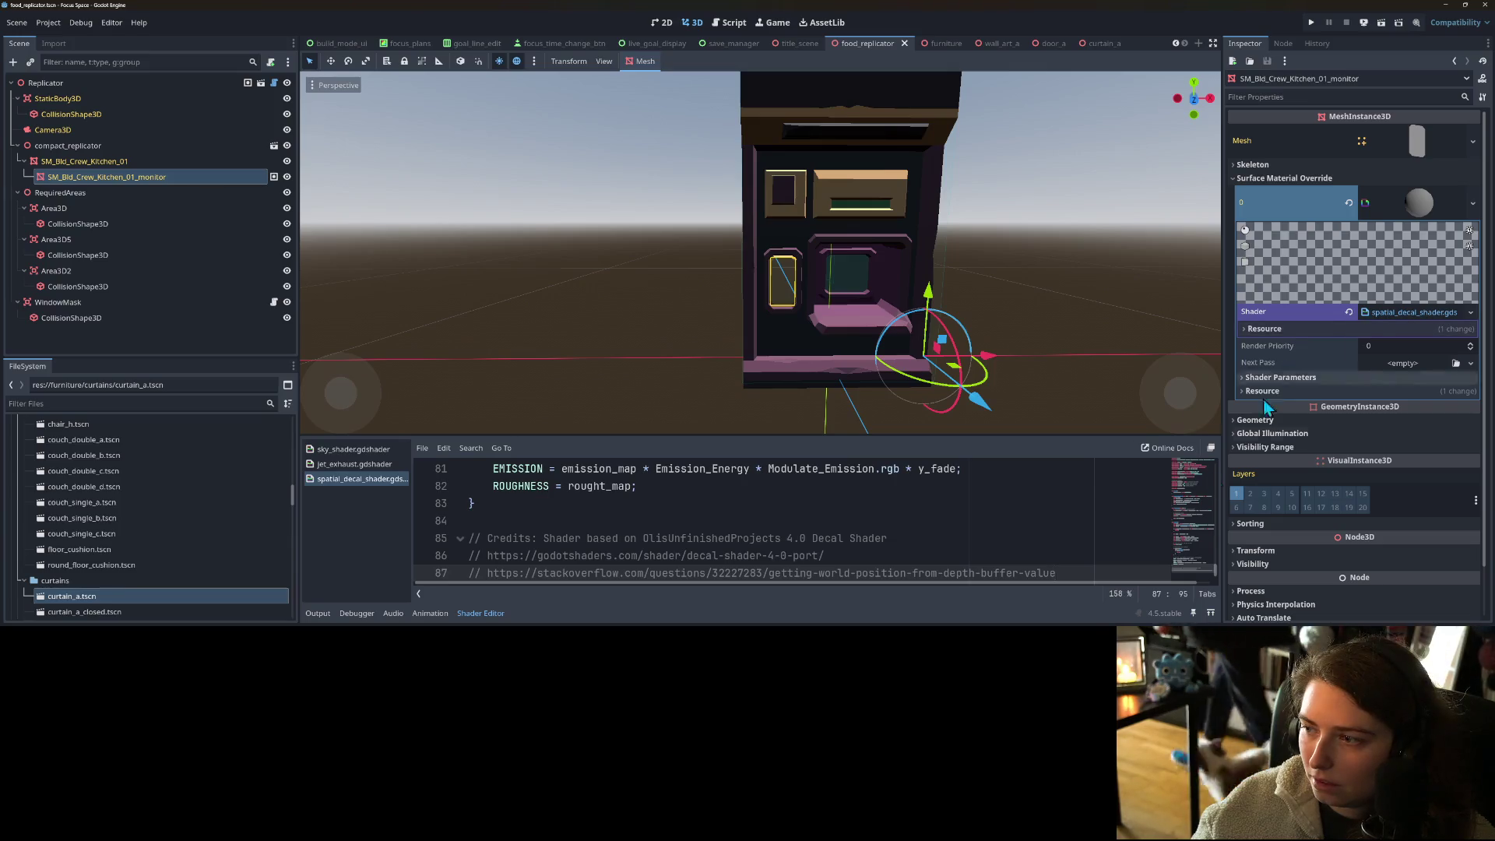
scroll(down, 3)
- Enlarge the code panel and scroll through the pasted decal shader code to review it
scroll(up, 3)
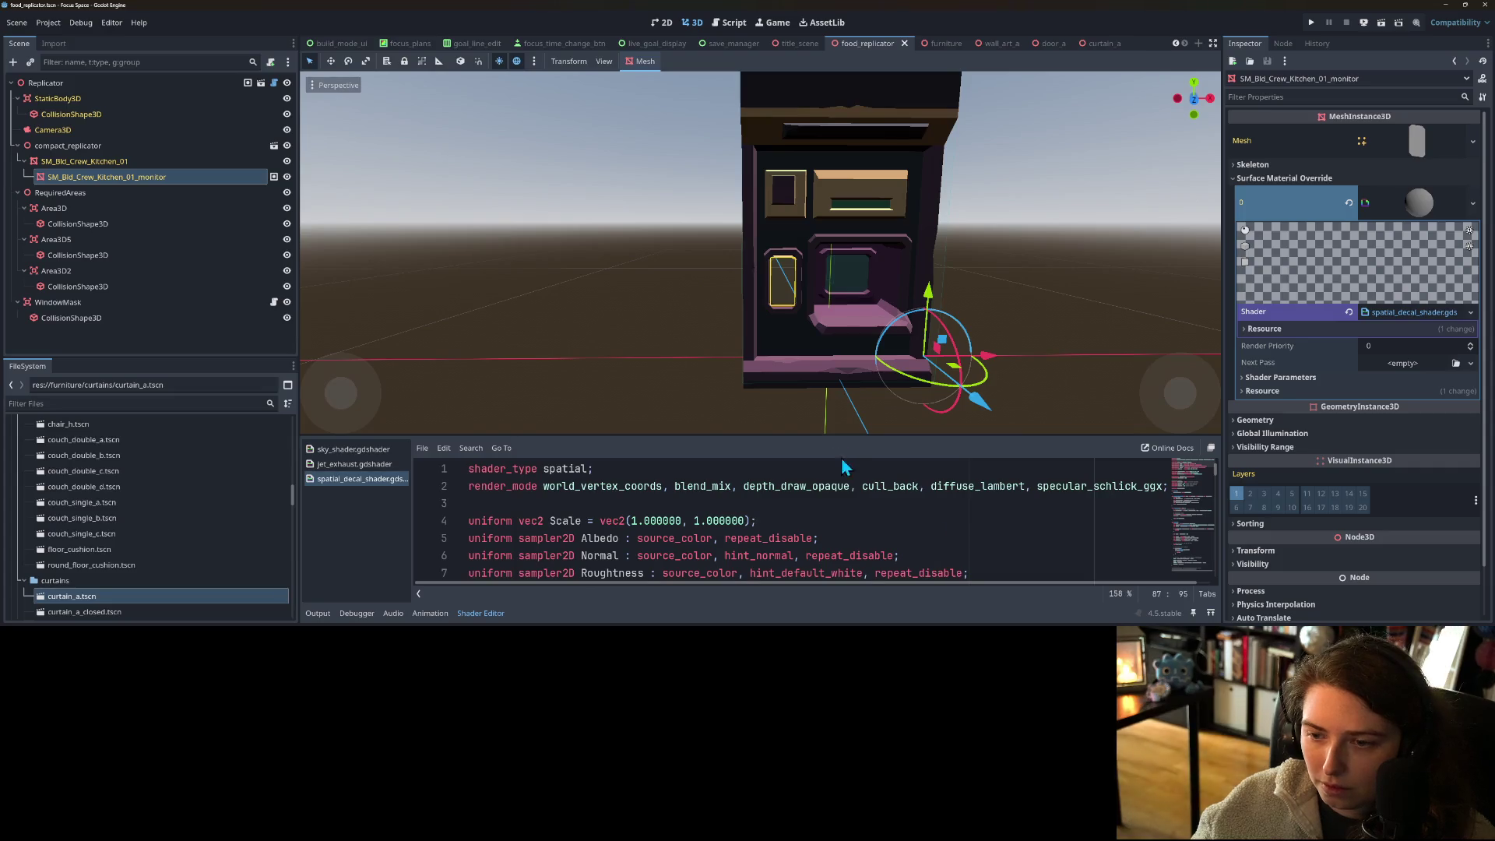
drag(853, 438, 860, 338)
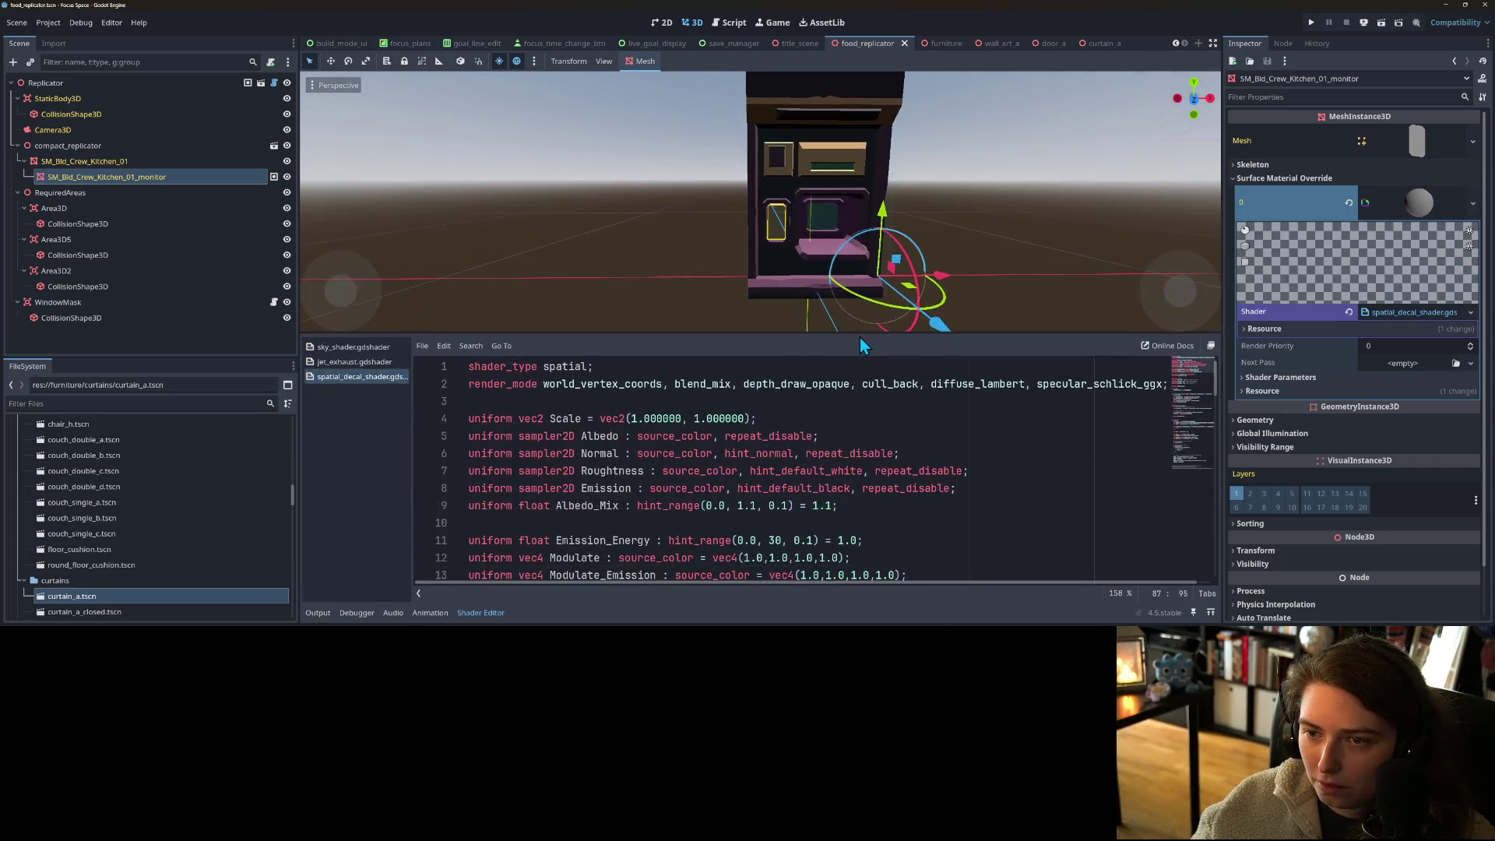
scroll(up, 3)
drag(849, 277, 867, 308)
scroll(down, 3)
scroll(up, 3)
scroll(down, 3)
scroll(down, 3)
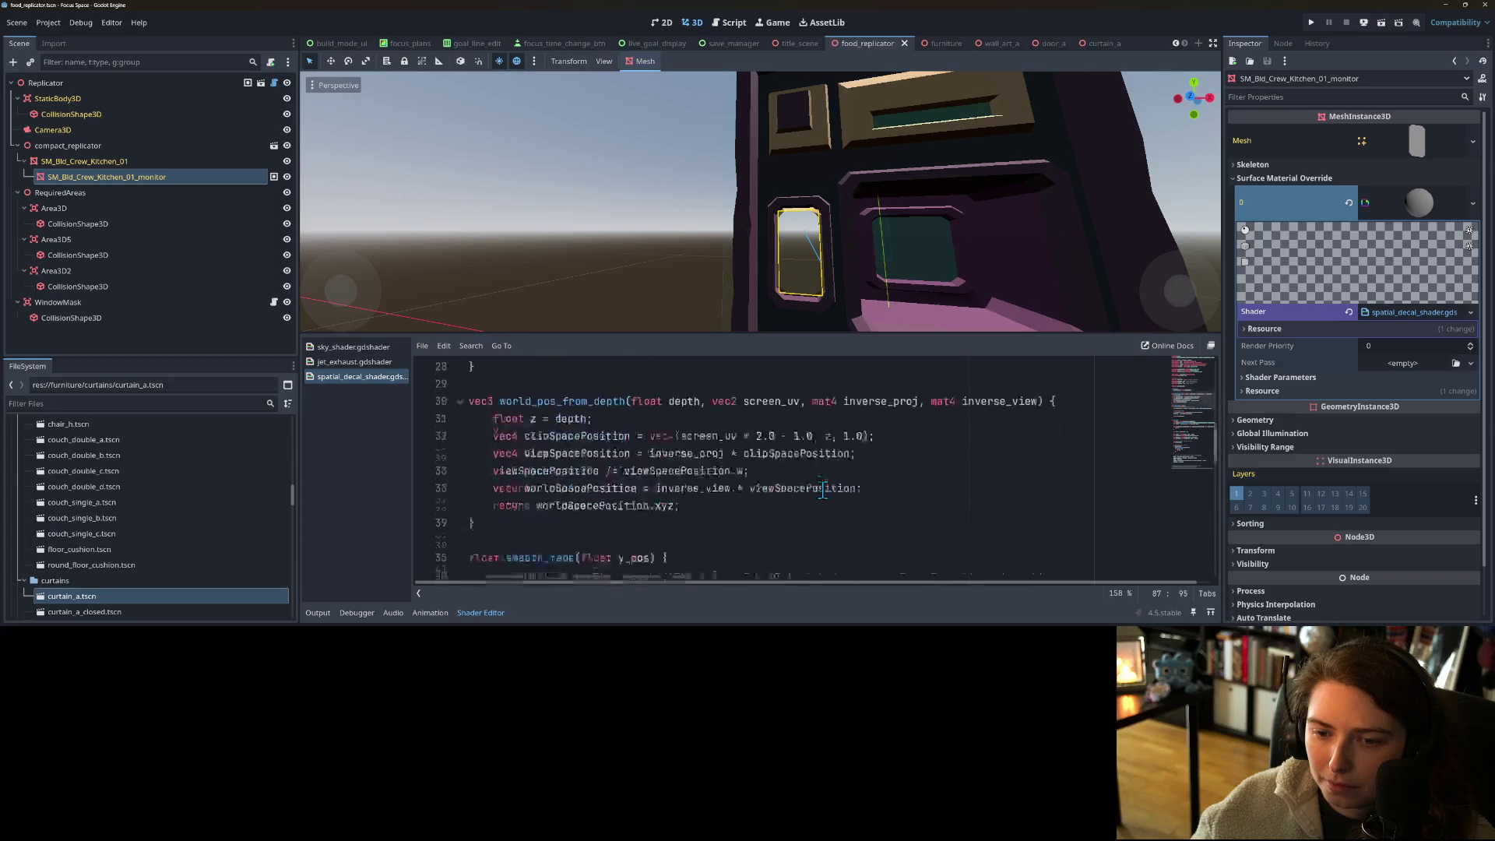
scroll(down, 3)
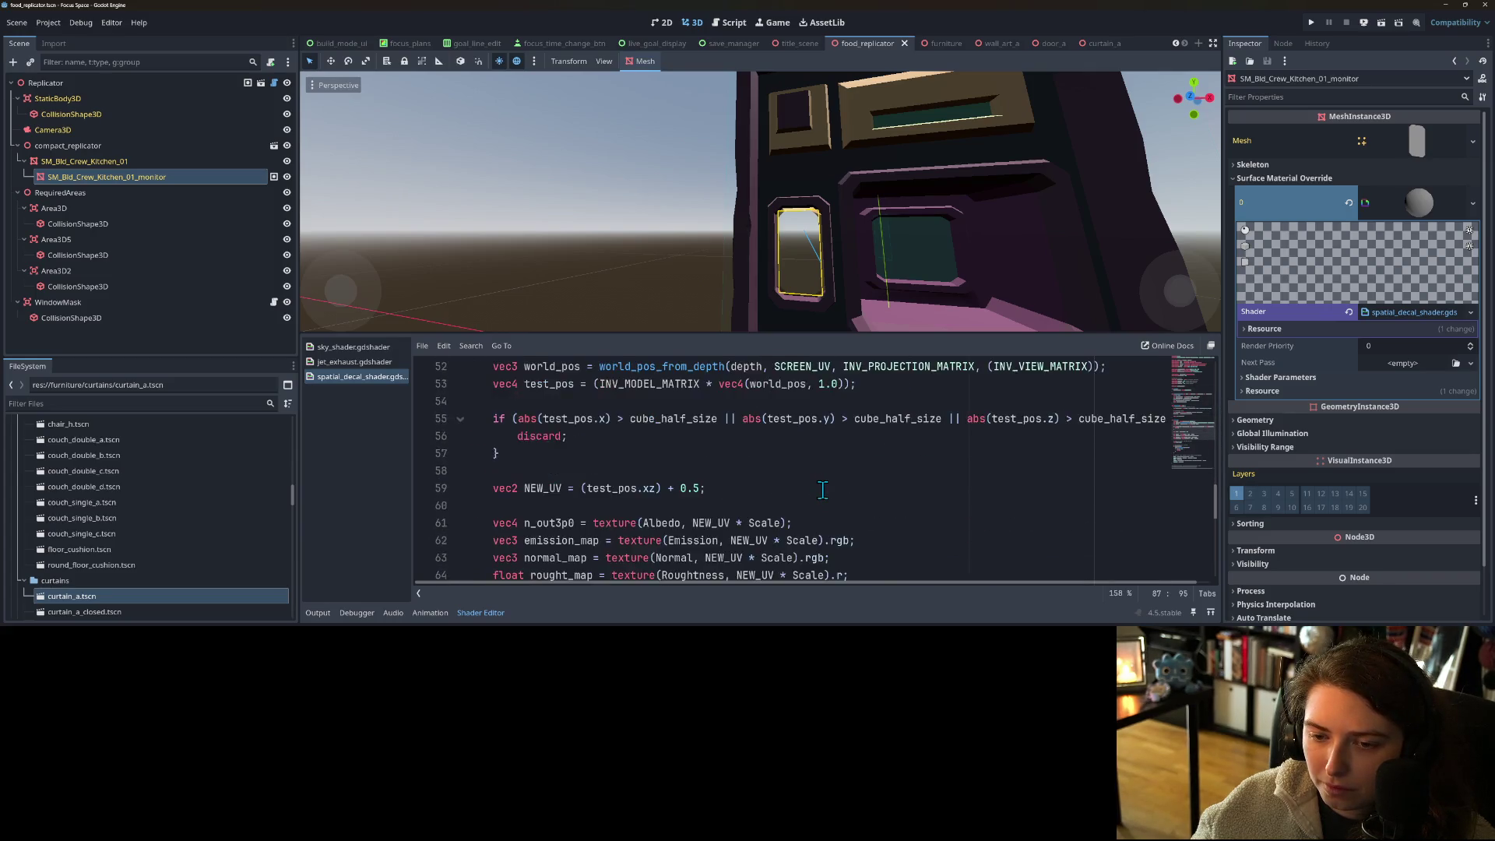
scroll(down, 3)
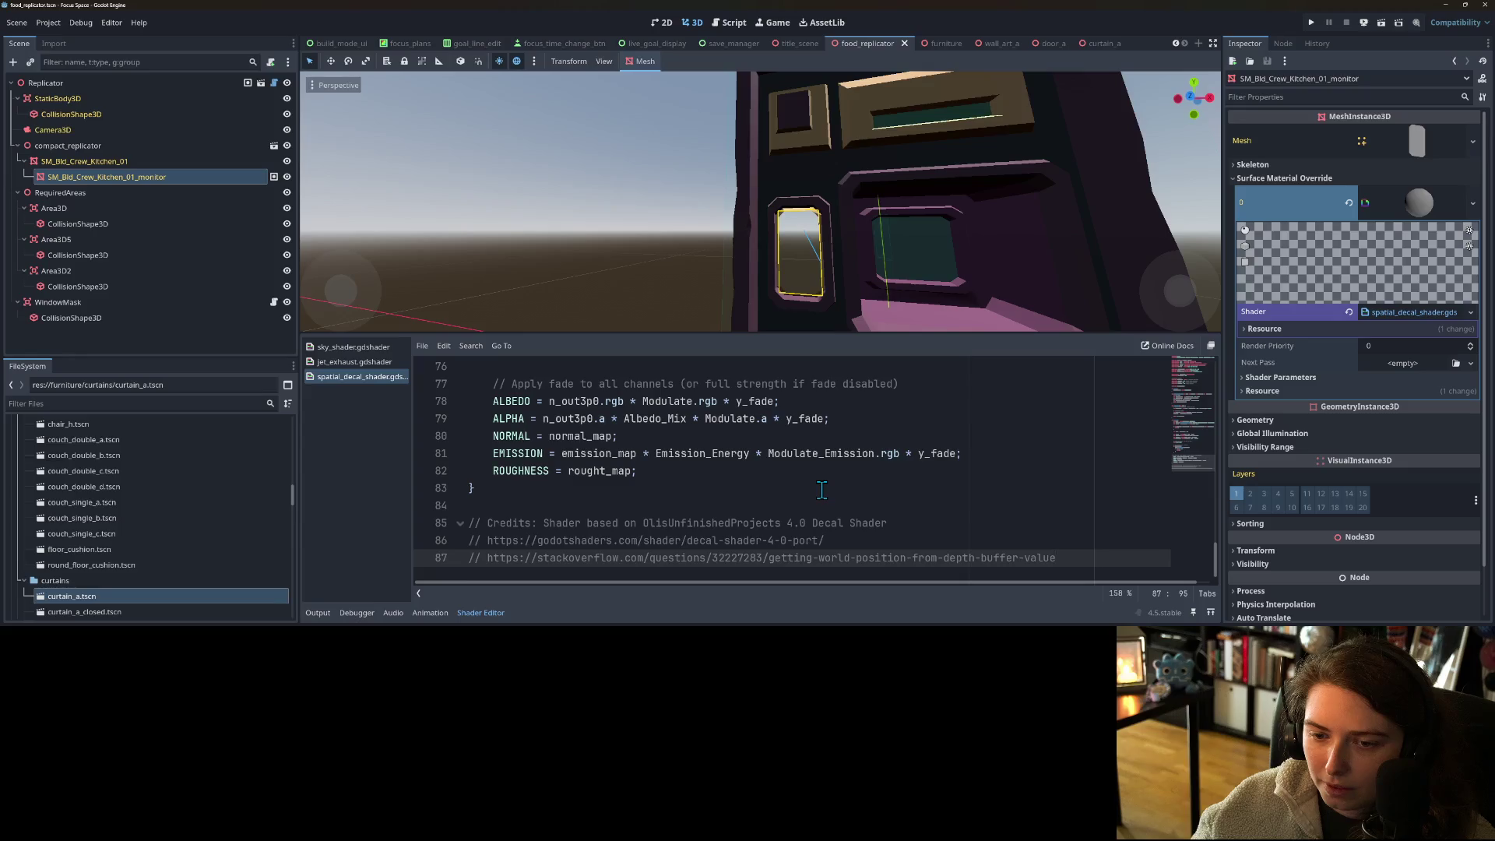
scroll(up, 3)
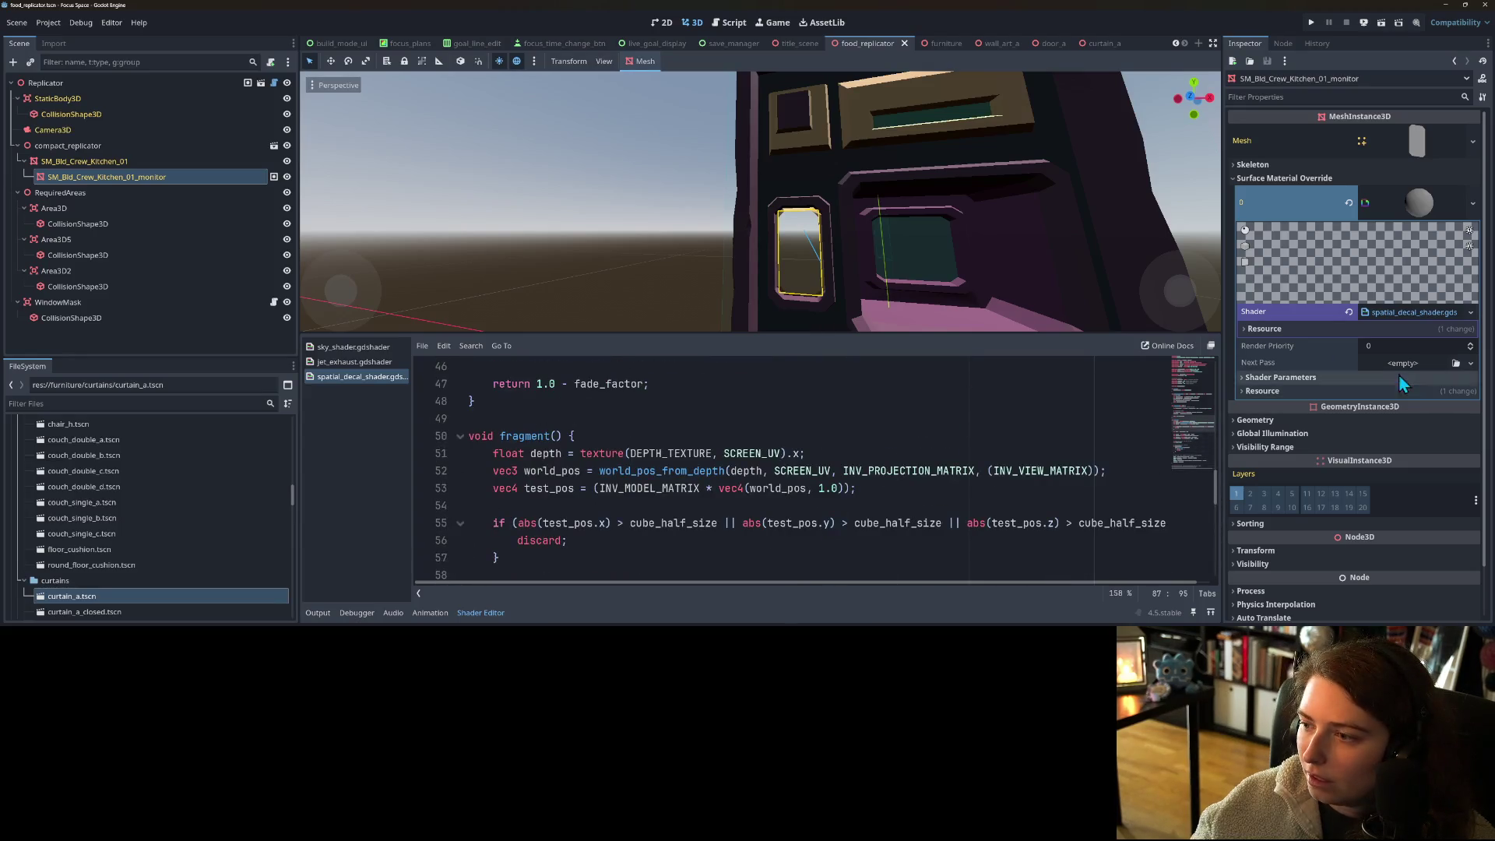
- Expand Shader Parameters to reveal Scale 1.0, Cube Half Size 0.5 and the empty Albedo texture
click(1323, 377)
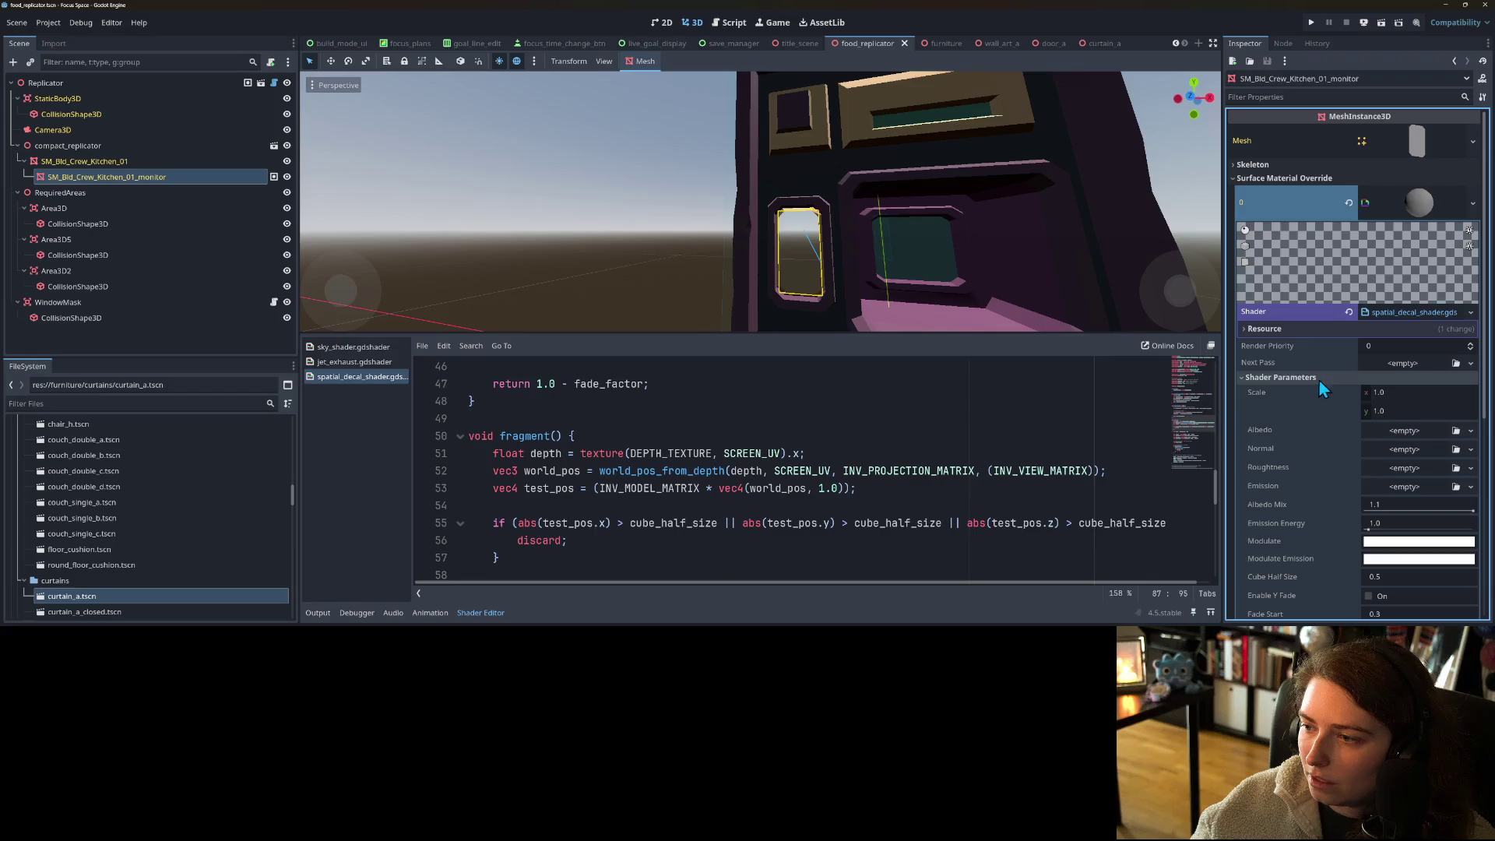
scroll(down, 3)
drag(1047, 334, 1050, 453)
scroll(down, 3)
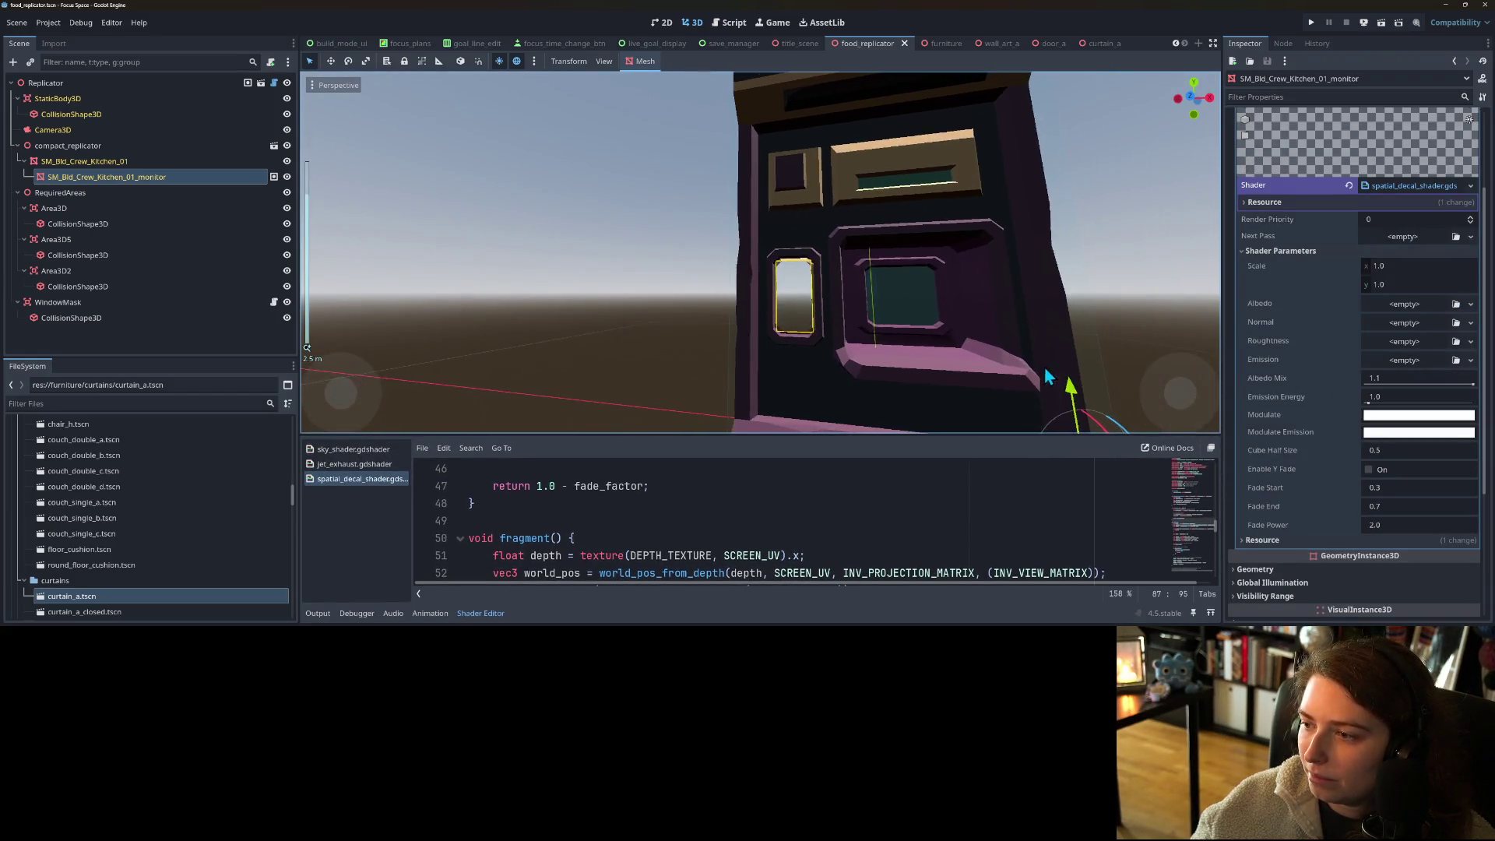
scroll(up, 3)
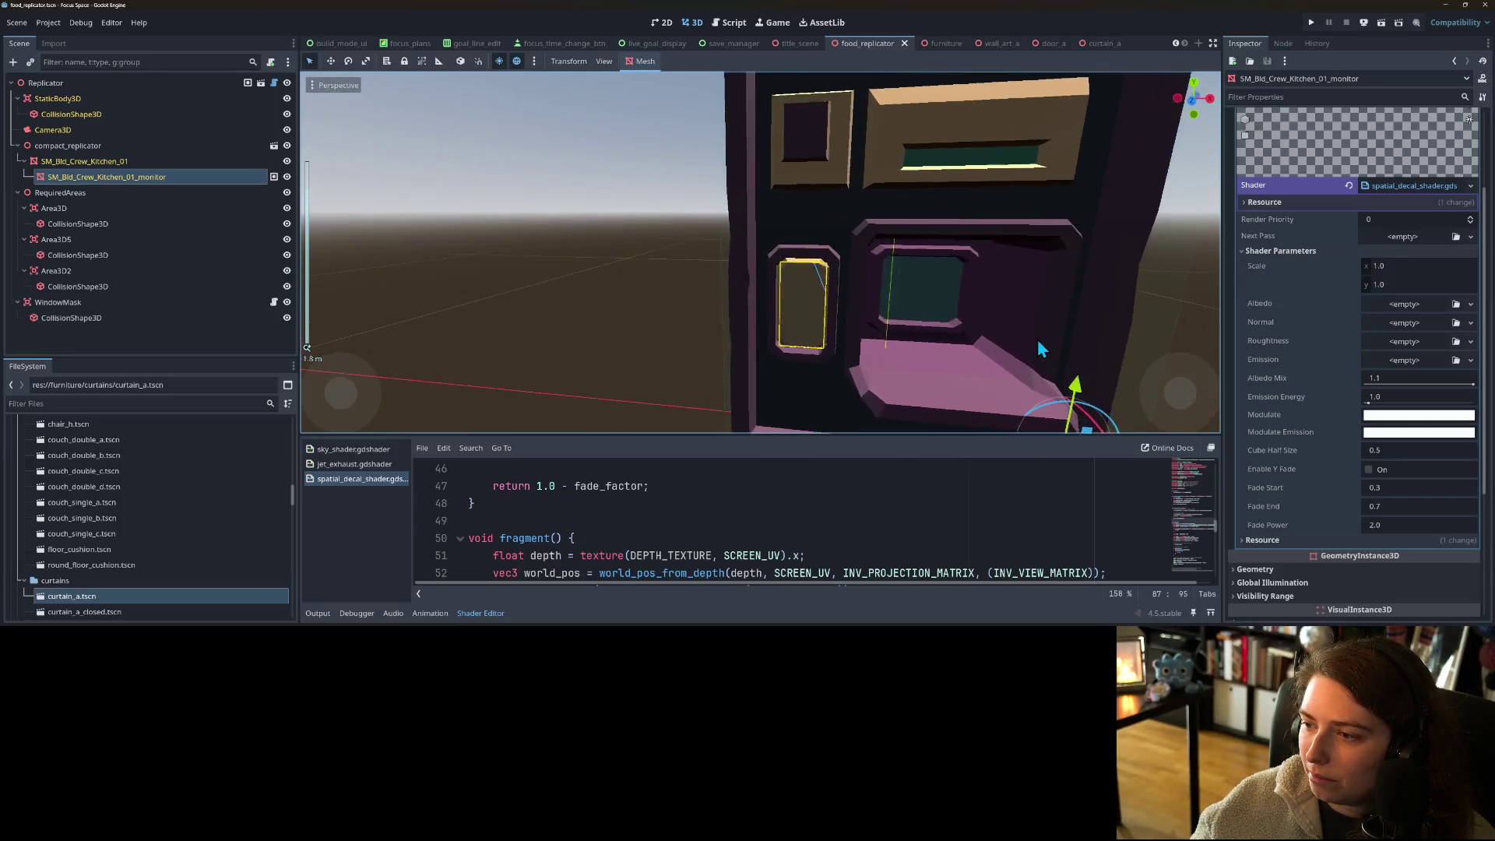